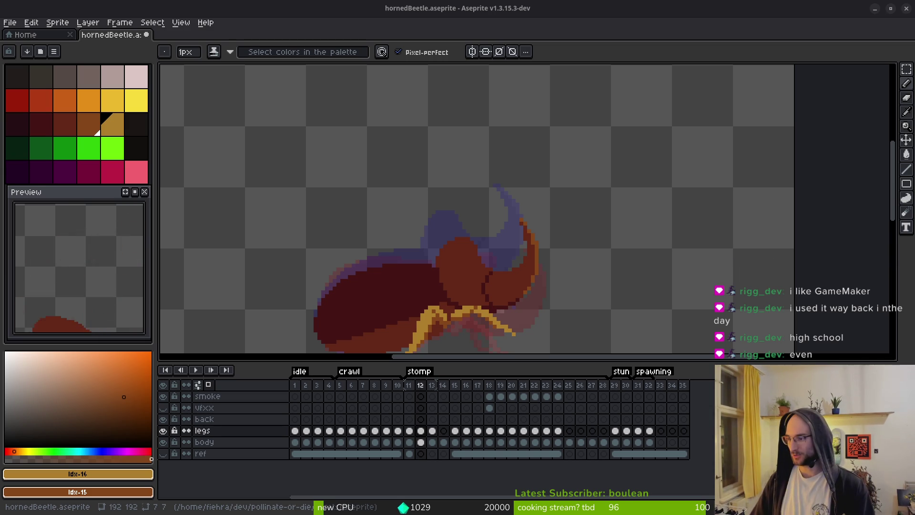
# Switch from Aseprite to the Brave window showing the GameMaker search results
pyautogui.hotkey('alt', 'Tab')
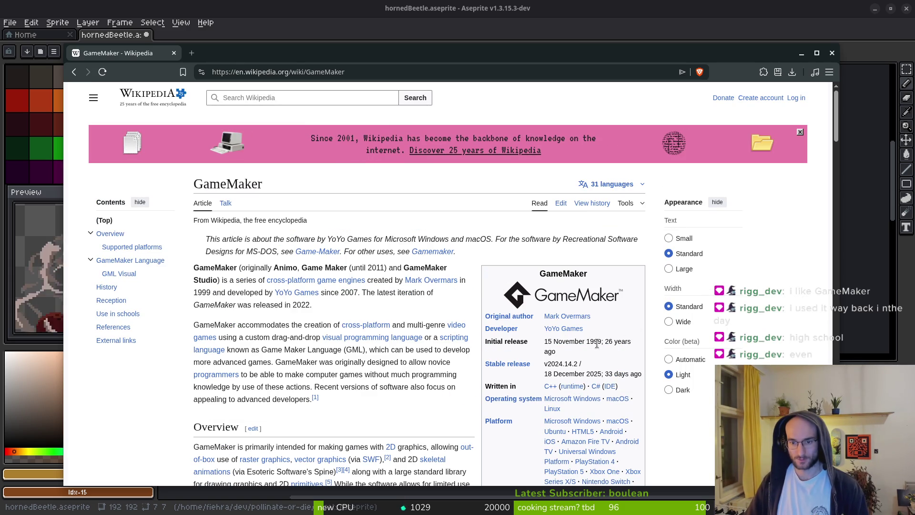
# Highlight GameMaker's initial release date on Wikipedia, then close Brave to return to the beetle sprite
pyautogui.moveTo(574, 356); pyautogui.dragTo(531, 343)
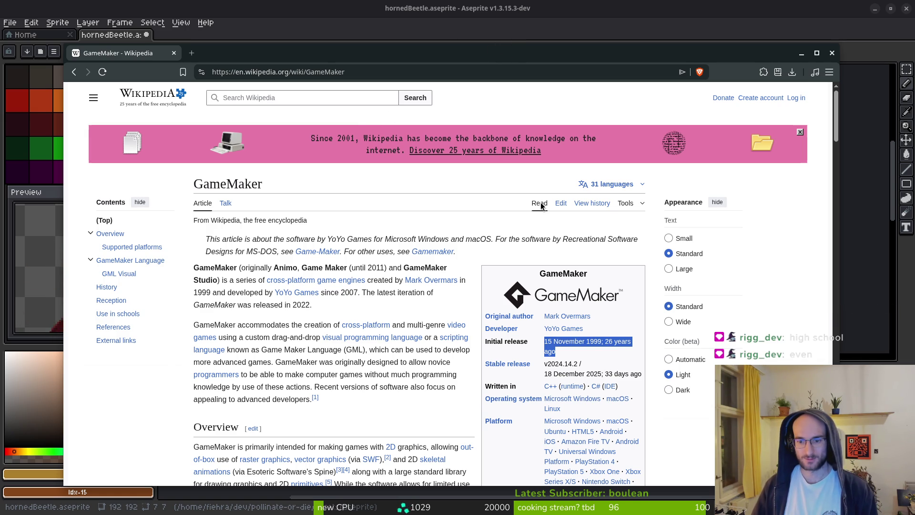
pyautogui.click(386, 179)
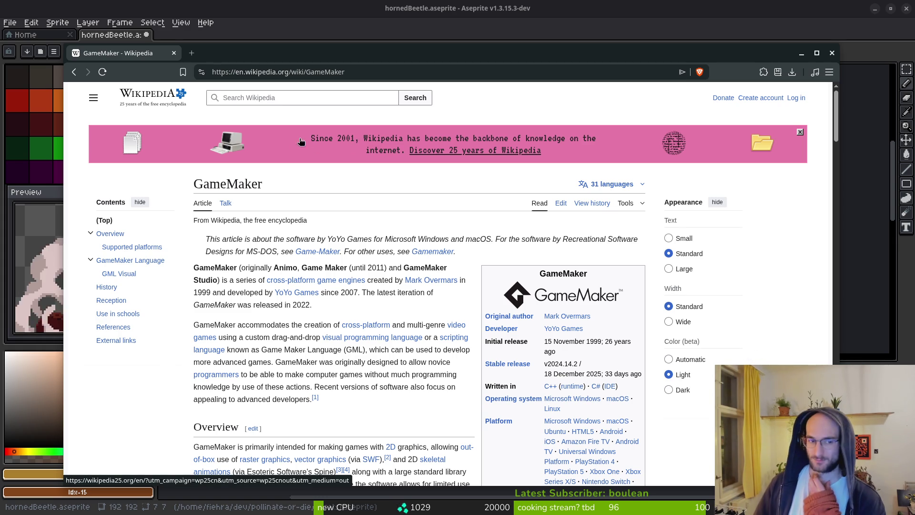
pyautogui.click(174, 53)
pyautogui.scroll(-3, 416, 231)
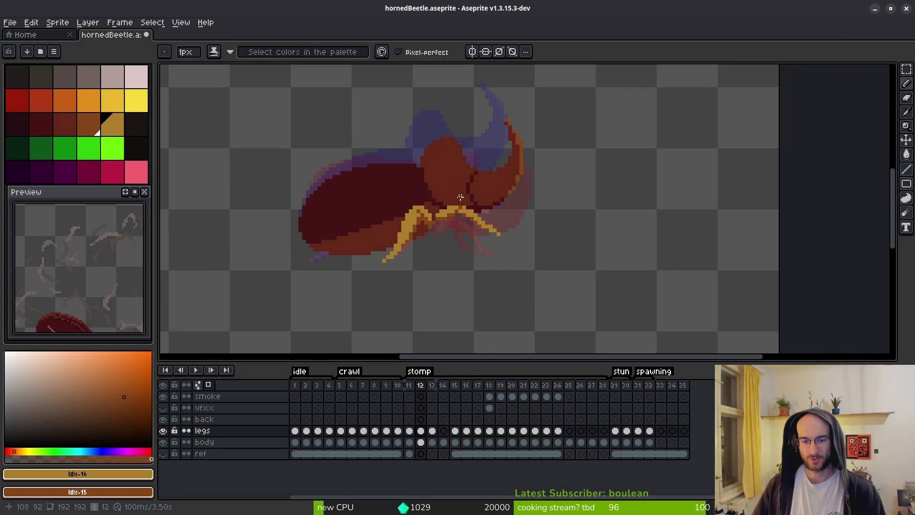
# Zoom in and flip between stomp frames 11 and 12 to compare the leg poses
pyautogui.press('Left')
pyautogui.press('alt')
pyautogui.press('Right')
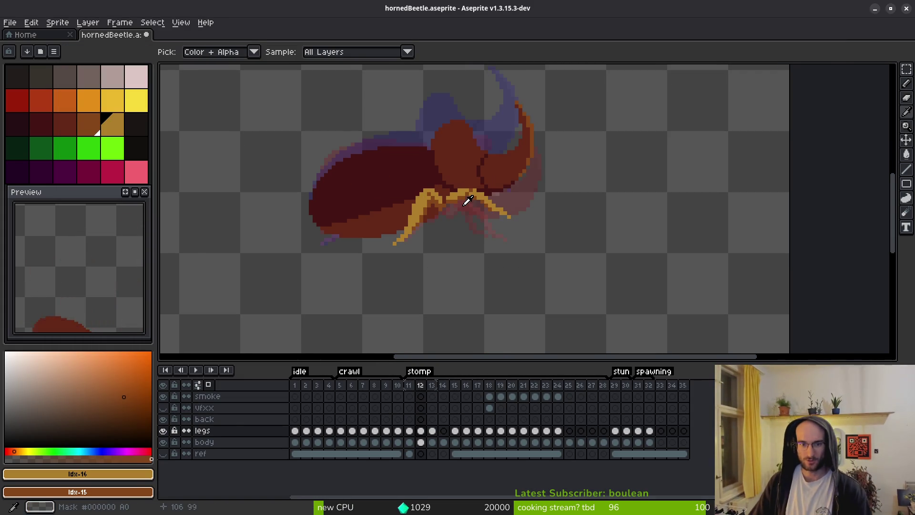
pyautogui.scroll(5, 390, 240)
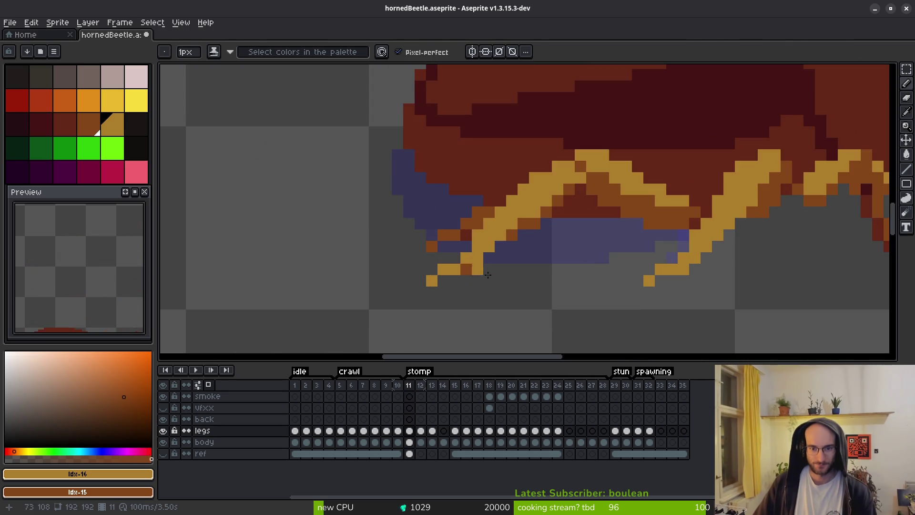
pyautogui.press('Left')
pyautogui.press('Right')
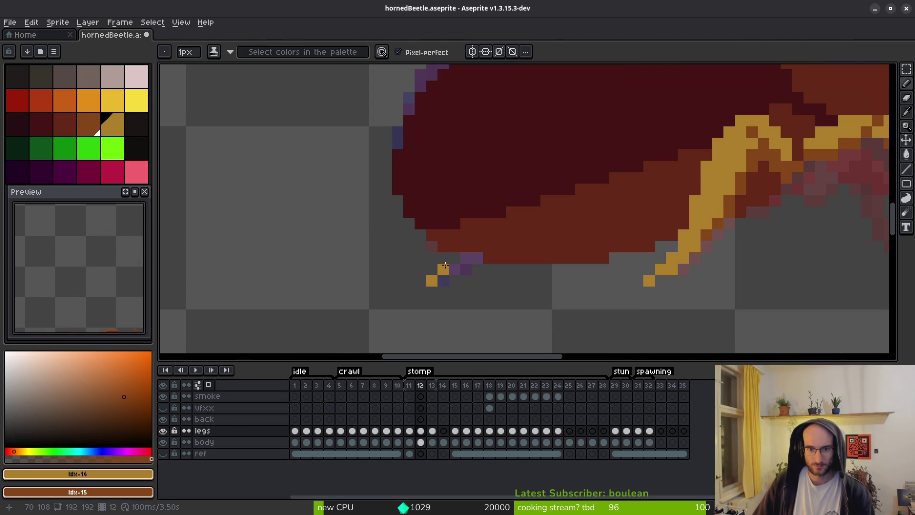
pyautogui.press('Left')
pyautogui.press('Right')
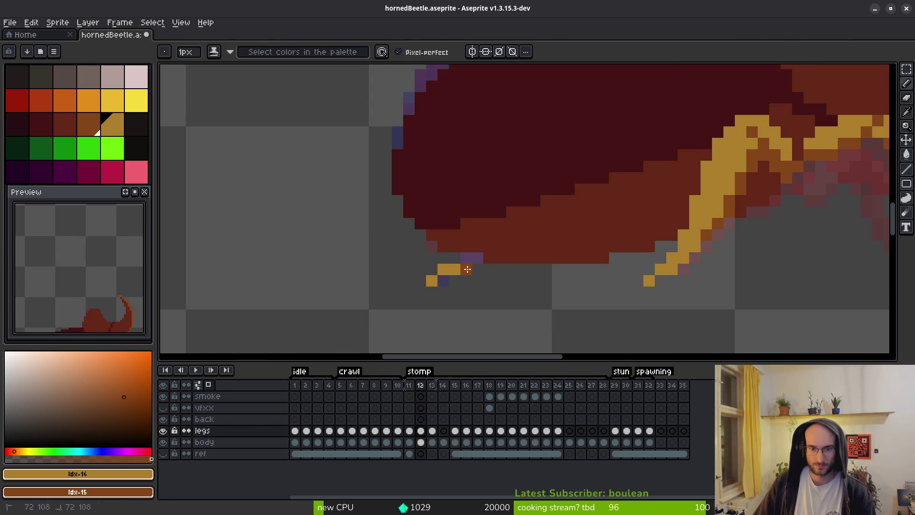
pyautogui.press('Left')
pyautogui.press('Right')
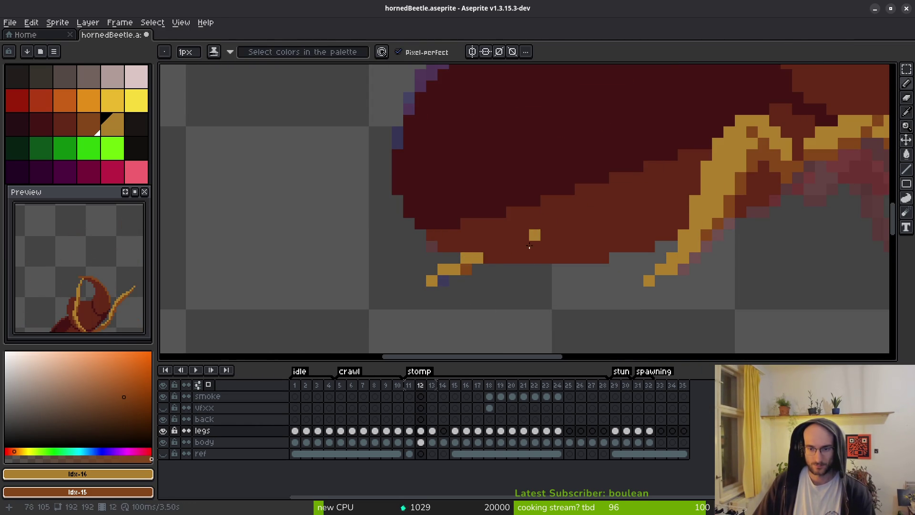
# Toggle frames 11 and 12 again, settle on frame 12, and hide the back layer
pyautogui.scroll(-3, 542, 232)
pyautogui.press('Left')
pyautogui.press('Right')
pyautogui.press('Left')
pyautogui.press('Right')
pyautogui.press('Left')
pyautogui.press('Right')
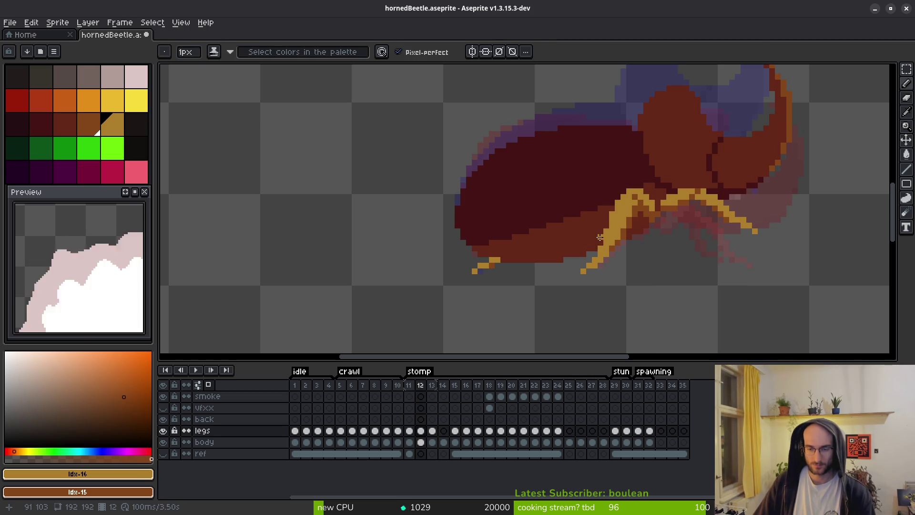
pyautogui.click(165, 420)
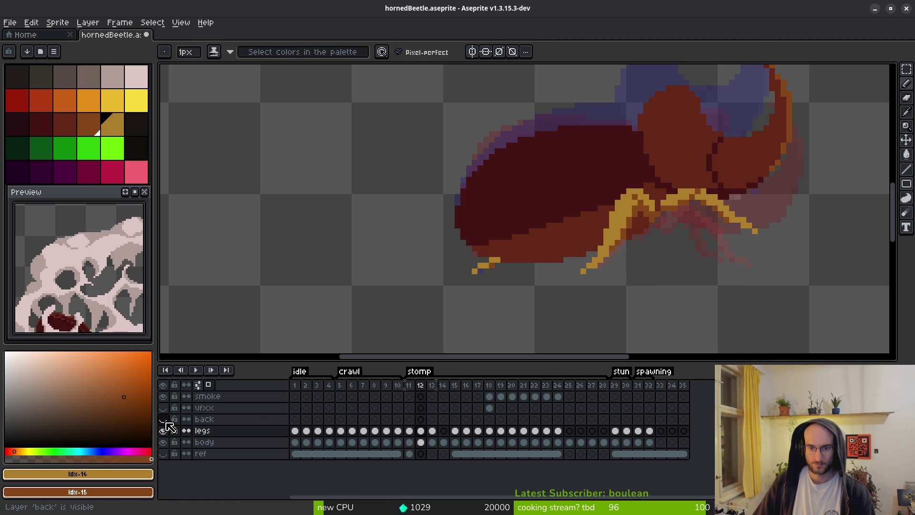
# Hide the body layer and delete the back layer from the timeline
pyautogui.click(165, 441)
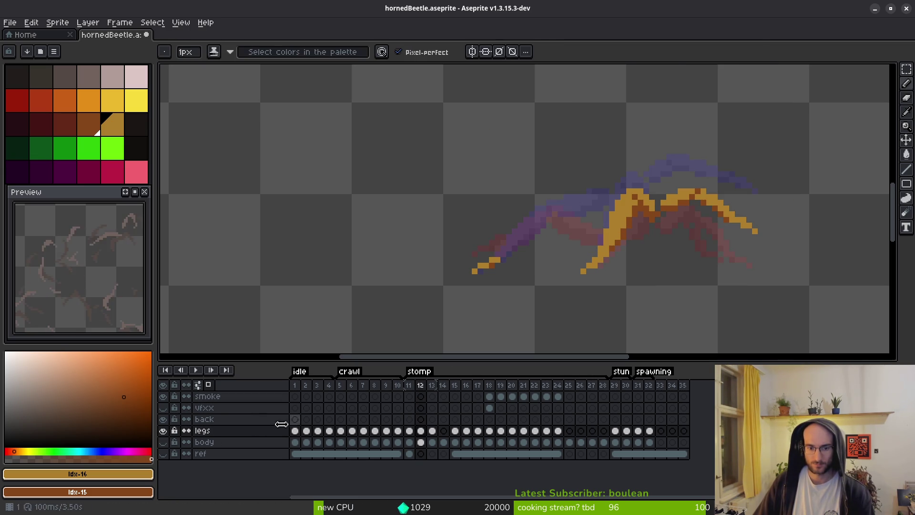
pyautogui.click(235, 421)
pyautogui.press('Delete')
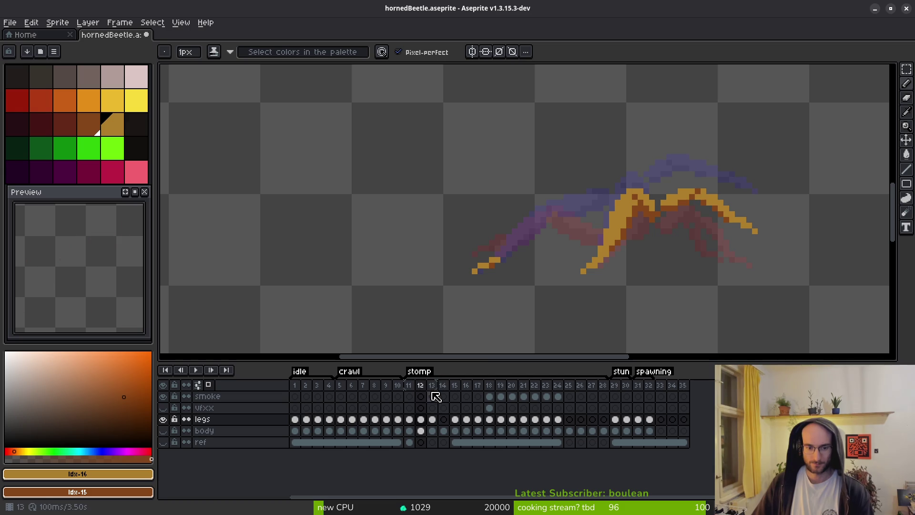
# Review the gold leg poses across stomp frames 11–14, then show the body layer again
pyautogui.press('i')
pyautogui.press('Right')
pyautogui.press('Right')
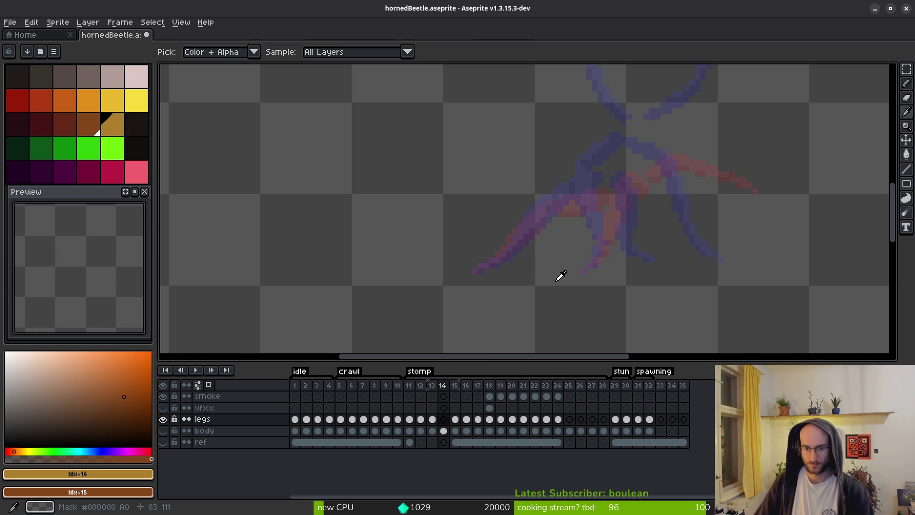
pyautogui.press('Left')
pyautogui.press('Left')
pyautogui.press('Left')
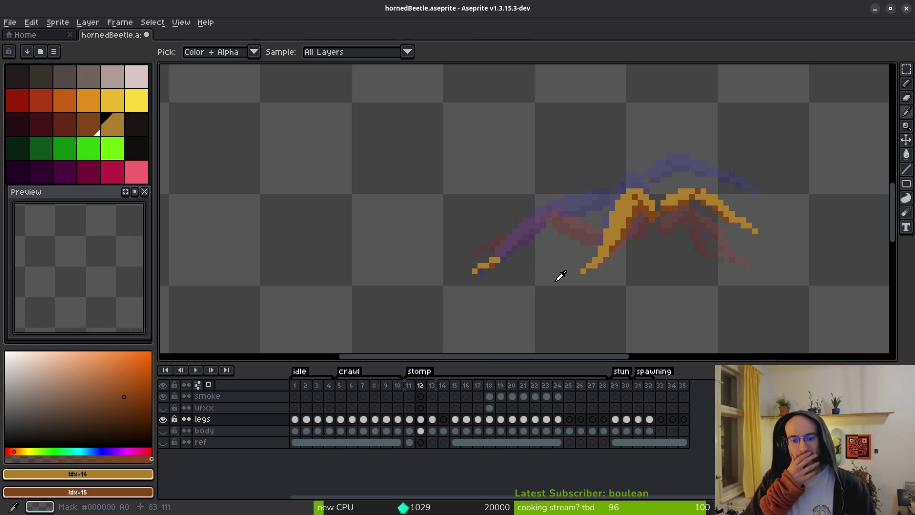
pyautogui.press('b')
pyautogui.press('Right')
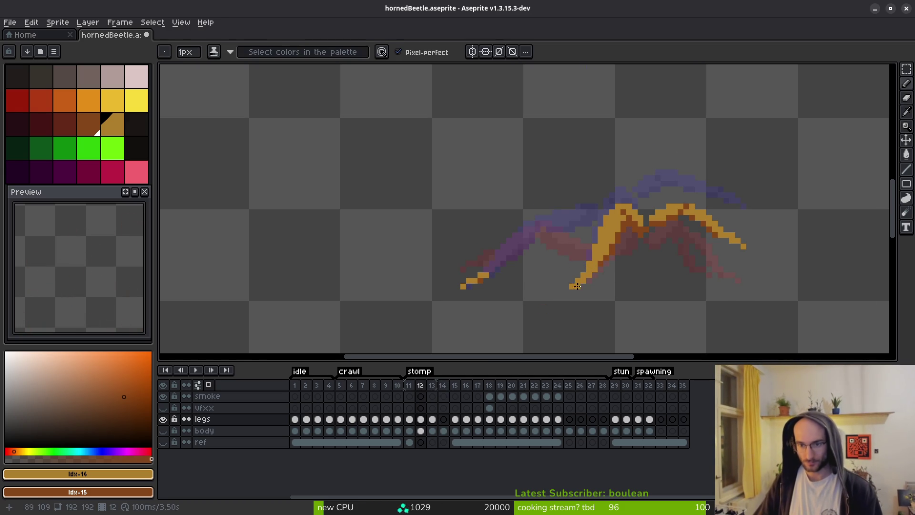
pyautogui.press('i')
pyautogui.press('Left')
pyautogui.press('b')
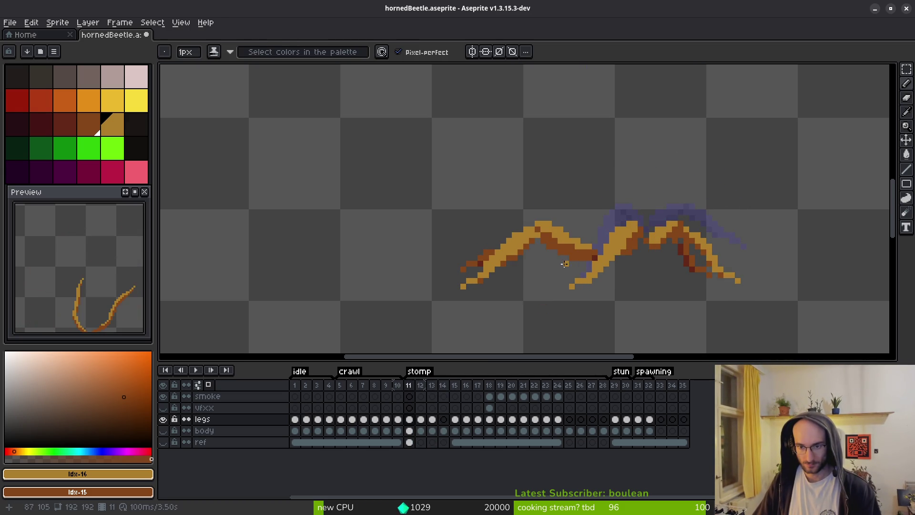
pyautogui.click(163, 430)
pyautogui.press('Right')
# Flip through stomp frames 11–13 and zoom in to compare the leg poses
pyautogui.press('Right')
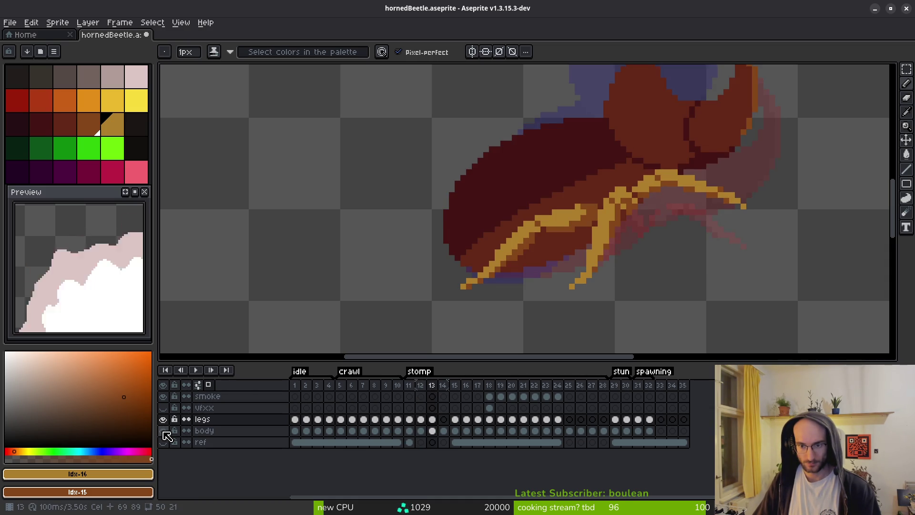
pyautogui.press('Left')
pyautogui.press('Right')
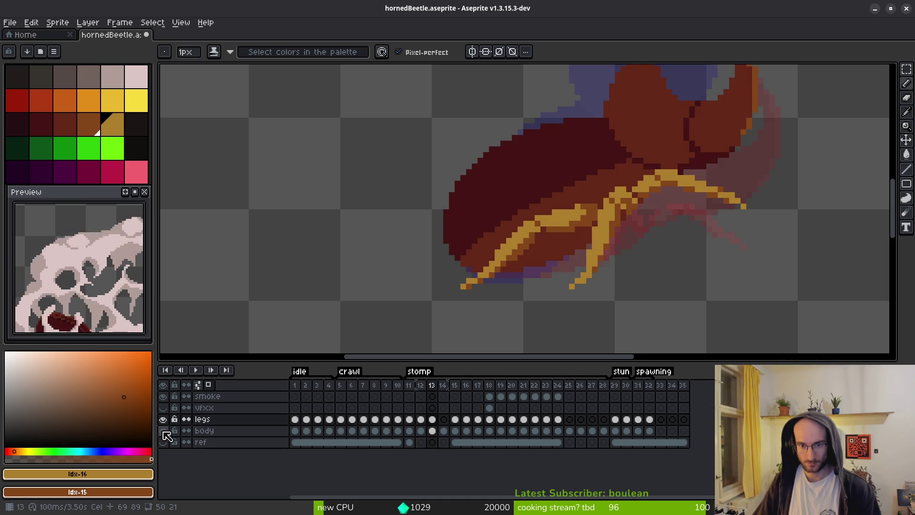
pyautogui.press('Left')
pyautogui.press('Left')
pyautogui.press('Right')
pyautogui.press('Right')
pyautogui.press('Right')
pyautogui.press('Left')
pyautogui.press('Left')
pyautogui.press('Left')
pyautogui.press('Right')
pyautogui.press('Left')
pyautogui.press('Right')
pyautogui.scroll(4, 607, 254)
pyautogui.scroll(-2, 711, 255)
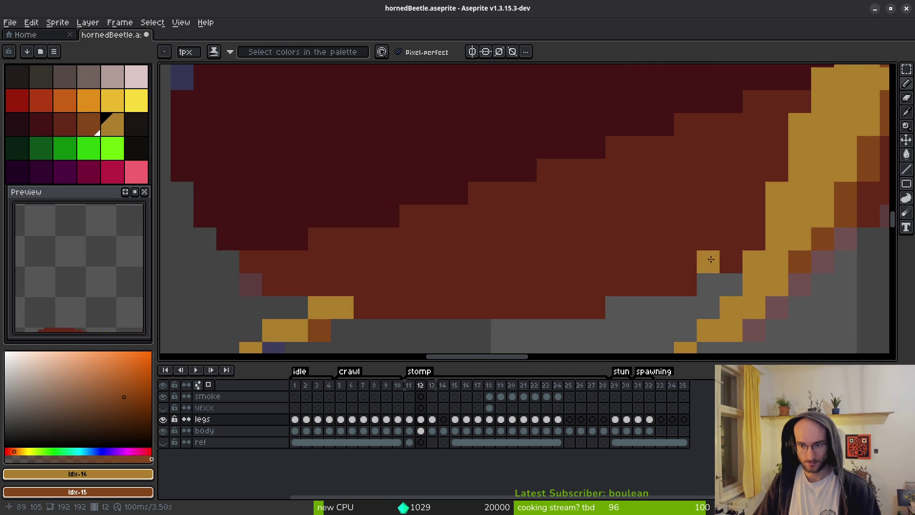
pyautogui.scroll(-3, 710, 246)
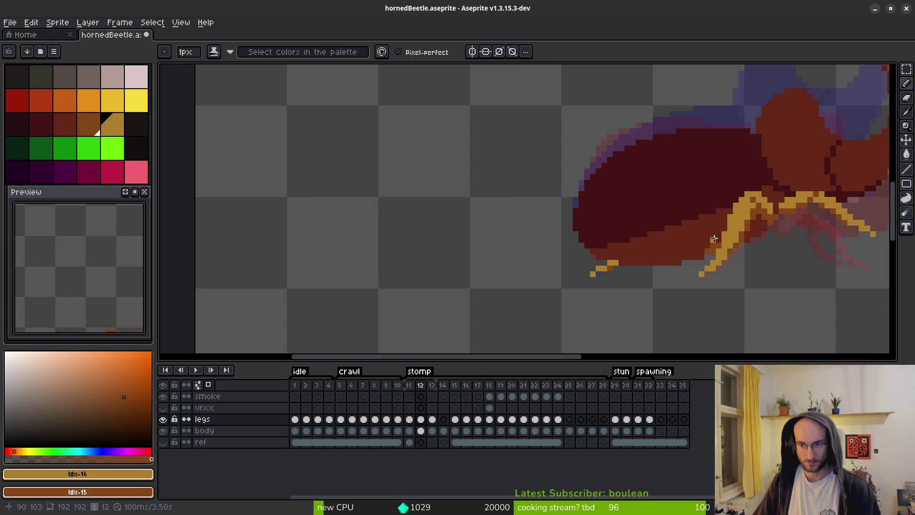
pyautogui.scroll(1, 714, 238)
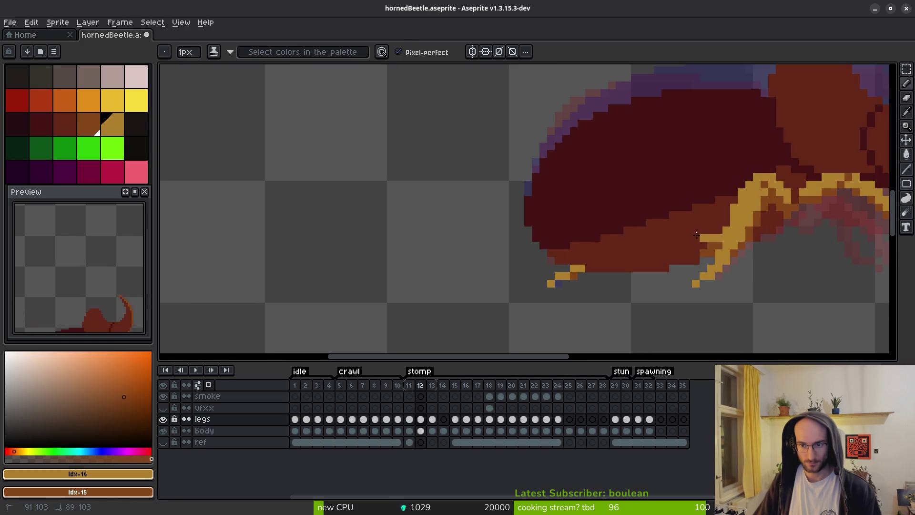
# Draw the new bent front leg on frame 12 with straight and diagonal orange strokes
pyautogui.keyDown('shift'); pyautogui.click(666, 208); pyautogui.keyUp('shift')
pyautogui.moveTo(711, 232)
pyautogui.mouseDown()
pyautogui.moveTo(689, 199)
pyautogui.moveTo(700, 226)
pyautogui.mouseUp()
pyautogui.moveTo(651, 206); pyautogui.dragTo(579, 261)
pyautogui.moveTo(620, 229); pyautogui.dragTo(662, 200)
# Erase the old bump pixels above the leg and add a dark-orange stroke along it
pyautogui.press('e')
pyautogui.click(661, 192)
pyautogui.click(688, 195)
pyautogui.press('b')
pyautogui.scroll(2, 672, 217)
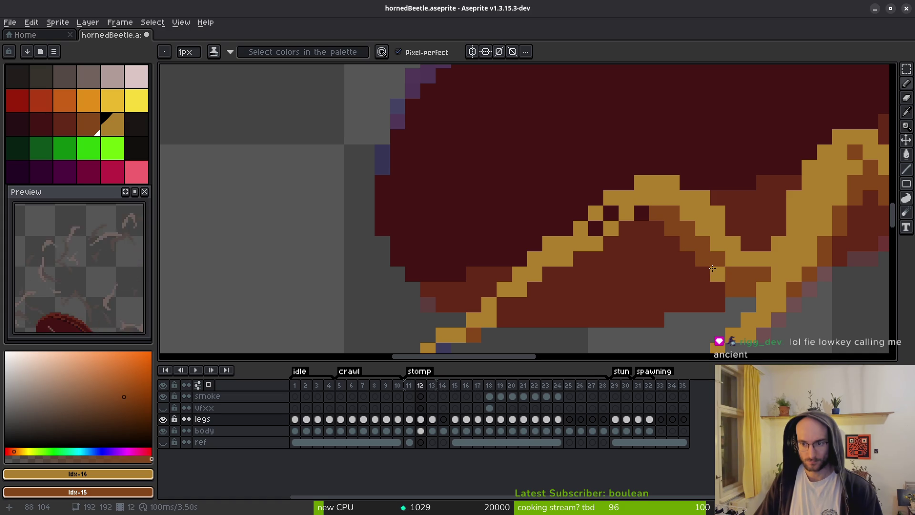
pyautogui.moveTo(746, 291); pyautogui.dragTo(730, 223)
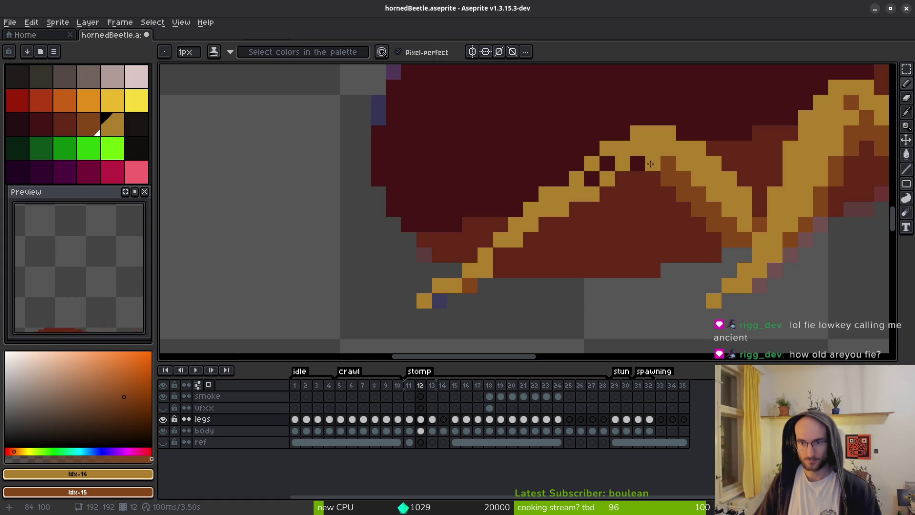
pyautogui.moveTo(586, 211)
pyautogui.mouseDown()
pyautogui.moveTo(500, 255)
pyautogui.moveTo(562, 236)
pyautogui.moveTo(571, 227)
pyautogui.moveTo(563, 210)
pyautogui.moveTo(625, 173)
pyautogui.moveTo(577, 170)
pyautogui.mouseUp()
# Compare frames 12 and 13, then recolour frame 12's leg edge pixels gold
pyautogui.scroll(-3, 657, 217)
pyautogui.scroll(3, 691, 255)
pyautogui.press('e')
pyautogui.press('i')
pyautogui.press('Right')
pyautogui.press('Left')
pyautogui.press('Right')
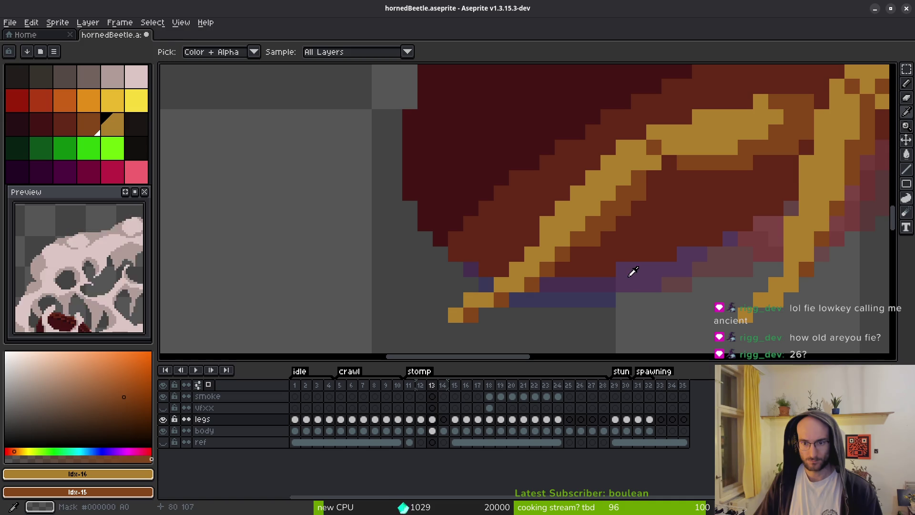
pyautogui.press('Left')
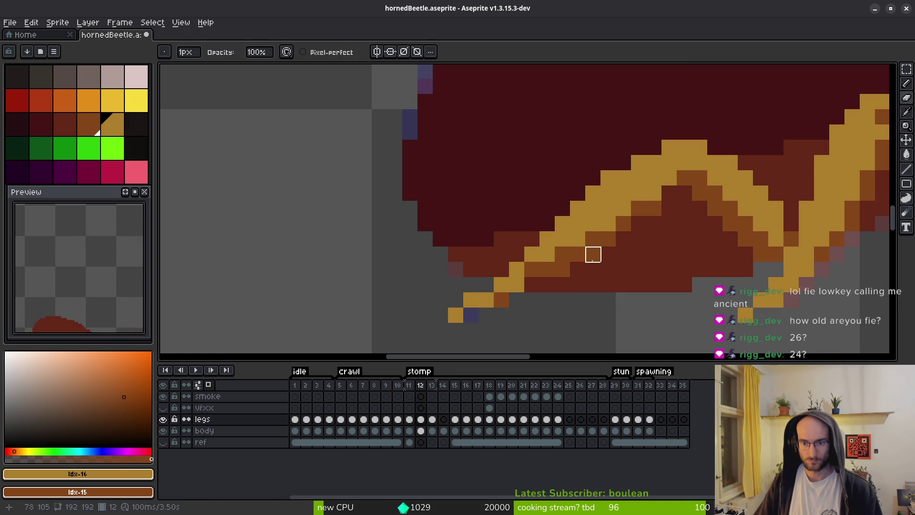
pyautogui.press('b')
pyautogui.moveTo(532, 272); pyautogui.dragTo(563, 250)
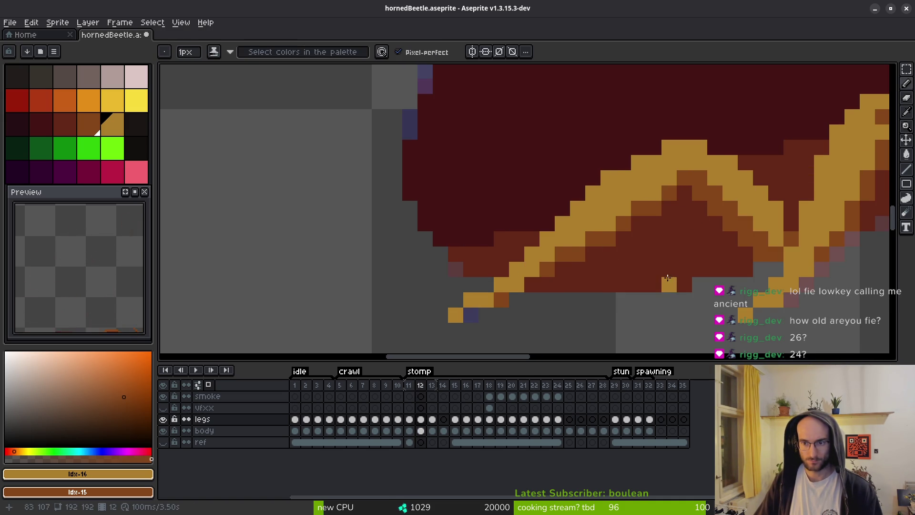
# Flip through stomp frames 11 to 13 to compare, returning to frame 12
pyautogui.scroll(-3, 669, 277)
pyautogui.scroll(3, 669, 278)
pyautogui.press('Left')
pyautogui.press('alt')
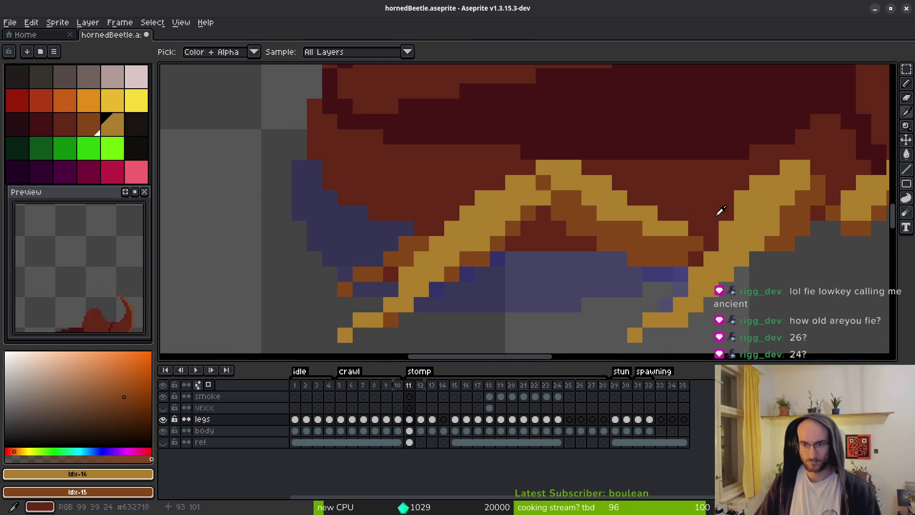
pyautogui.press('Right')
pyautogui.press('Right')
pyautogui.press('Left')
pyautogui.press('Left')
pyautogui.press('Right')
pyautogui.press('Right')
pyautogui.press('Left')
# Erase a stray leg-edge pixel and darken two pixels on the gold leg outline
pyautogui.press('e')
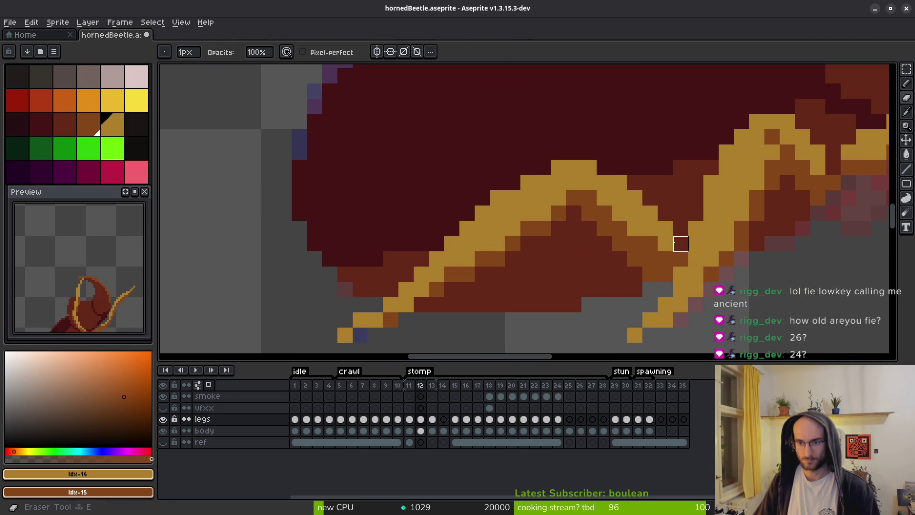
pyautogui.click(651, 274)
pyautogui.press('b')
pyautogui.click(682, 251)
pyautogui.click(642, 169)
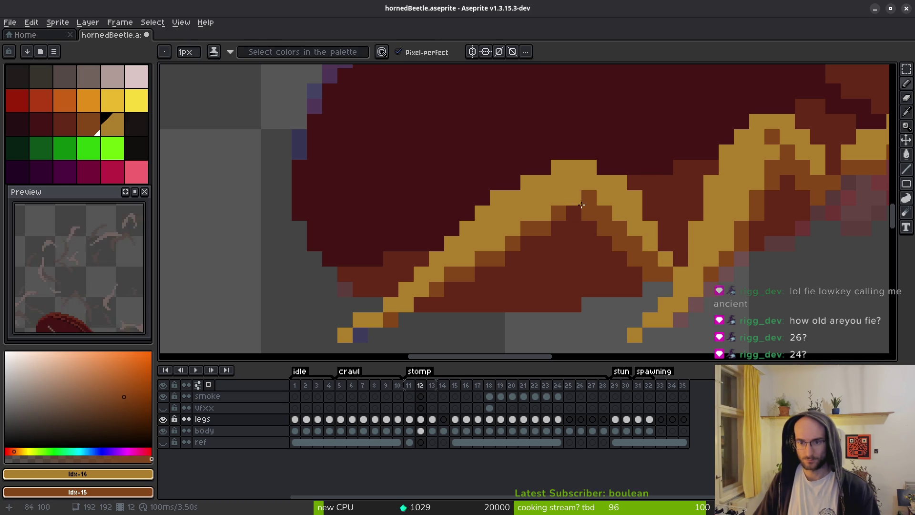
# Darken a diagonal run along the leg outline and fill a leg pixel with gold
pyautogui.press('e')
pyautogui.press('b')
pyautogui.press('e')
pyautogui.press('b')
pyautogui.moveTo(603, 203); pyautogui.dragTo(633, 261)
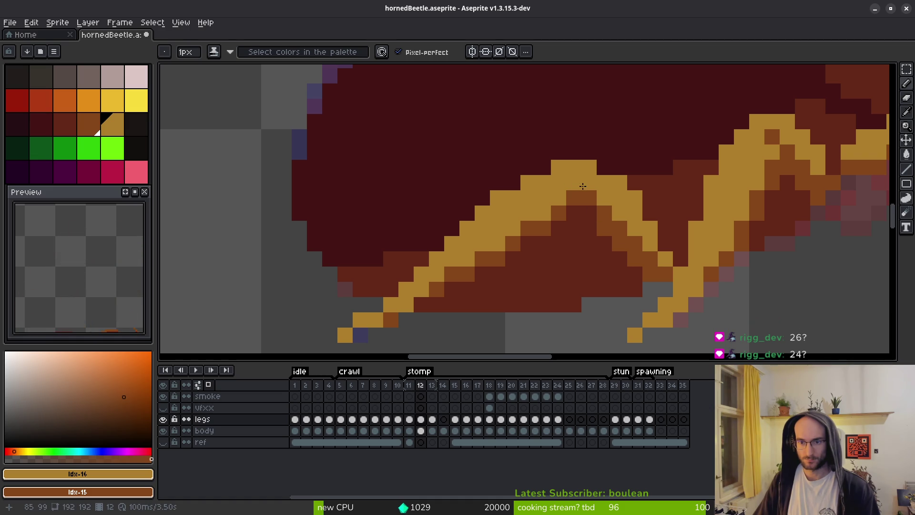
pyautogui.scroll(-2, 600, 207)
pyautogui.scroll(2, 599, 207)
pyautogui.rightClick(600, 207)
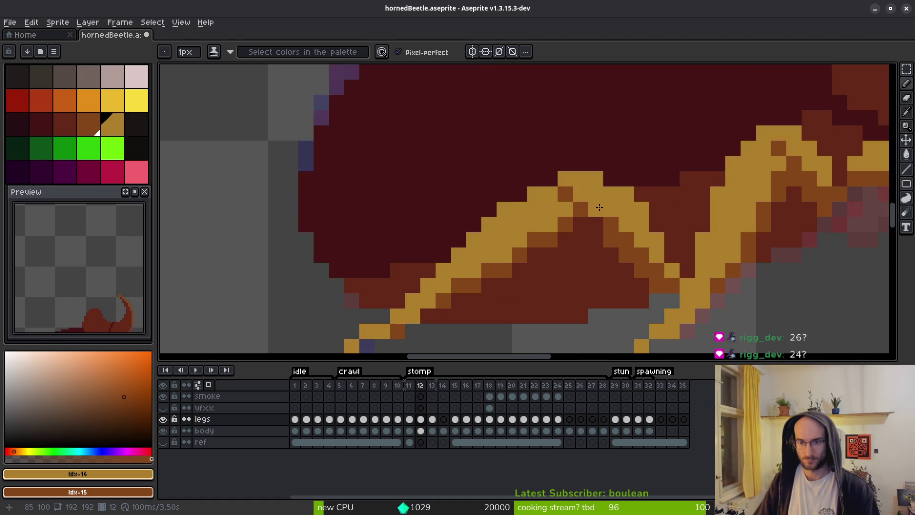
pyautogui.scroll(-3, 624, 245)
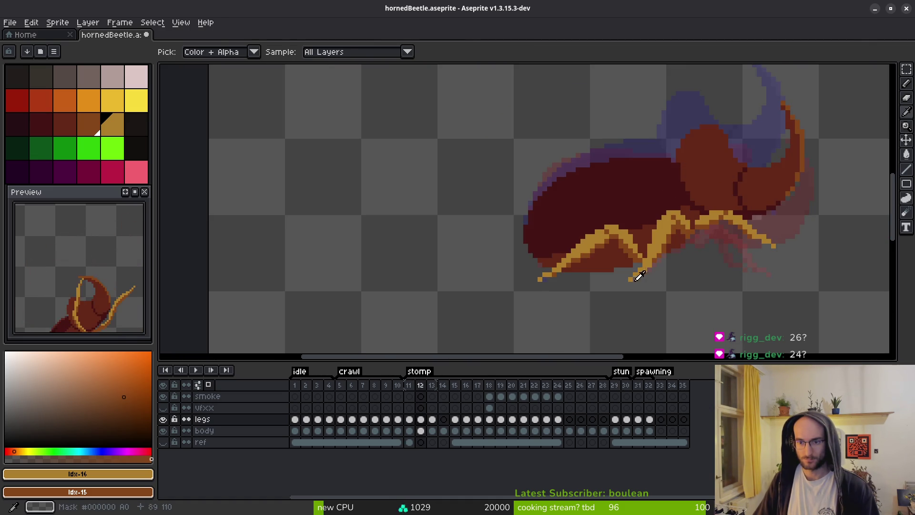
# Paint the stray pixels around frame 12's legs back to body brown
pyautogui.scroll(3, 612, 243)
pyautogui.rightClick(612, 243)
pyautogui.scroll(-3, 650, 223)
# Step back through frames 11 and 10, then go to idle frame 1 and zoom in
pyautogui.press('i')
pyautogui.press(',')
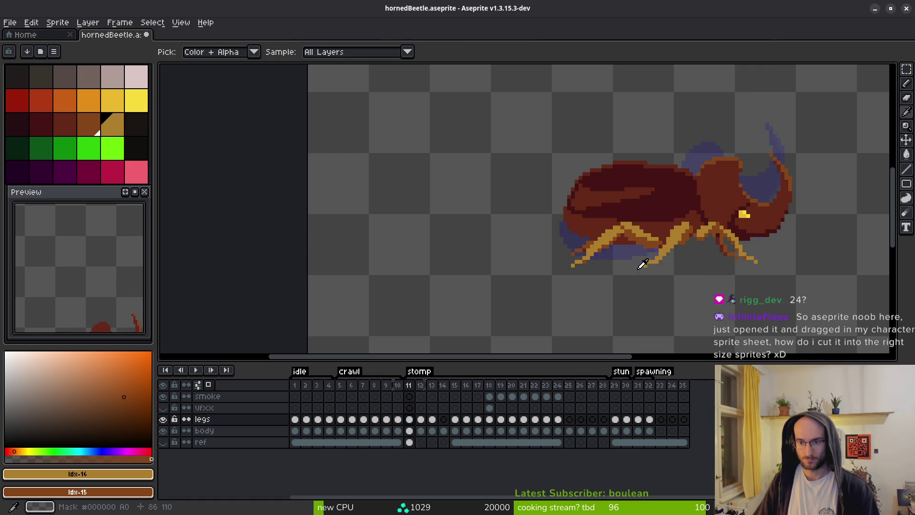
pyautogui.press(',')
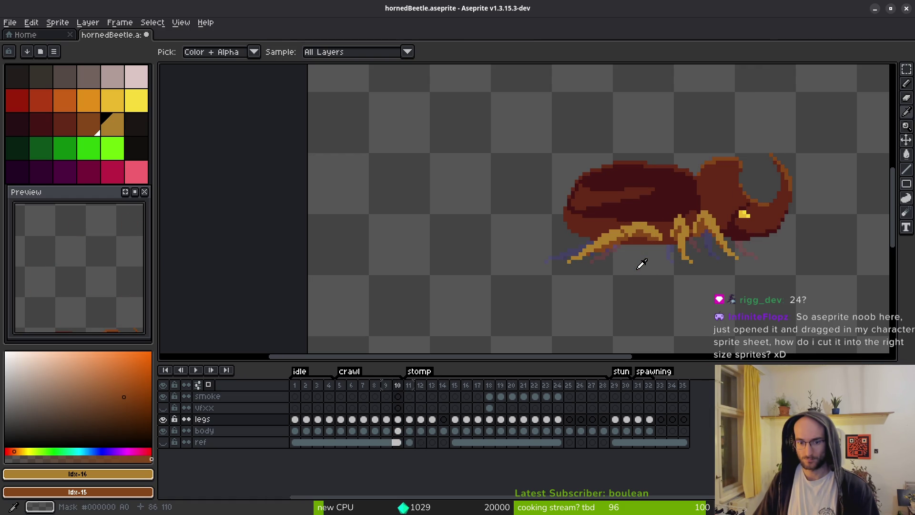
pyautogui.press('b')
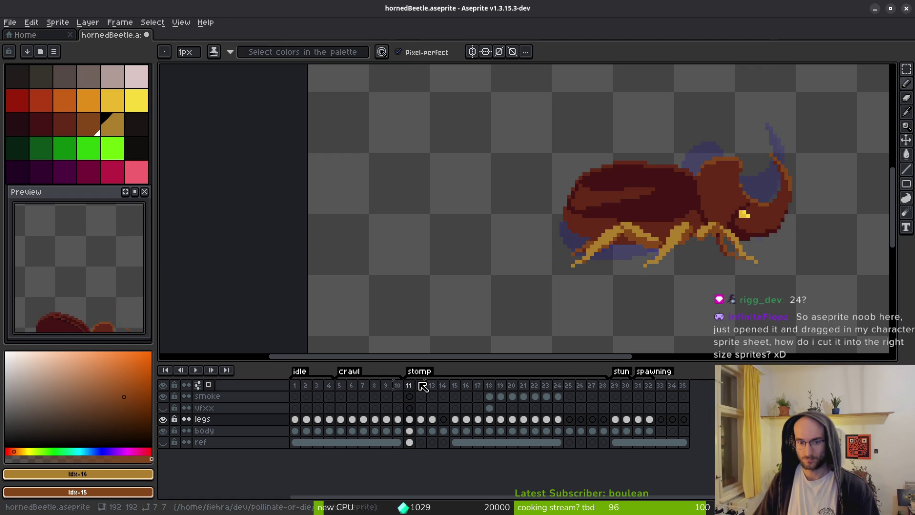
pyautogui.click(295, 386)
pyautogui.scroll(3, 609, 273)
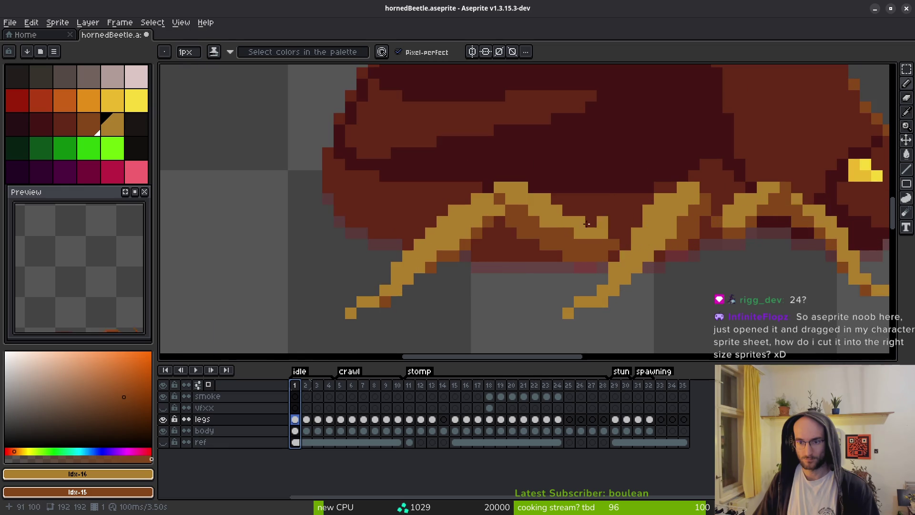
# Deselect frame 1's cels and touch up its gold legs with the Pencil and Eraser
pyautogui.click(522, 211)
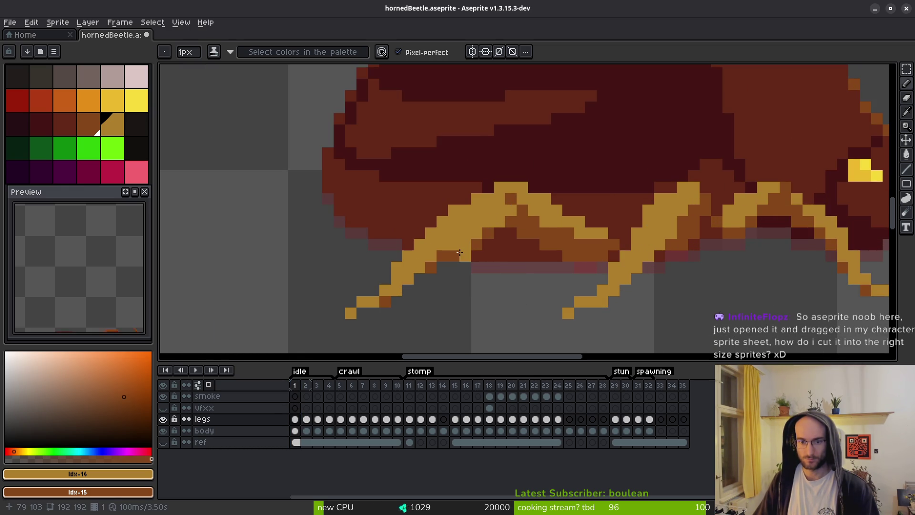
pyautogui.press('e')
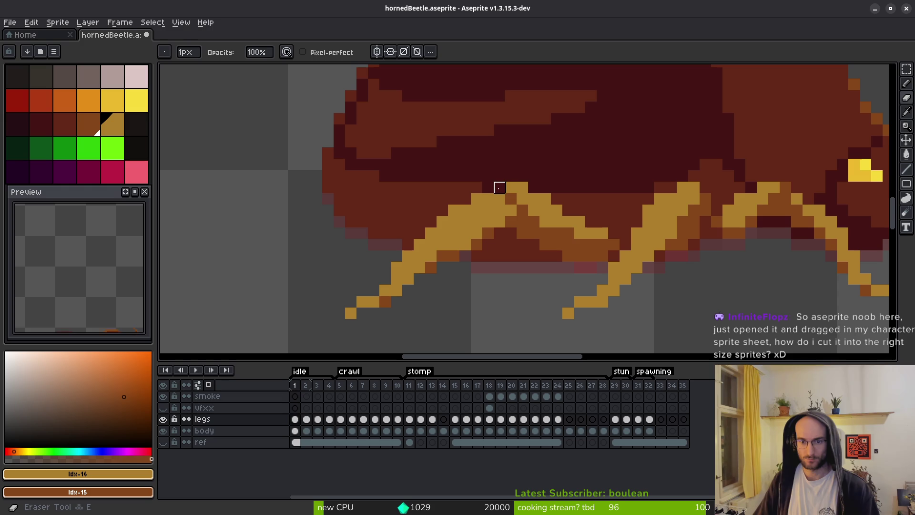
pyautogui.press('b')
pyautogui.press('e')
pyautogui.press('b')
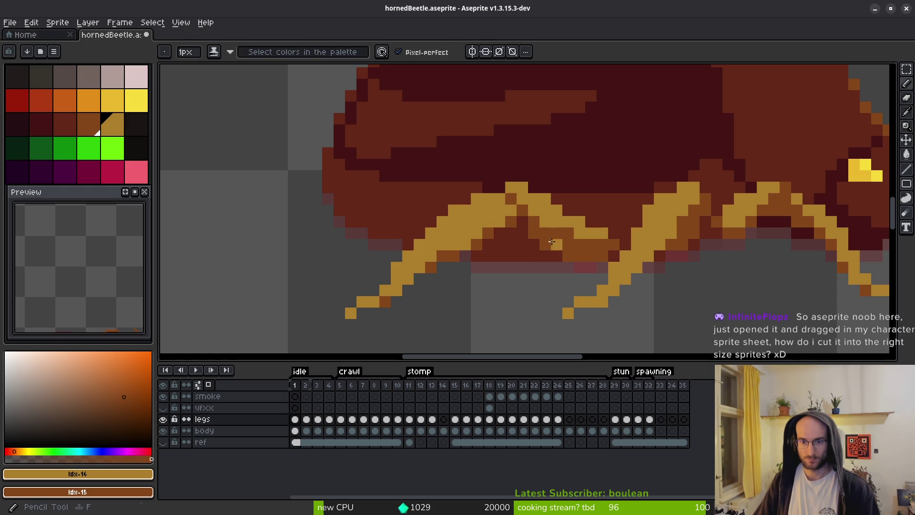
pyautogui.scroll(-5, 585, 265)
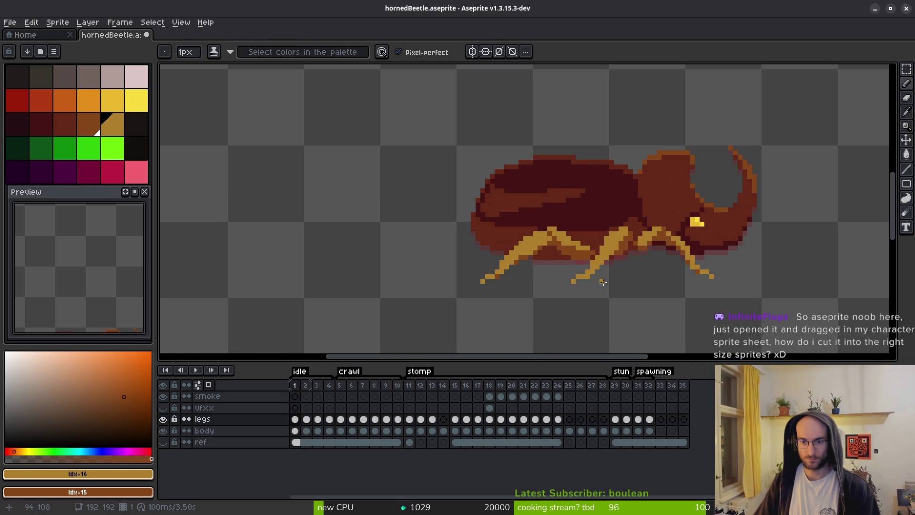
pyautogui.scroll(5, 595, 278)
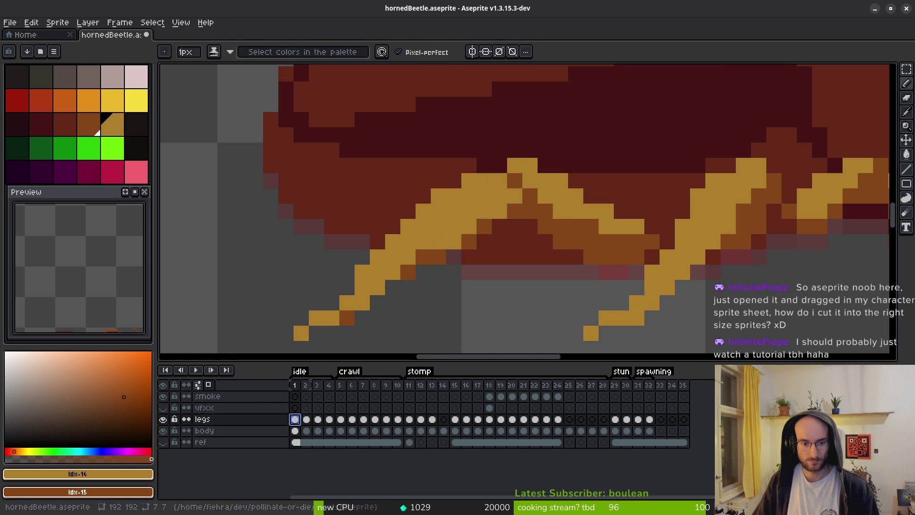
# Review the legs on idle frames 2, 3 and 4, returning to frame 3
pyautogui.click(307, 420)
pyautogui.click(319, 421)
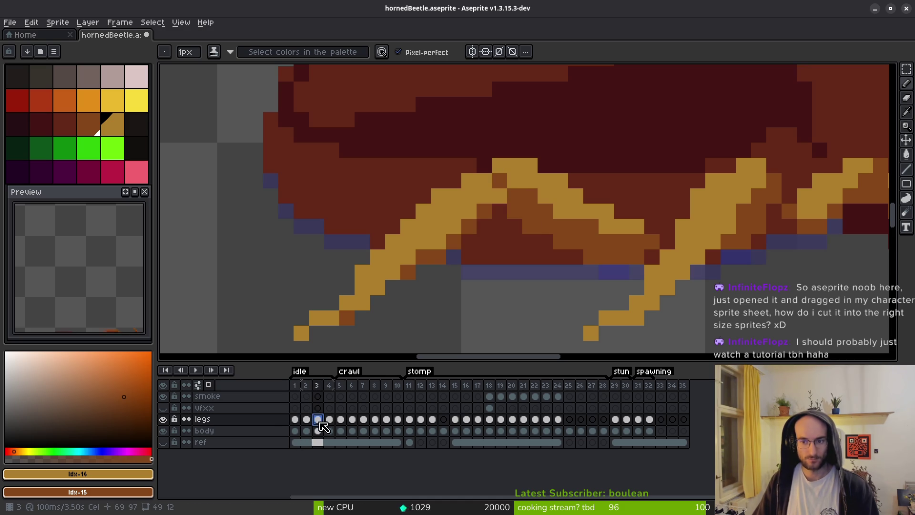
pyautogui.click(329, 420)
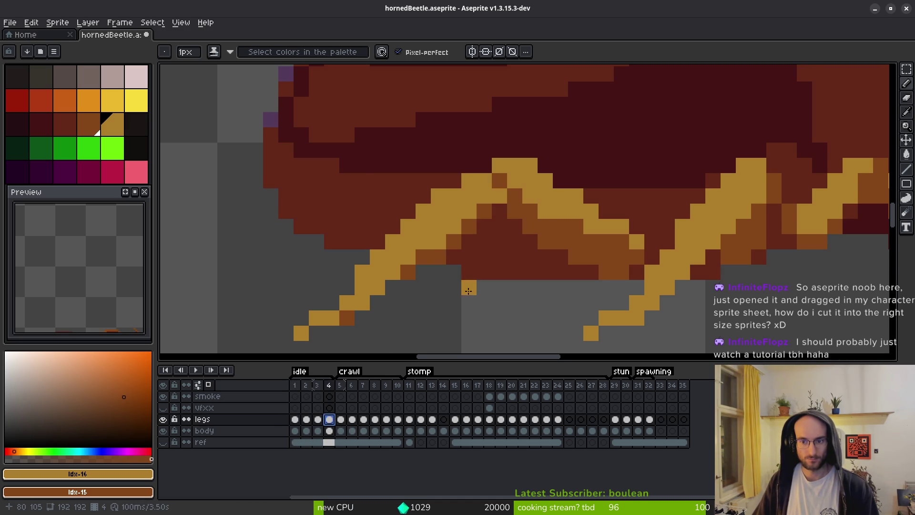
pyautogui.scroll(-2, 467, 291)
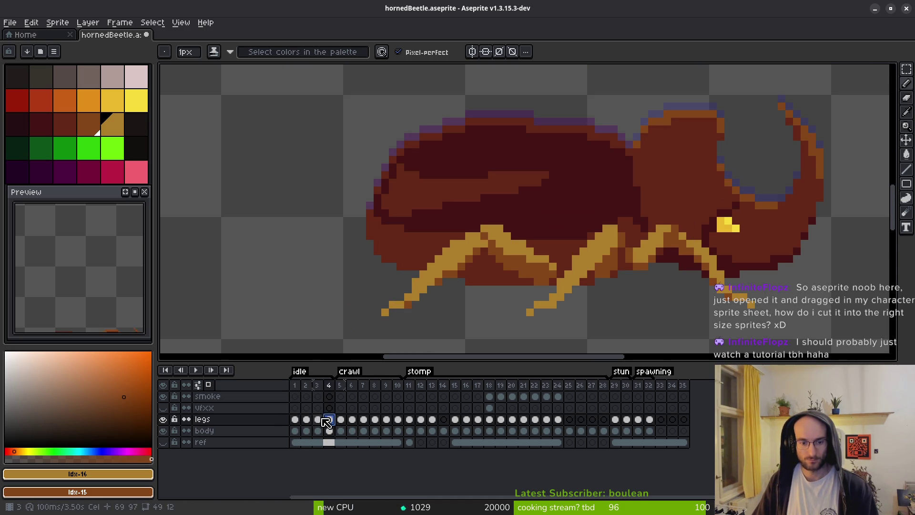
pyautogui.press('Left')
pyautogui.scroll(2, 528, 243)
# Lasso-select frame 3's legs, reposition a leg section on frame 4, and compare with frame 3
pyautogui.press('q')
pyautogui.moveTo(498, 191)
pyautogui.mouseDown()
pyautogui.moveTo(396, 195)
pyautogui.moveTo(532, 238)
pyautogui.moveTo(532, 202)
pyautogui.mouseUp()
pyautogui.press('Right')
pyautogui.hotkey('ctrl', 'd')
pyautogui.press('e')
pyautogui.press('i')
pyautogui.press('Left')
pyautogui.press('Right')
pyautogui.press('Left')
pyautogui.press('Right')
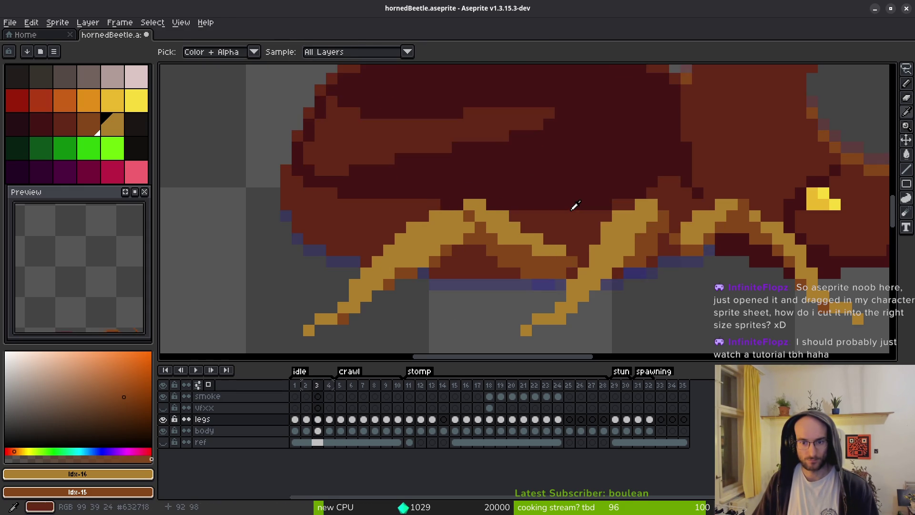
# Step through the frames to compare poses, ending on crawl frame 7
pyautogui.scroll(-5, 560, 205)
pyautogui.press('Left')
pyautogui.press('Right')
pyautogui.press('Left')
pyautogui.press('Right')
pyautogui.press('Right')
pyautogui.press('Right')
pyautogui.press('Right')
pyautogui.press('Right')
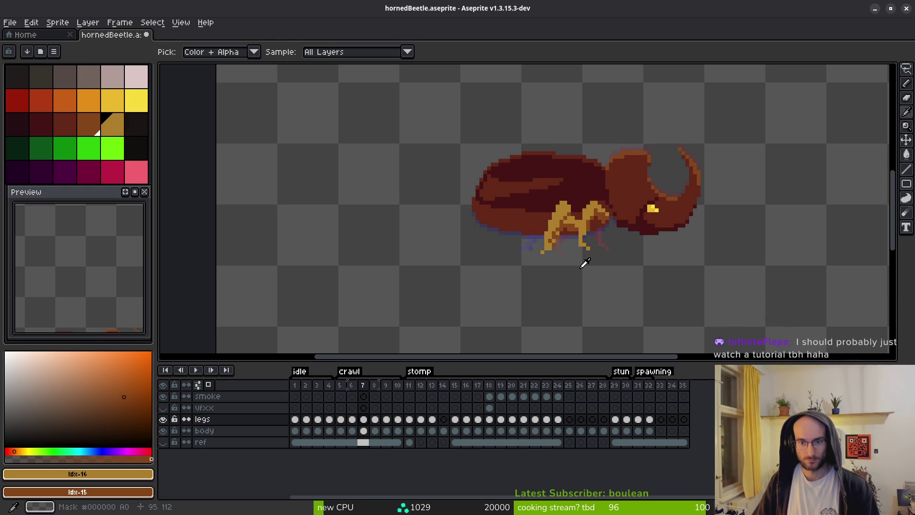
pyautogui.press('Right')
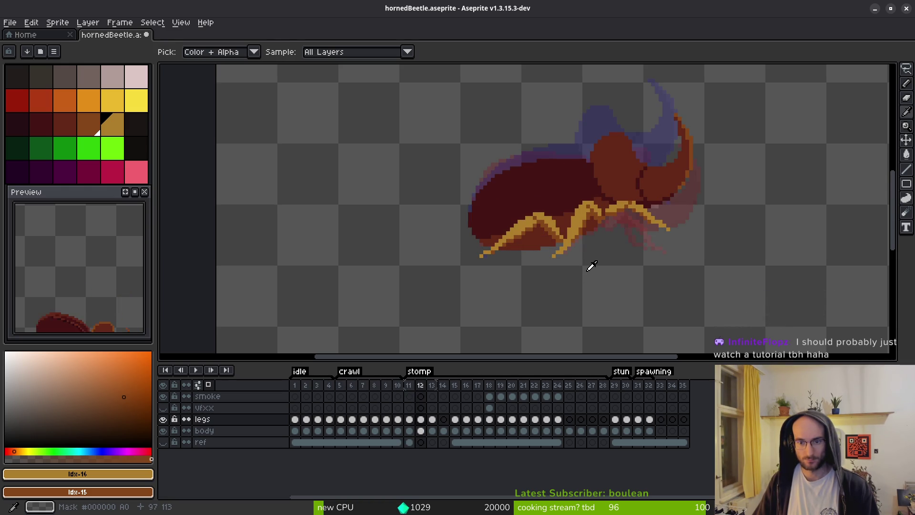
# Compare the leg poses on frames 1, 2, 11 and 12, then nudge frame 11's legs up one pixel
pyautogui.press('Left')
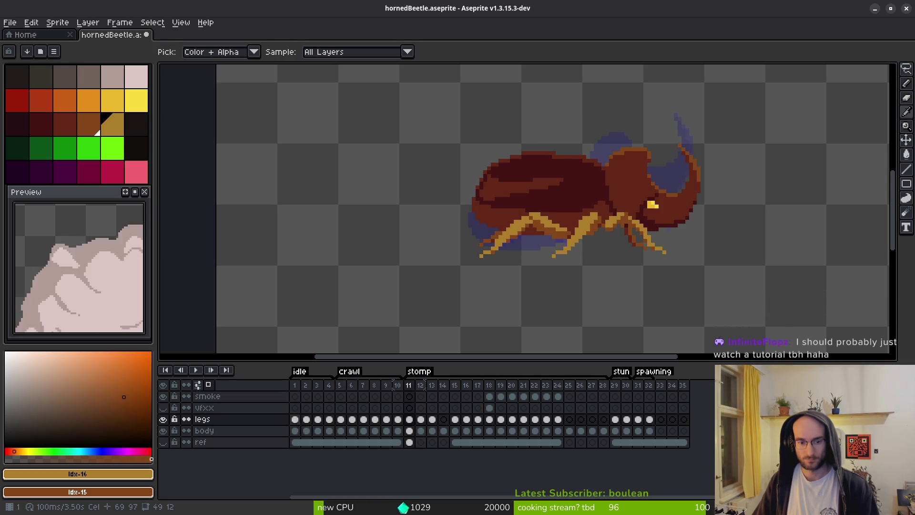
pyautogui.click(295, 421)
pyautogui.click(308, 420)
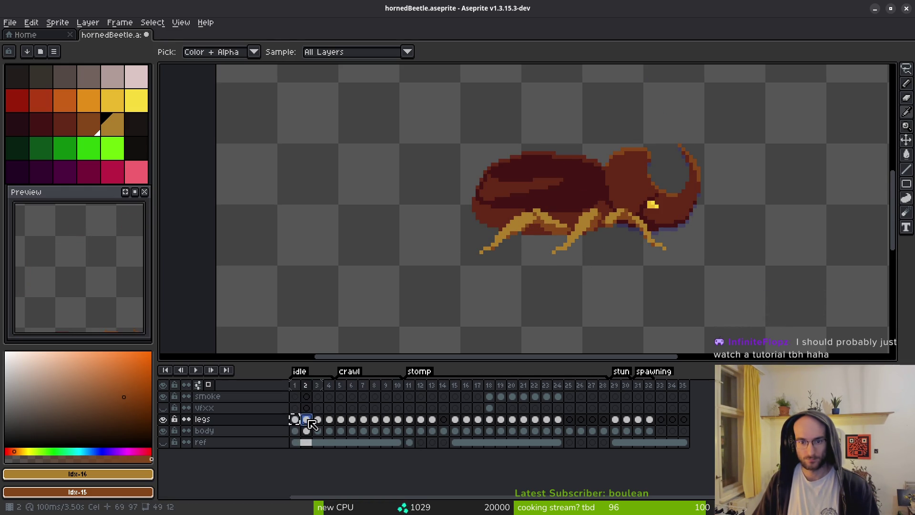
pyautogui.click(410, 420)
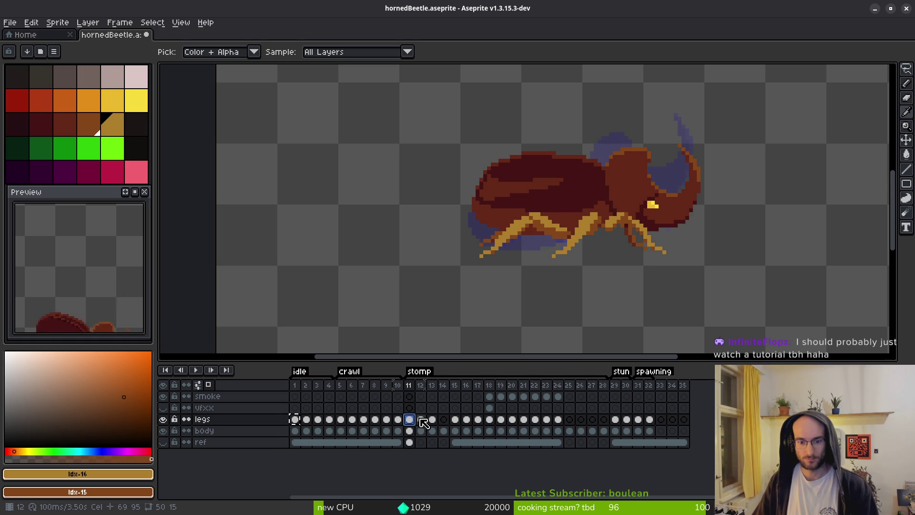
pyautogui.click(421, 420)
pyautogui.press('Left')
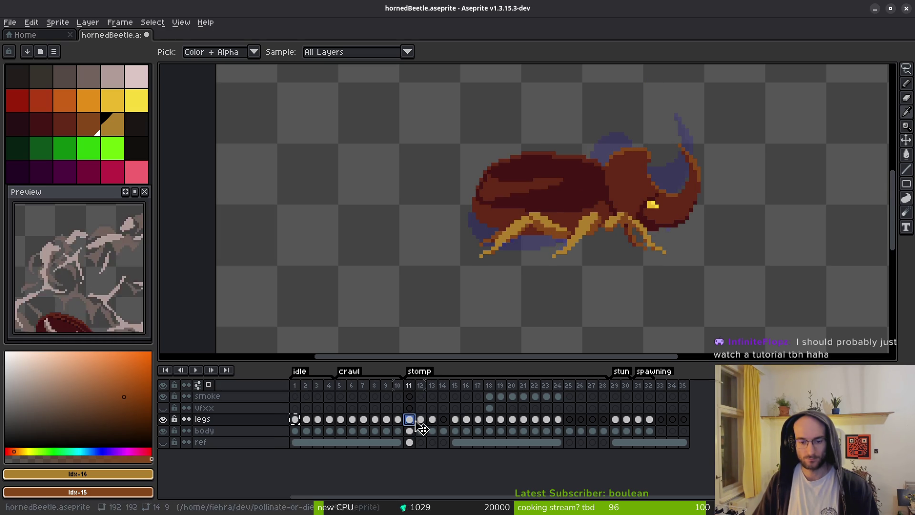
pyautogui.hotkey('ctrl', 'z')
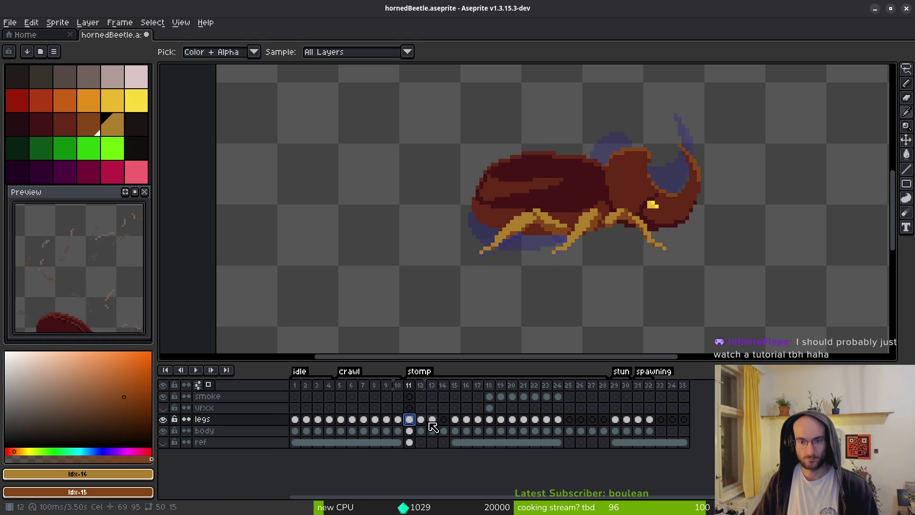
# Recheck the legs on frames 1, 3, 4 and 5 against frames 11 and 12, ending on frame 11
pyautogui.click(295, 419)
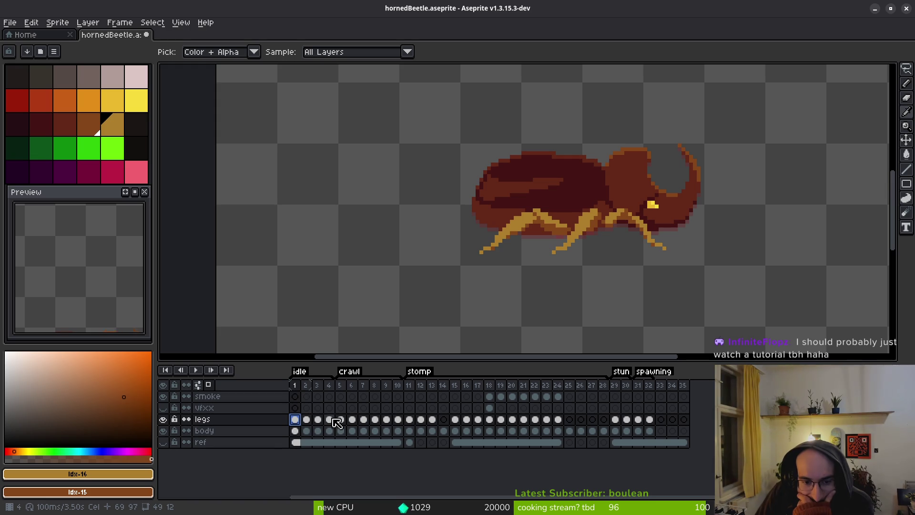
pyautogui.click(329, 419)
pyautogui.click(318, 420)
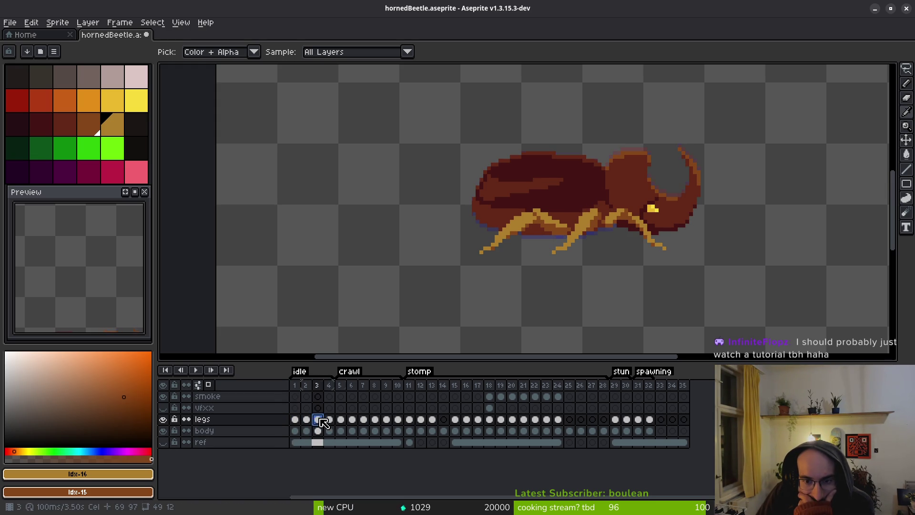
pyautogui.click(341, 420)
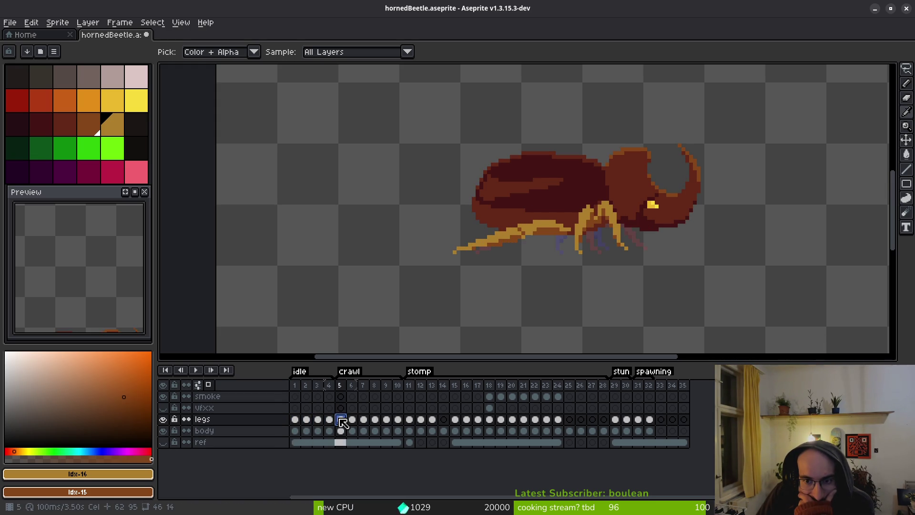
pyautogui.click(295, 420)
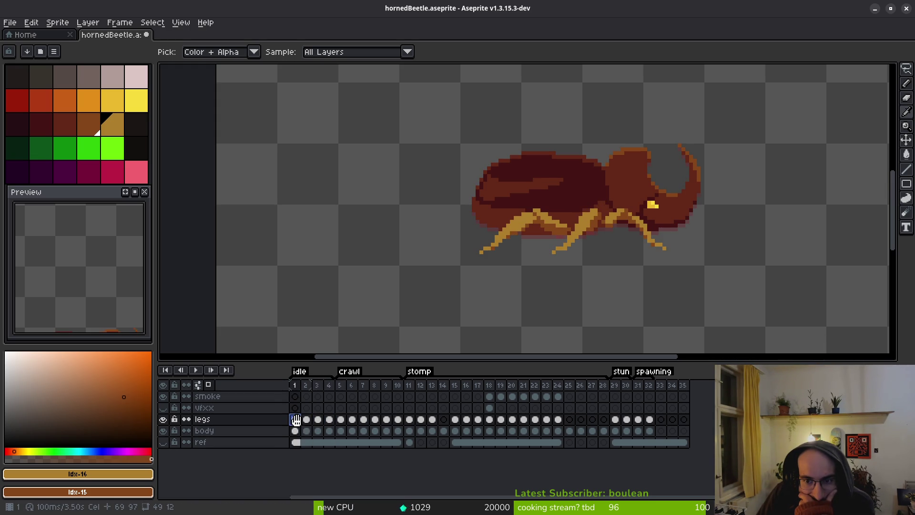
pyautogui.click(408, 421)
pyautogui.click(421, 421)
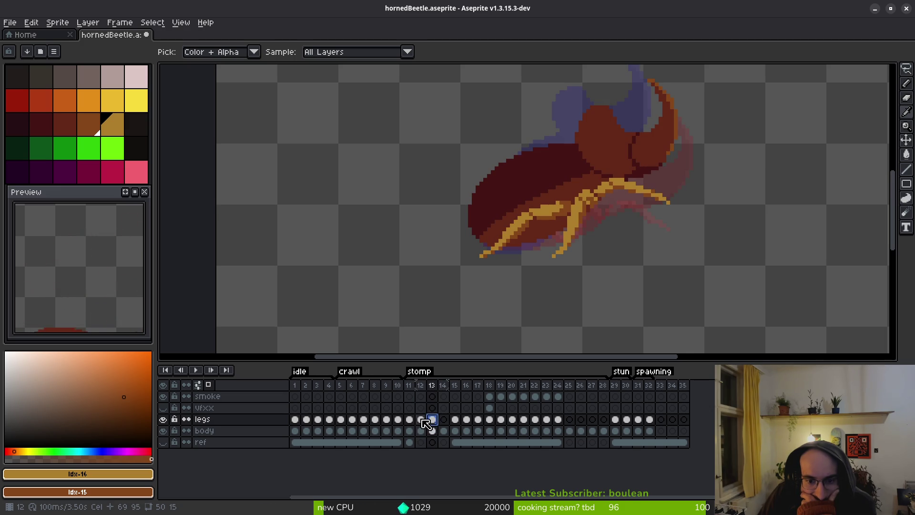
pyautogui.click(412, 421)
pyautogui.click(421, 421)
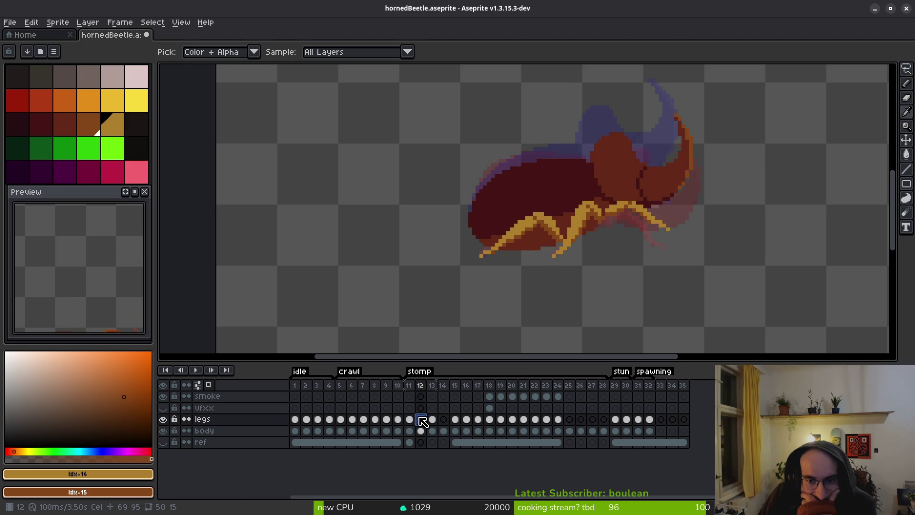
pyautogui.click(409, 420)
# On stomp frame 12, select the area around the front leg tip
pyautogui.press('b')
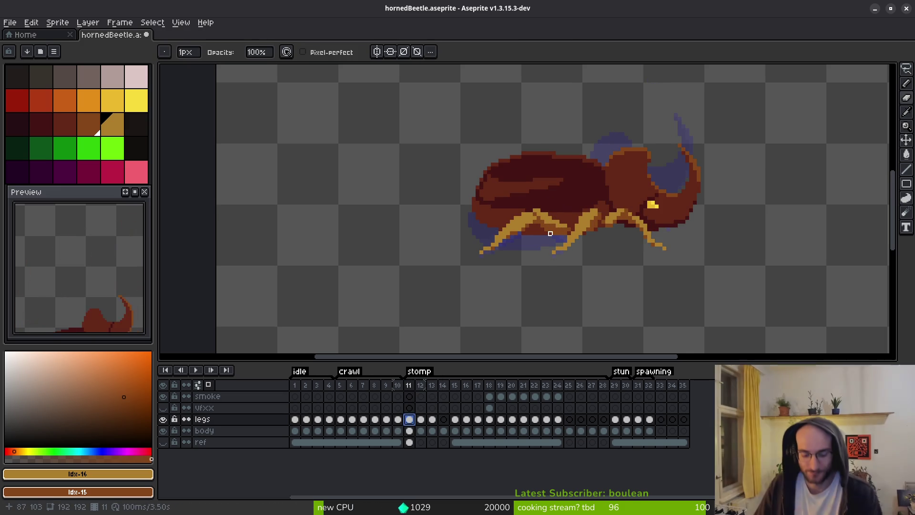
pyautogui.press('Right')
pyautogui.scroll(3, 530, 258)
pyautogui.press('m')
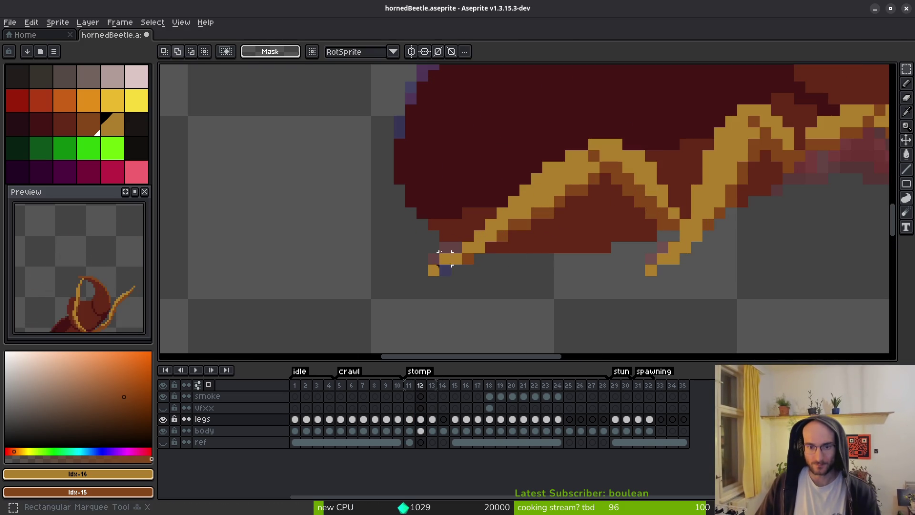
pyautogui.moveTo(399, 212)
pyautogui.mouseDown()
pyautogui.moveTo(538, 307)
pyautogui.moveTo(541, 214)
pyautogui.mouseUp()
# Add gold pixels along the leg outline and foot tip, and erase the extra pixel below the foot
pyautogui.press('b')
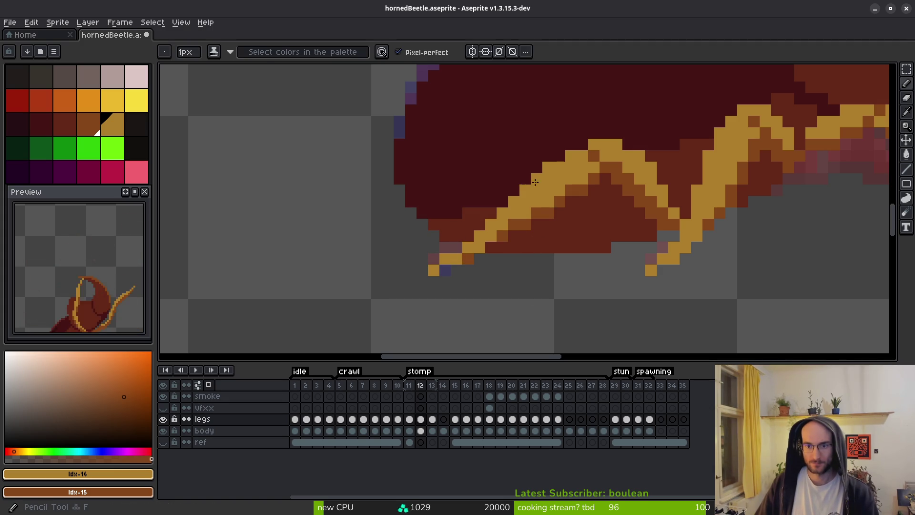
pyautogui.click(517, 188)
pyautogui.click(469, 237)
pyautogui.click(433, 259)
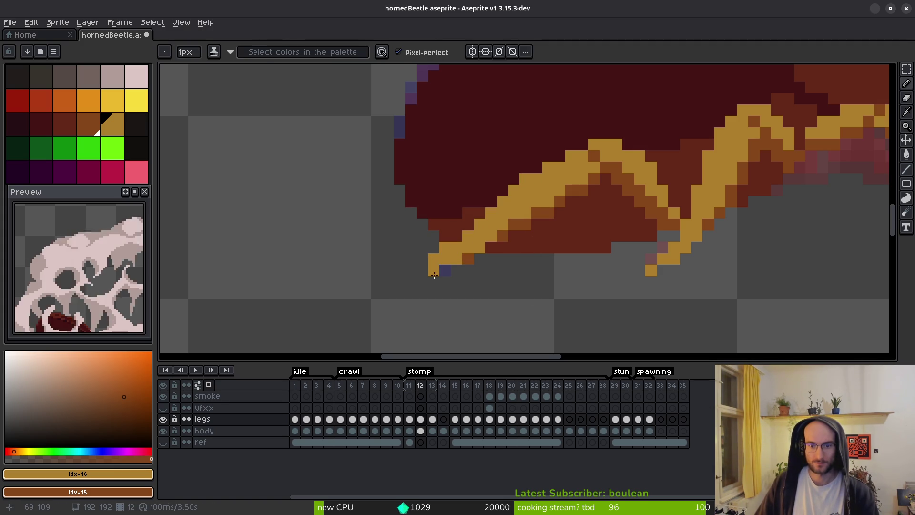
pyautogui.press('e')
pyautogui.click(433, 271)
# Darken the two stray yellow pixels on the front leg tip with shading ink
pyautogui.press('b')
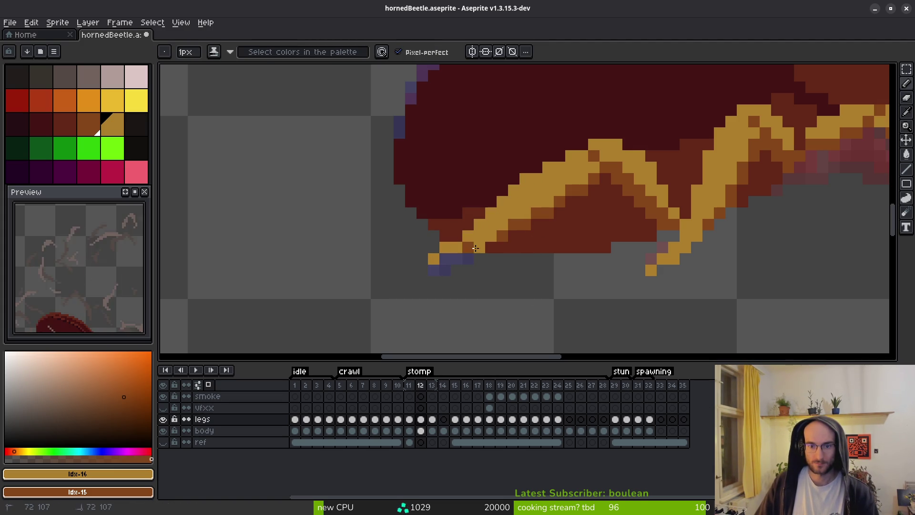
pyautogui.rightClick(480, 248)
pyautogui.rightClick(503, 225)
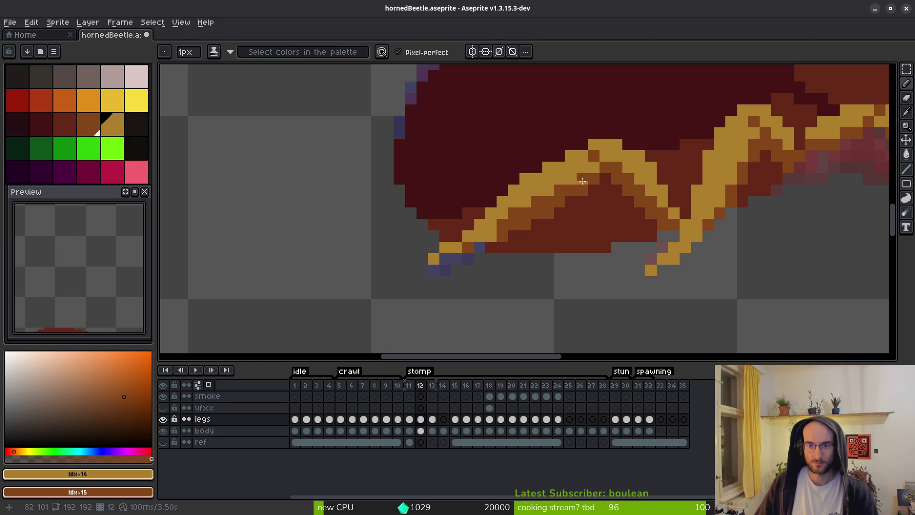
pyautogui.press('e')
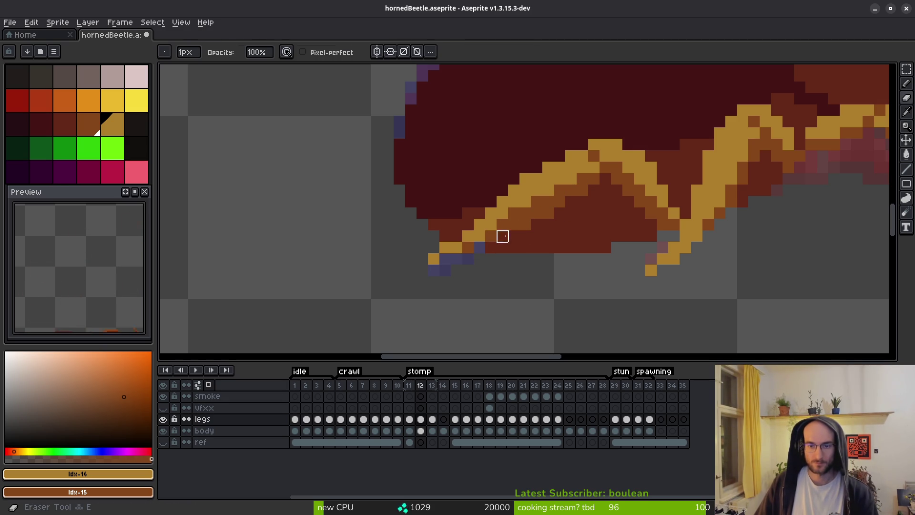
pyautogui.scroll(-5, 532, 225)
# Move to stomp frame 13, then select the leg tip area and clear the selection again
pyautogui.press('i')
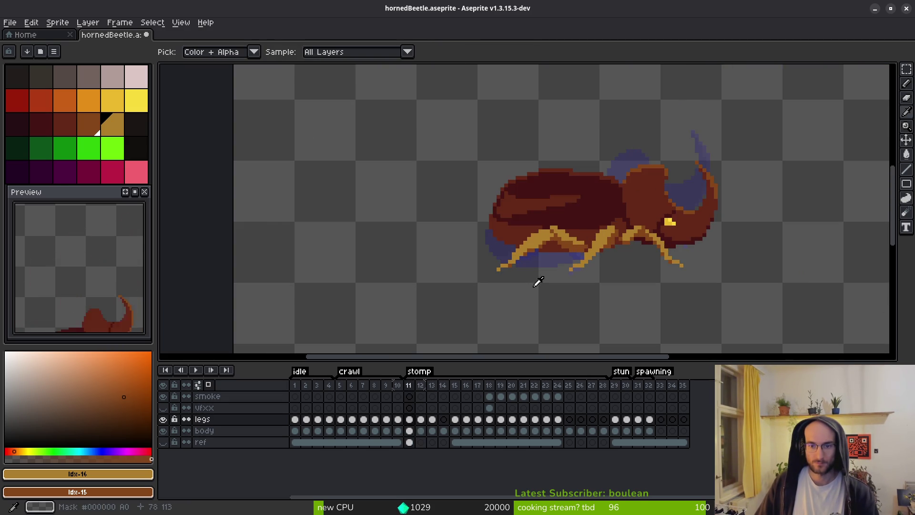
pyautogui.press('Right')
pyautogui.scroll(3, 524, 281)
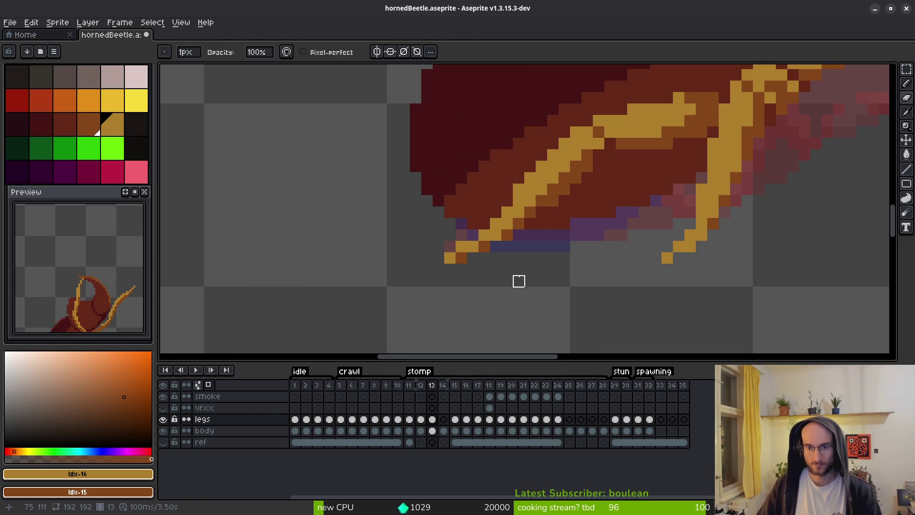
pyautogui.press('m')
pyautogui.moveTo(420, 213); pyautogui.dragTo(479, 265)
pyautogui.click(484, 258)
pyautogui.press('b')
pyautogui.scroll(-3, 525, 267)
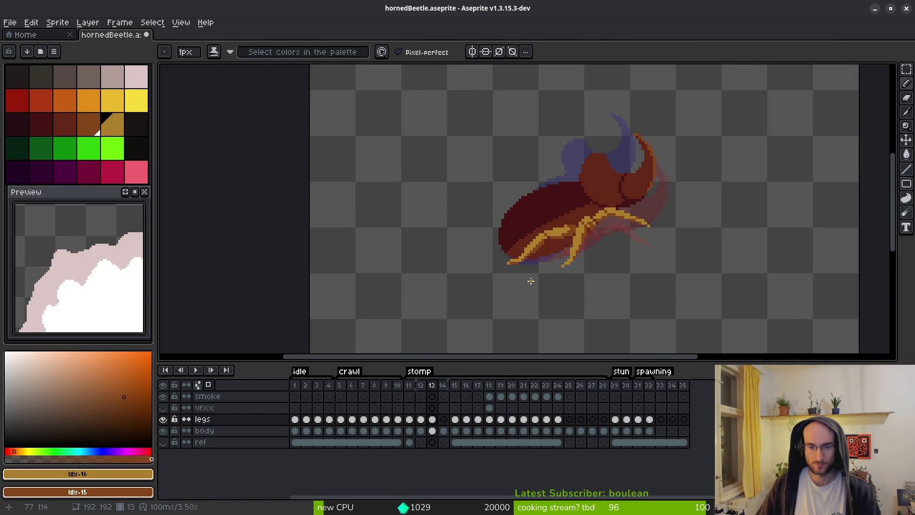
pyautogui.press('e')
pyautogui.scroll(3, 531, 267)
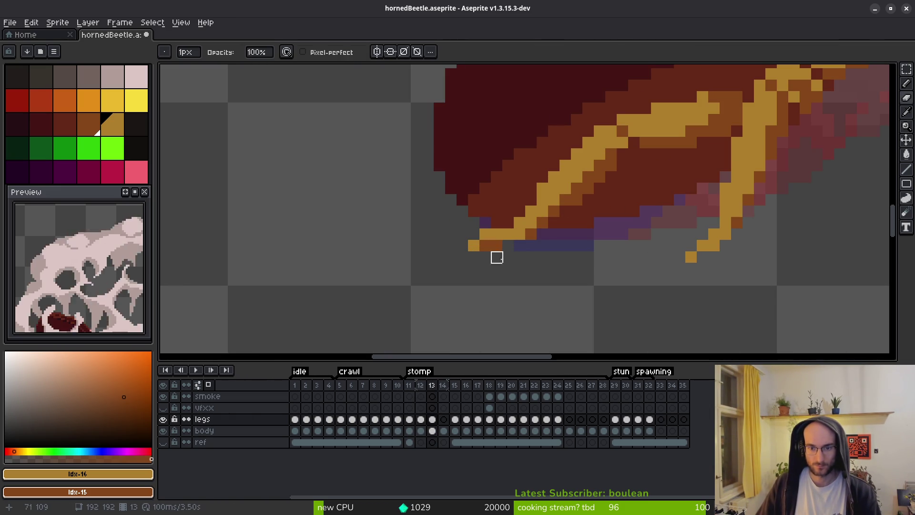
pyautogui.press('i')
# Play back the stomp animation, stop on frame 14, and return to frame 13 with the Pencil
pyautogui.press('Return')
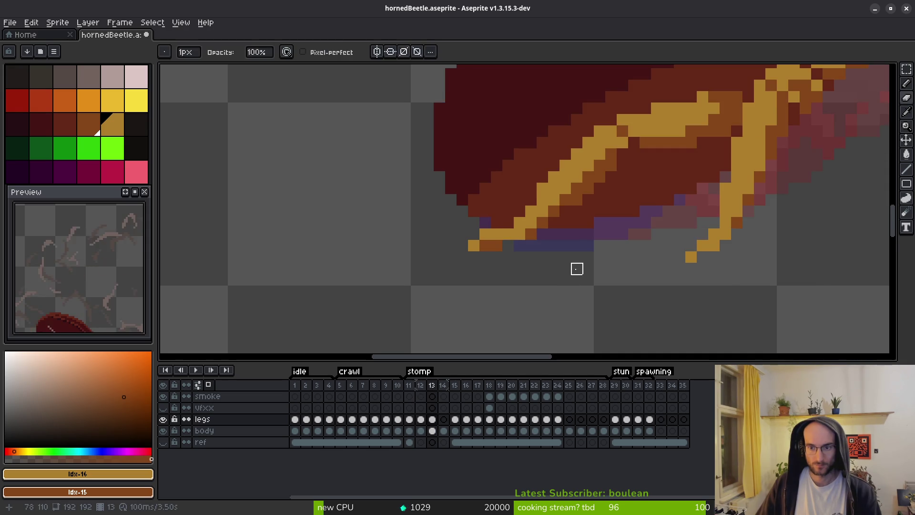
pyautogui.scroll(-3, 600, 285)
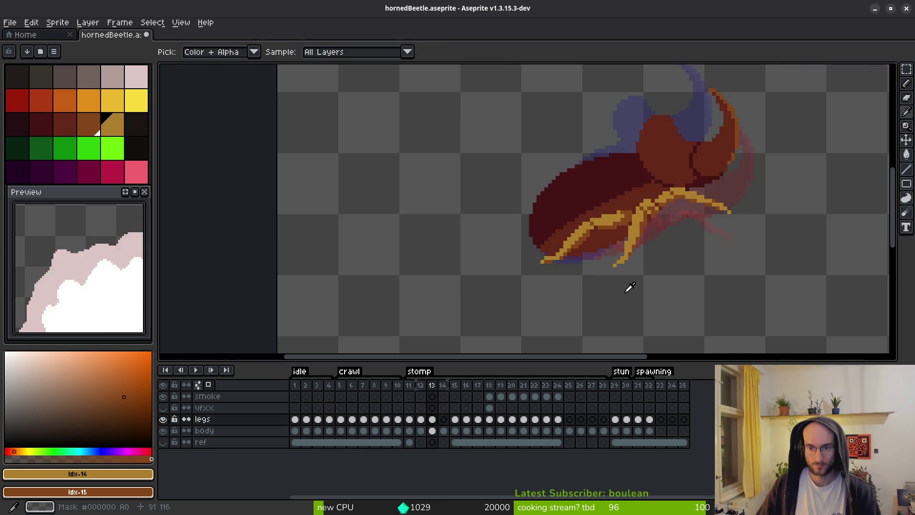
pyautogui.press('Return')
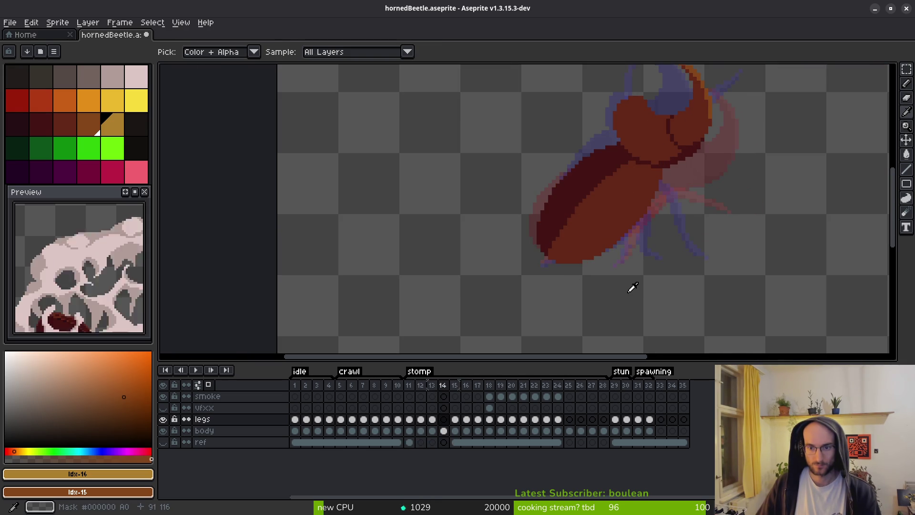
pyautogui.press('e')
pyautogui.scroll(3, 603, 265)
pyautogui.press('i')
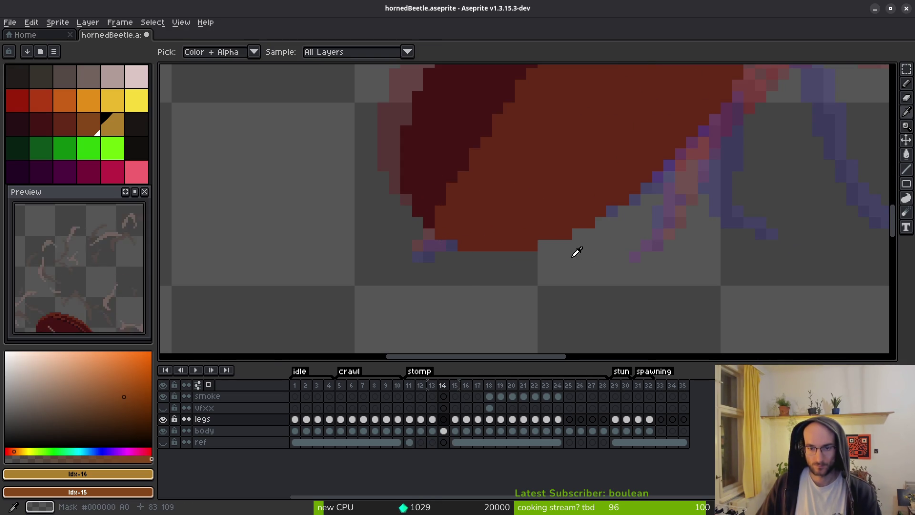
pyautogui.press('Left')
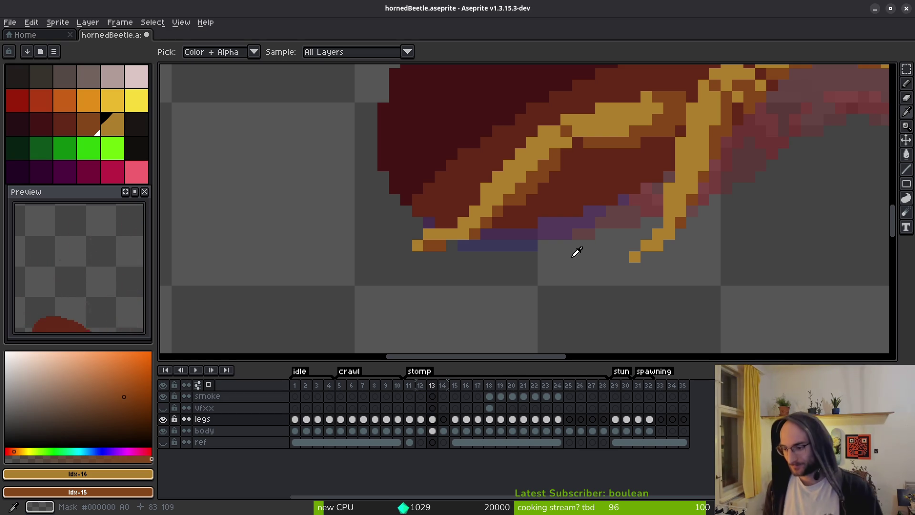
pyautogui.press('b')
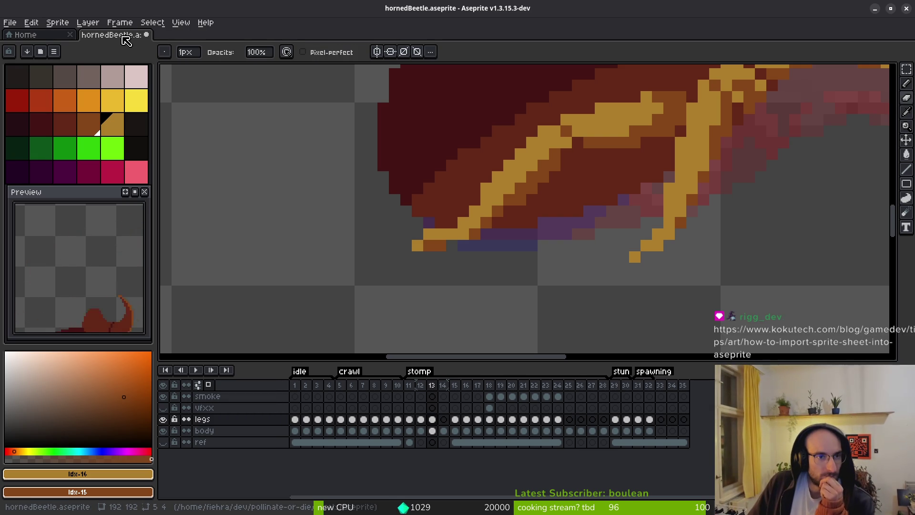
pyautogui.click(9, 23)
pyautogui.moveTo(62, 132)
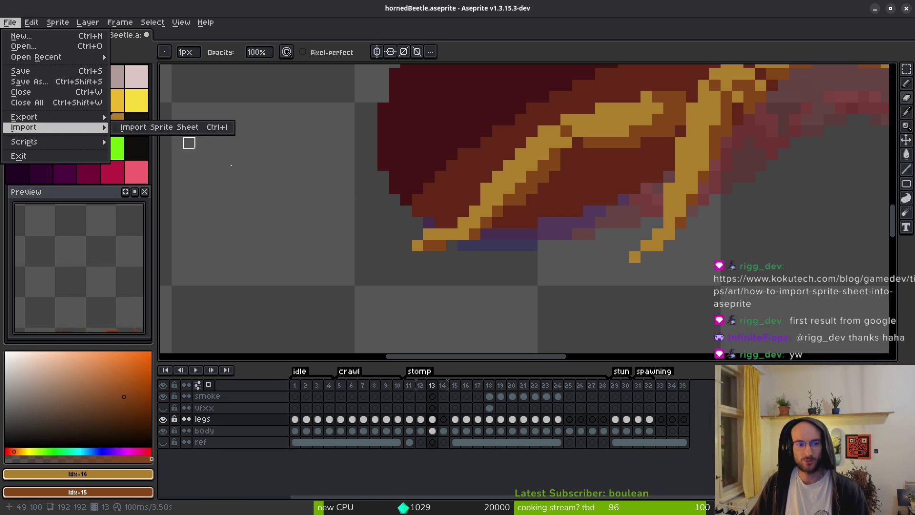
pyautogui.click(440, 245)
pyautogui.scroll(-3, 468, 245)
pyautogui.scroll(3, 468, 245)
pyautogui.press('b')
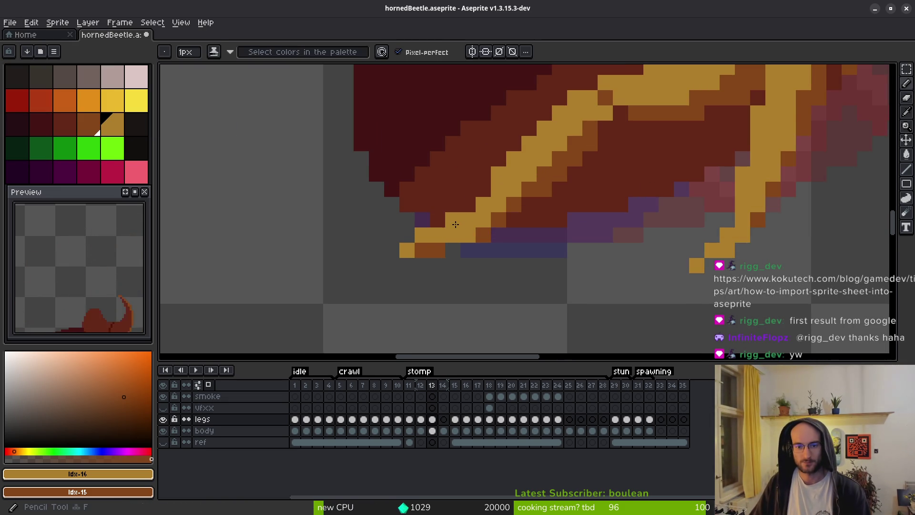
# Add a yellow pixel to the front leg on frame 13, then erase a diagonal run of it
pyautogui.scroll(-3, 485, 254)
pyautogui.press('i')
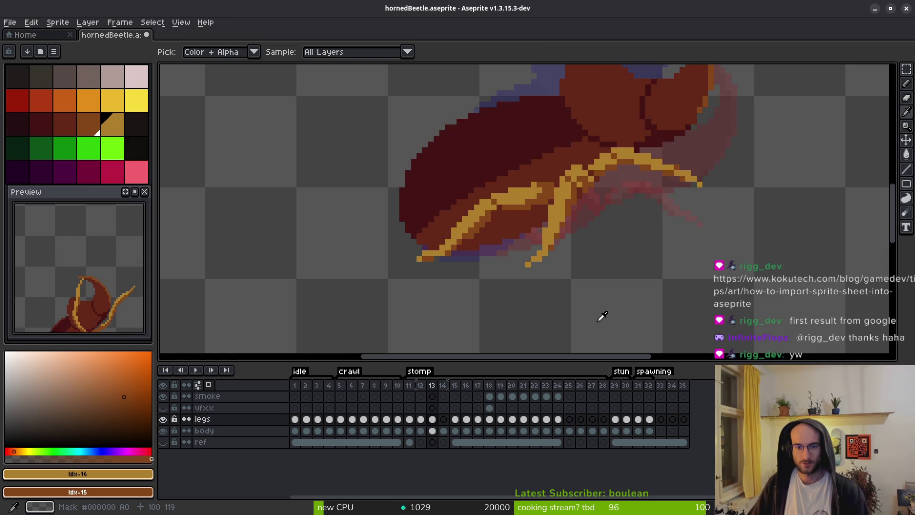
pyautogui.scroll(-2, 477, 274)
pyautogui.scroll(4, 472, 267)
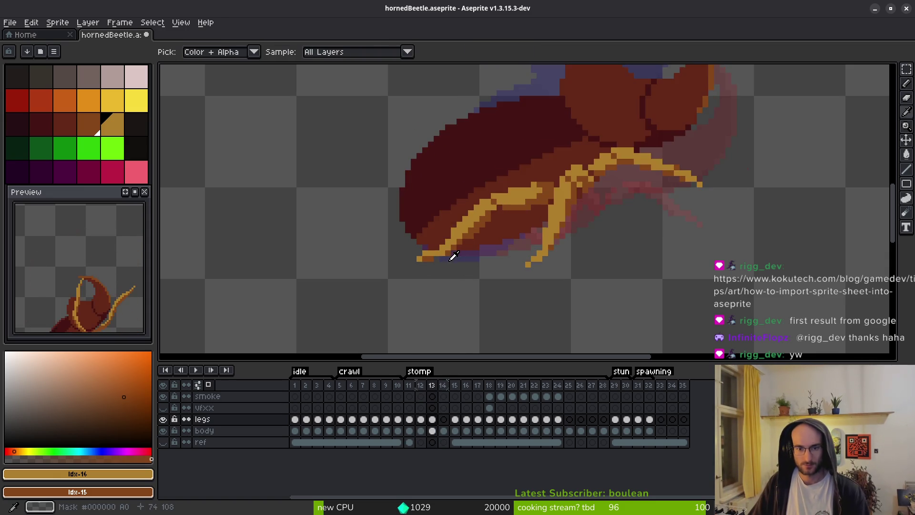
pyautogui.moveTo(426, 246); pyautogui.dragTo(410, 218)
pyautogui.press('e')
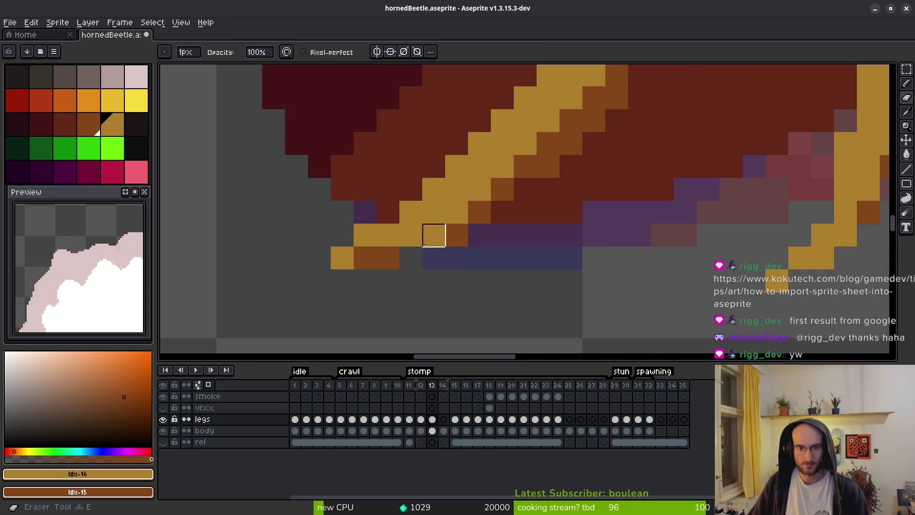
pyautogui.moveTo(434, 235)
pyautogui.mouseDown()
pyautogui.moveTo(457, 212)
pyautogui.moveTo(480, 212)
pyautogui.mouseUp()
# Step through the stomp frames from 10 up to 16, then back to frame 15
pyautogui.scroll(-5, 480, 212)
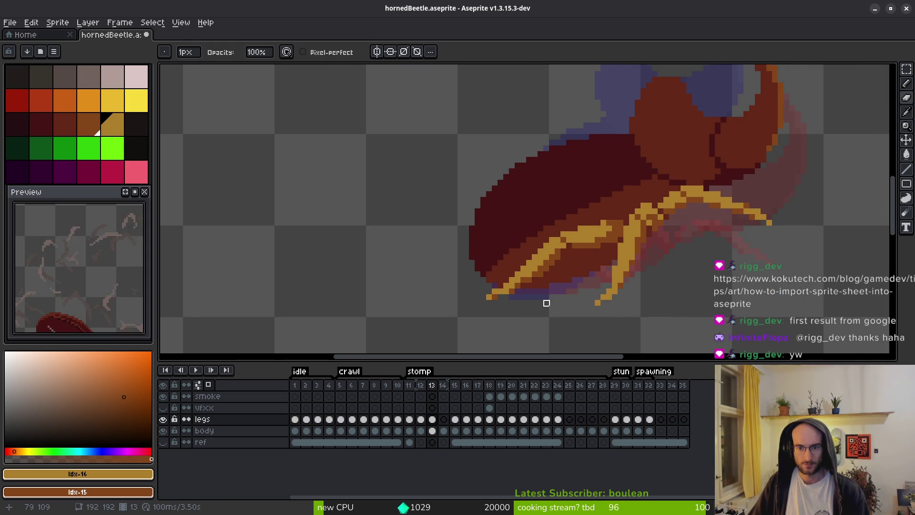
pyautogui.press('i')
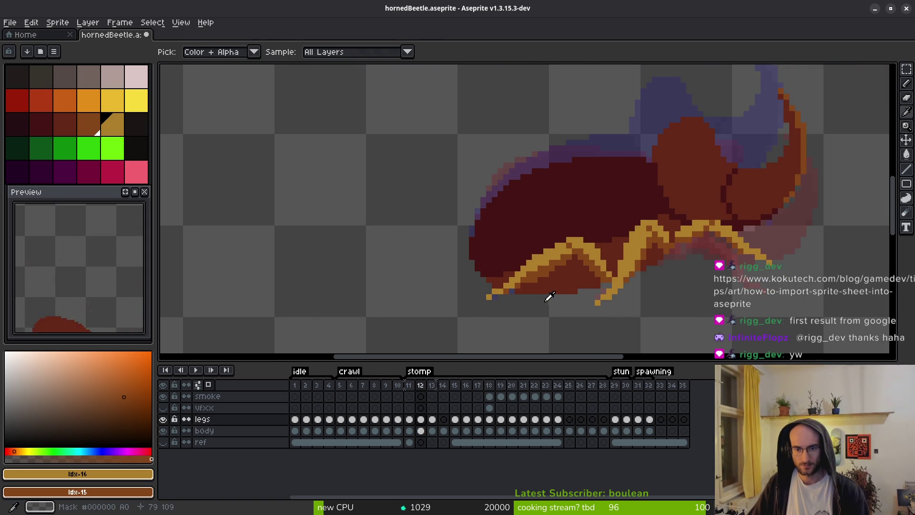
pyautogui.press('Left')
pyautogui.press('Left')
pyautogui.press('Left')
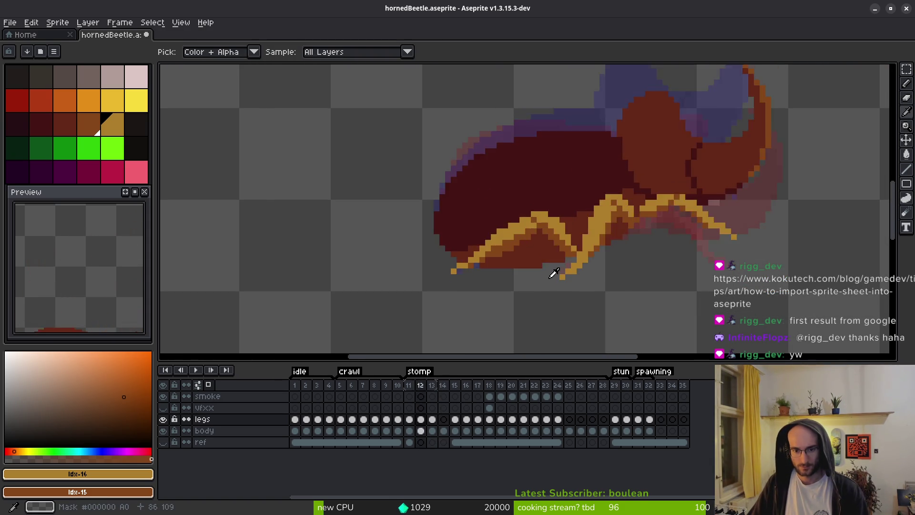
pyautogui.press('Right')
pyautogui.press('Right')
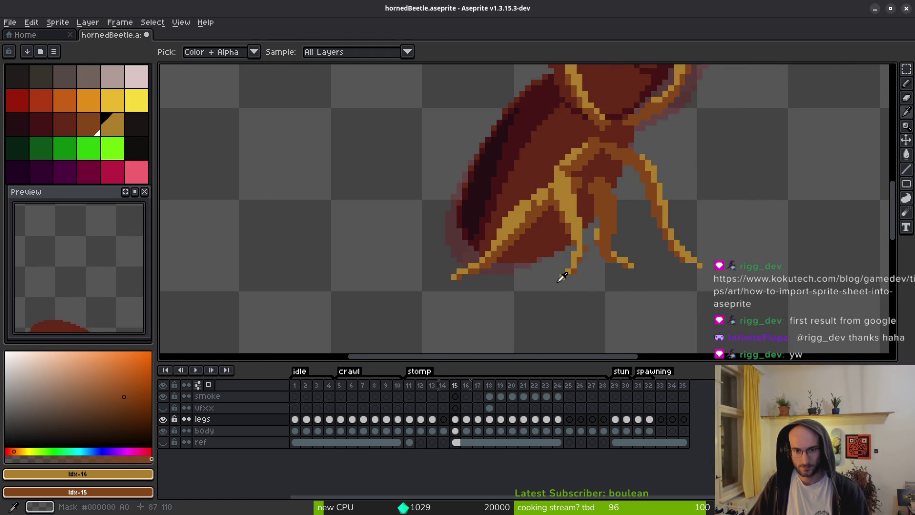
pyautogui.press('Right')
pyautogui.press('Right')
pyautogui.press('Right')
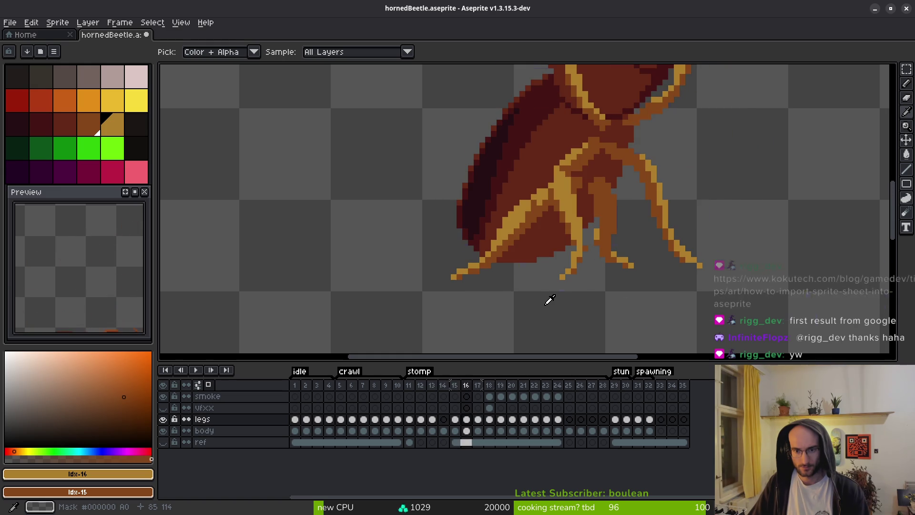
pyautogui.scroll(1, 552, 300)
pyautogui.scroll(-2, 553, 300)
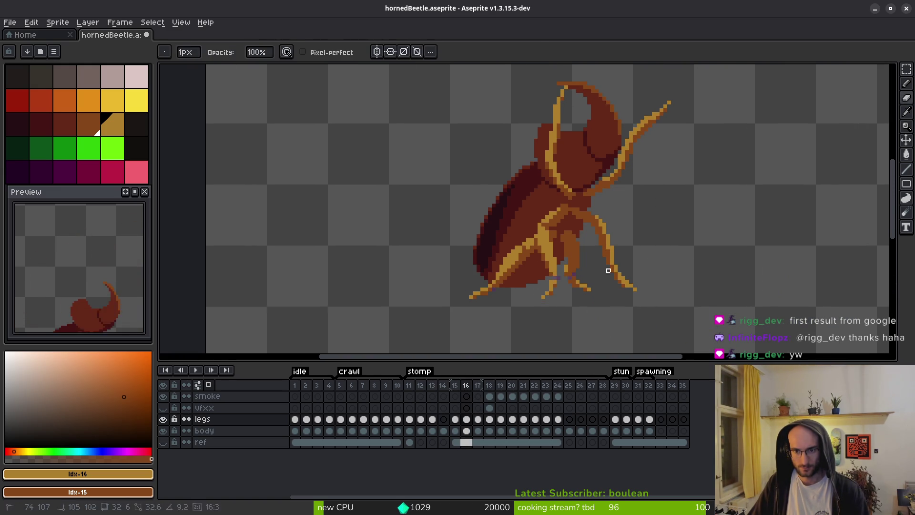
pyautogui.press('m')
pyautogui.press('Left')
# Outline the legs and select the legs cels for frames 15 to 17, then clear the selection
pyautogui.moveTo(607, 203)
pyautogui.mouseDown()
pyautogui.moveTo(548, 191)
pyautogui.moveTo(436, 310)
pyautogui.mouseUp()
pyautogui.moveTo(632, 223); pyautogui.dragTo(624, 214)
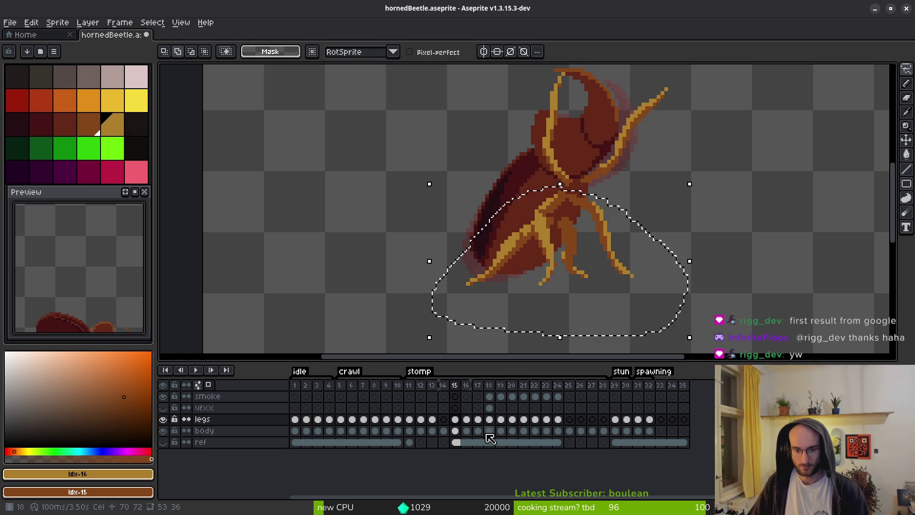
pyautogui.moveTo(455, 419)
pyautogui.mouseDown()
pyautogui.moveTo(494, 425)
pyautogui.moveTo(479, 425)
pyautogui.mouseUp()
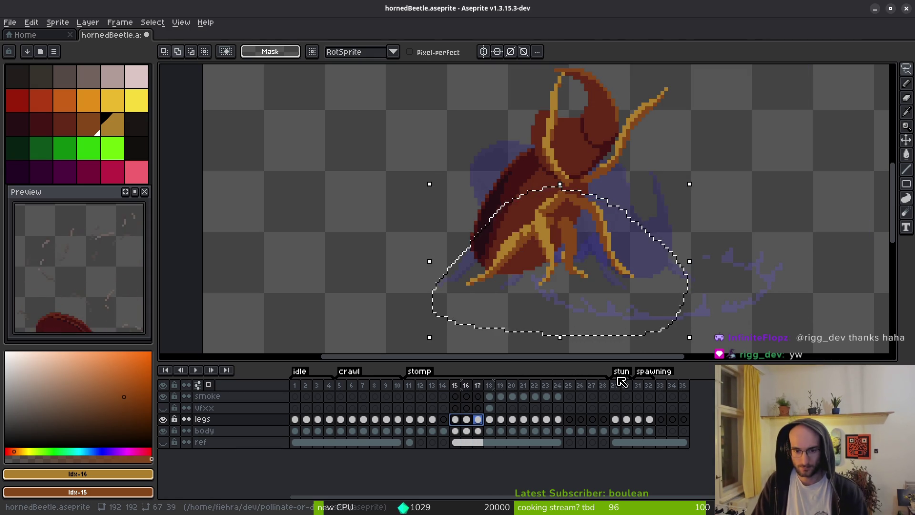
pyautogui.hotkey('ctrl', 'd')
# Advance to stomp frame 18, glancing at the next frame's leg pose before returning
pyautogui.press('alt')
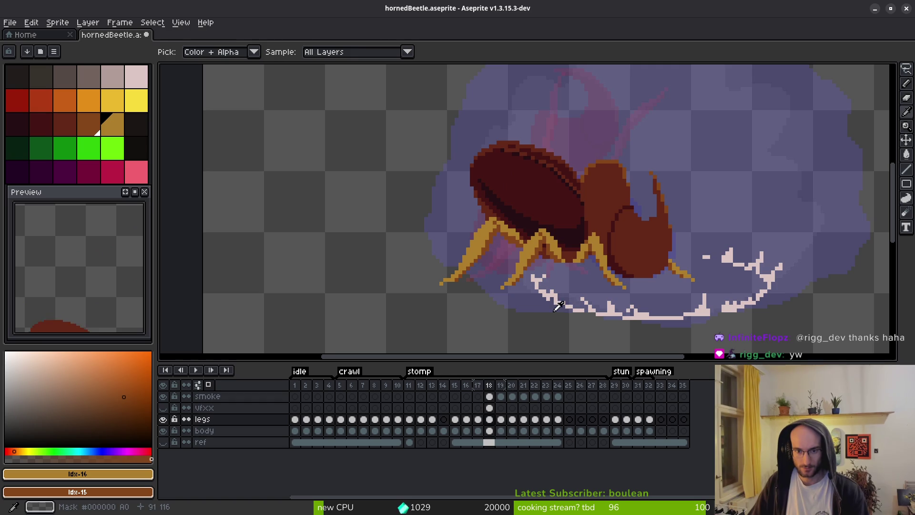
pyautogui.scroll(3, 496, 291)
pyautogui.scroll(-1, 496, 284)
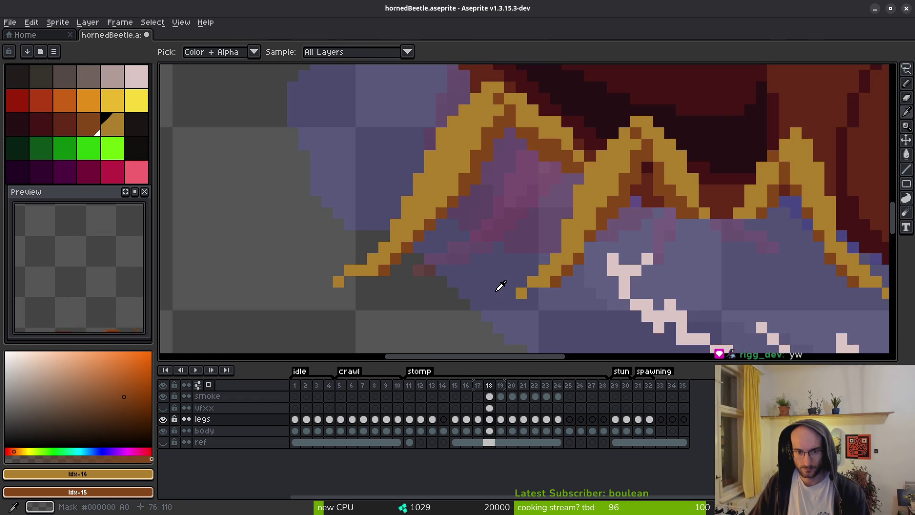
pyautogui.press('.')
pyautogui.scroll(-2, 527, 261)
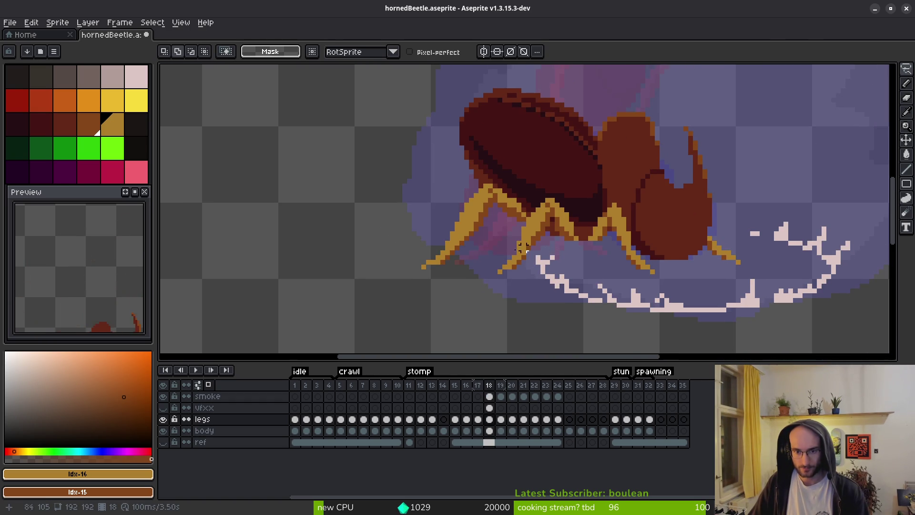
pyautogui.scroll(2, 475, 246)
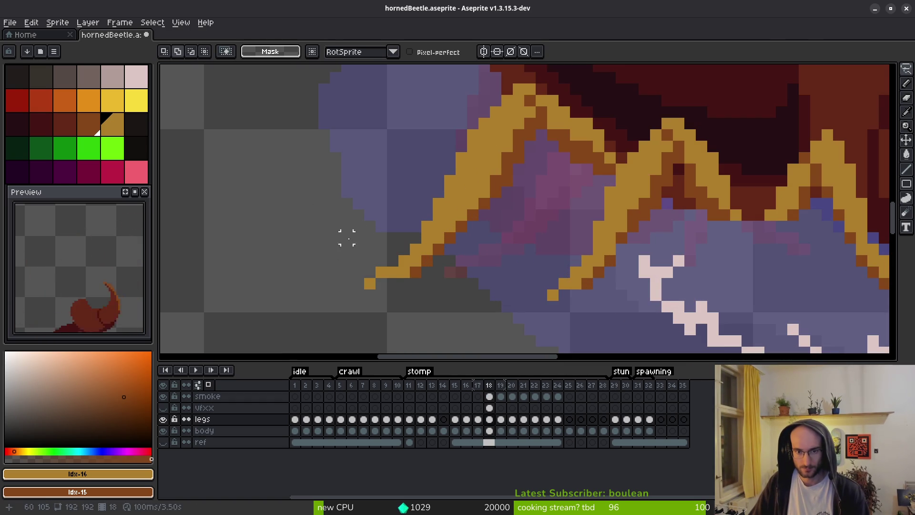
pyautogui.scroll(-2, 507, 226)
pyautogui.press('.')
pyautogui.press(',')
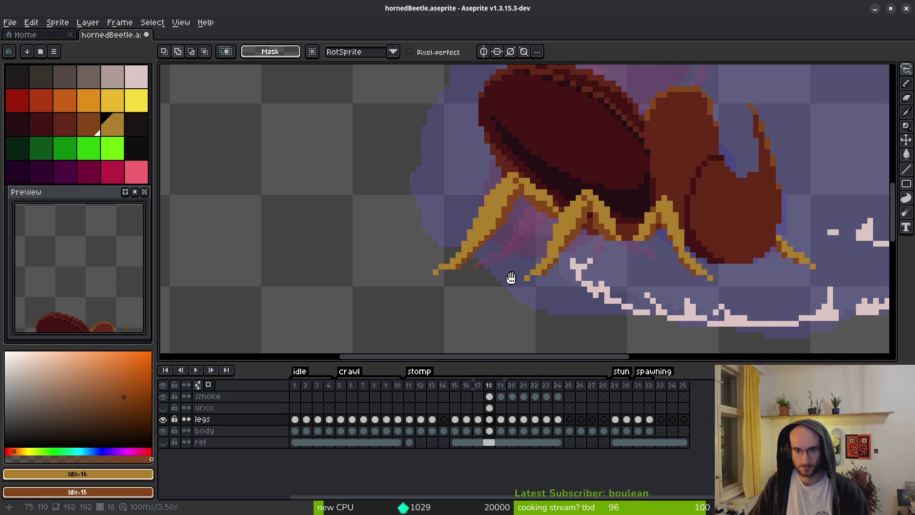
pyautogui.scroll(2, 467, 242)
# Lasso the front leg segment on frame 18 and reposition it in two committed moves
pyautogui.moveTo(393, 195)
pyautogui.mouseDown()
pyautogui.moveTo(537, 271)
pyautogui.moveTo(543, 224)
pyautogui.mouseUp()
pyautogui.moveTo(398, 261); pyautogui.dragTo(420, 252)
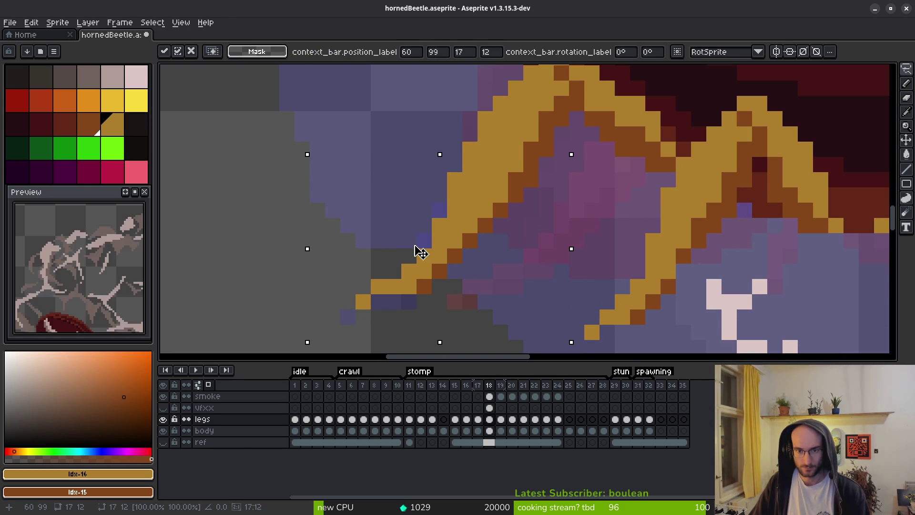
pyautogui.press('Return')
pyautogui.scroll(-2, 498, 267)
pyautogui.scroll(2, 536, 268)
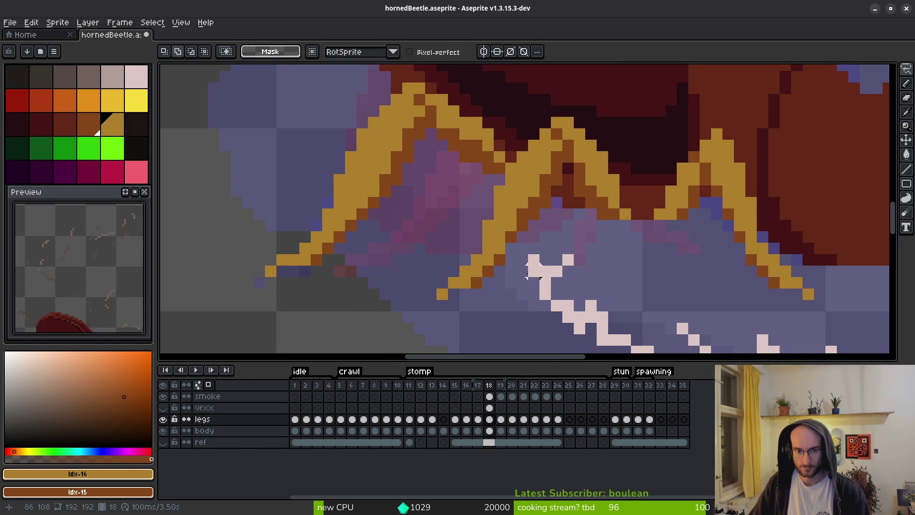
pyautogui.moveTo(532, 248)
pyautogui.mouseDown()
pyautogui.moveTo(439, 237)
pyautogui.moveTo(535, 282)
pyautogui.mouseUp()
pyautogui.moveTo(480, 282); pyautogui.dragTo(506, 296)
pyautogui.press('Return')
pyautogui.scroll(-3, 506, 296)
pyautogui.scroll(4, 575, 284)
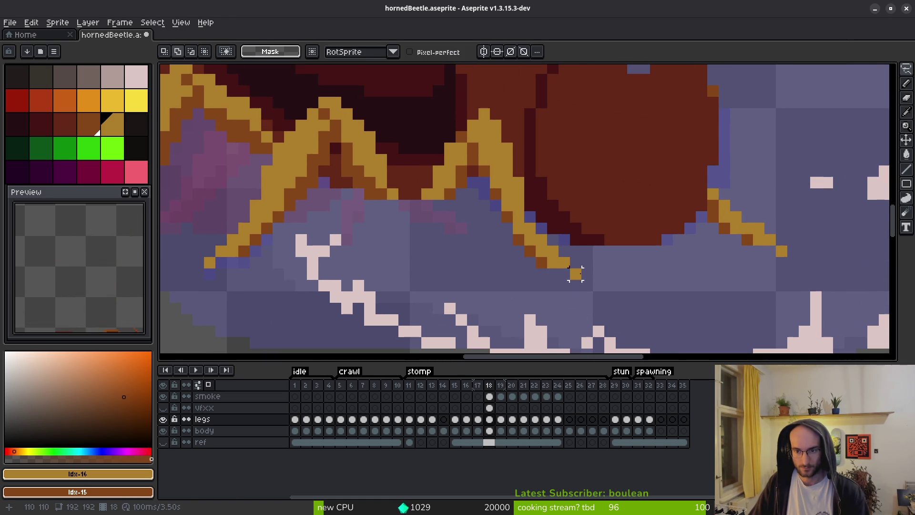
# Nudge another leg section up one pixel and move the right leg tip, deselecting each
pyautogui.moveTo(565, 251)
pyautogui.mouseDown()
pyautogui.moveTo(522, 284)
pyautogui.moveTo(501, 269)
pyautogui.mouseUp()
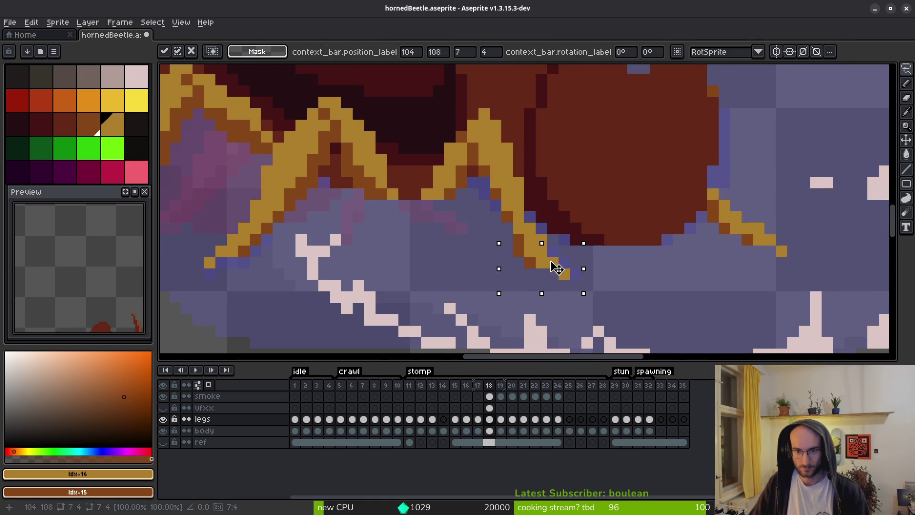
pyautogui.press('Up')
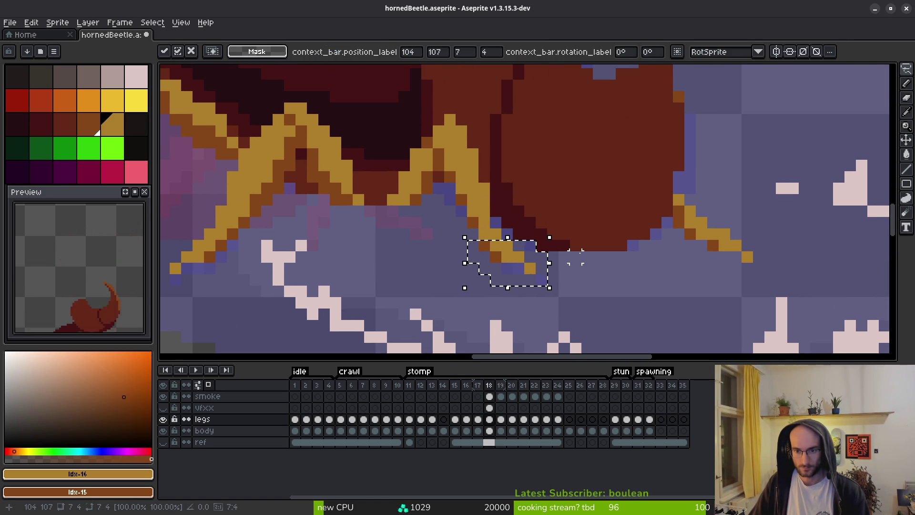
pyautogui.hotkey('ctrl', 'd')
pyautogui.moveTo(696, 258); pyautogui.dragTo(695, 257)
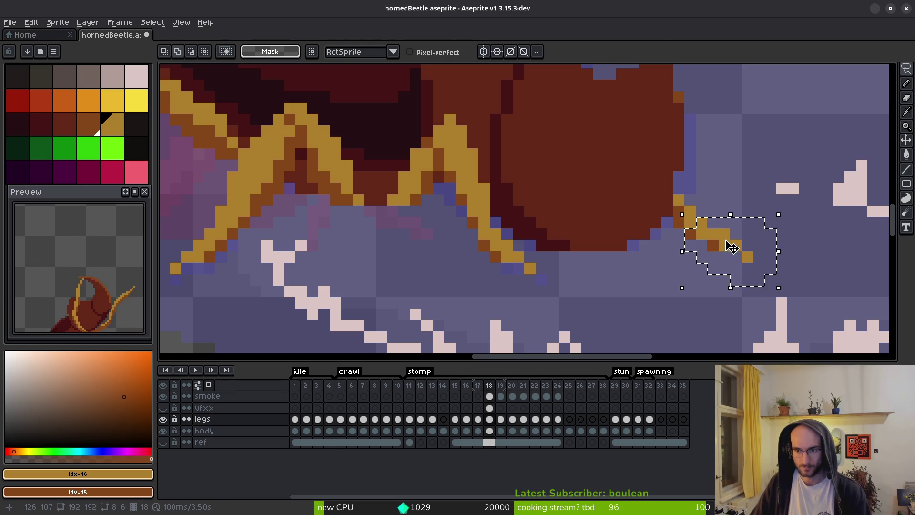
pyautogui.click(725, 251)
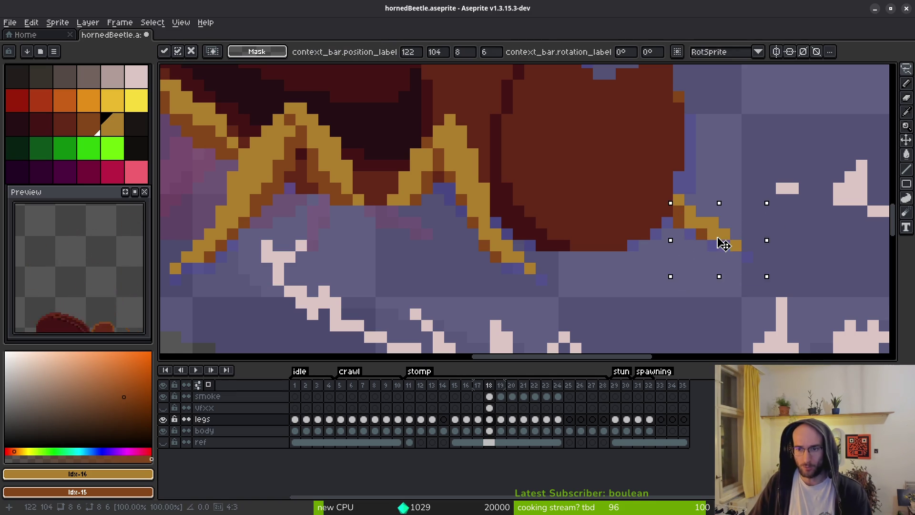
pyautogui.hotkey('ctrl', 'd')
pyautogui.scroll(-4, 757, 270)
pyautogui.scroll(-1, 751, 274)
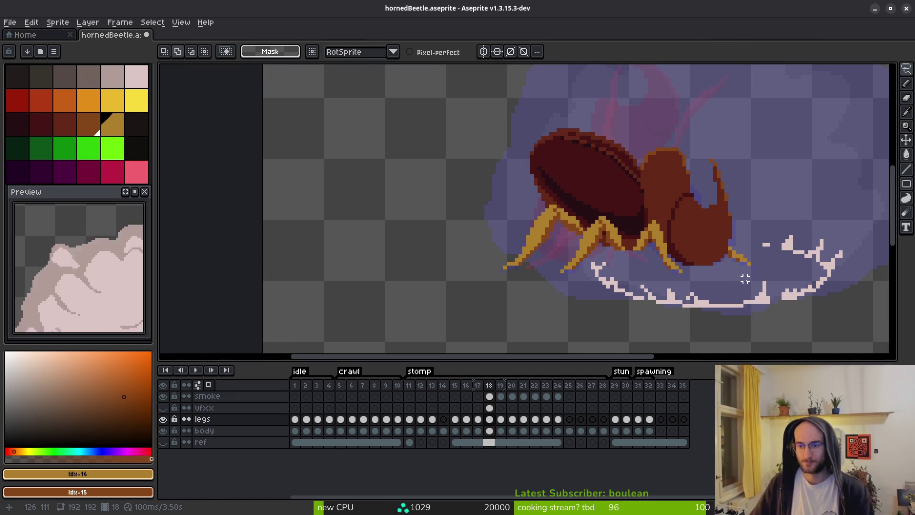
# Review the smoke on stomp frames 19 through 24
pyautogui.scroll(5, 742, 276)
pyautogui.scroll(-4, 725, 200)
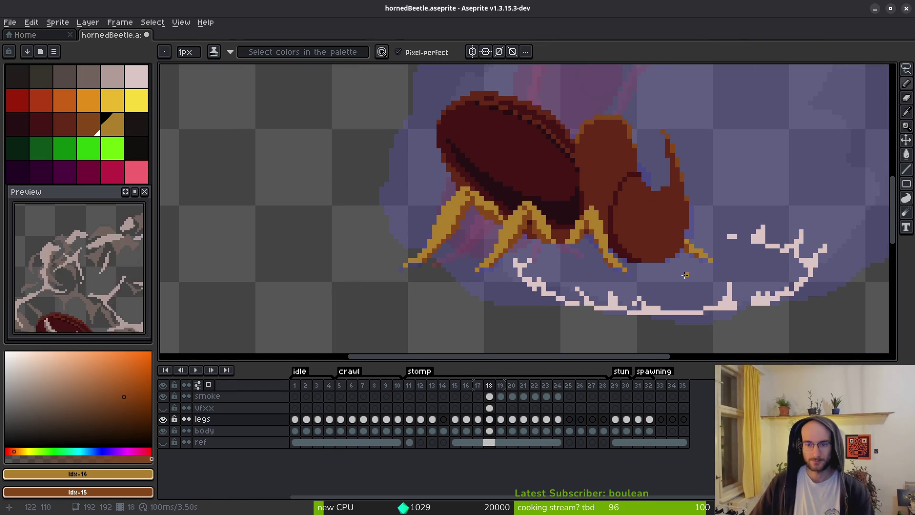
pyautogui.scroll(-2, 691, 238)
pyautogui.press('.')
pyautogui.scroll(2, 669, 282)
pyautogui.press('i')
pyautogui.press(',')
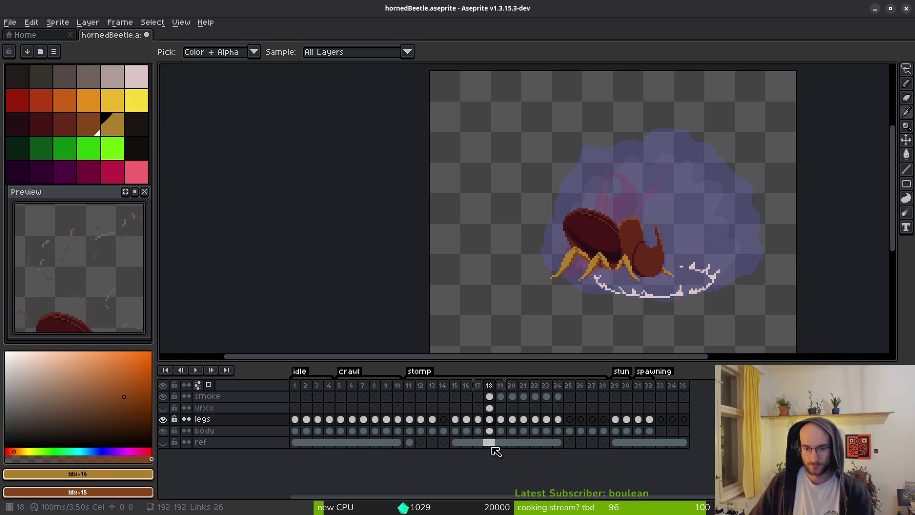
pyautogui.click(501, 422)
pyautogui.click(512, 421)
pyautogui.click(524, 421)
pyautogui.click(535, 421)
pyautogui.click(547, 421)
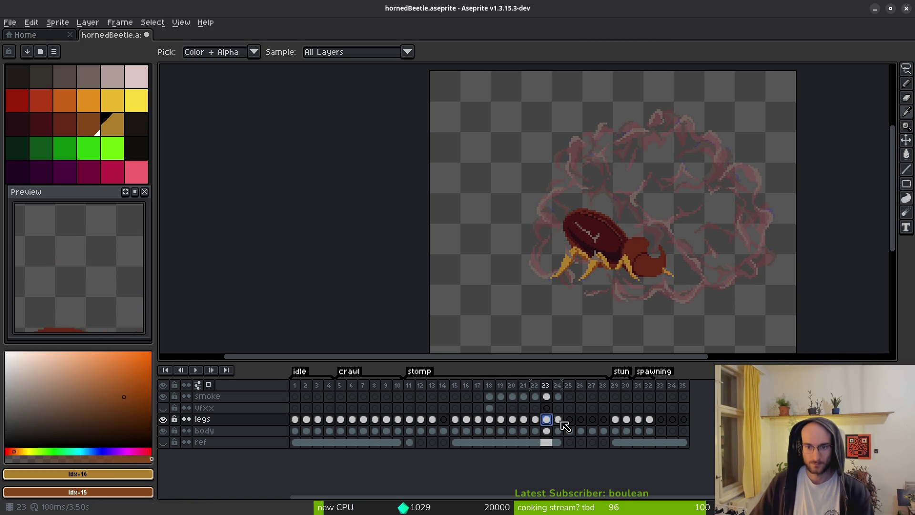
pyautogui.click(558, 419)
# Save hornedBeetle.aseprite, then step from frame 1 through the crawl frames toward frame 12
pyautogui.hotkey('ctrl', 's')
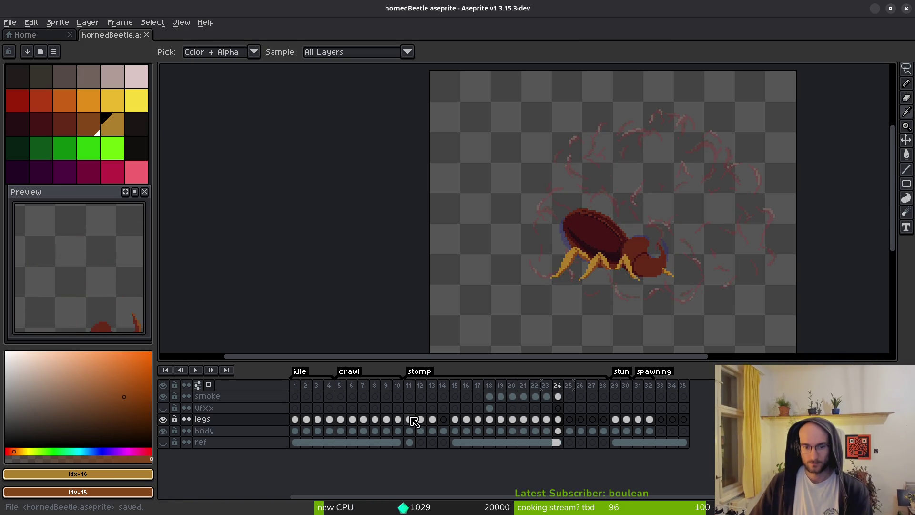
pyautogui.click(411, 419)
pyautogui.press('b')
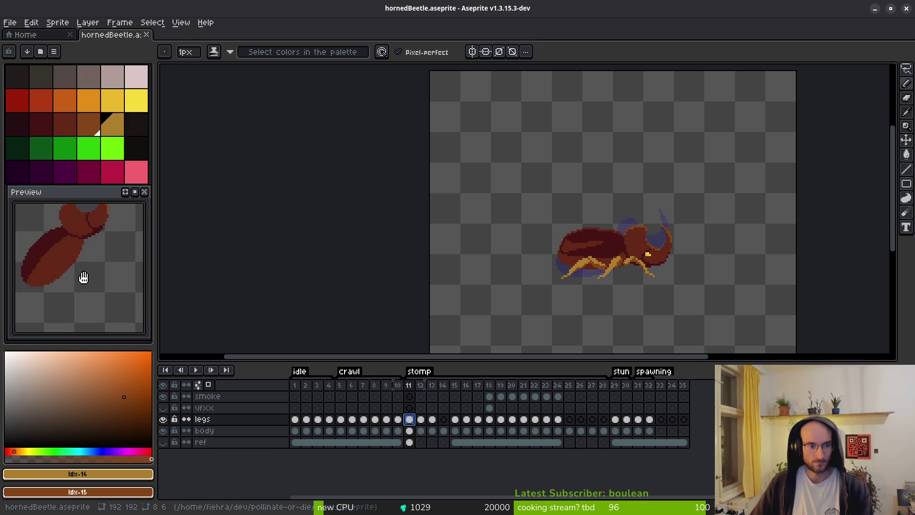
pyautogui.click(297, 419)
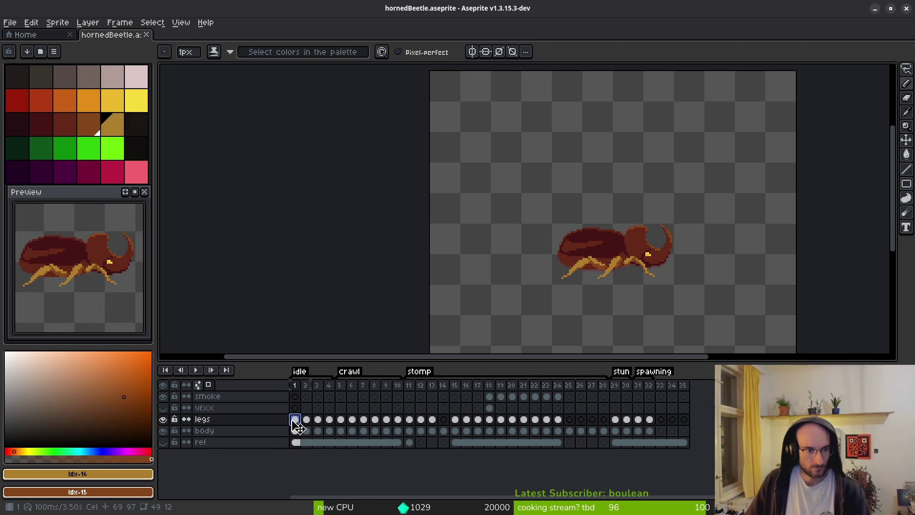
pyautogui.press('Right')
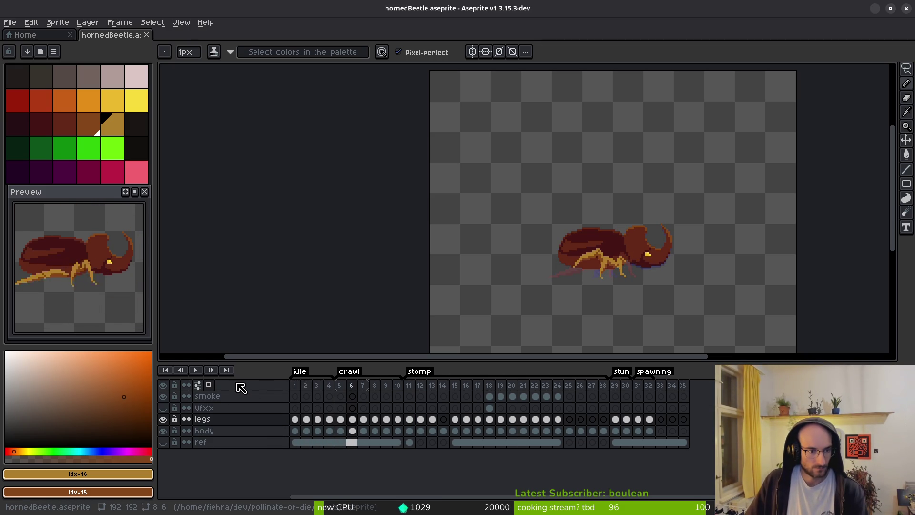
pyautogui.press('Right')
pyautogui.press('Right')
pyautogui.press('Right')
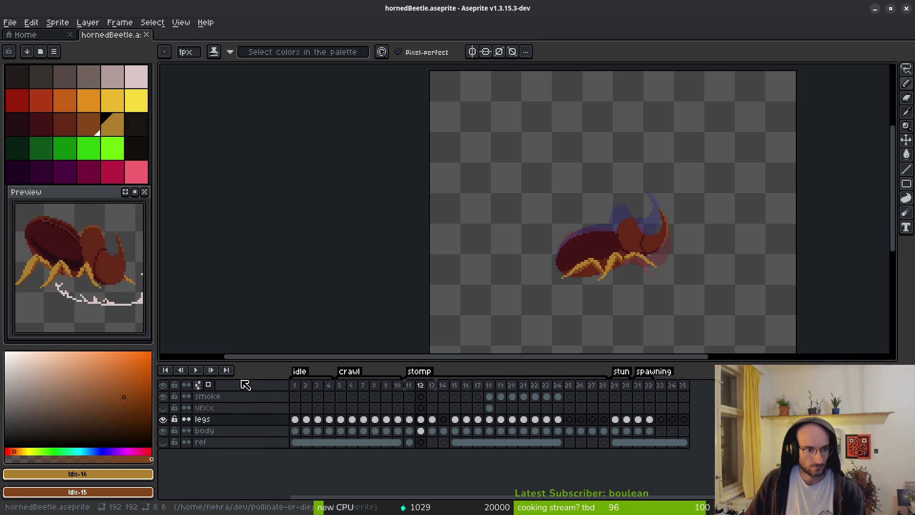
pyautogui.press('i')
pyautogui.press('Right')
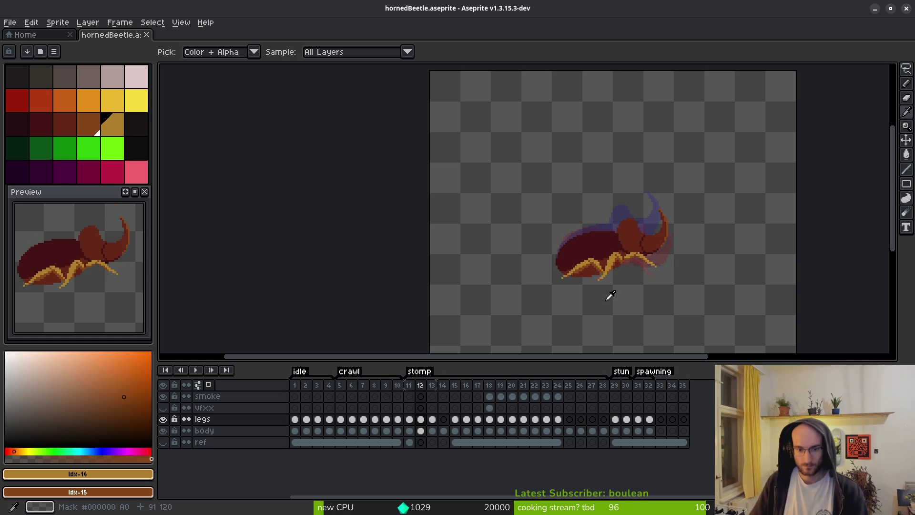
# Flip through stomp frames 11–15, comparing the leg poses on frames 12 and 13
pyautogui.press('Right')
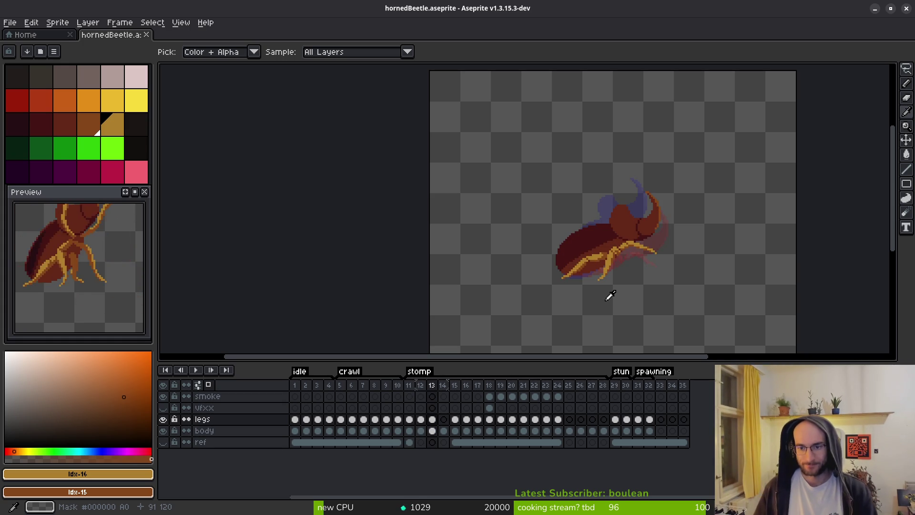
pyautogui.press('Right')
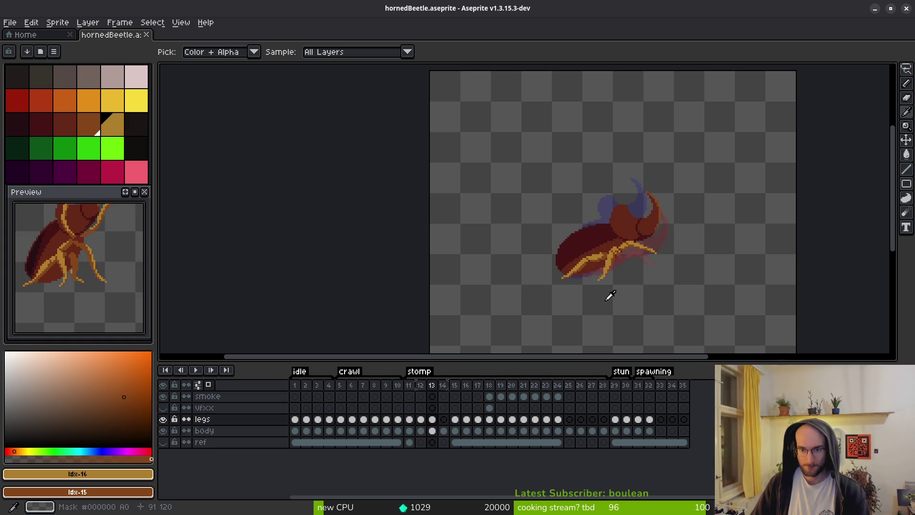
pyautogui.press('Right')
pyautogui.press('Left')
pyautogui.press('Left')
pyautogui.press('Left')
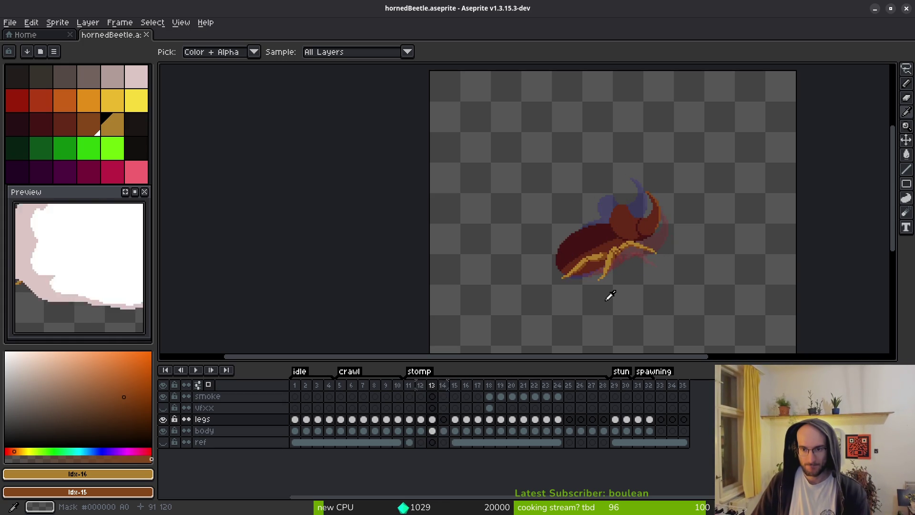
pyautogui.press('Right')
pyautogui.press('b')
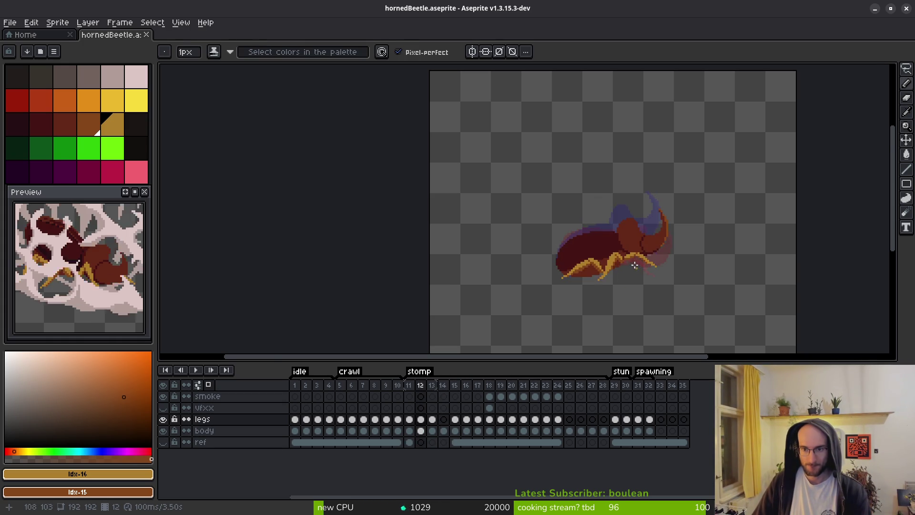
pyautogui.scroll(1, 603, 288)
pyautogui.press('Right')
pyautogui.press('i')
pyautogui.press('Left')
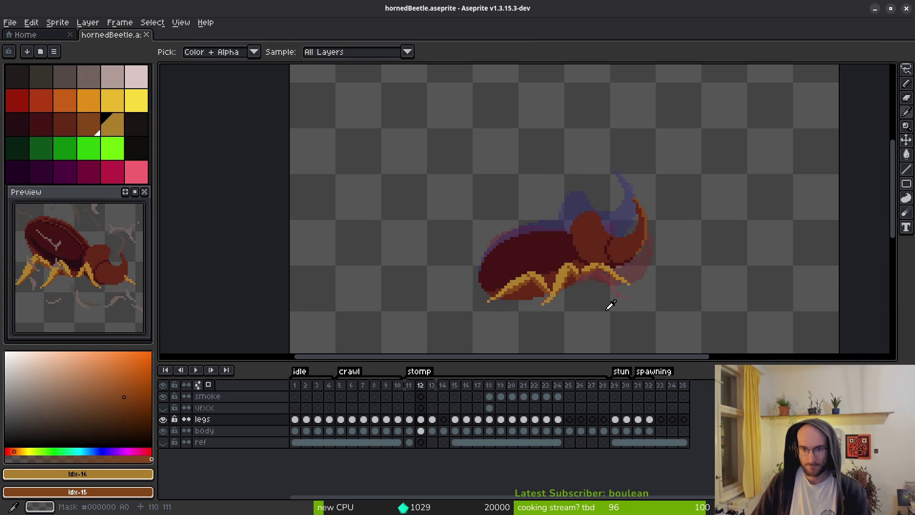
pyautogui.press('Right')
pyautogui.press('Left')
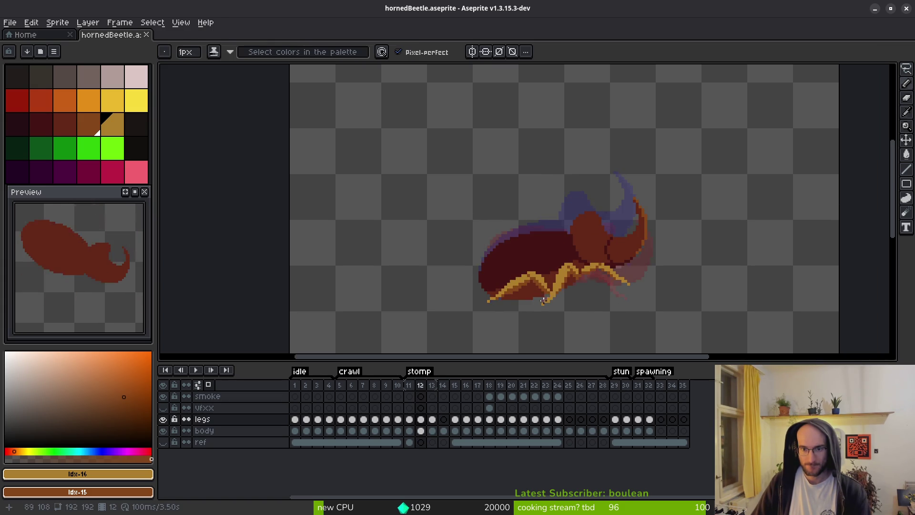
# Check frame 12's legs against frame 11 before editing them
pyautogui.press('b')
pyautogui.scroll(2, 579, 296)
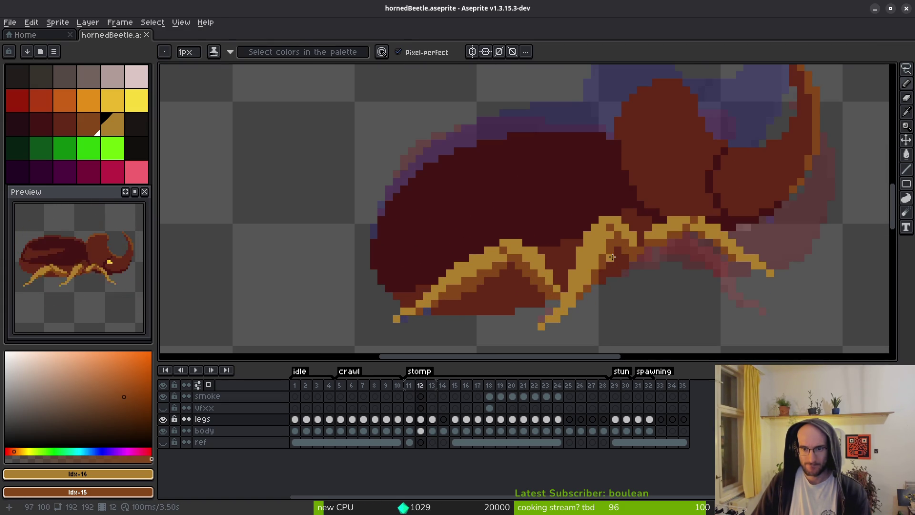
pyautogui.press('Left')
pyautogui.press('i')
pyautogui.scroll(-2, 633, 286)
pyautogui.press('Right')
pyautogui.press('b')
pyautogui.scroll(2, 623, 291)
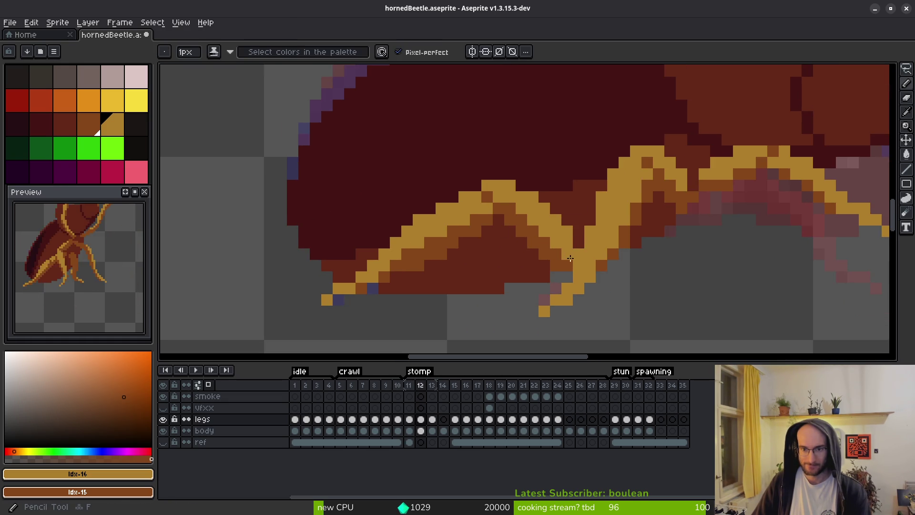
# Touch up frame 12's leg pixels with Pencil and Eraser, sampling colours from the sprite
pyautogui.press('e')
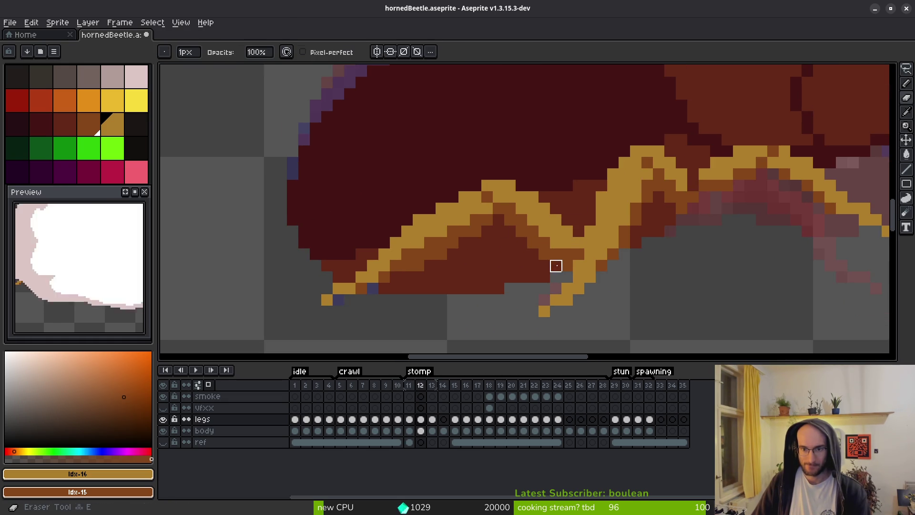
pyautogui.scroll(-4, 545, 255)
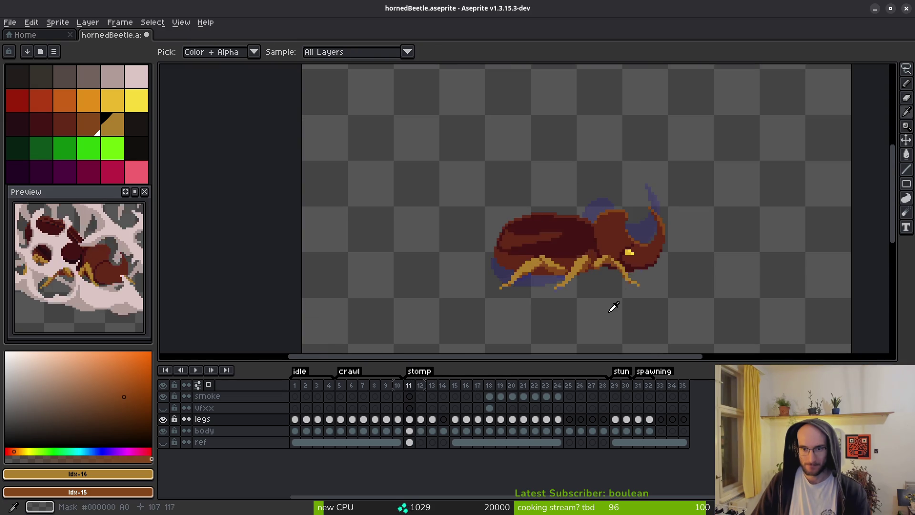
pyautogui.press('b')
pyautogui.scroll(4, 568, 280)
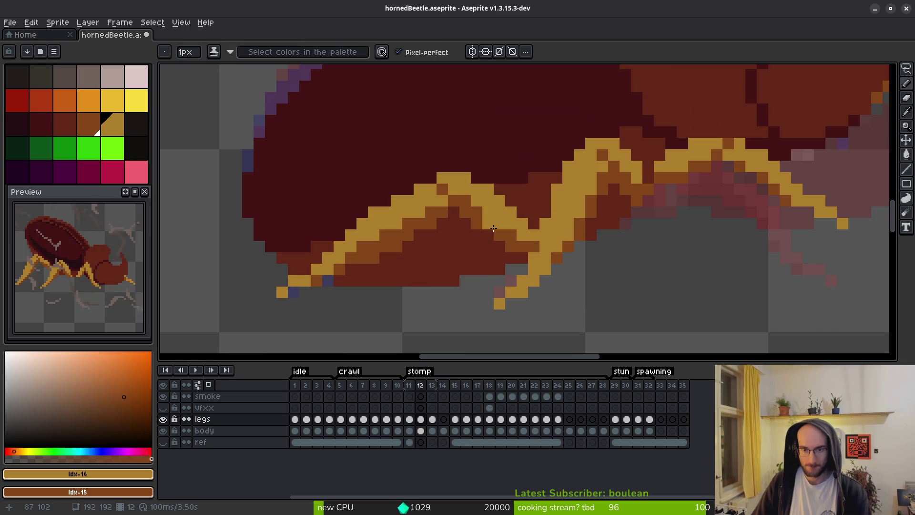
pyautogui.press('e')
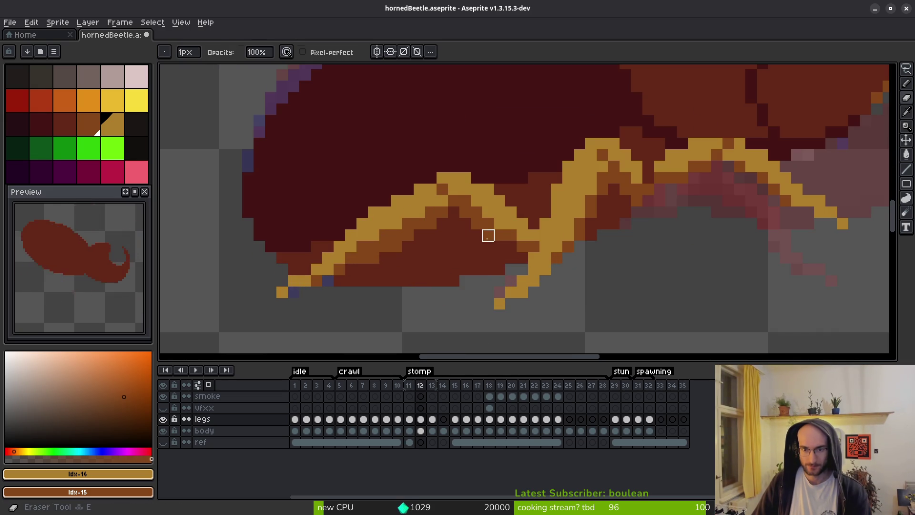
pyautogui.scroll(-4, 499, 270)
pyautogui.press('b')
pyautogui.scroll(5, 475, 221)
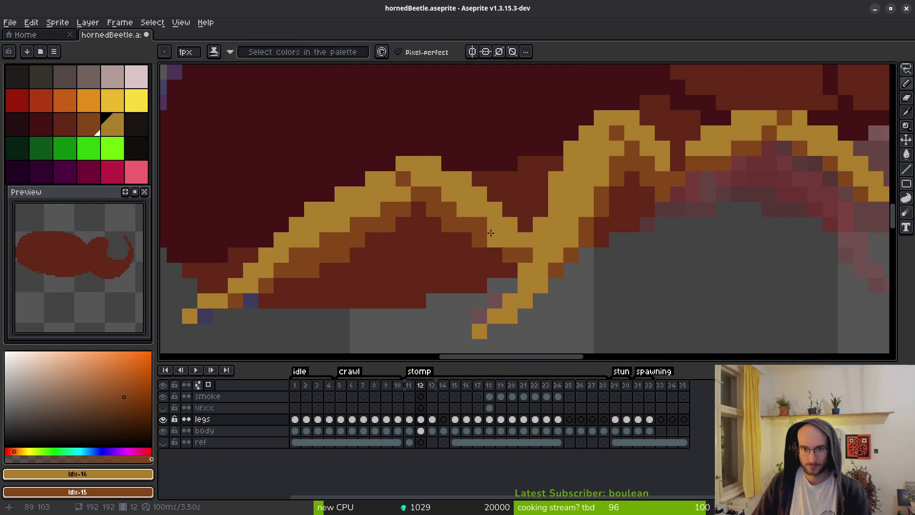
pyautogui.scroll(-1, 484, 225)
pyautogui.scroll(-3, 491, 229)
pyautogui.press('i')
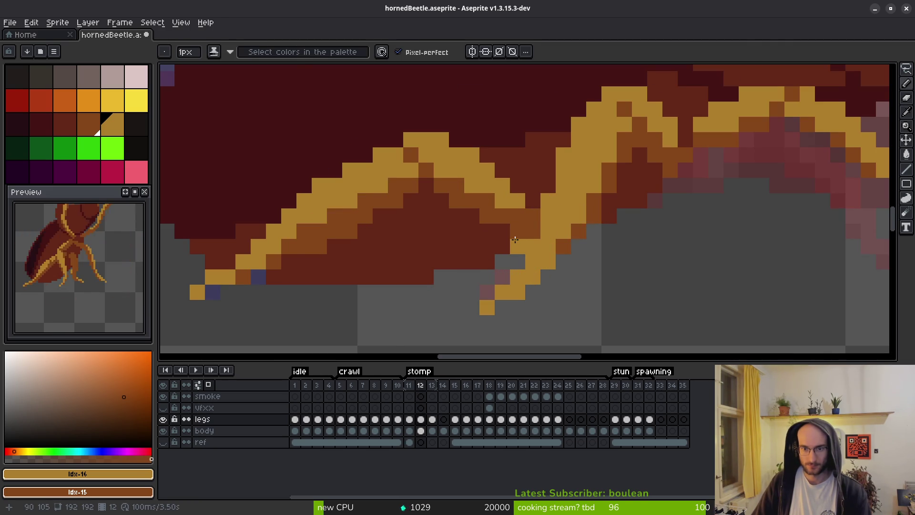
pyautogui.scroll(-3, 530, 221)
pyautogui.press('alt')
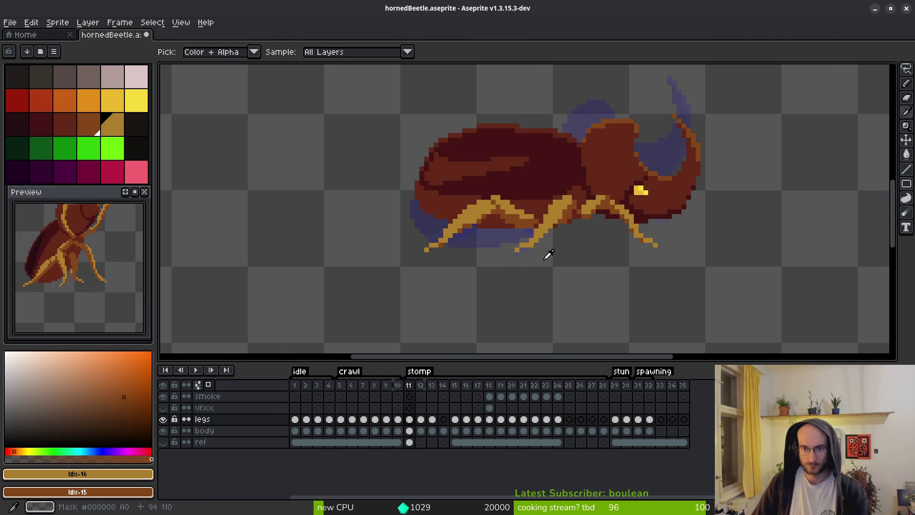
# Add a golden pixel to the front leg on frame 13 and check the motion
pyautogui.press('.')
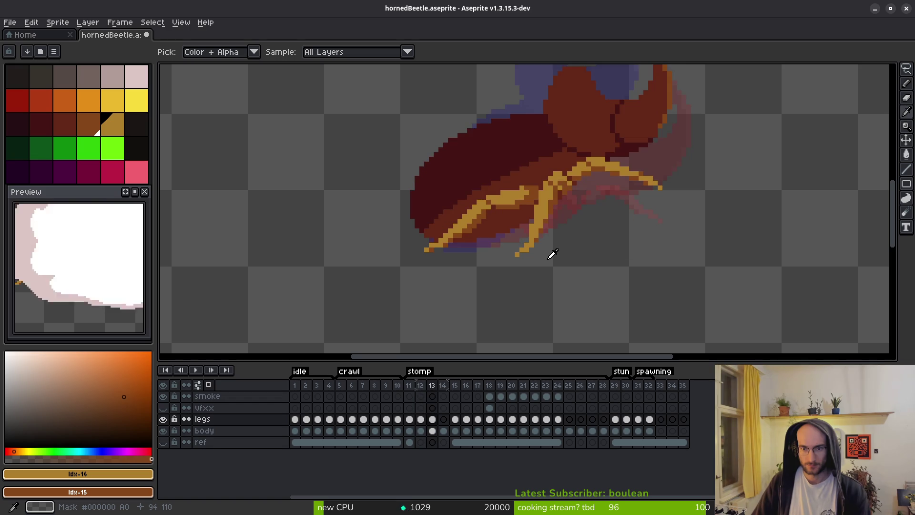
pyautogui.scroll(4, 553, 254)
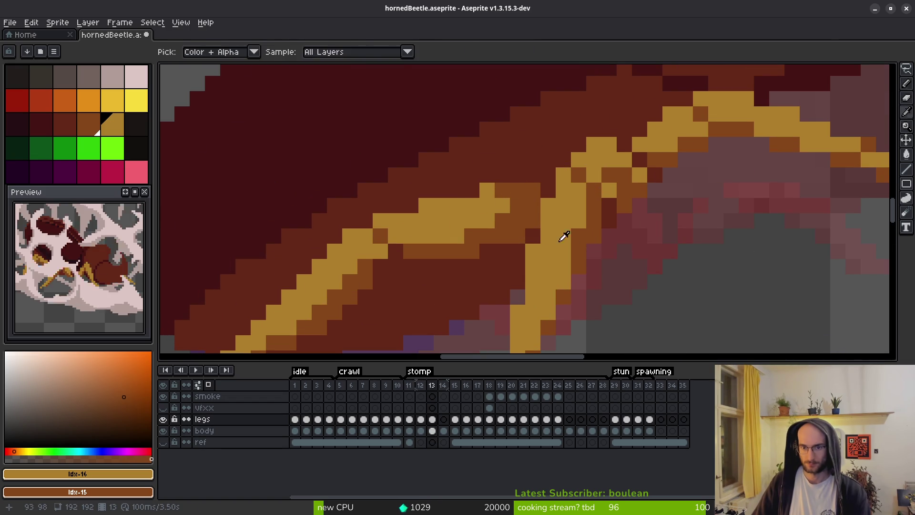
pyautogui.press('.')
pyautogui.click(569, 251)
pyautogui.scroll(-4, 569, 251)
pyautogui.press(',')
pyautogui.press('alt')
pyautogui.press('.')
pyautogui.press('.')
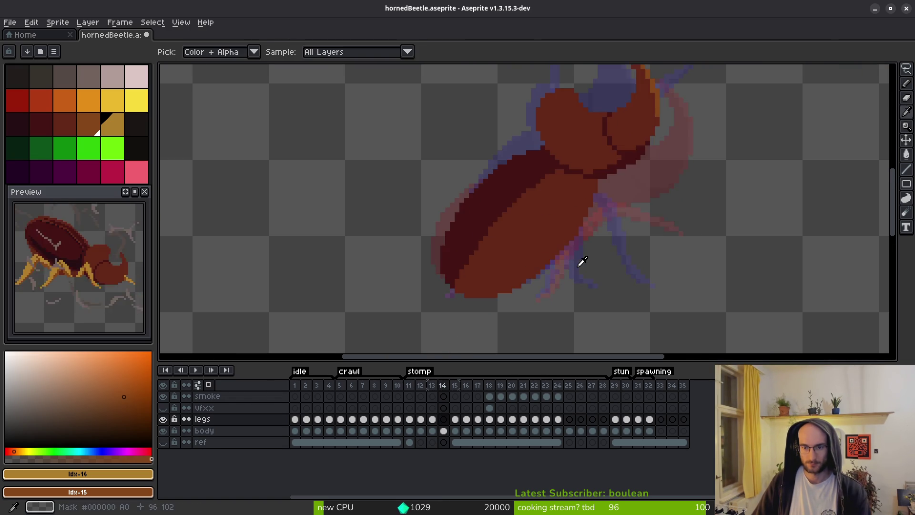
pyautogui.press(',')
pyautogui.press(',')
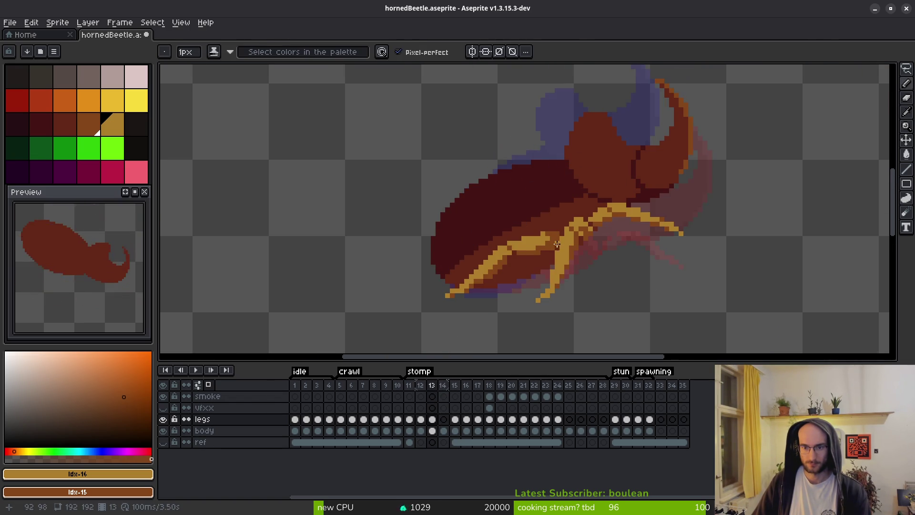
pyautogui.scroll(4, 572, 210)
# Erase two stray pixels from frame 13's front leg, then compare it with frame 12
pyautogui.press('e')
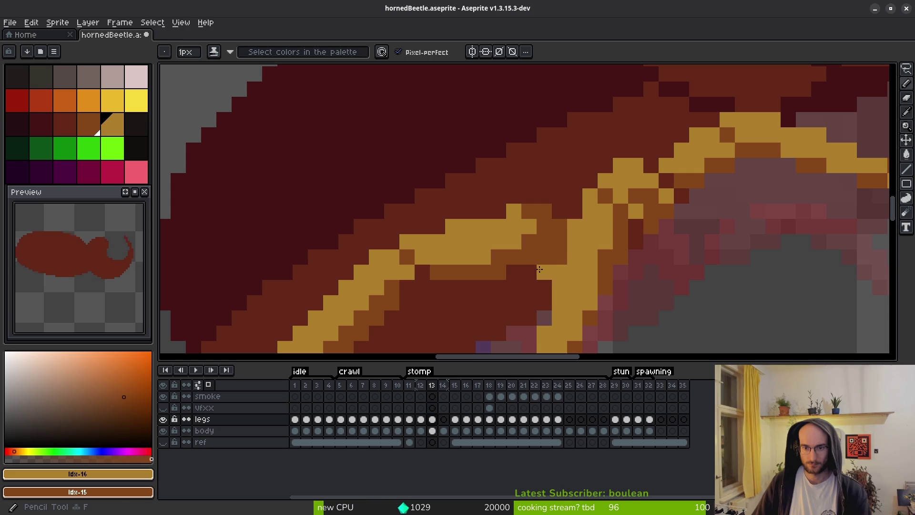
pyautogui.press('b')
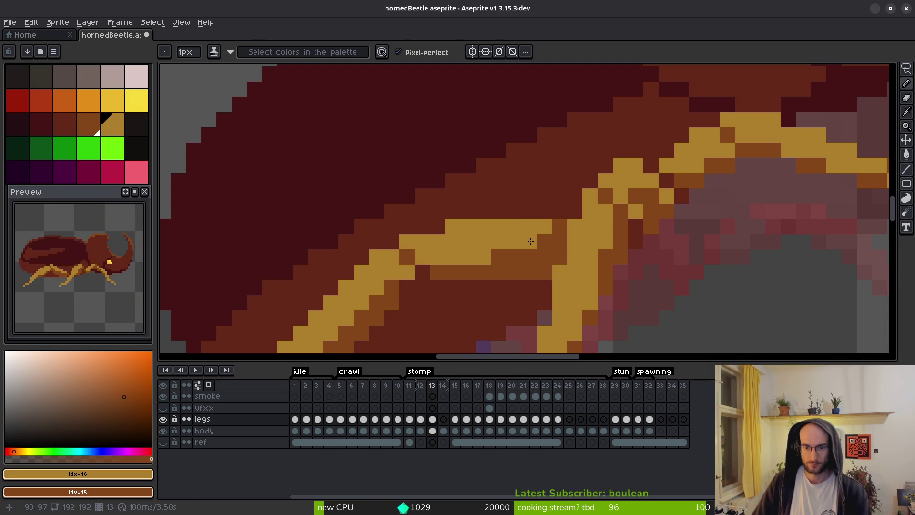
pyautogui.press('e')
pyautogui.moveTo(539, 276); pyautogui.dragTo(530, 272)
pyautogui.scroll(-3, 529, 271)
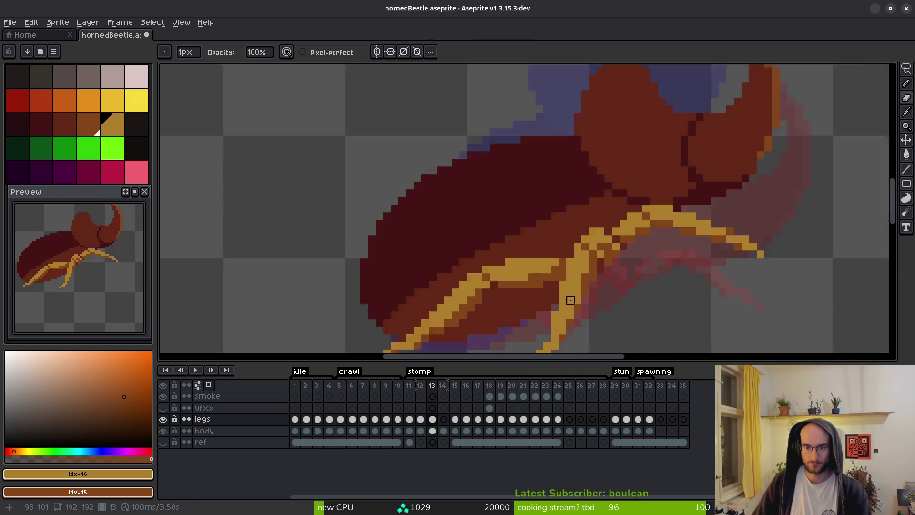
pyautogui.scroll(3, 570, 295)
pyautogui.scroll(-3, 553, 270)
pyautogui.press('b')
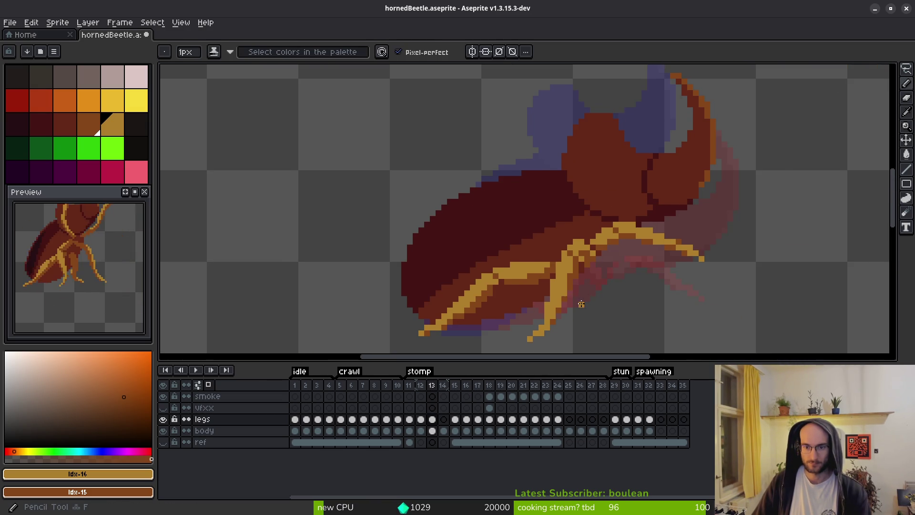
pyautogui.scroll(-1, 556, 296)
pyautogui.press(',')
pyautogui.press('i')
pyautogui.press(',')
pyautogui.press('.')
pyautogui.press('.')
# Compare stomp frames 11–13 and return to frame 12 with the Pencil
pyautogui.press(',')
pyautogui.press(',')
pyautogui.scroll(2, 552, 293)
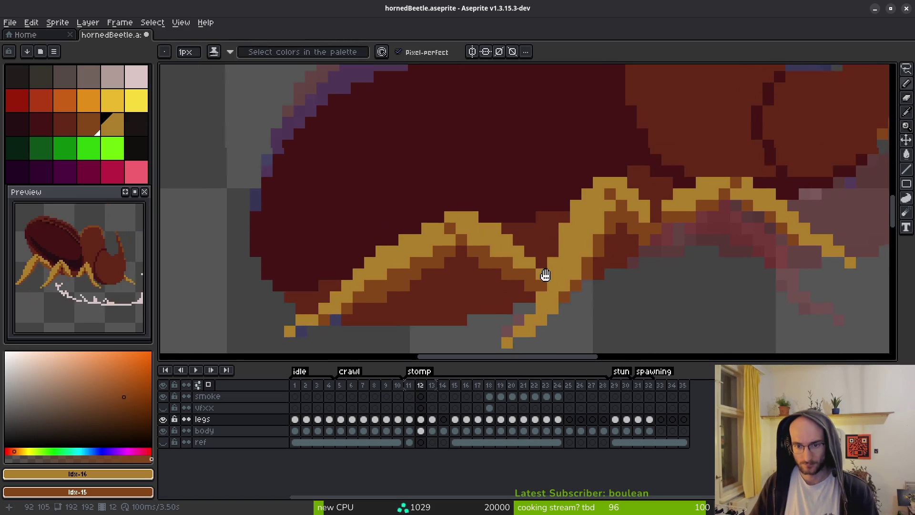
pyautogui.scroll(1, 610, 224)
pyautogui.press('.')
pyautogui.press('.')
pyautogui.press(',')
pyautogui.press('.')
pyautogui.press(',')
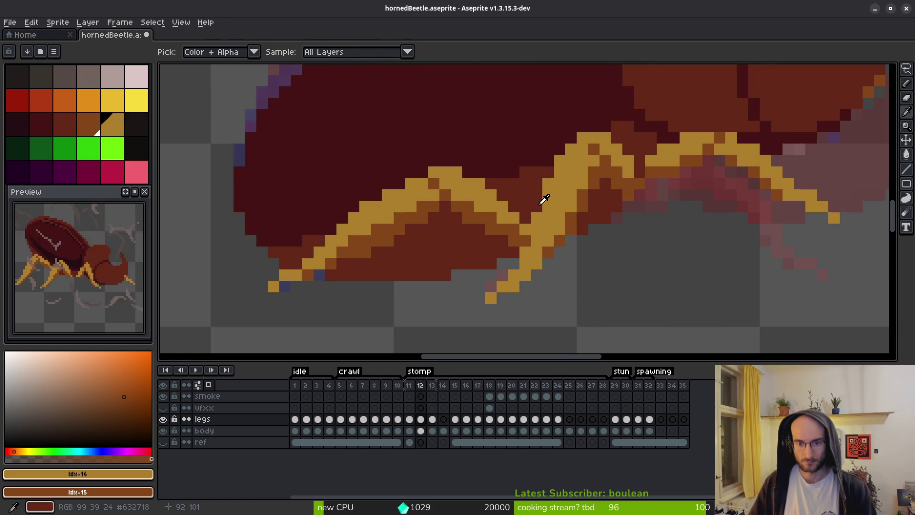
pyautogui.press('b')
pyautogui.scroll(3, 524, 207)
# Redraw frame 12's front leg with a golden line, golden-yellow highlights and darker brown shading
pyautogui.moveTo(455, 177)
pyautogui.mouseDown()
pyautogui.moveTo(525, 215)
pyautogui.moveTo(435, 200)
pyautogui.mouseUp()
pyautogui.click(527, 271)
pyautogui.moveTo(527, 271)
pyautogui.mouseDown()
pyautogui.moveTo(505, 272)
pyautogui.moveTo(539, 232)
pyautogui.mouseUp()
pyautogui.moveTo(465, 251)
pyautogui.mouseDown()
pyautogui.moveTo(435, 249)
pyautogui.moveTo(414, 227)
pyautogui.mouseUp()
pyautogui.scroll(-5, 501, 267)
pyautogui.scroll(5, 501, 268)
pyautogui.moveTo(397, 192); pyautogui.dragTo(477, 235)
pyautogui.scroll(-3, 481, 243)
pyautogui.scroll(3, 484, 251)
pyautogui.moveTo(349, 139); pyautogui.dragTo(457, 174)
pyautogui.scroll(-3, 445, 184)
pyautogui.scroll(3, 446, 184)
# Erase a stray brown pixel from the leg's inner bend
pyautogui.press('e')
pyautogui.click(469, 196)
pyautogui.scroll(-4, 489, 244)
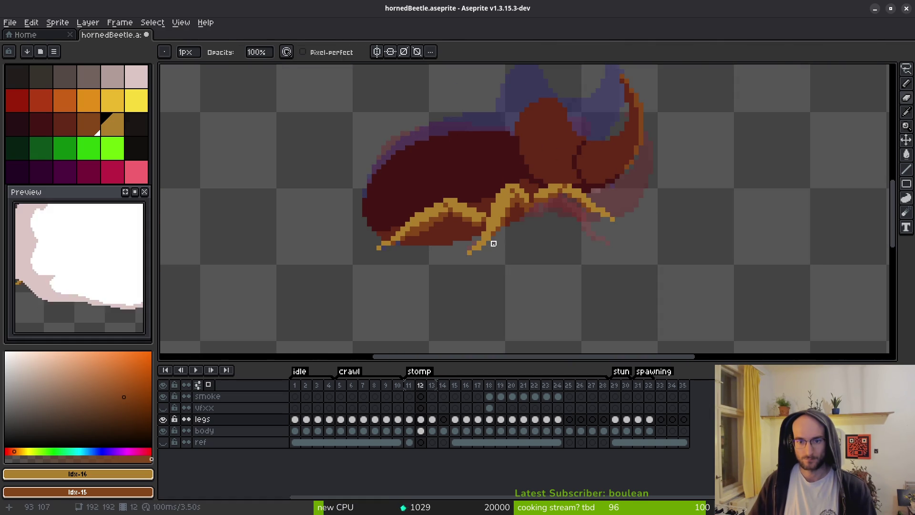
pyautogui.press('b')
pyautogui.scroll(-1, 491, 241)
pyautogui.scroll(4, 495, 228)
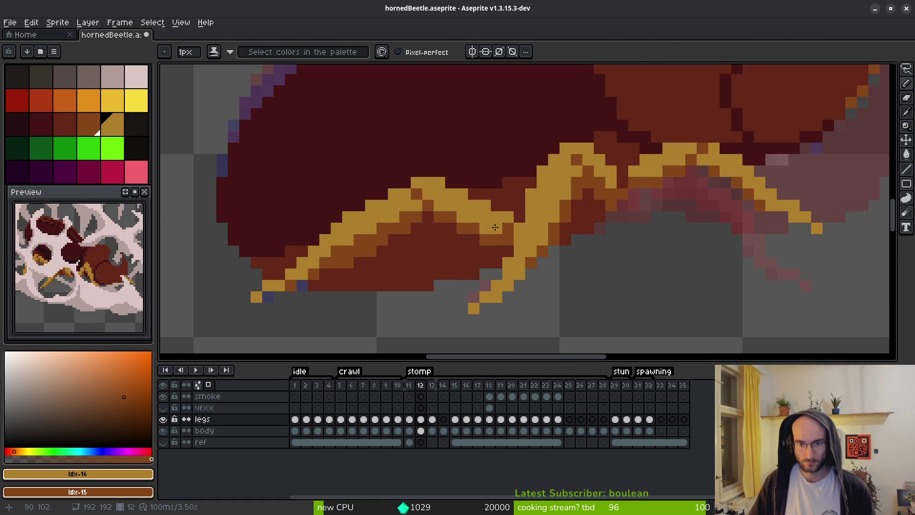
pyautogui.scroll(-3, 503, 240)
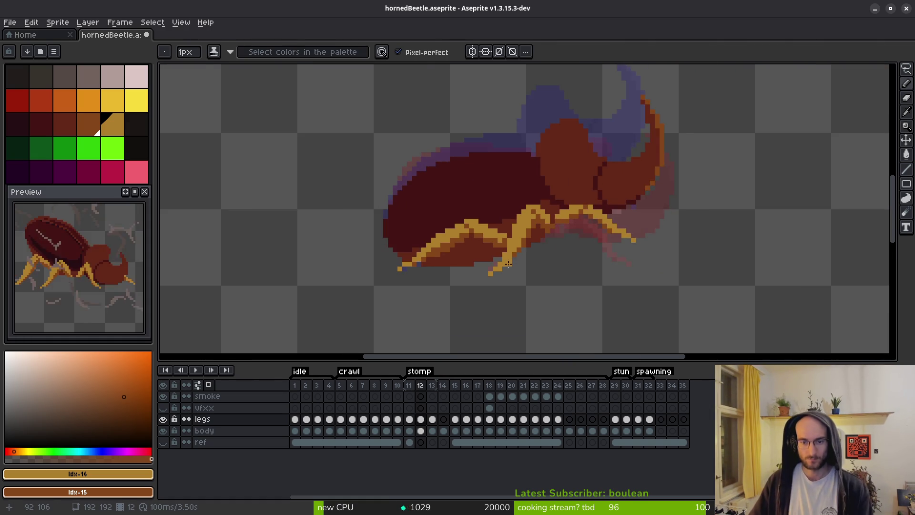
pyautogui.scroll(4, 499, 237)
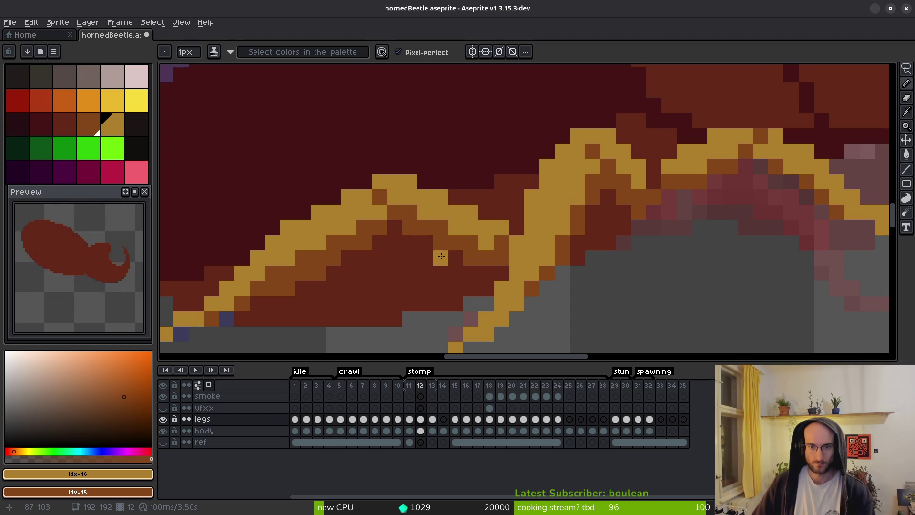
pyautogui.scroll(-4, 429, 226)
pyautogui.scroll(4, 448, 230)
# Remove another stray pixel from the leg, alternating between Eraser and shading Pencil
pyautogui.press('e')
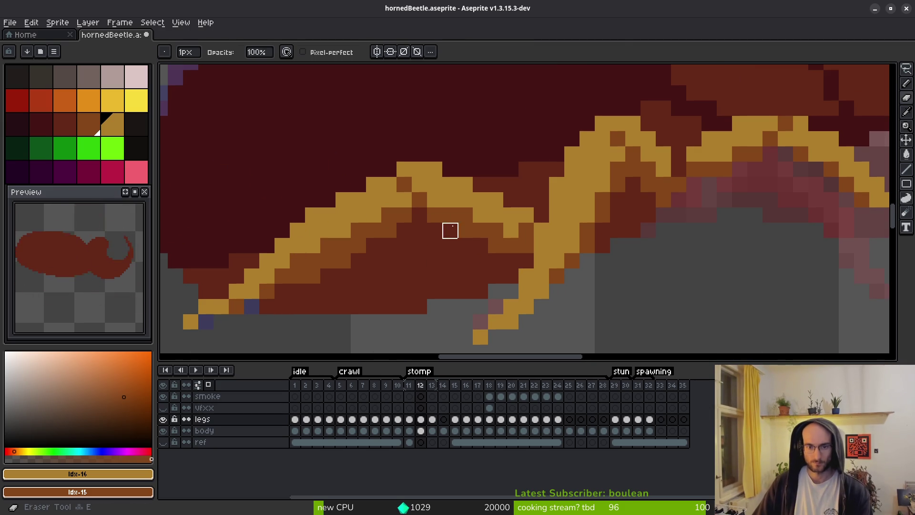
pyautogui.press('b')
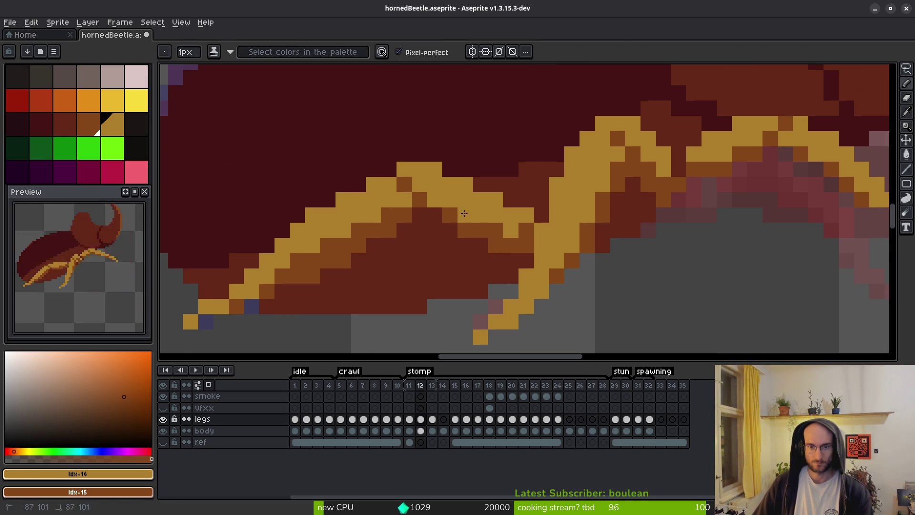
pyautogui.scroll(-5, 530, 265)
pyautogui.scroll(4, 541, 281)
pyautogui.press('e')
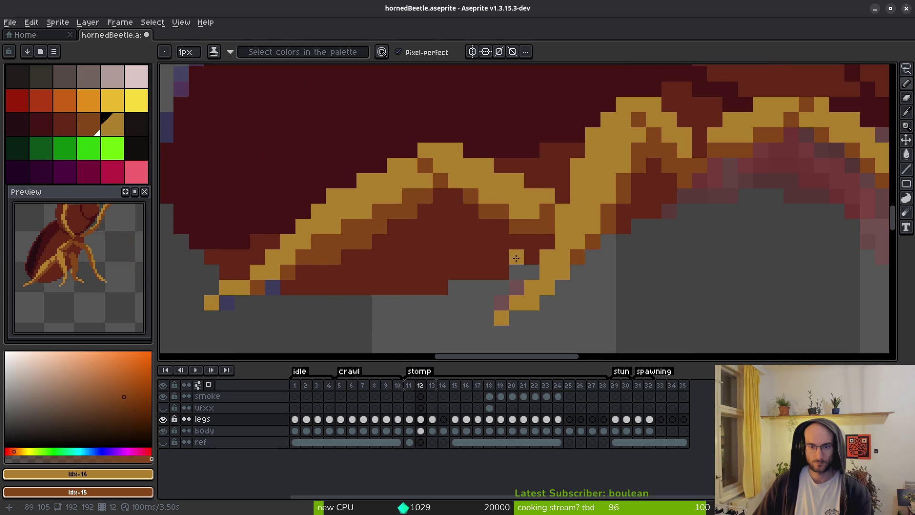
pyautogui.scroll(-4, 575, 271)
pyautogui.press('b')
pyautogui.scroll(5, 573, 269)
pyautogui.press('e')
pyautogui.click(570, 216)
pyautogui.scroll(-5, 592, 253)
pyautogui.scroll(1, 589, 275)
pyautogui.press('b')
pyautogui.scroll(3, 585, 237)
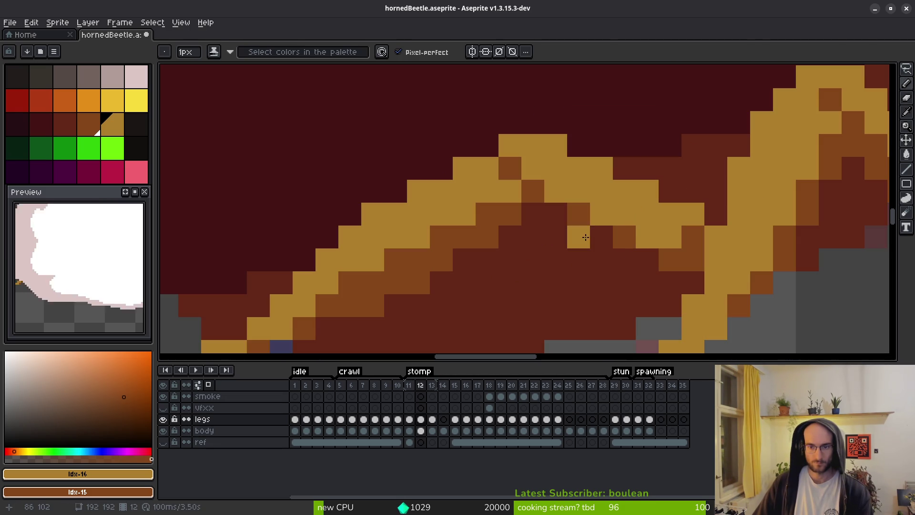
pyautogui.scroll(-6, 677, 286)
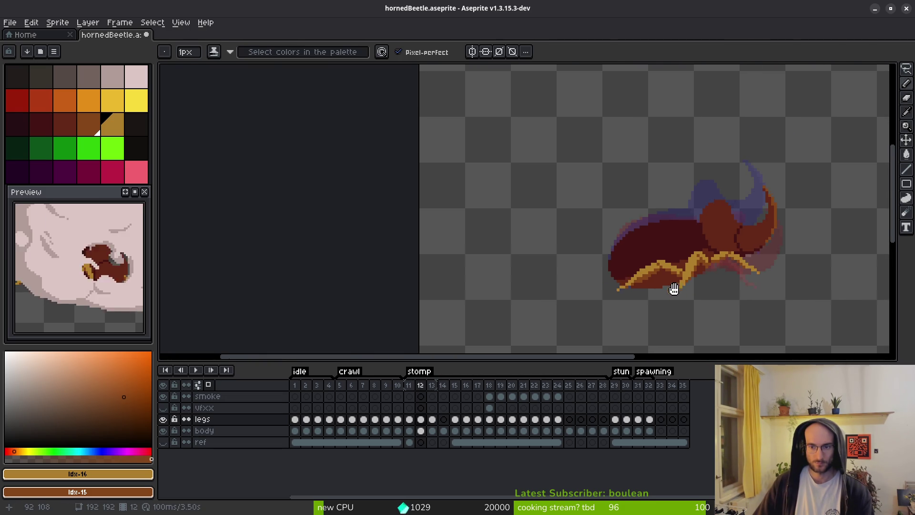
# Step through the frames to frame 11 and erase stray leg pixels under the beetle
pyautogui.press('.')
pyautogui.press(',')
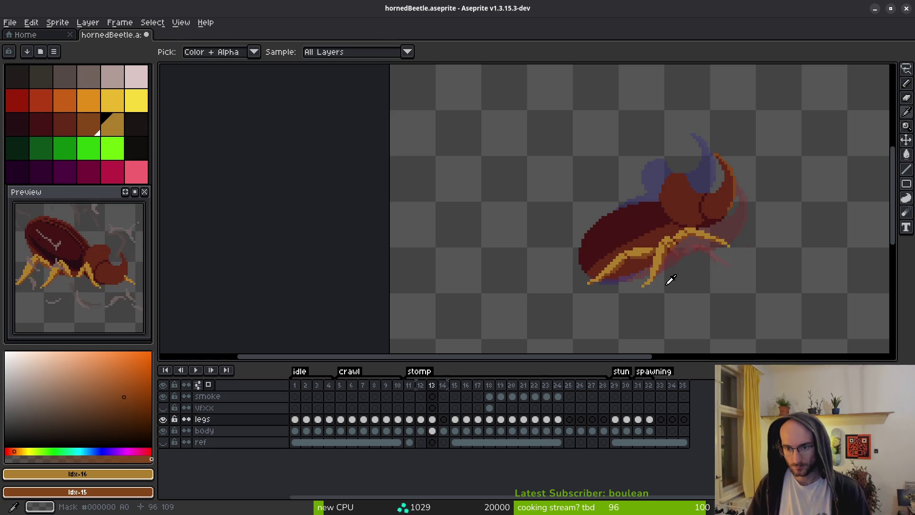
pyautogui.press('.')
pyautogui.press(',')
pyautogui.press(',')
pyautogui.press(',')
pyautogui.scroll(3, 691, 302)
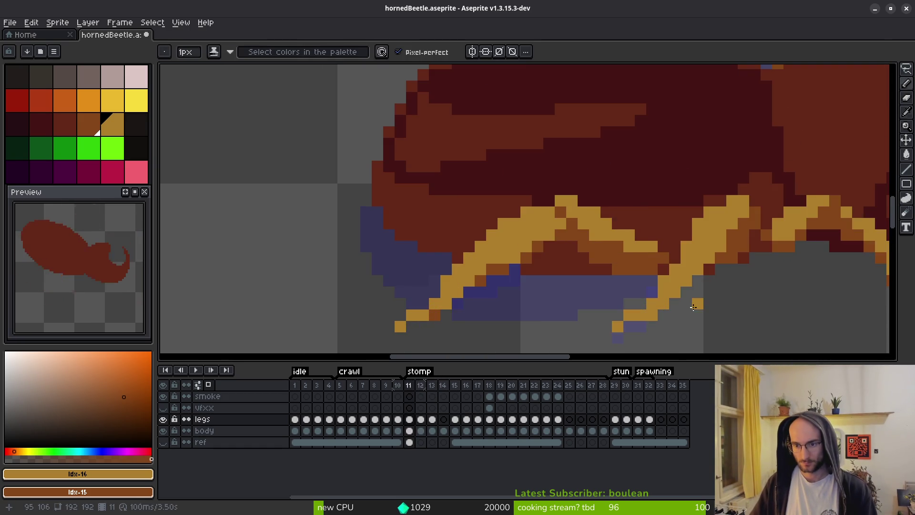
pyautogui.press('.')
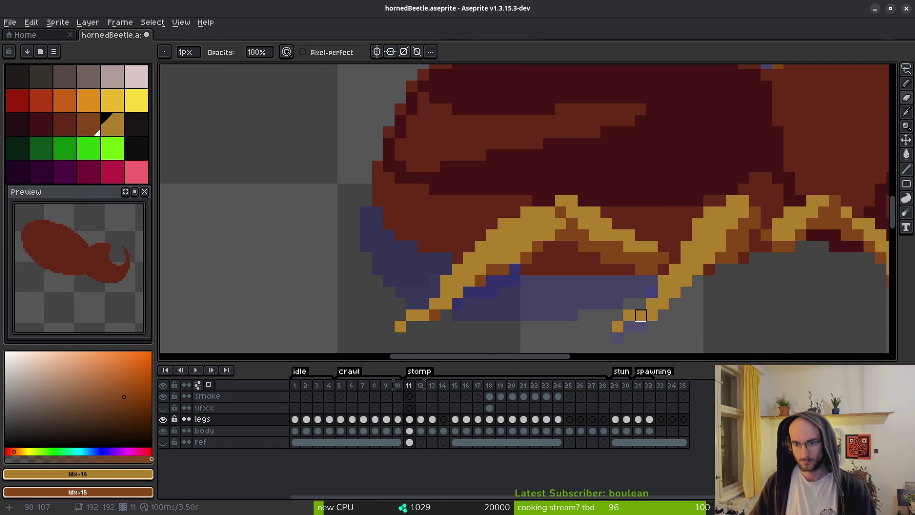
pyautogui.press('b')
pyautogui.scroll(-3, 666, 287)
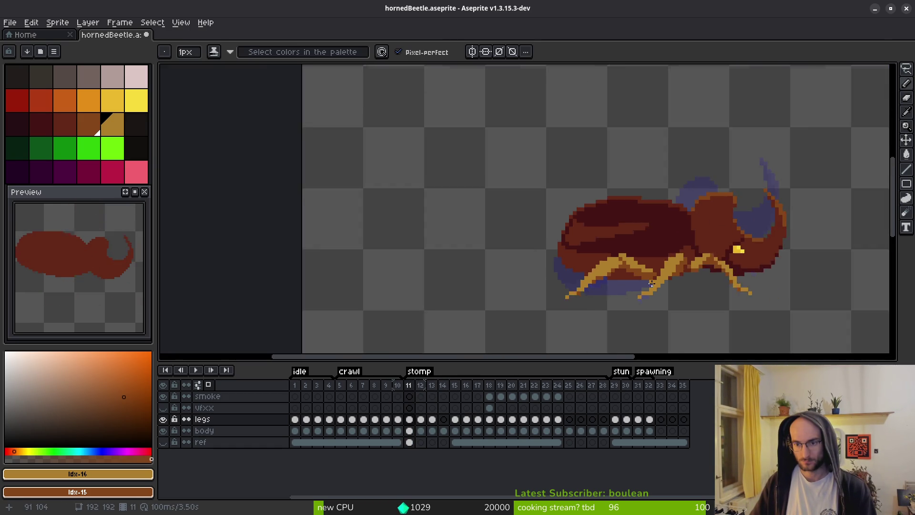
pyautogui.scroll(3, 666, 287)
pyautogui.press('e')
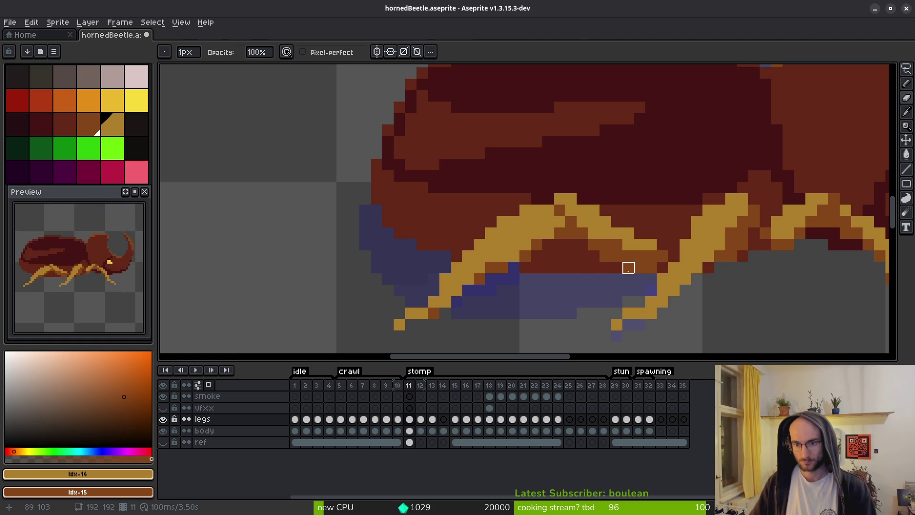
pyautogui.scroll(-4, 583, 245)
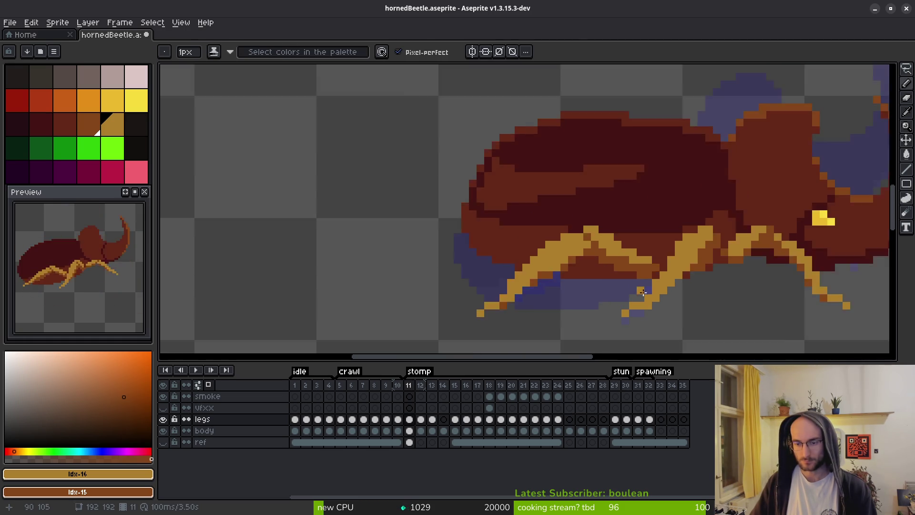
# Clean up frame 10's legs, undoing one erase to restore an orange-brown pixel
pyautogui.press('i')
pyautogui.press(',')
pyautogui.press('e')
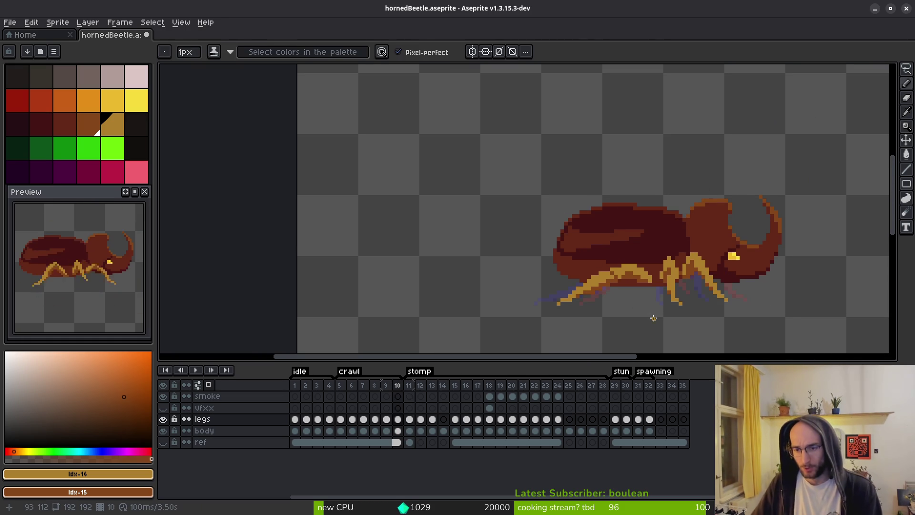
pyautogui.scroll(4, 652, 315)
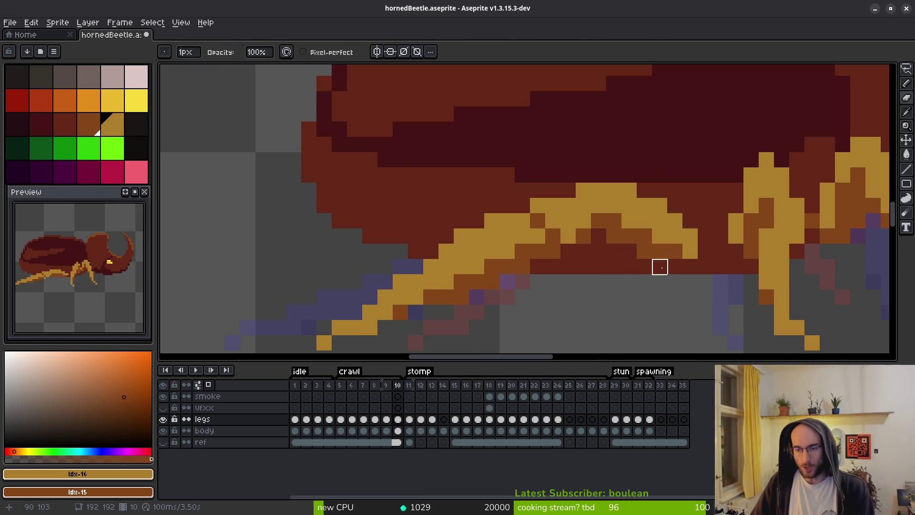
pyautogui.hotkey('ctrl', 'z')
pyautogui.scroll(-5, 644, 281)
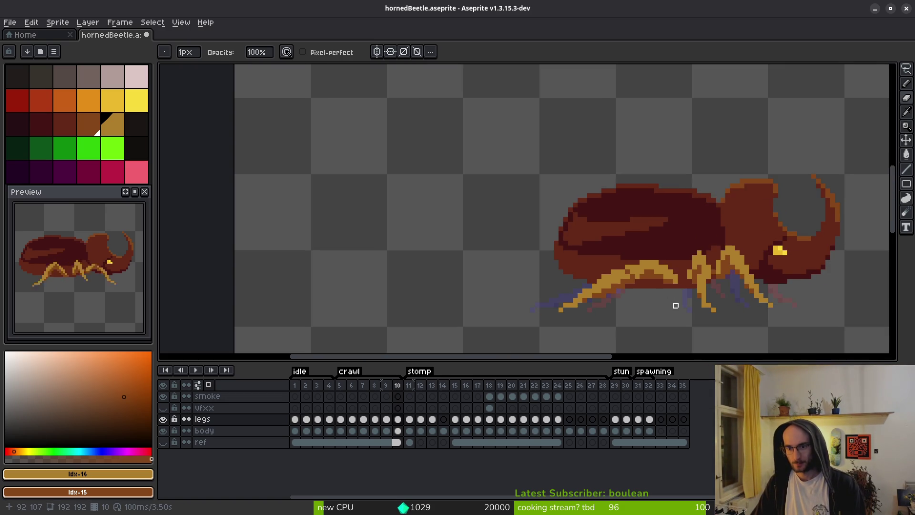
pyautogui.scroll(1, 676, 300)
pyautogui.moveTo(677, 300); pyautogui.dragTo(669, 293)
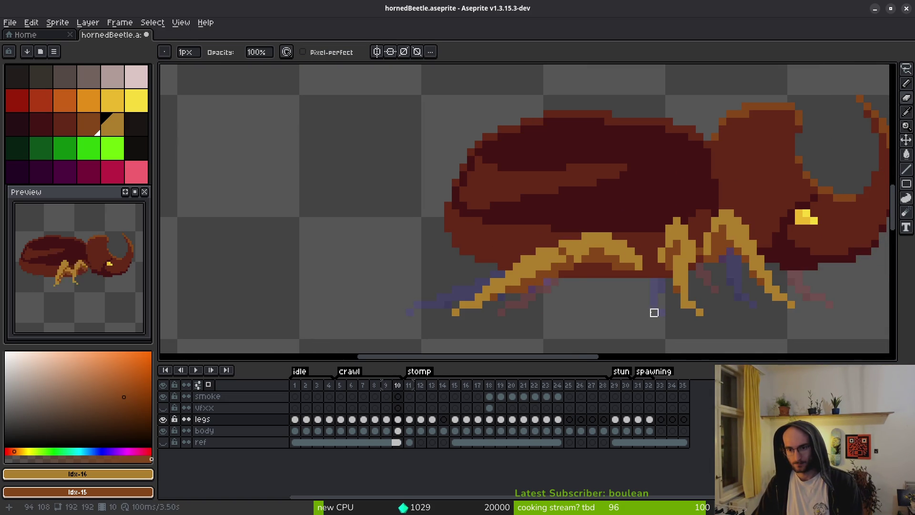
pyautogui.scroll(-2, 654, 312)
pyautogui.press(',')
pyautogui.press(',')
pyautogui.press(',')
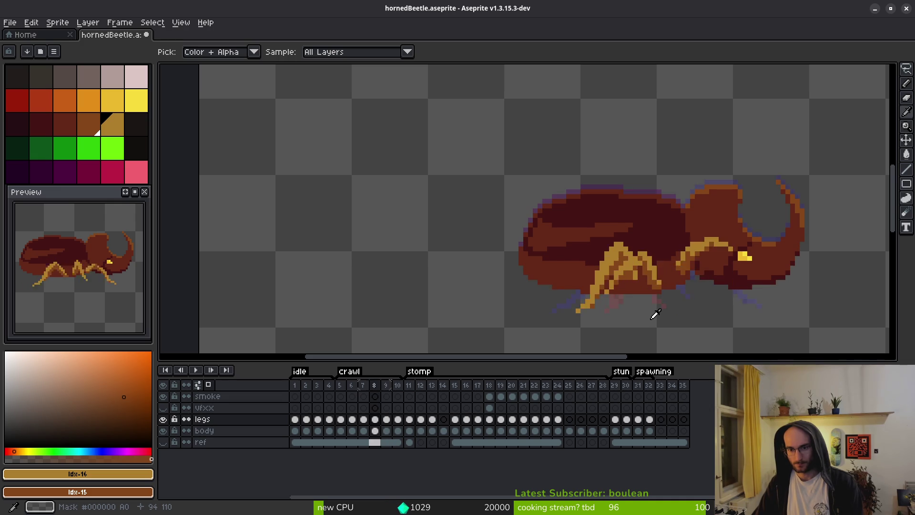
# Flip between crawl frames 6 to 8 to compare the golden leg poses
pyautogui.press('.')
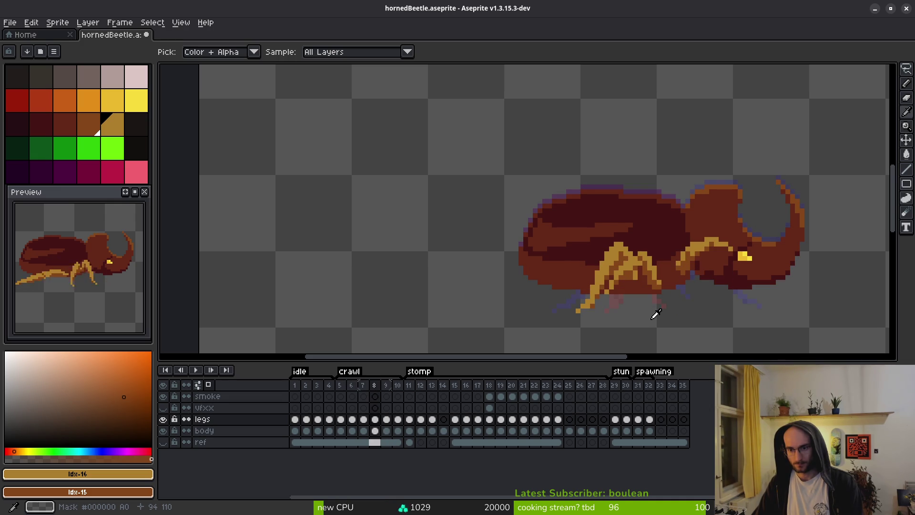
pyautogui.press(',')
pyautogui.press('.')
pyautogui.press('b')
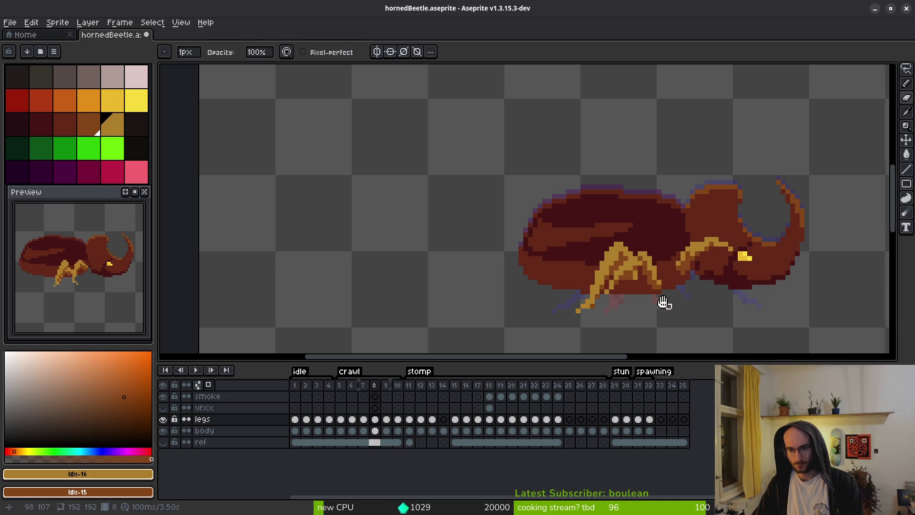
pyautogui.scroll(2, 634, 291)
pyautogui.scroll(-4, 634, 291)
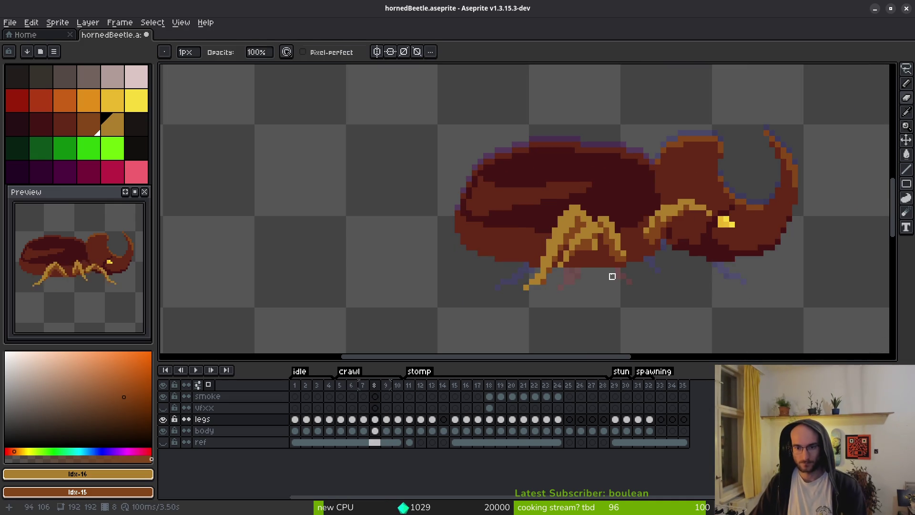
pyautogui.press(',')
pyautogui.press(',')
pyautogui.press('i')
pyautogui.press(',')
pyautogui.press('.')
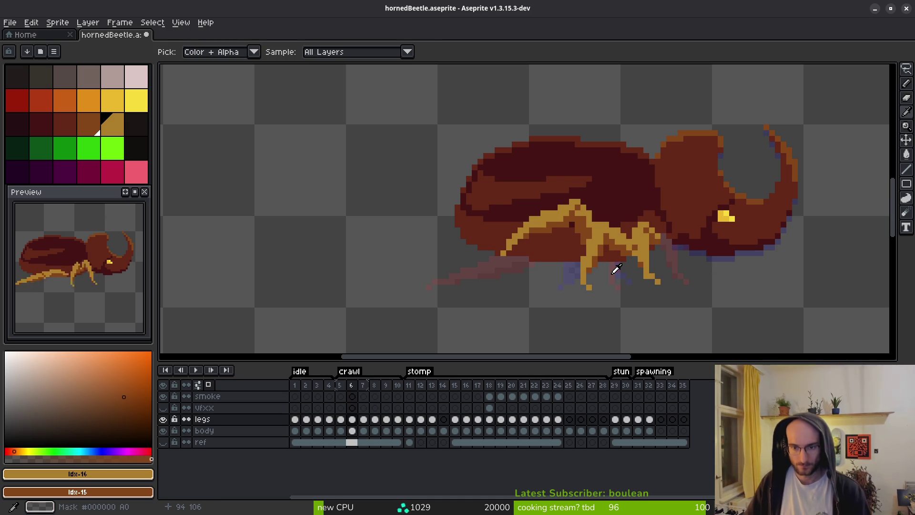
pyautogui.press('b')
pyautogui.scroll(5, 612, 259)
# On crawl frame 7, select the front leg's tip pixels and erase leg pixels
pyautogui.press('.')
pyautogui.press('i')
pyautogui.press('f')
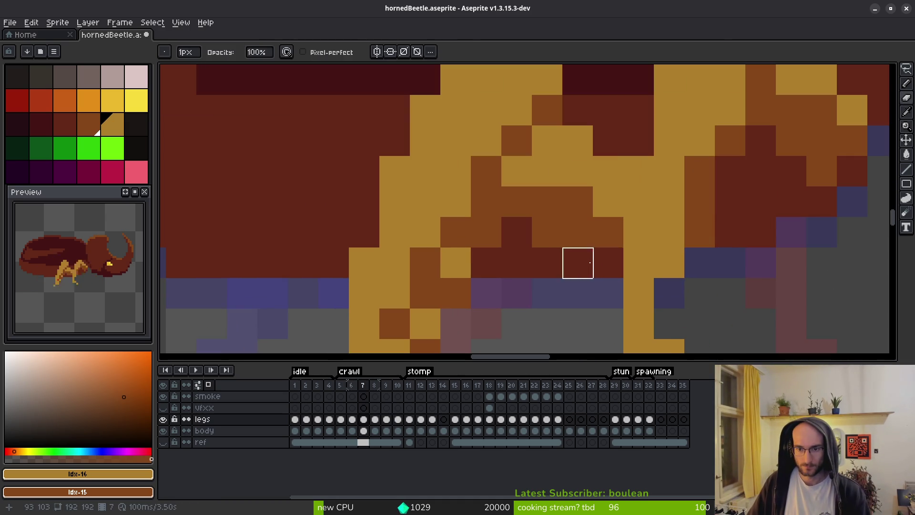
pyautogui.scroll(-5, 743, 327)
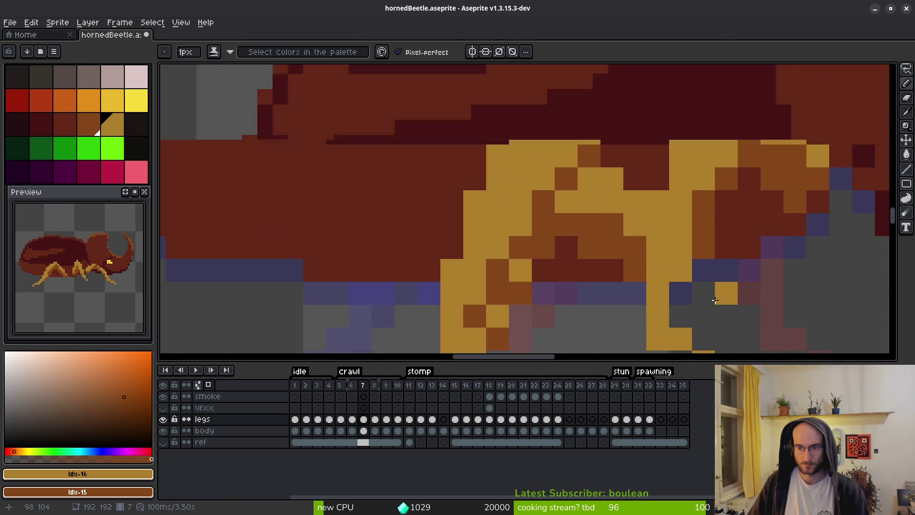
pyautogui.scroll(4, 735, 231)
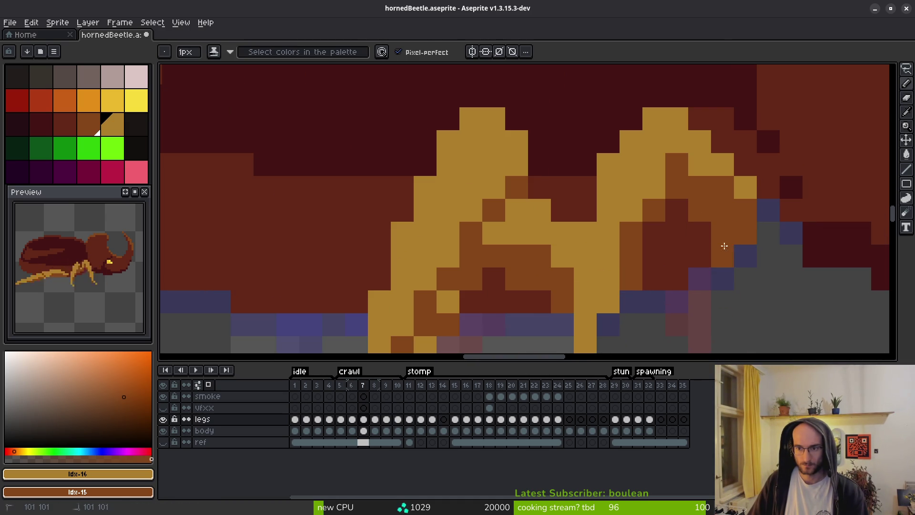
pyautogui.scroll(-6, 759, 271)
pyautogui.scroll(3, 760, 271)
pyautogui.press('m')
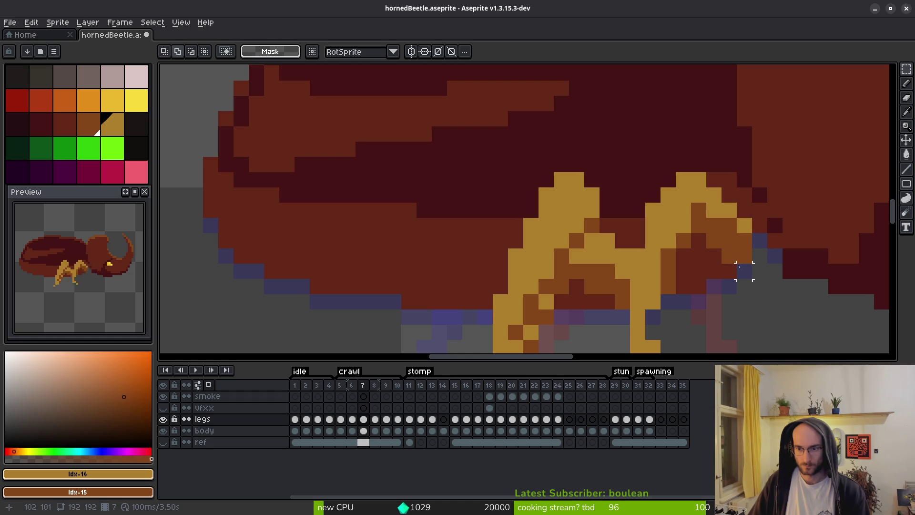
pyautogui.moveTo(758, 178); pyautogui.dragTo(721, 267)
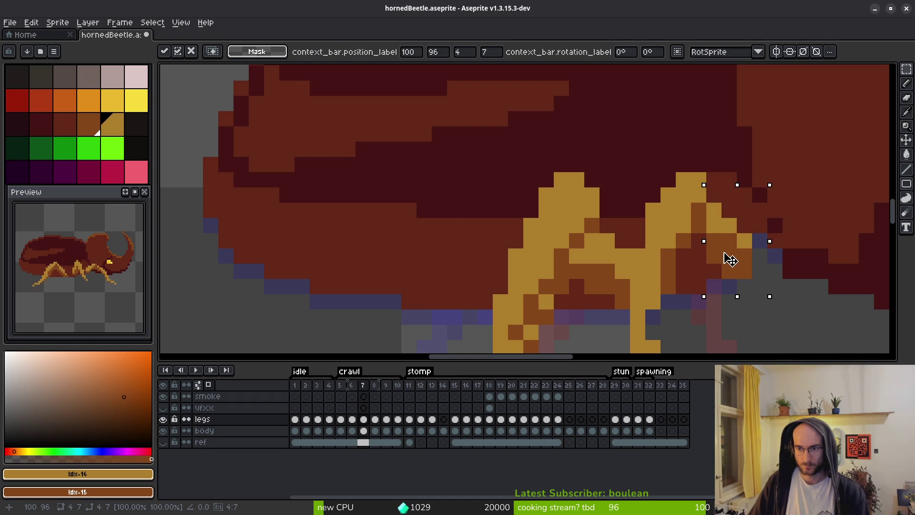
pyautogui.press('f')
pyautogui.press('e')
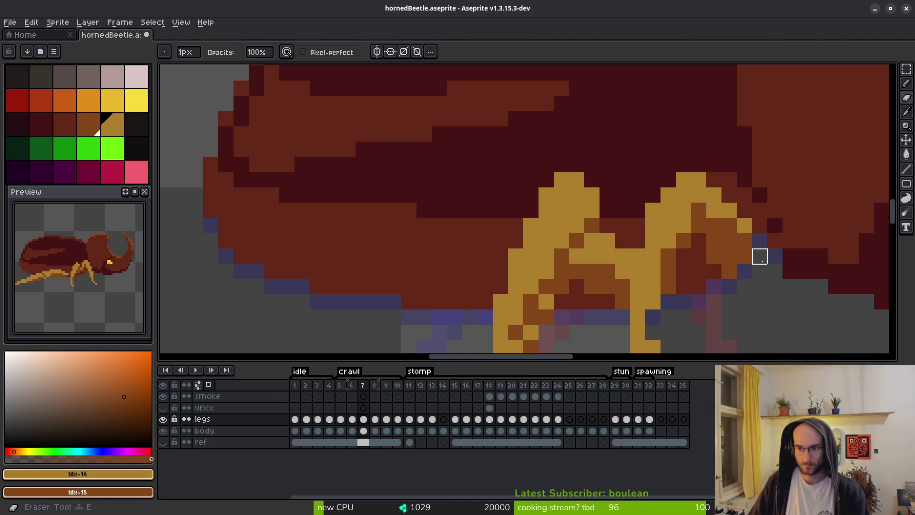
pyautogui.scroll(-4, 772, 301)
pyautogui.scroll(3, 779, 326)
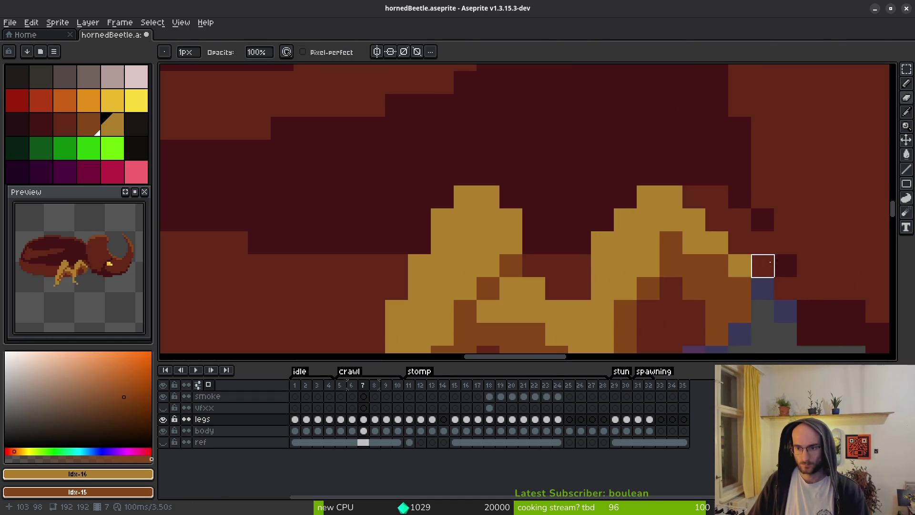
pyautogui.scroll(-1, 781, 337)
pyautogui.scroll(-3, 781, 337)
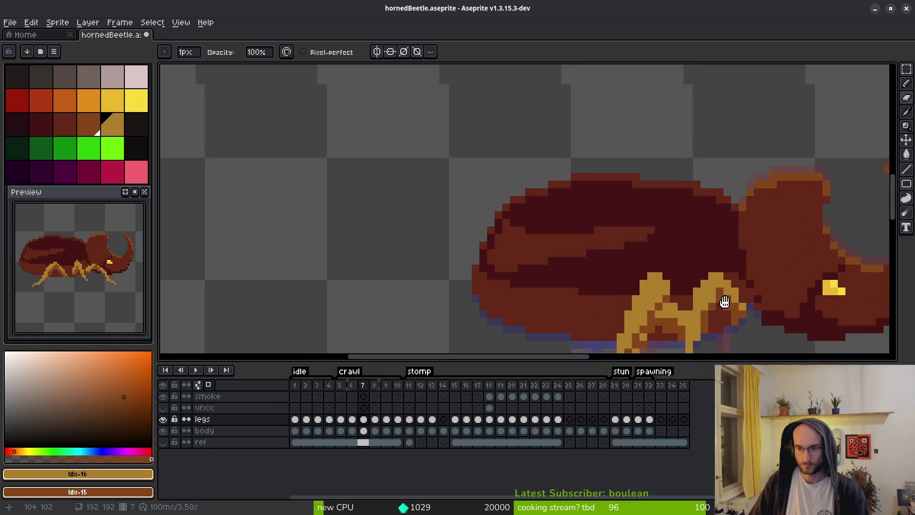
# On crawl frame 5, select the rear and front leg pixels and shift the front leg segments
pyautogui.press(',')
pyautogui.press('i')
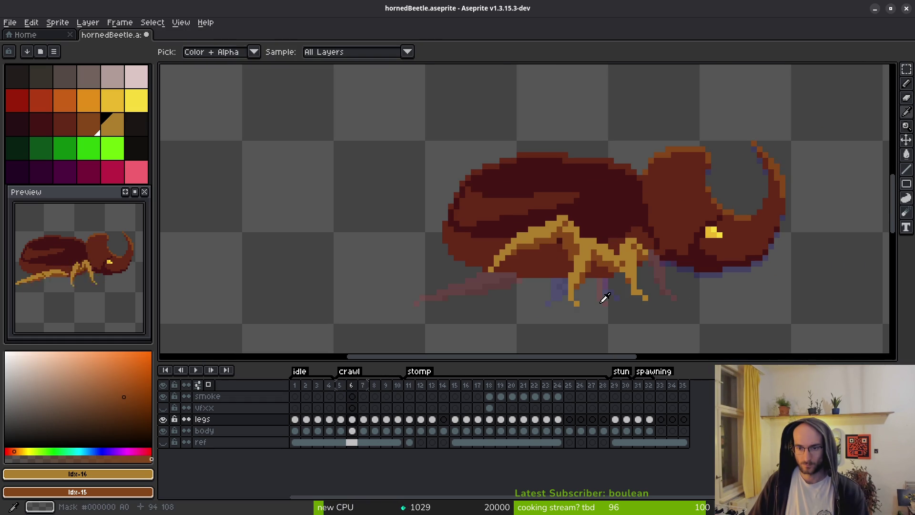
pyautogui.press(',')
pyautogui.press('b')
pyautogui.scroll(3, 625, 288)
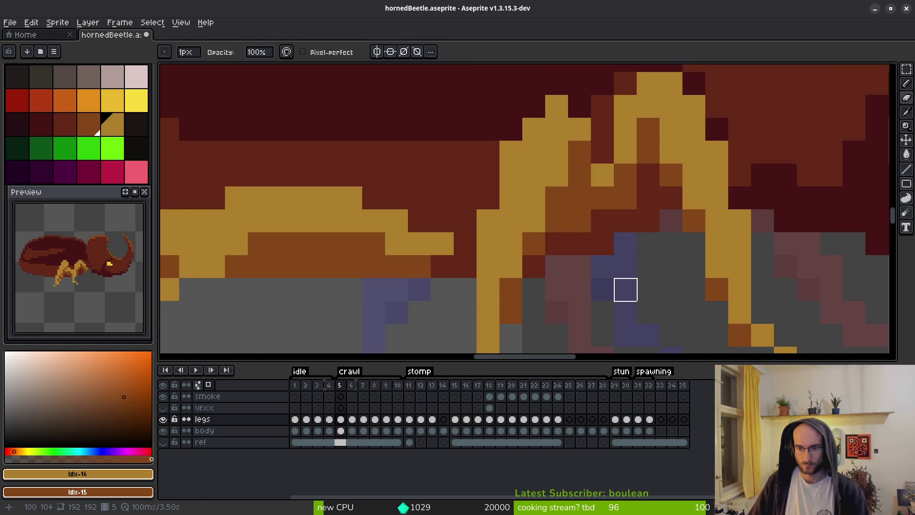
pyautogui.scroll(-2, 644, 267)
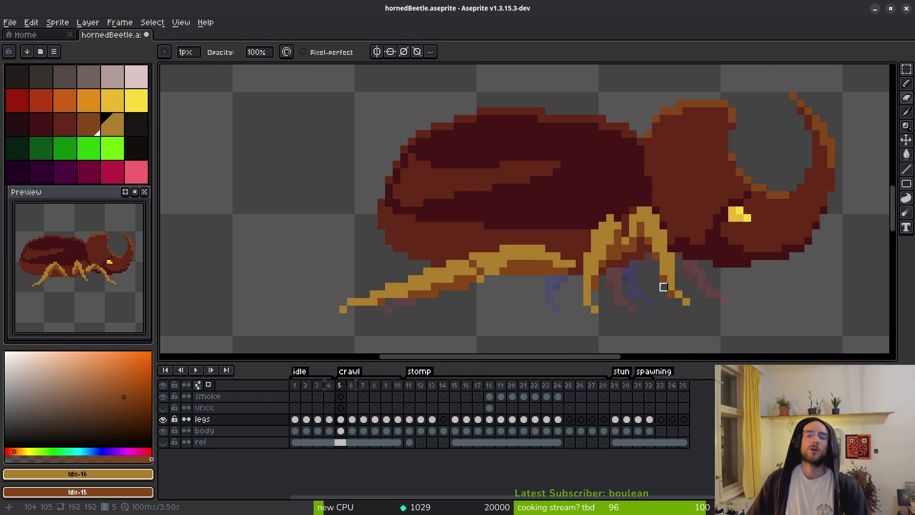
pyautogui.press('m')
pyautogui.scroll(1, 648, 249)
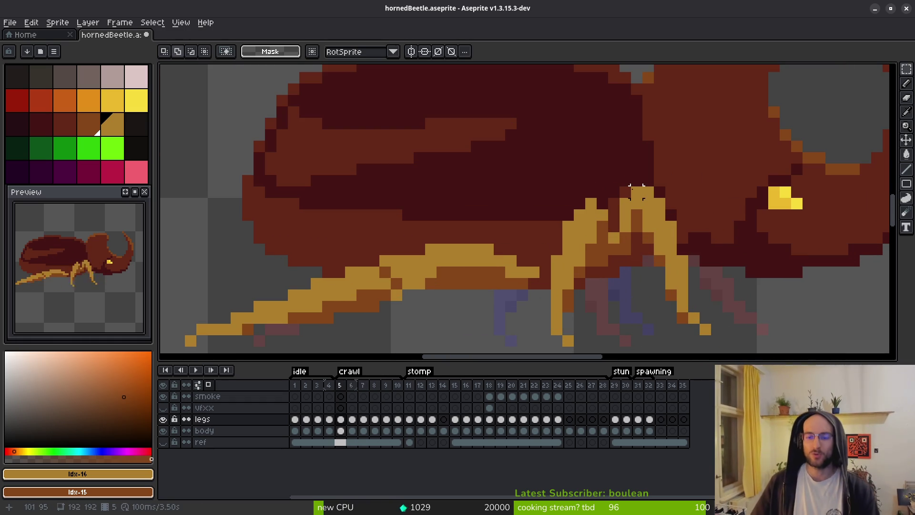
pyautogui.moveTo(622, 177); pyautogui.dragTo(702, 291)
pyautogui.moveTo(625, 163)
pyautogui.mouseDown()
pyautogui.moveTo(708, 272)
pyautogui.moveTo(625, 203)
pyautogui.moveTo(655, 243)
pyautogui.moveTo(701, 266)
pyautogui.moveTo(702, 280)
pyautogui.mouseUp()
pyautogui.click(534, 202)
pyautogui.moveTo(533, 202); pyautogui.dragTo(566, 265)
pyautogui.moveTo(544, 163)
pyautogui.mouseDown()
pyautogui.moveTo(602, 282)
pyautogui.moveTo(607, 266)
pyautogui.moveTo(607, 281)
pyautogui.mouseUp()
pyautogui.click(591, 330)
# Touch up frame 5's leg pixels, alternating between Pencil and Eraser
pyautogui.press('b')
pyautogui.scroll(-2, 560, 255)
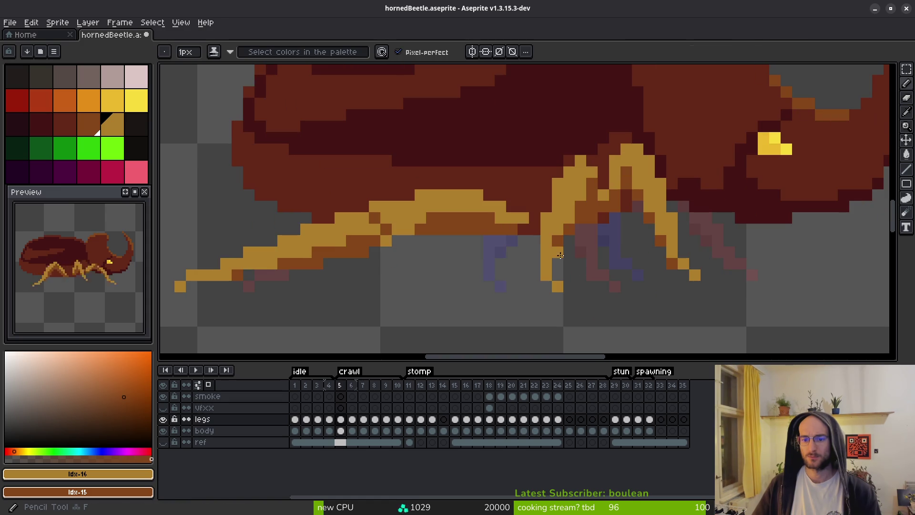
pyautogui.press('e')
pyautogui.scroll(-5, 567, 229)
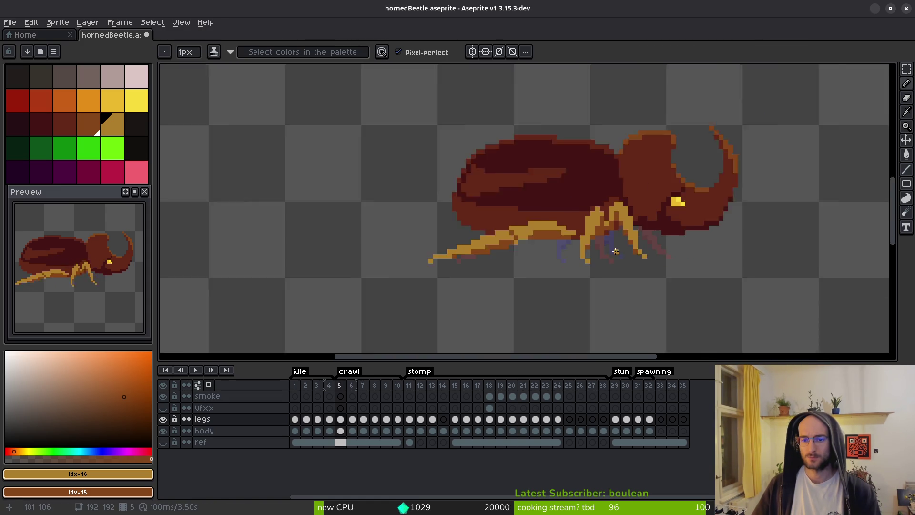
pyautogui.scroll(5, 575, 220)
pyautogui.scroll(-4, 656, 230)
pyautogui.press('b')
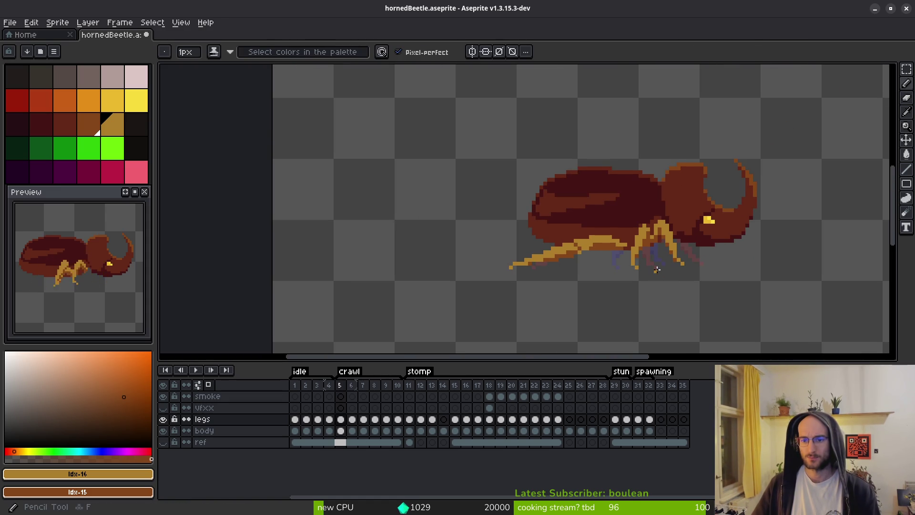
pyautogui.scroll(5, 660, 262)
pyautogui.press('e')
pyautogui.scroll(-4, 667, 264)
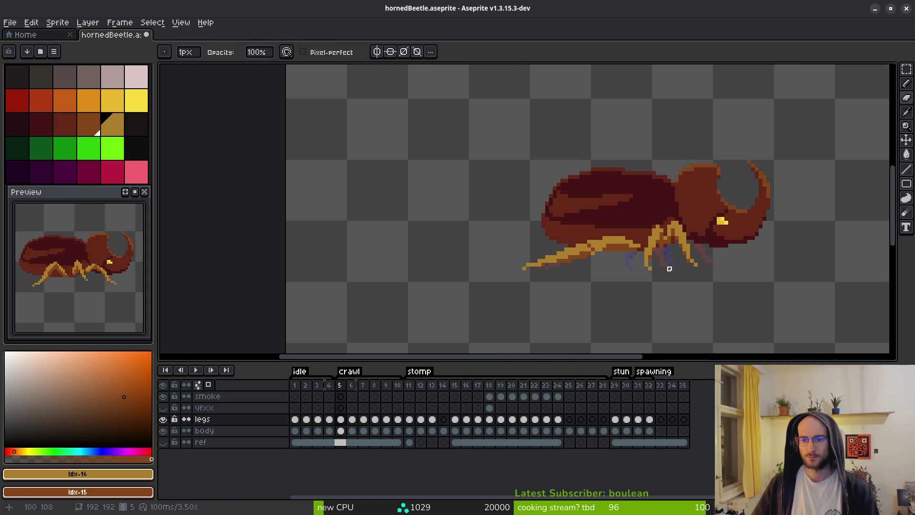
# Flip through frames 2, 4, 6 and 7 to compare the beetle's leg poses
pyautogui.press('i')
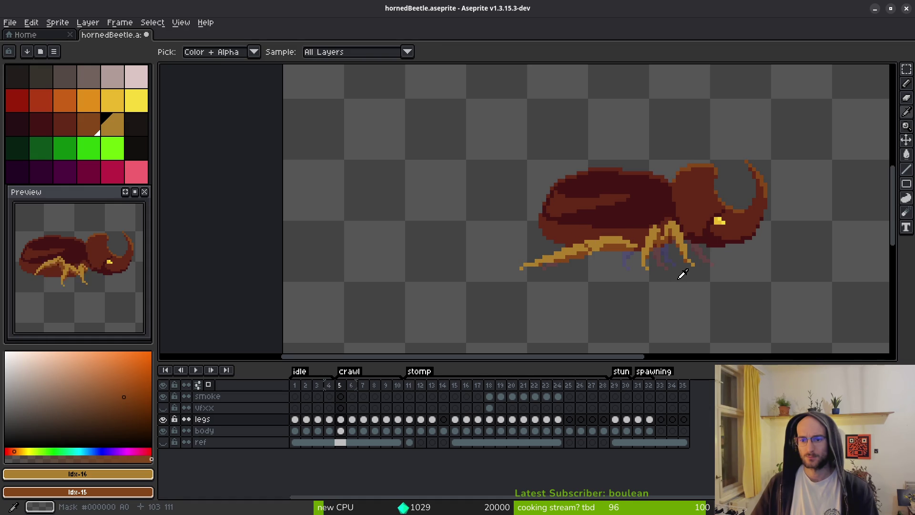
pyautogui.press('.')
pyautogui.press(',')
pyautogui.press(',')
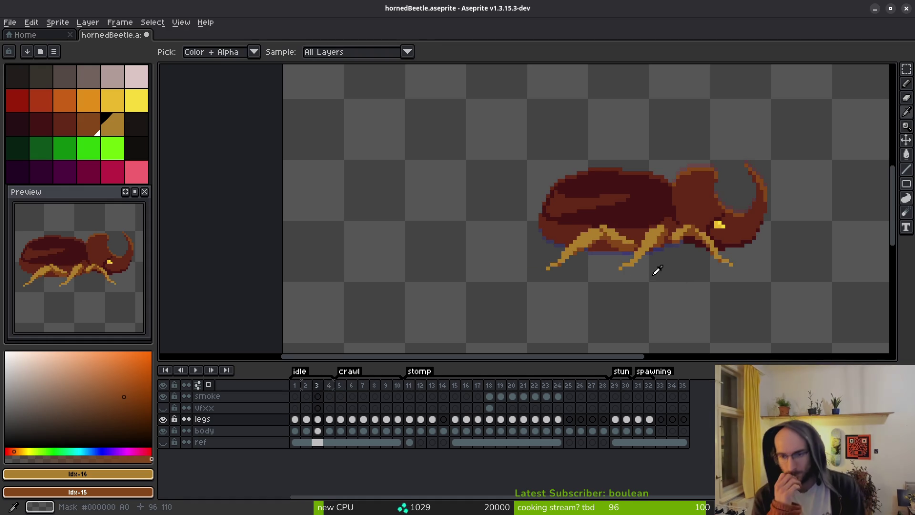
pyautogui.press(',')
pyautogui.press(',')
pyautogui.press('.')
pyautogui.press('.')
pyautogui.press('.')
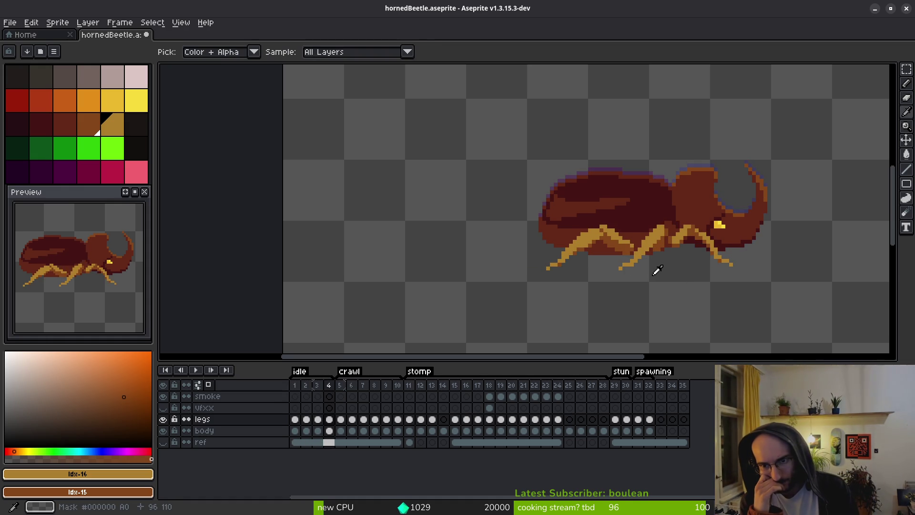
pyautogui.press('.')
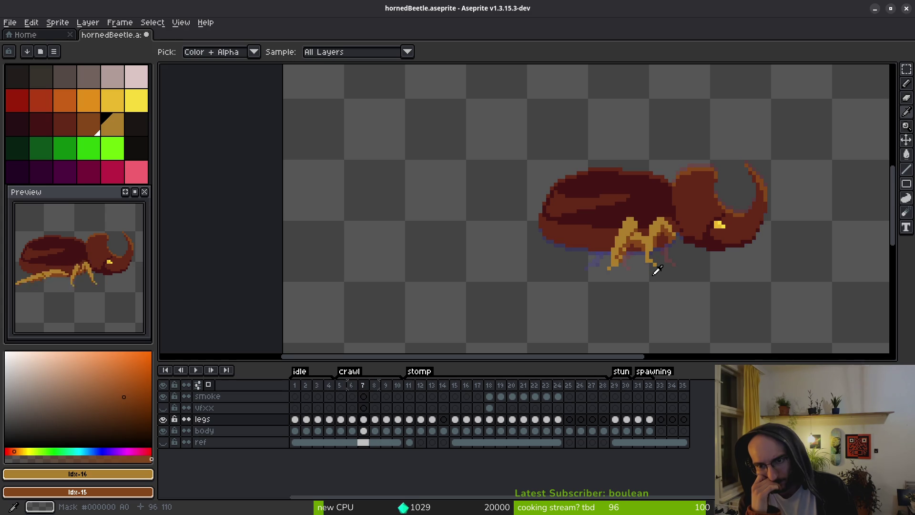
pyautogui.press(',')
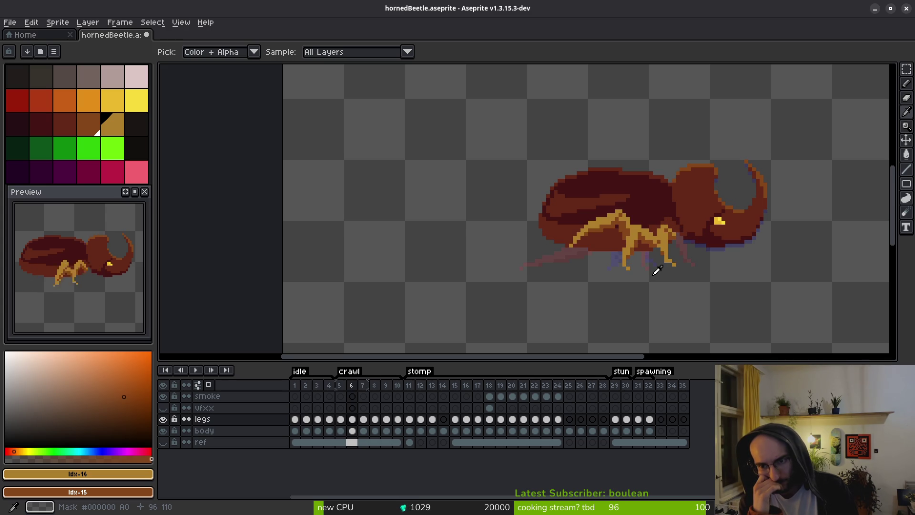
pyautogui.press('.')
pyautogui.press(',')
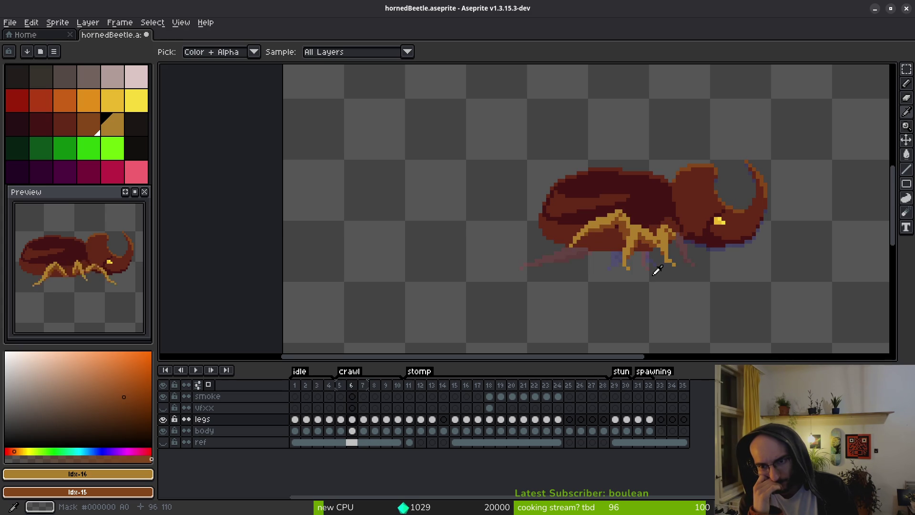
pyautogui.press('.')
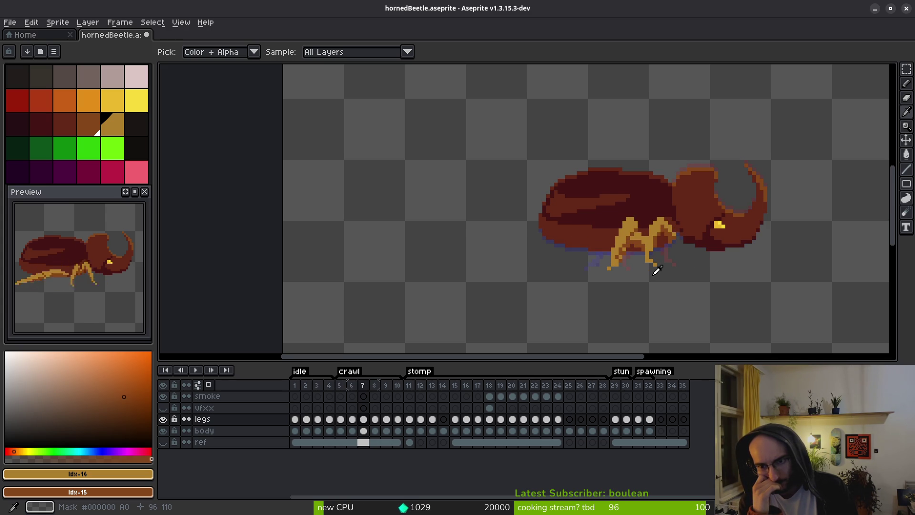
# Compare frames 7 through 10 and settle back toward crawl frame 8
pyautogui.press('.')
pyautogui.press(',')
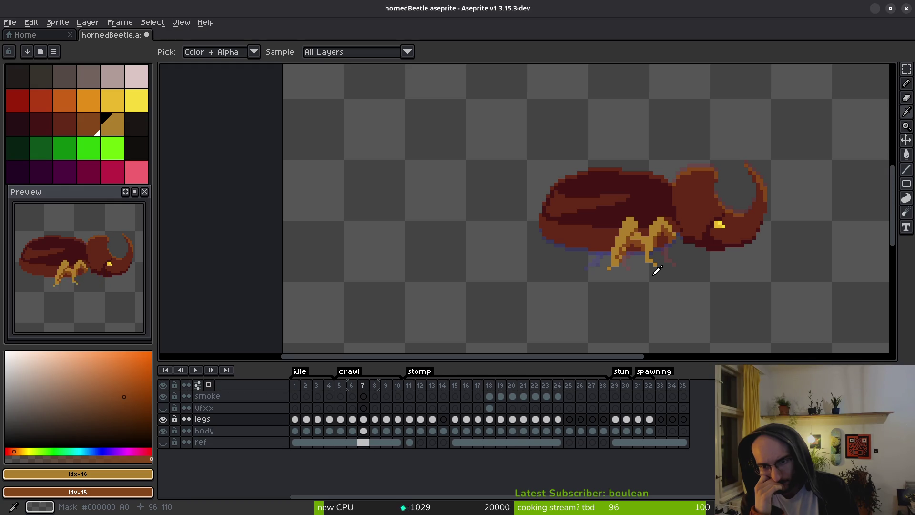
pyautogui.press('.')
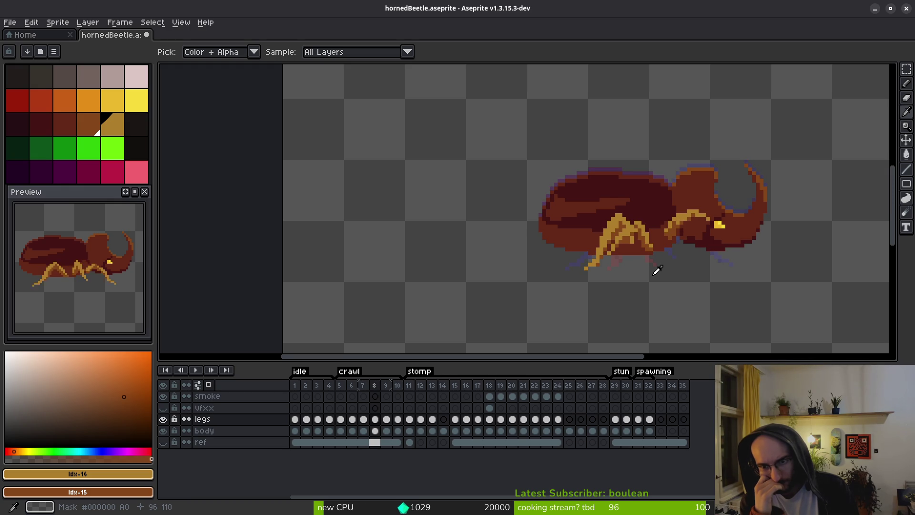
pyautogui.press('.')
pyautogui.press('.')
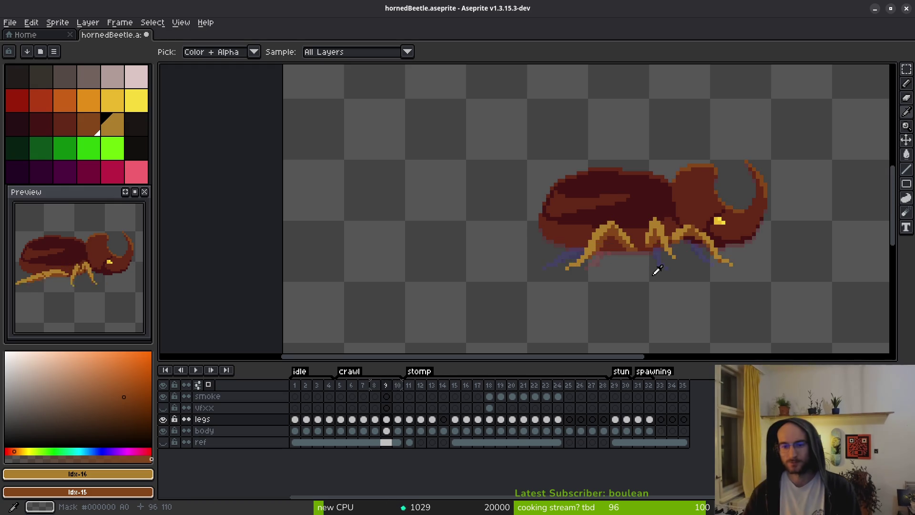
pyautogui.press(',')
pyautogui.press(',')
# Hide and re-show the legs and body layers to check which pixels belong to each
pyautogui.press('b')
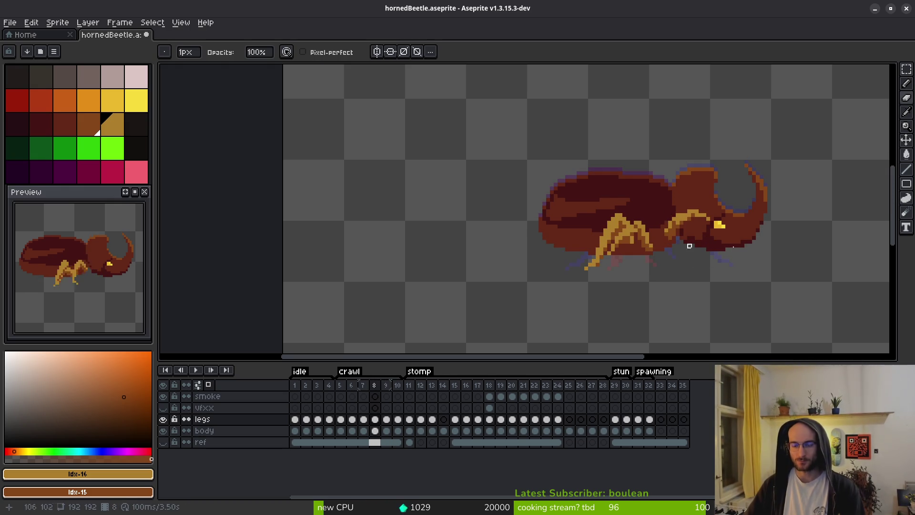
pyautogui.scroll(4, 662, 265)
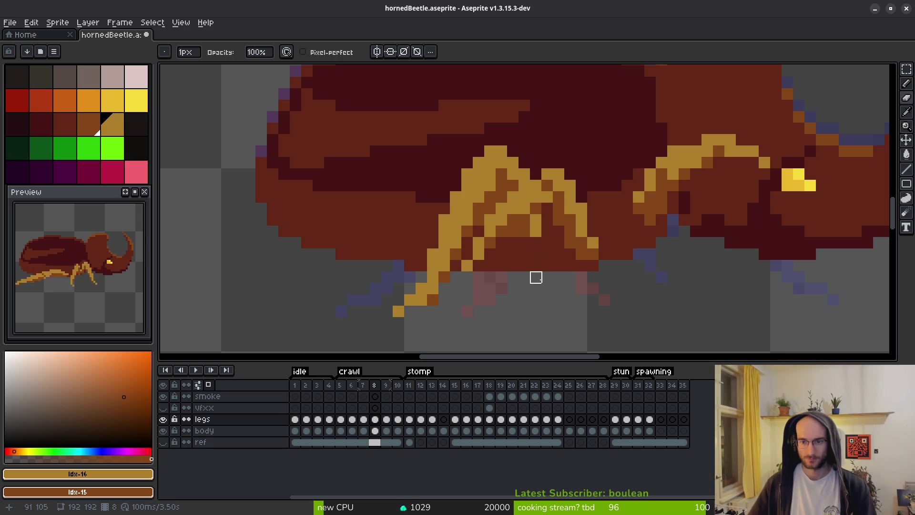
pyautogui.click(162, 419)
pyautogui.click(163, 419)
pyautogui.click(162, 431)
pyautogui.click(163, 431)
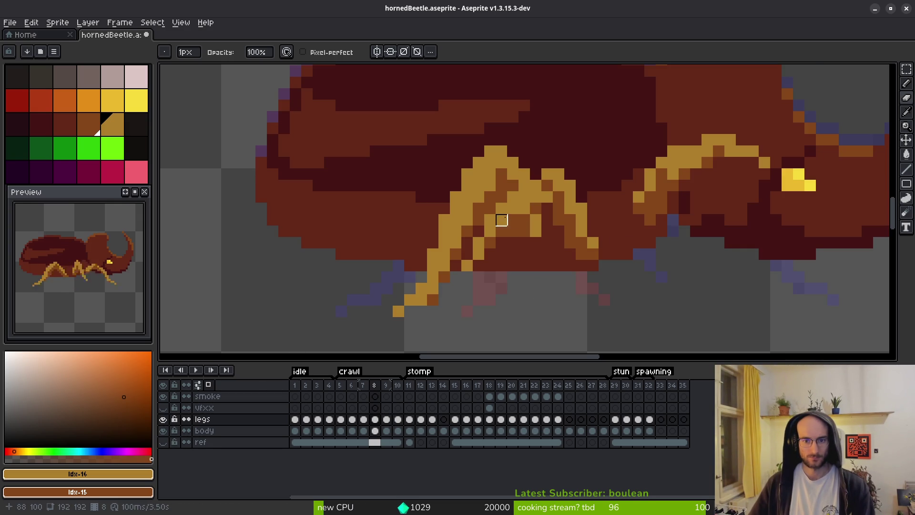
# Paint golden leg pixels on frame 8 where the legs meet the body
pyautogui.press('b')
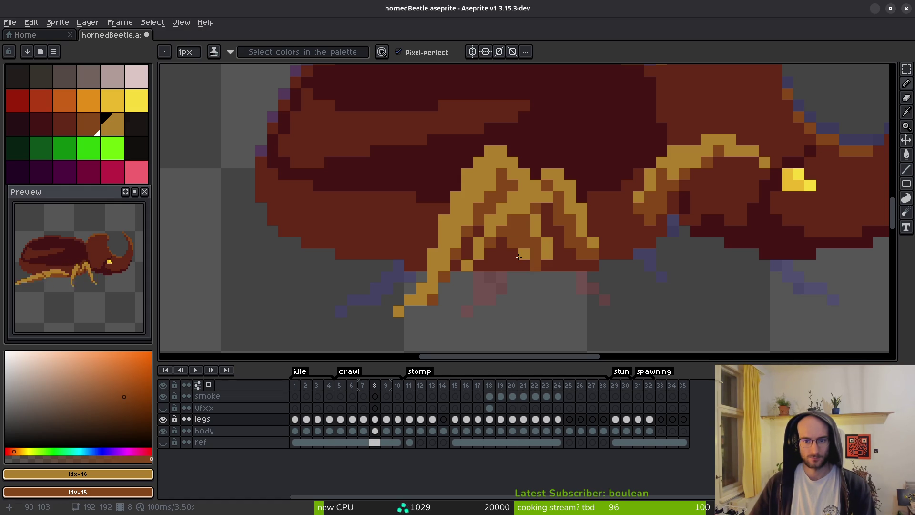
pyautogui.click(556, 256)
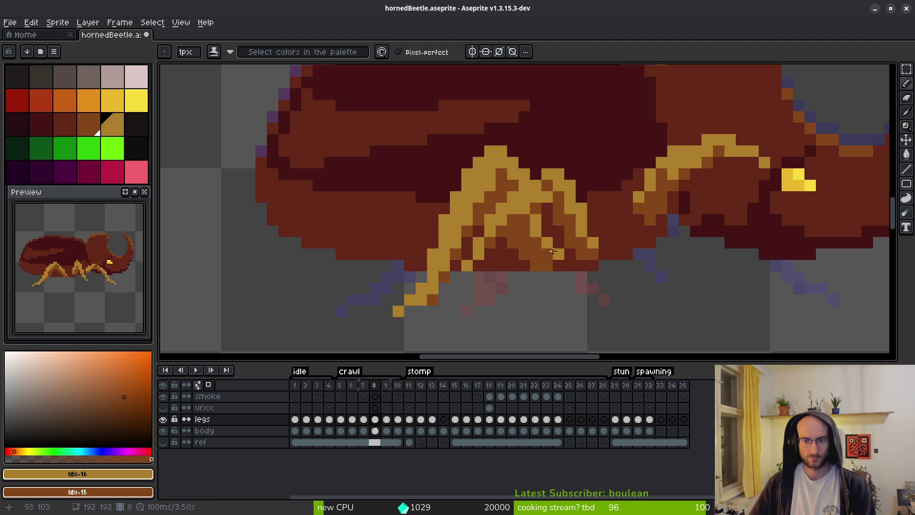
pyautogui.scroll(-4, 554, 258)
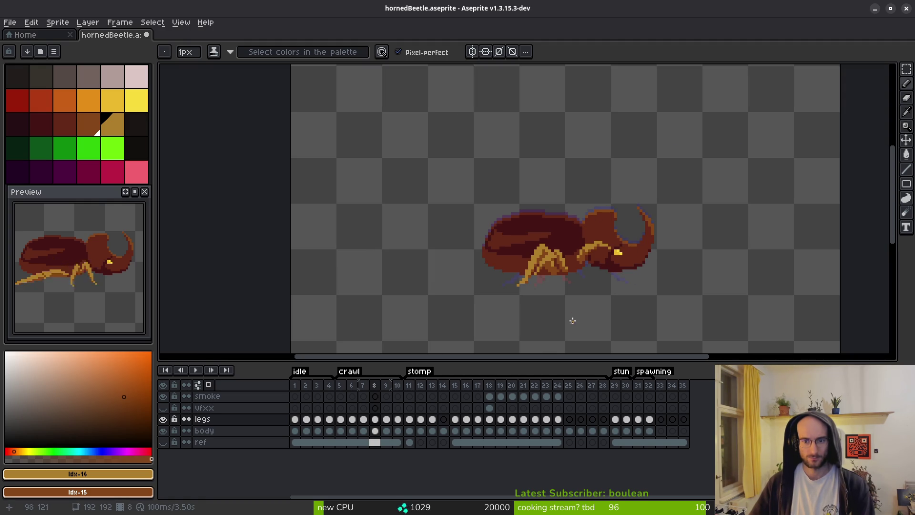
pyautogui.scroll(4, 567, 280)
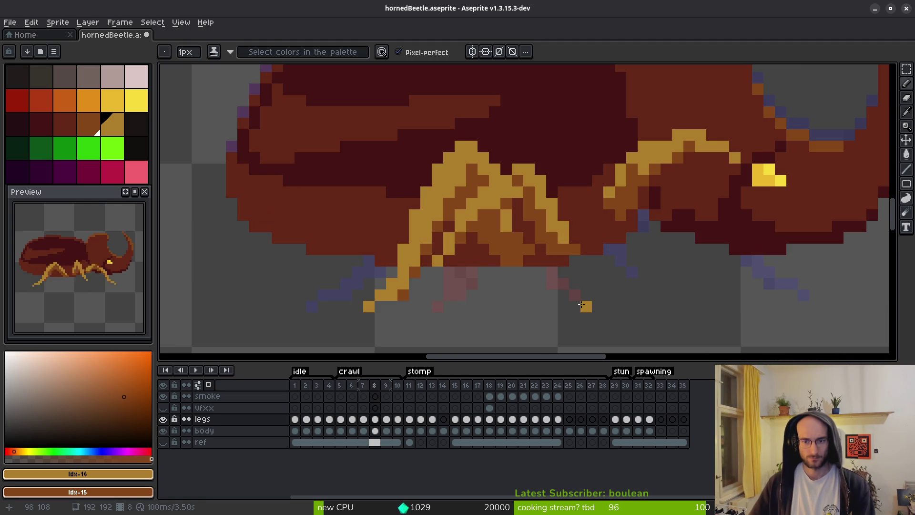
pyautogui.click(575, 238)
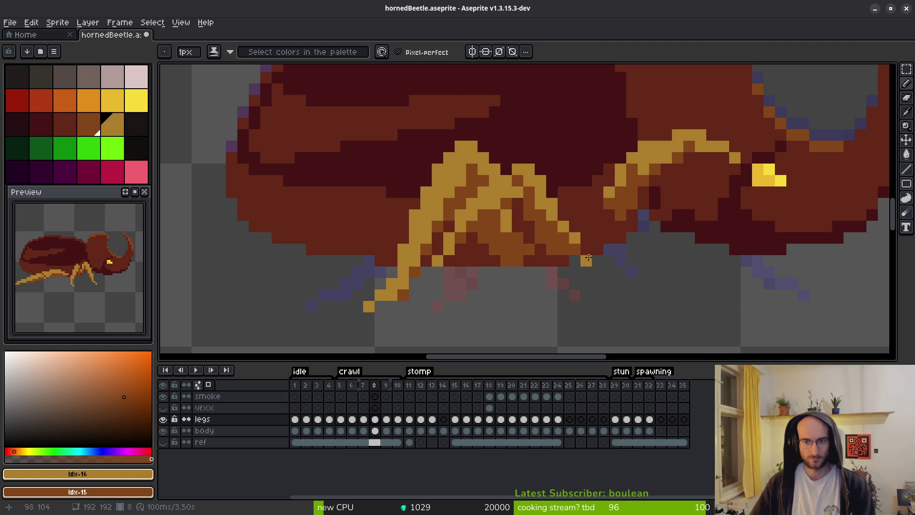
pyautogui.scroll(-4, 563, 243)
pyautogui.scroll(4, 556, 260)
# Undo a stray golden pixel and place a gold pixel at the leg joint instead
pyautogui.click(562, 263)
pyautogui.hotkey('ctrl', 'z')
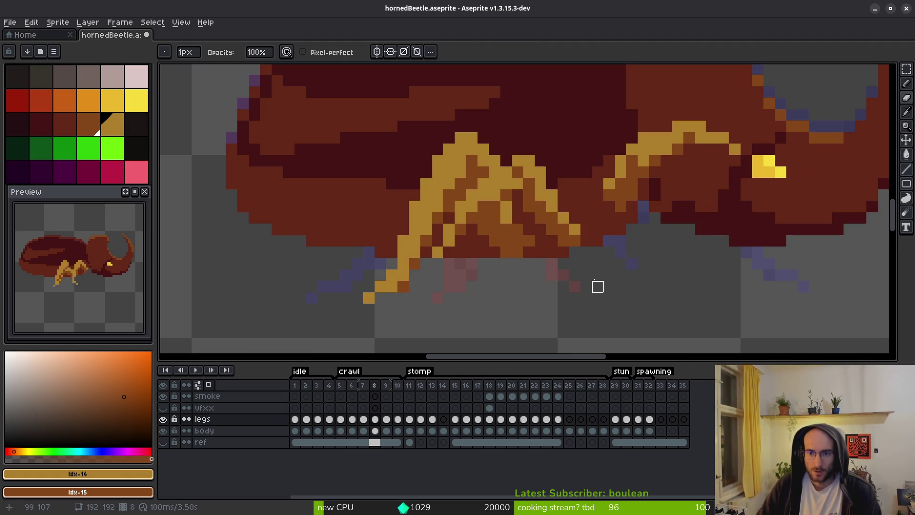
pyautogui.press('e')
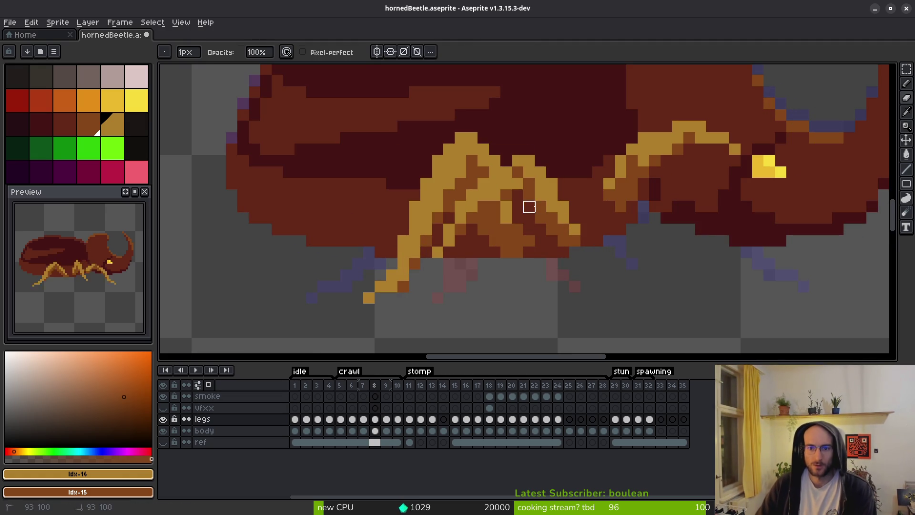
pyautogui.press('b')
pyautogui.click(558, 264)
pyautogui.scroll(-5, 554, 246)
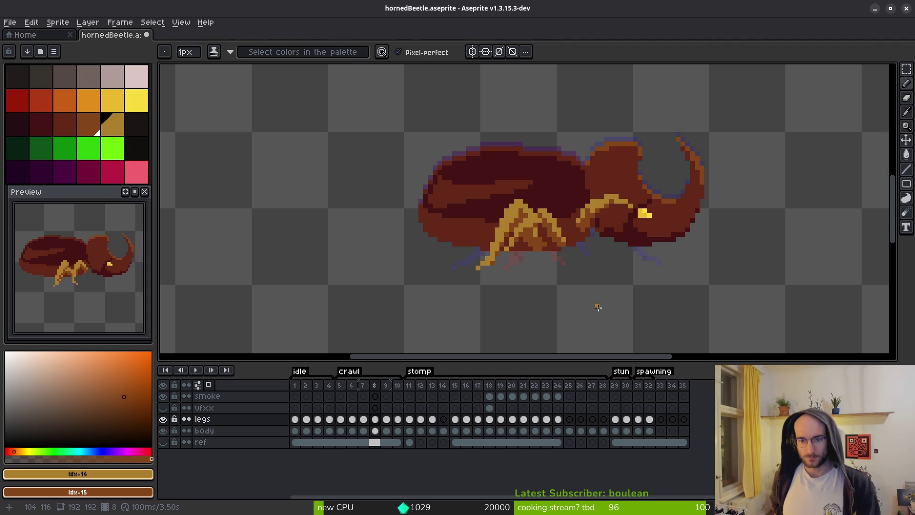
# Flip back and forth between crawl frames 8 and 9 to compare the legs
pyautogui.press(',')
pyautogui.press('i')
pyautogui.press('Right')
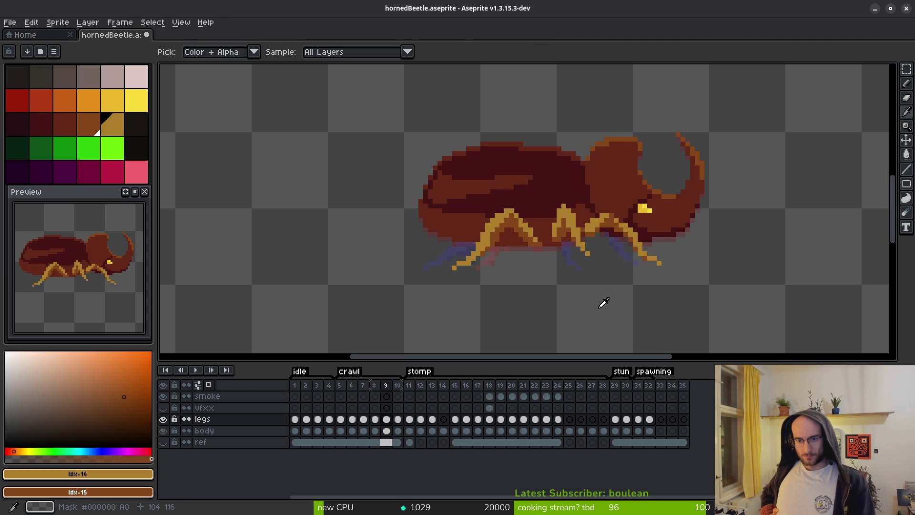
pyautogui.press('Left')
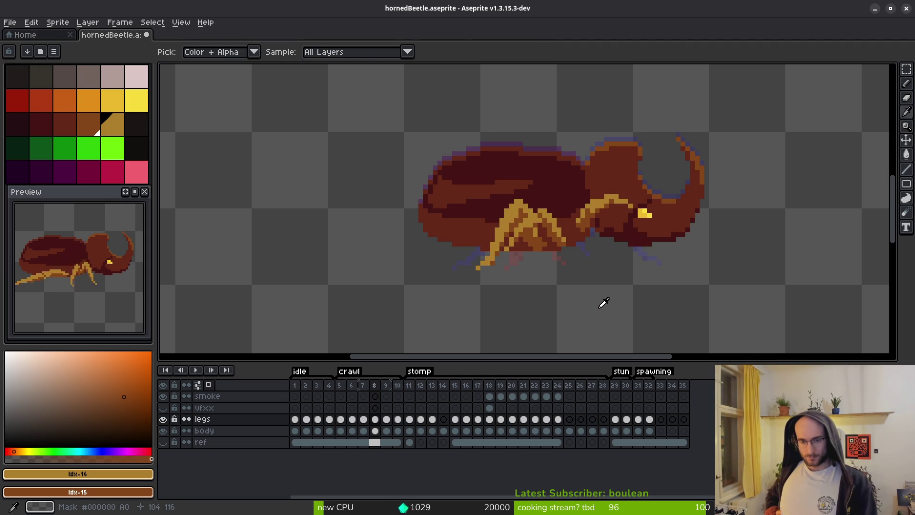
pyautogui.press('Right')
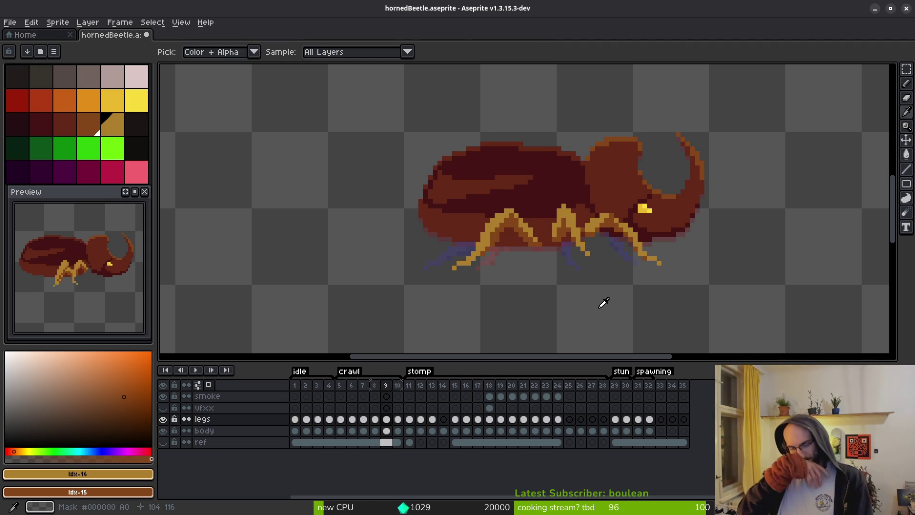
pyautogui.press('Left')
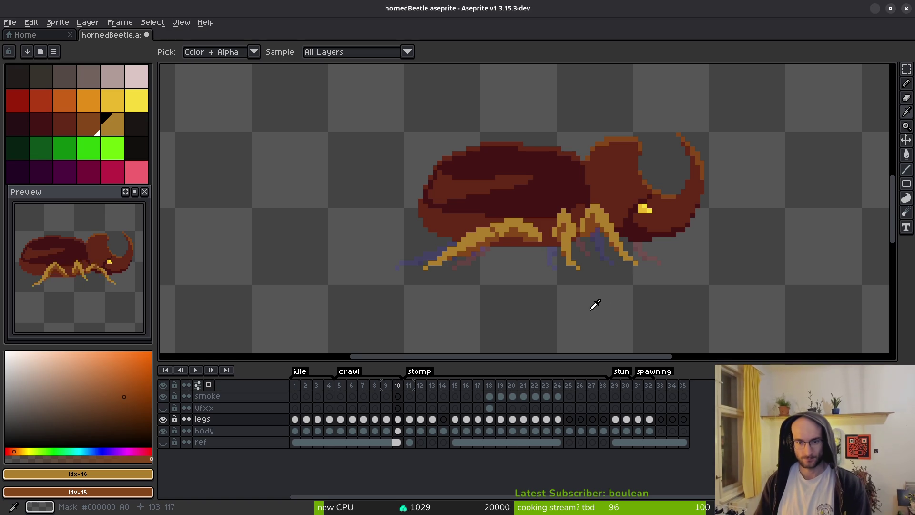
pyautogui.press('Right')
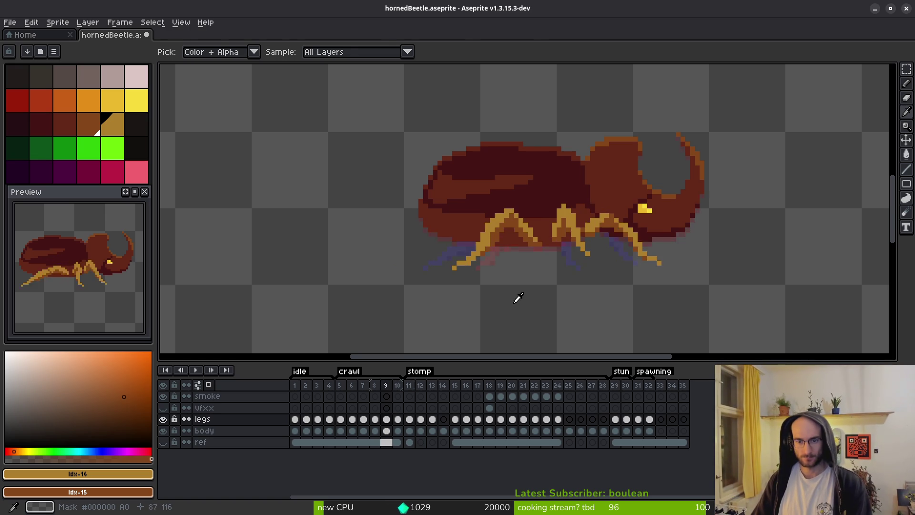
# Repaint frame 9's front leg edge with brown and gold pixels, undoing the last stroke
pyautogui.scroll(4, 528, 220)
pyautogui.rightClick(449, 209)
pyautogui.click(466, 209)
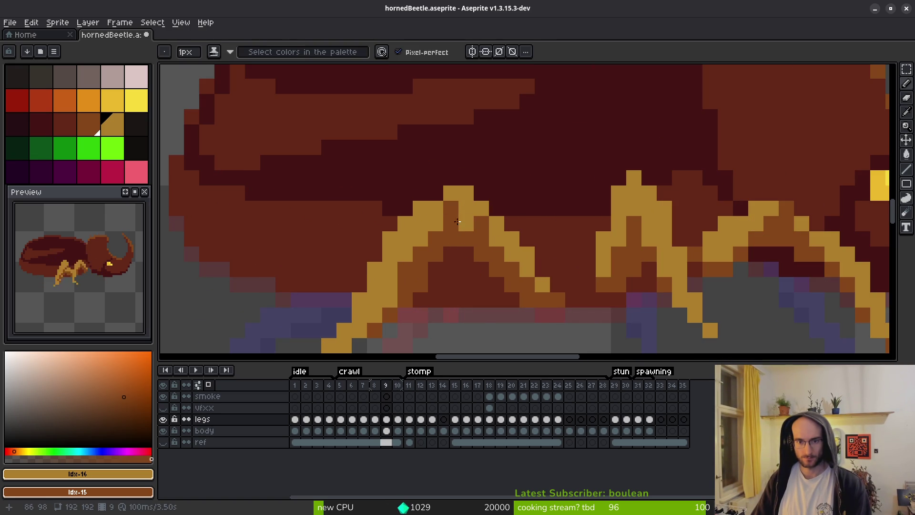
pyautogui.rightClick(451, 225)
pyautogui.moveTo(453, 238)
pyautogui.mouseDown()
pyautogui.moveTo(405, 270)
pyautogui.moveTo(427, 269)
pyautogui.mouseUp()
pyautogui.scroll(-4, 461, 289)
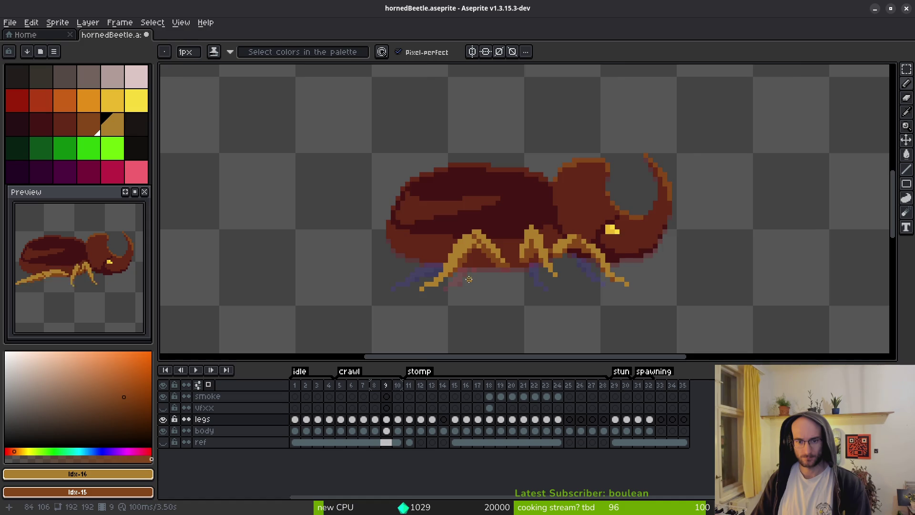
pyautogui.scroll(4, 441, 291)
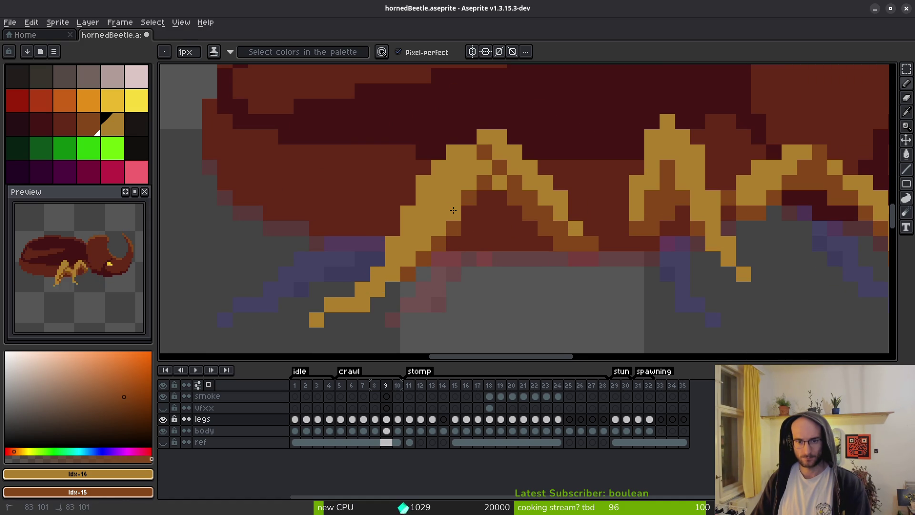
pyautogui.scroll(-4, 505, 256)
pyautogui.hotkey('ctrl', 'z')
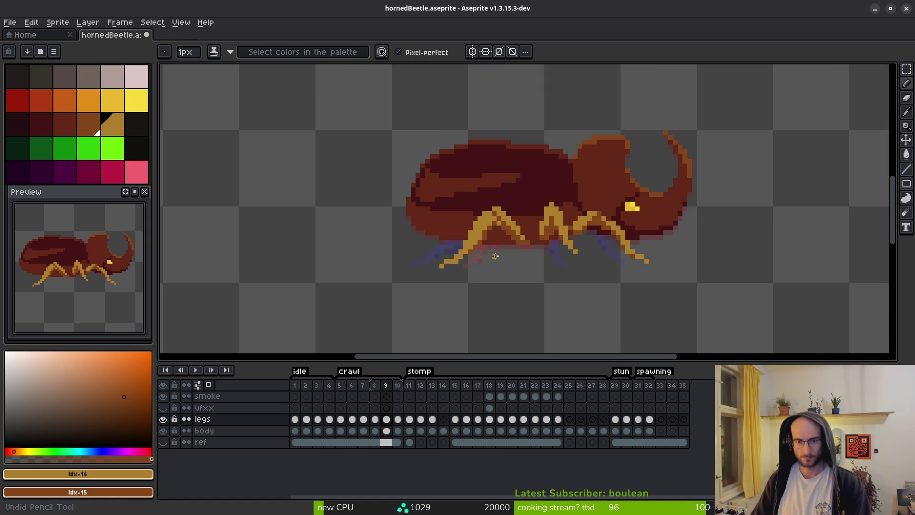
pyautogui.scroll(3, 496, 256)
pyautogui.scroll(-2, 455, 269)
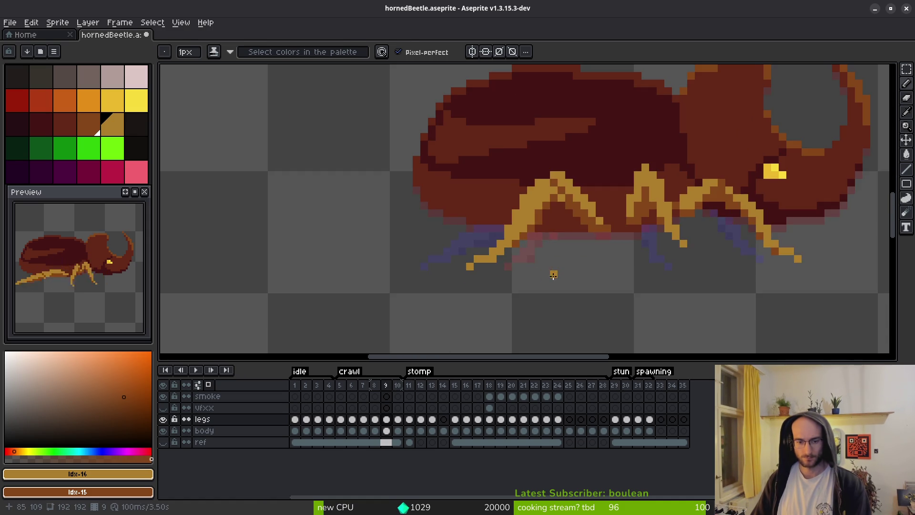
# Advance into the stomp frames
pyautogui.press('i')
pyautogui.press('.')
pyautogui.press('.')
pyautogui.press('.')
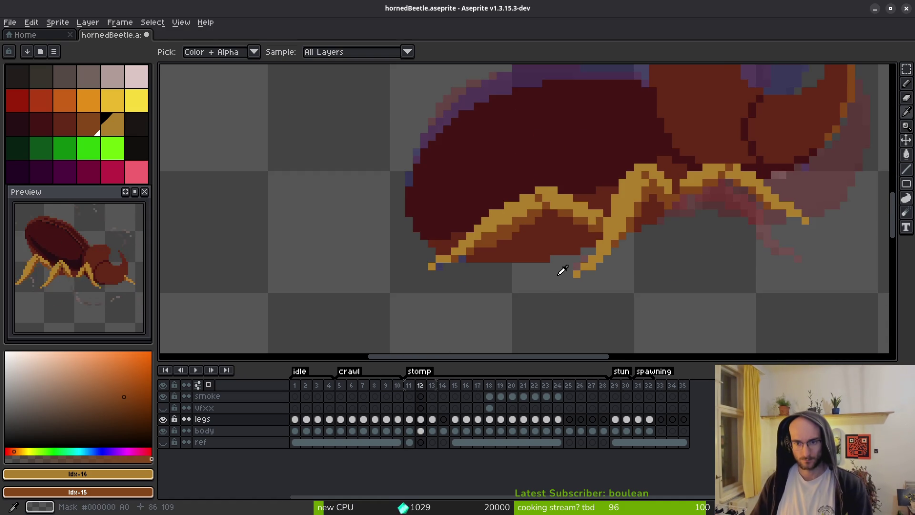
pyautogui.press('.')
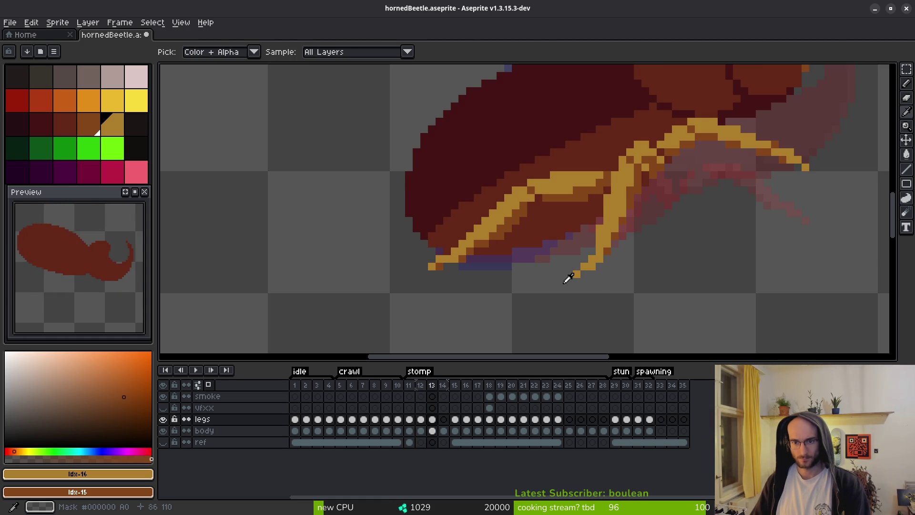
# Select the area around stomp frame 13's leg, then clear the selection
pyautogui.scroll(2, 589, 246)
pyautogui.press('m')
pyautogui.moveTo(539, 170)
pyautogui.mouseDown()
pyautogui.moveTo(591, 212)
pyautogui.moveTo(572, 209)
pyautogui.mouseUp()
pyautogui.hotkey('ctrl', 'd')
pyautogui.press('b')
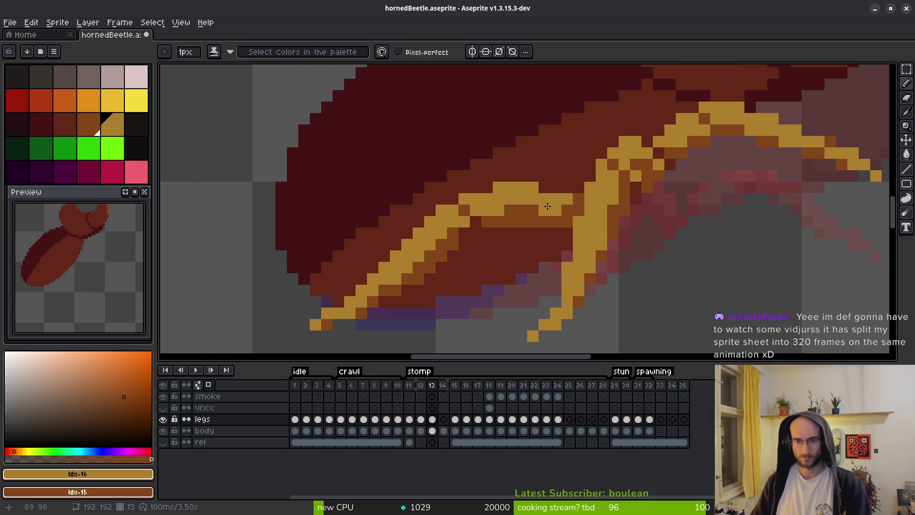
pyautogui.scroll(-3, 539, 238)
pyautogui.scroll(3, 526, 239)
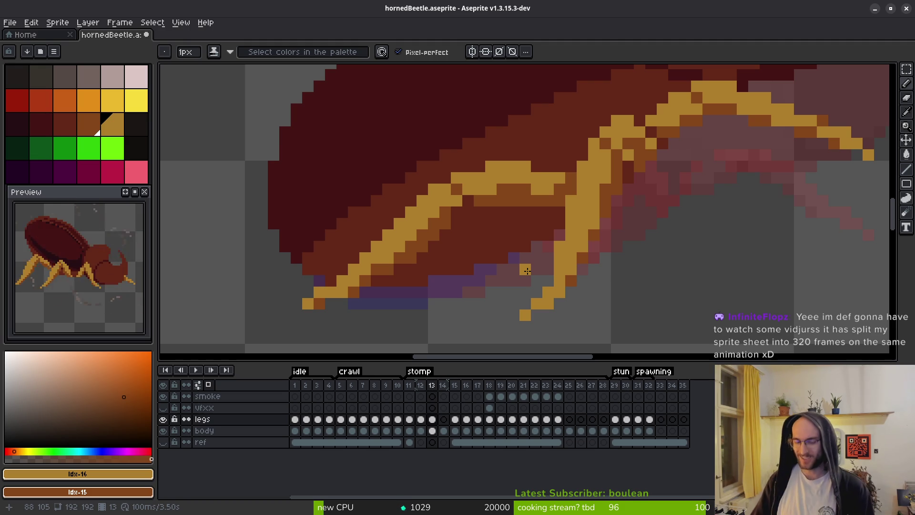
pyautogui.hscroll(2, 537, 261)
# Save the sprite and flip between frames 13 and 14 to check the motion
pyautogui.hotkey('ctrl', 's')
pyautogui.press('Right')
pyautogui.scroll(-1, 549, 248)
pyautogui.press('i')
pyautogui.press('Left')
pyautogui.scroll(-2, 562, 233)
pyautogui.press('Right')
pyautogui.press('Right')
pyautogui.press('Left')
pyautogui.press('Left')
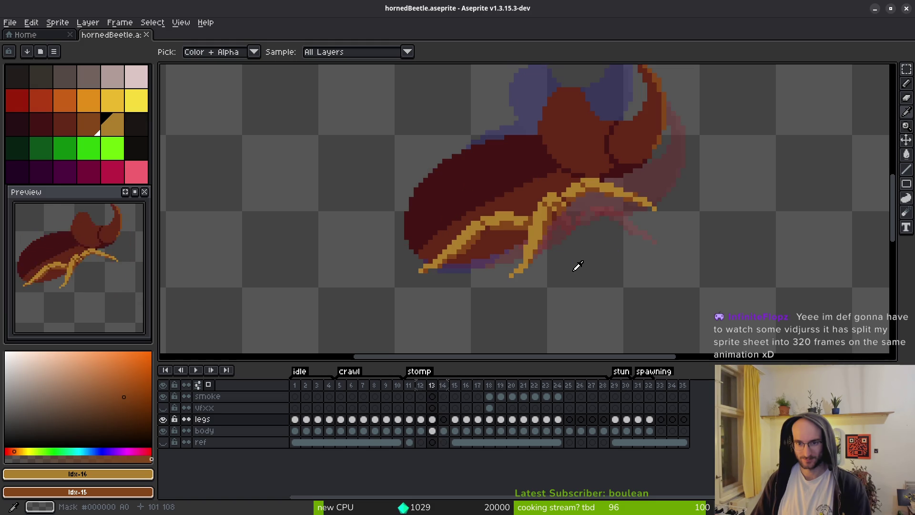
pyautogui.press('Right')
pyautogui.press('Left')
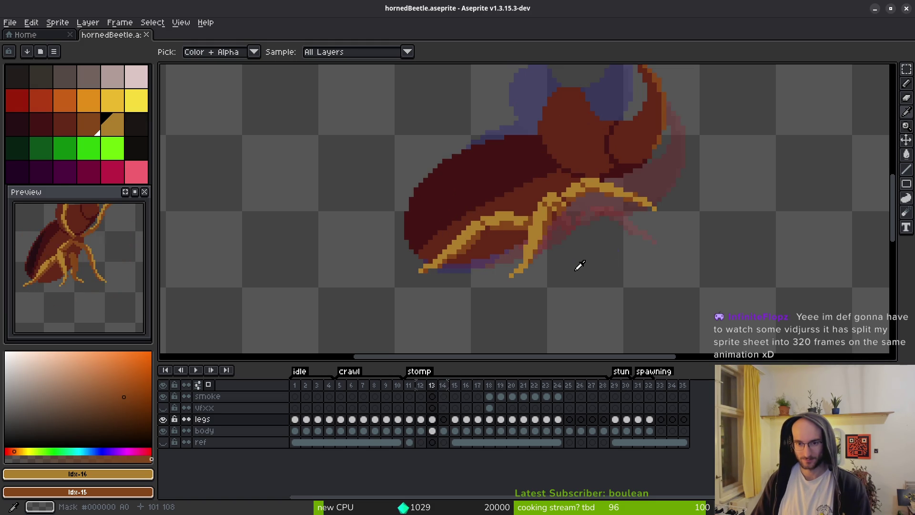
# Erase a stray pixel at frame 13's leg joint and paint gold where it meets the body
pyautogui.press('b')
pyautogui.scroll(1, 538, 228)
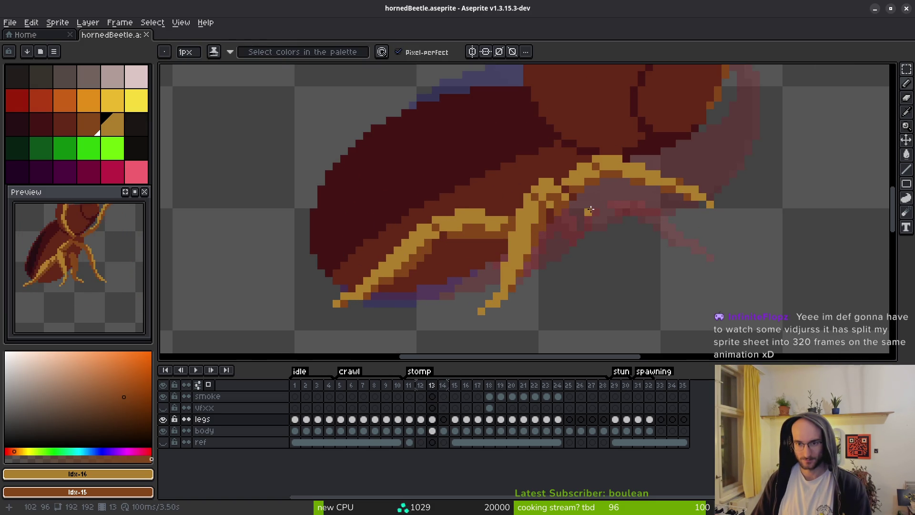
pyautogui.scroll(2, 589, 211)
pyautogui.press('e')
pyautogui.click(555, 201)
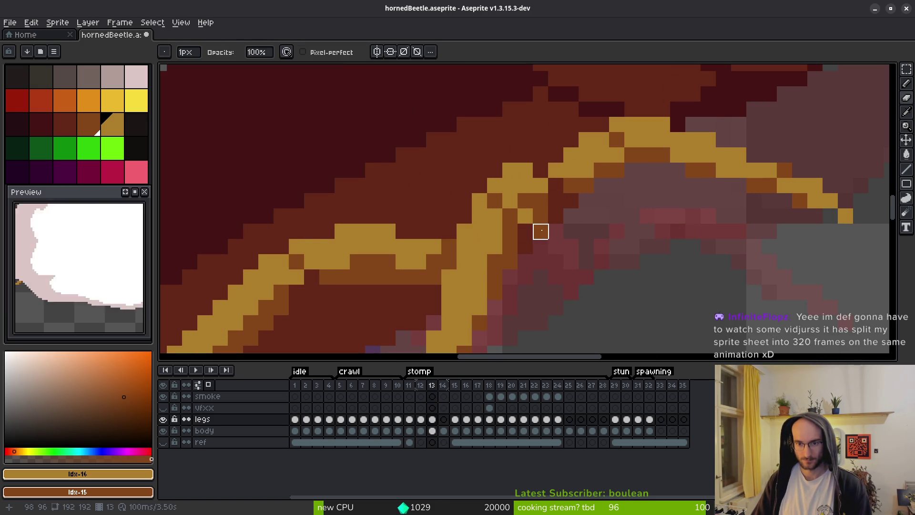
pyautogui.press('b')
pyautogui.moveTo(555, 202); pyautogui.dragTo(542, 209)
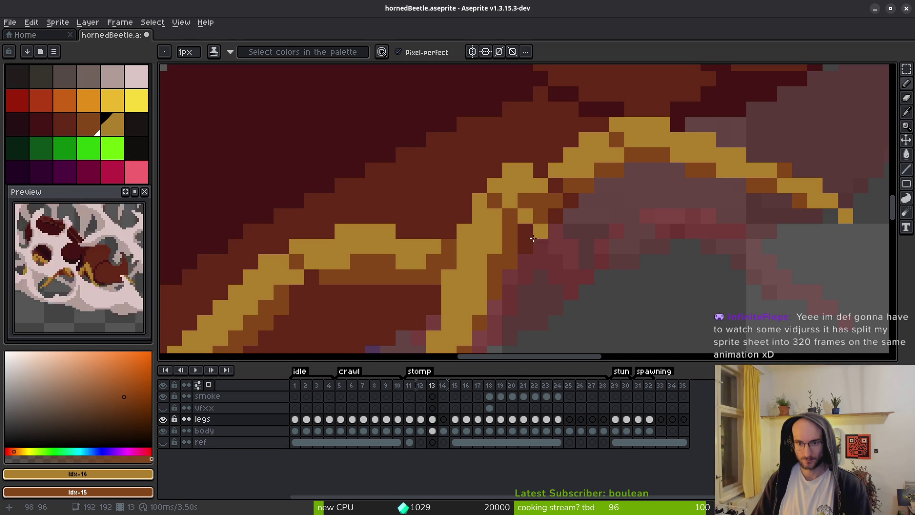
pyautogui.scroll(-5, 567, 262)
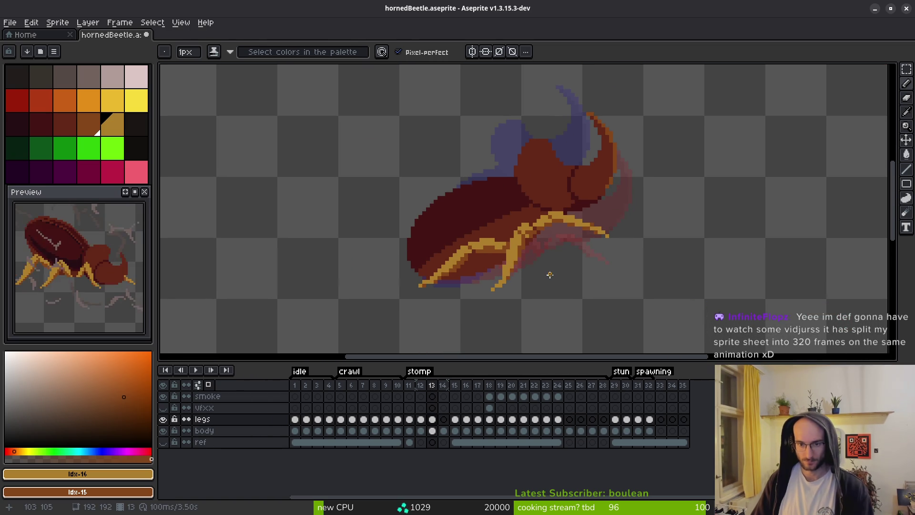
# Check stomp frame 15, then settle on frame 14
pyautogui.press('Right')
pyautogui.press('Right')
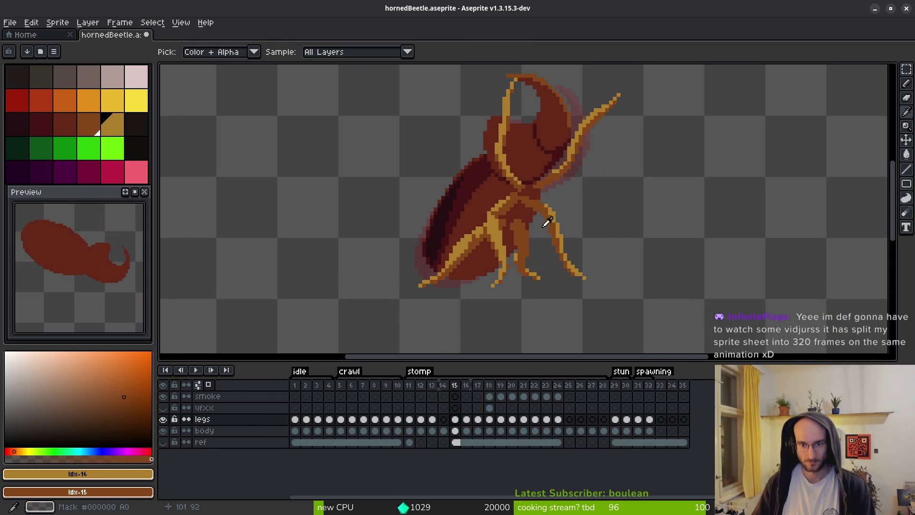
pyautogui.press('Left')
pyautogui.scroll(1, 500, 228)
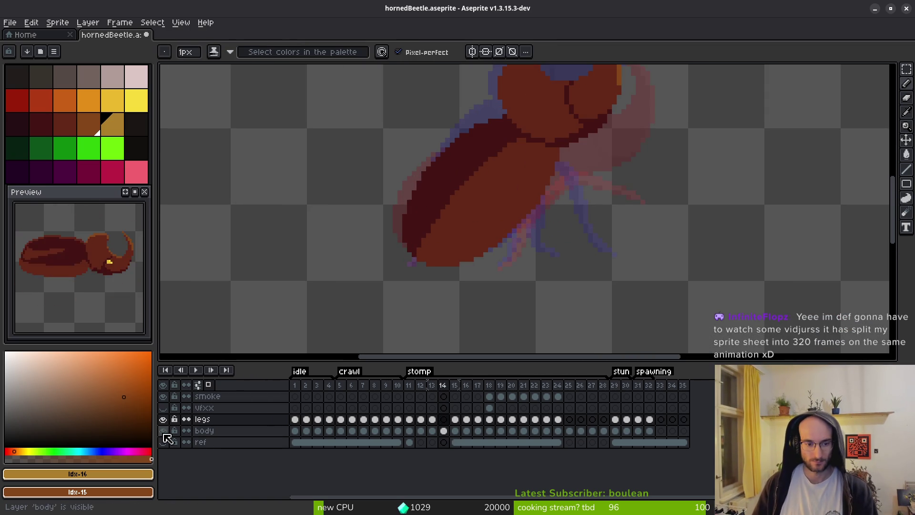
# Hide the body layer and check frames 13 and 15 before returning to frame 14
pyautogui.click(167, 431)
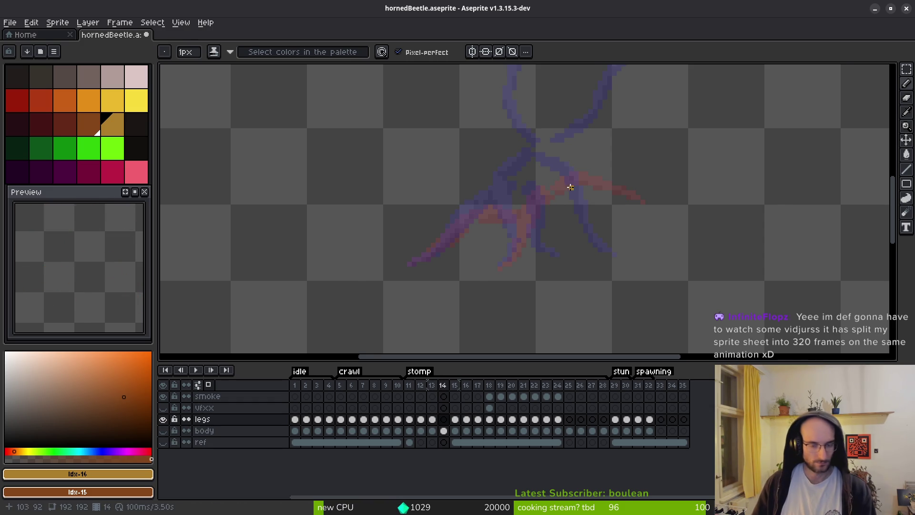
pyautogui.scroll(-1, 563, 205)
pyautogui.press('Left')
pyautogui.press('Right')
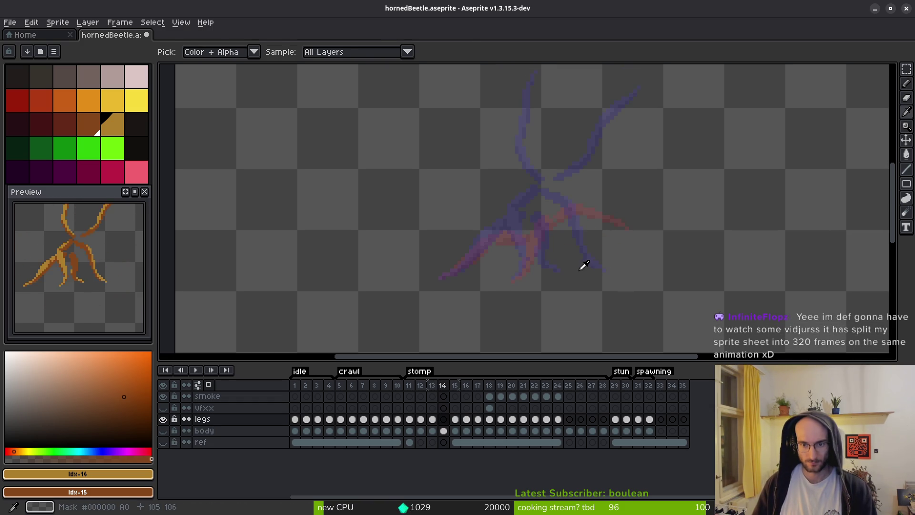
pyautogui.scroll(1, 527, 242)
pyautogui.press('Right')
pyautogui.press('Left')
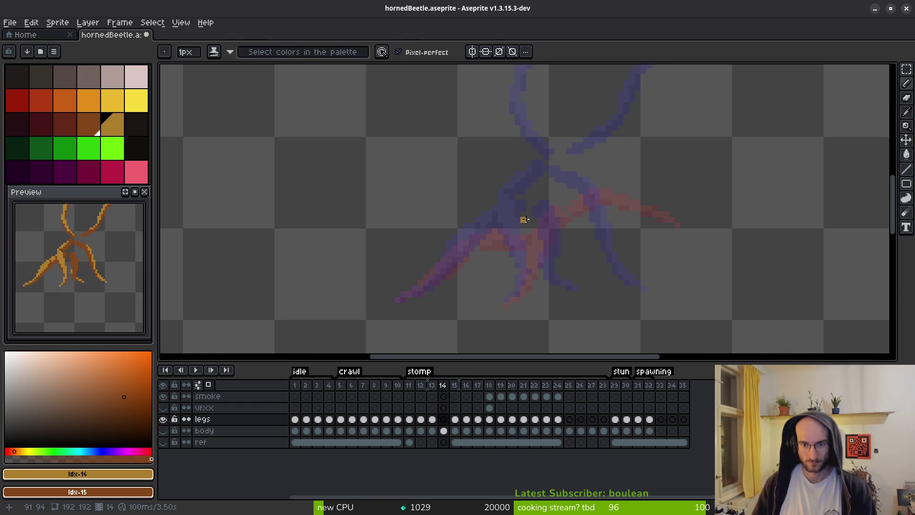
pyautogui.scroll(1, 533, 209)
# Toggle the body layer back on and paint an orange pixel cluster for the leg joint
pyautogui.click(163, 430)
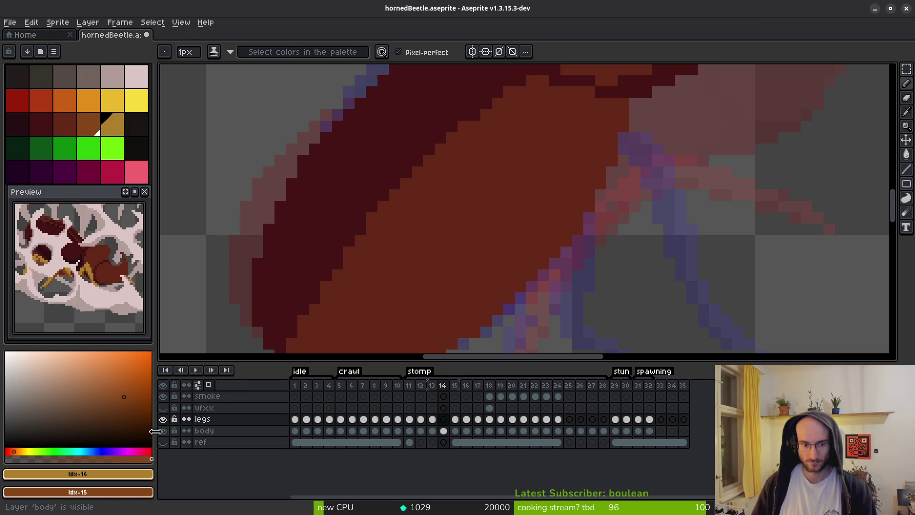
pyautogui.click(164, 431)
pyautogui.click(164, 431)
pyautogui.click(164, 431)
pyautogui.click(163, 431)
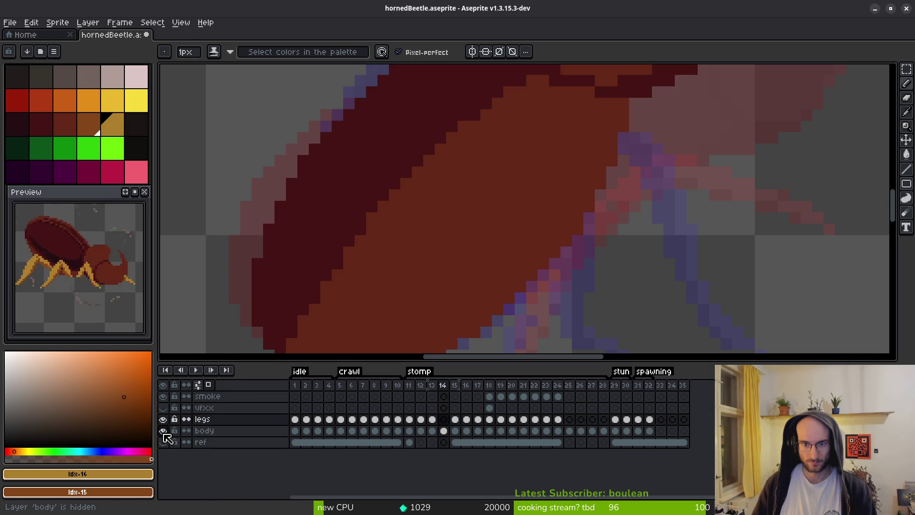
pyautogui.click(486, 239)
pyautogui.moveTo(515, 207)
pyautogui.mouseDown()
pyautogui.moveTo(466, 218)
pyautogui.moveTo(521, 210)
pyautogui.moveTo(465, 250)
pyautogui.moveTo(513, 207)
pyautogui.mouseUp()
pyautogui.click(520, 194)
pyautogui.click(531, 213)
pyautogui.click(509, 195)
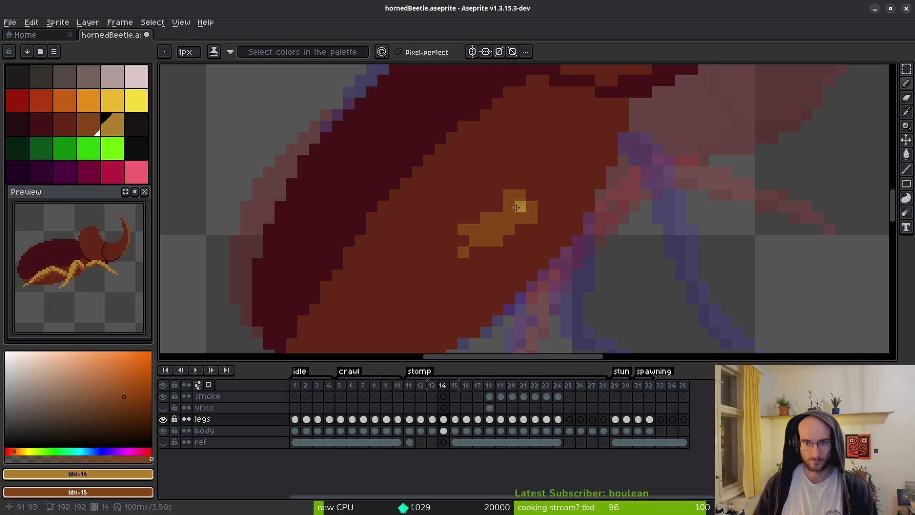
# Draw the long leg line along the body's lower edge and compare it with frame 15
pyautogui.moveTo(475, 241)
pyautogui.mouseDown()
pyautogui.moveTo(525, 173)
pyautogui.moveTo(503, 172)
pyautogui.mouseUp()
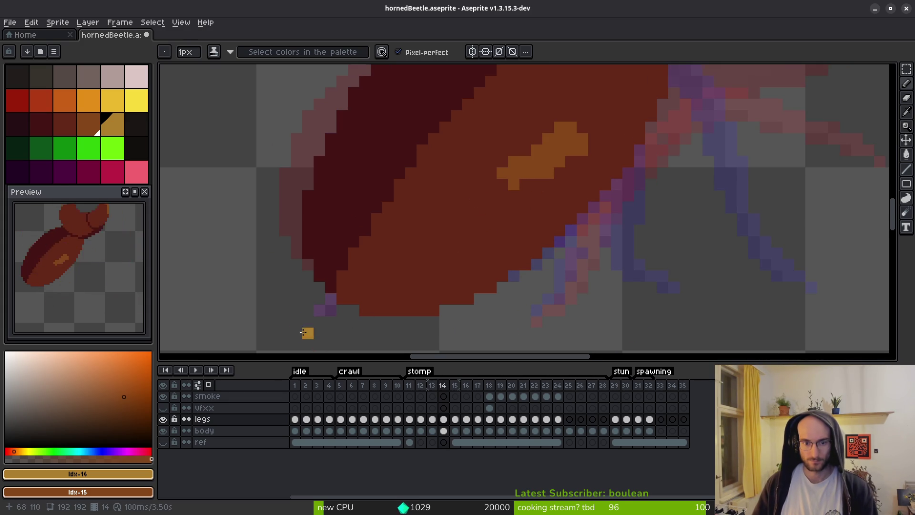
pyautogui.moveTo(320, 310)
pyautogui.mouseDown()
pyautogui.moveTo(353, 299)
pyautogui.moveTo(356, 285)
pyautogui.moveTo(477, 191)
pyautogui.moveTo(503, 183)
pyautogui.mouseUp()
pyautogui.scroll(-2, 529, 278)
pyautogui.press('i')
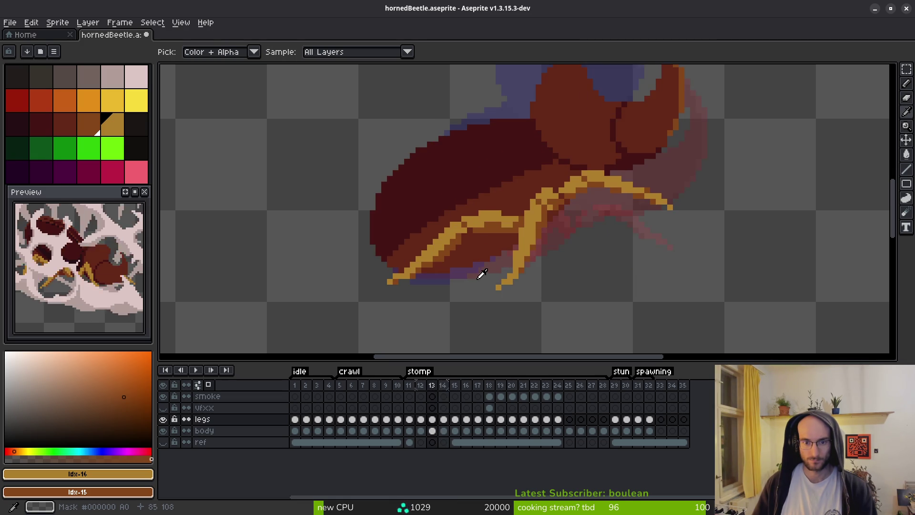
pyautogui.press('Right')
pyautogui.press('Left')
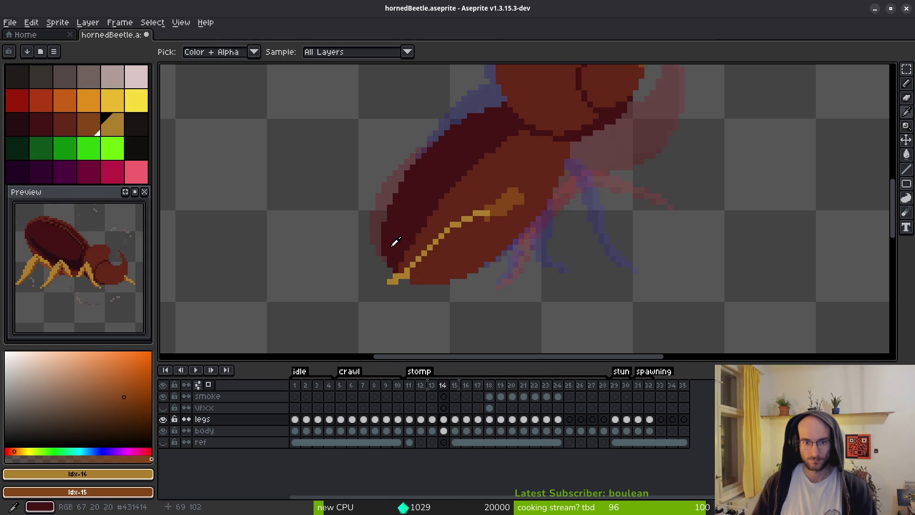
pyautogui.press('Right')
pyautogui.press('Left')
pyautogui.scroll(2, 453, 260)
# Thicken the golden leg line on frame 14 with a second Pencil stroke
pyautogui.press('b')
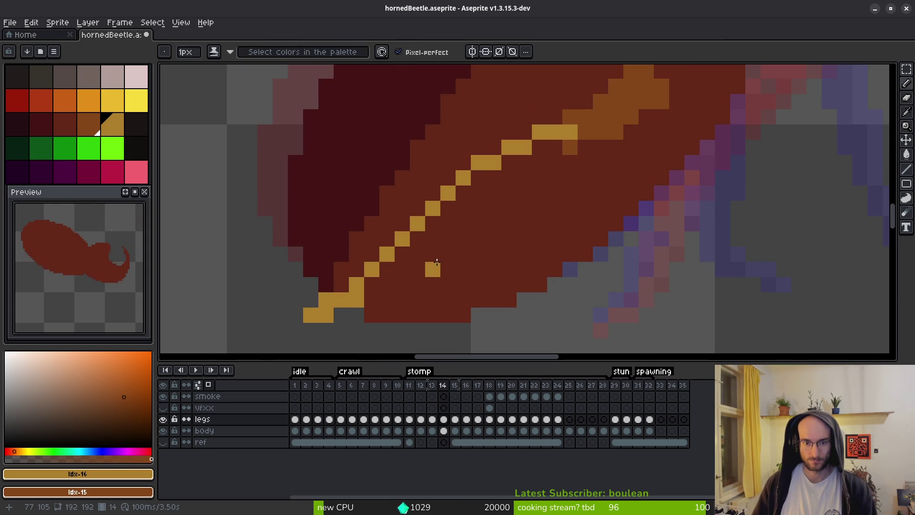
pyautogui.moveTo(371, 284); pyautogui.dragTo(452, 174)
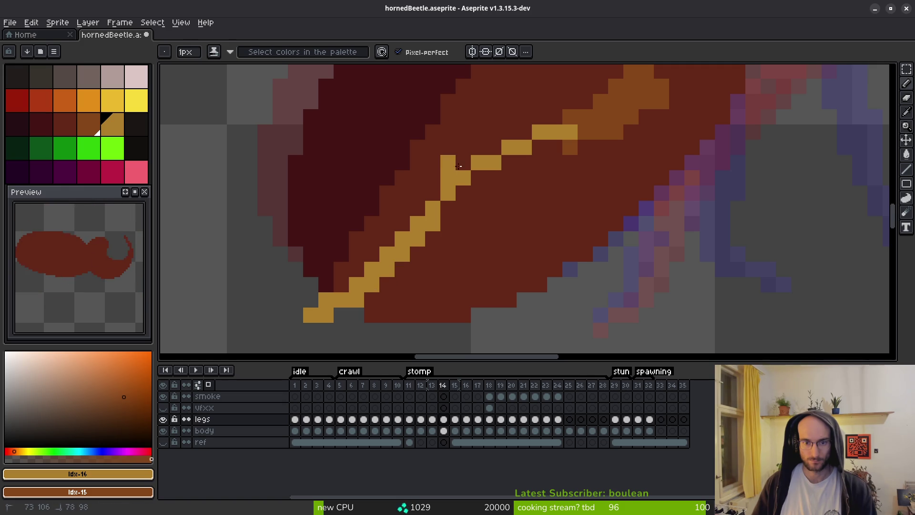
pyautogui.scroll(-2, 564, 219)
pyautogui.scroll(1, 563, 224)
pyautogui.press('i')
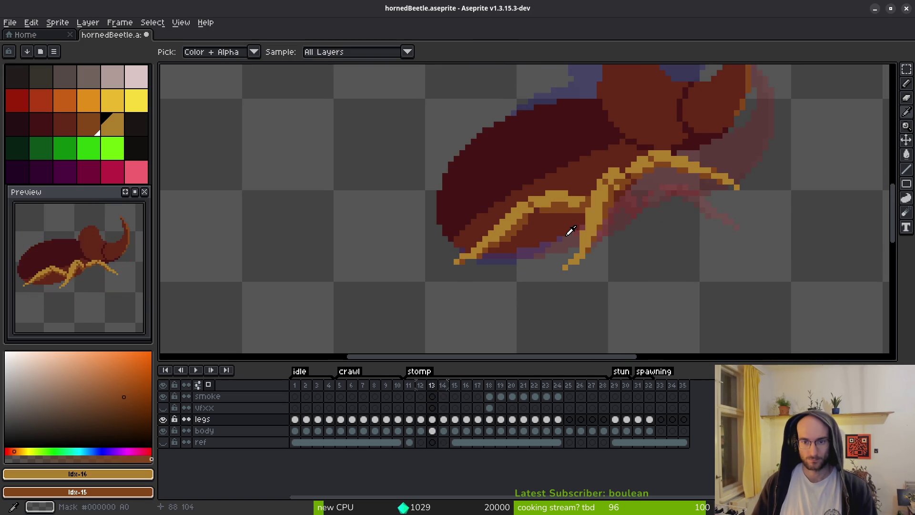
pyautogui.press('b')
pyautogui.scroll(1, 563, 210)
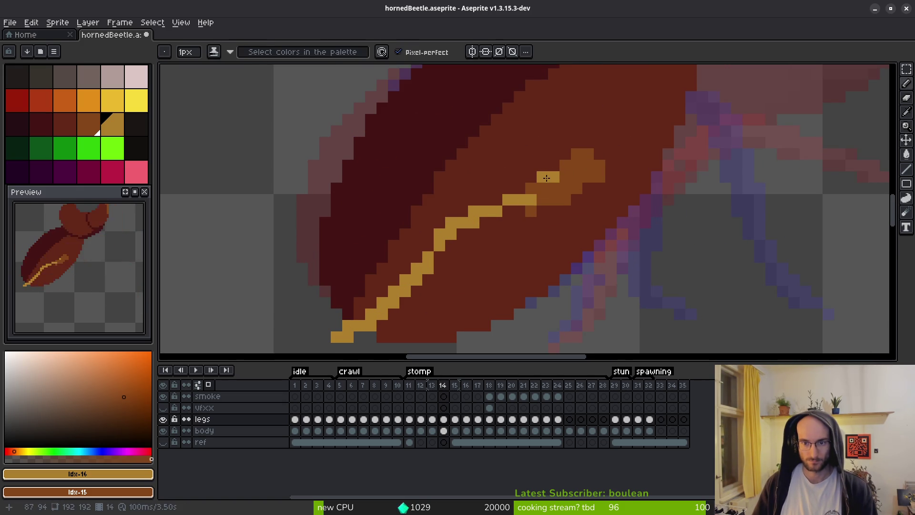
# Check frame 13, then add orange shading along the yellow leg line
pyautogui.press('Left')
pyautogui.press('i')
pyautogui.press('Right')
pyautogui.press('b')
pyautogui.moveTo(469, 232)
pyautogui.mouseDown()
pyautogui.moveTo(460, 255)
pyautogui.moveTo(395, 310)
pyautogui.moveTo(429, 260)
pyautogui.moveTo(405, 277)
pyautogui.moveTo(406, 299)
pyautogui.moveTo(448, 258)
pyautogui.moveTo(450, 228)
pyautogui.moveTo(385, 324)
pyautogui.moveTo(372, 326)
pyautogui.moveTo(382, 314)
pyautogui.mouseUp()
# Compare against frame 13 repeatedly, then extend the yellow highlight along the leg
pyautogui.scroll(-3, 371, 327)
pyautogui.scroll(2, 429, 314)
pyautogui.scroll(-2, 492, 300)
pyautogui.press('i')
pyautogui.press(',')
pyautogui.scroll(2, 489, 312)
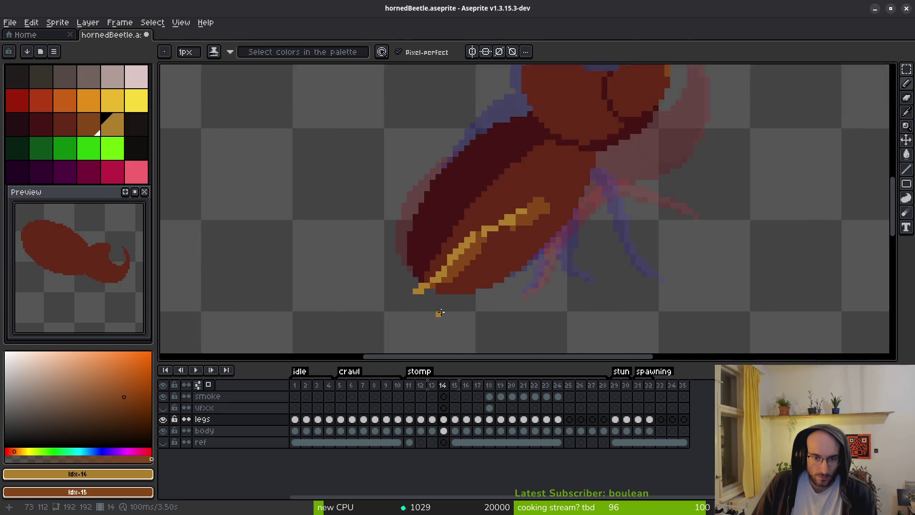
pyautogui.press('.')
pyautogui.press('b')
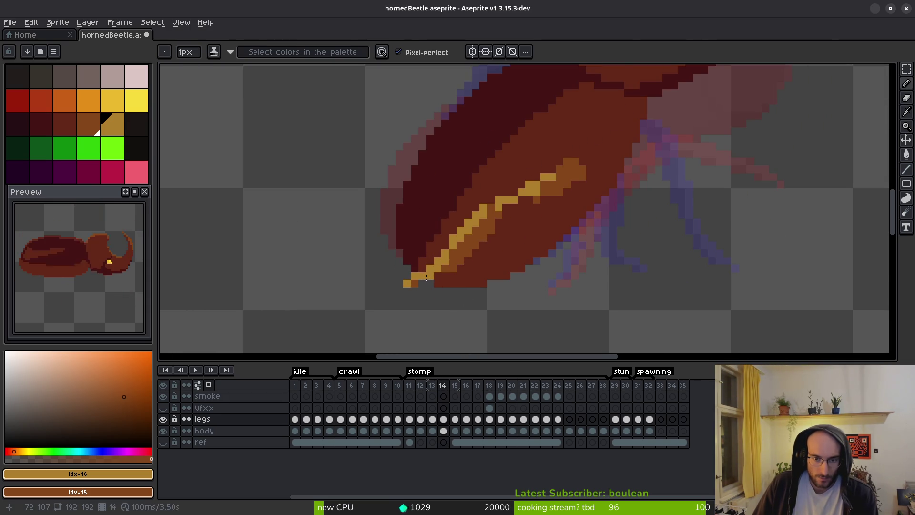
pyautogui.press('i')
pyautogui.press(',')
pyautogui.press('.')
pyautogui.press('b')
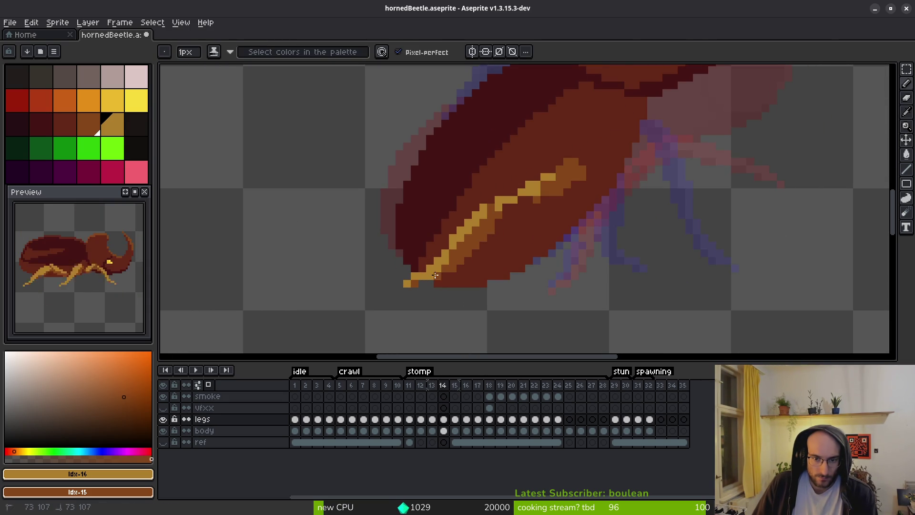
pyautogui.press('i')
pyautogui.press(',')
pyautogui.press('.')
pyautogui.press('b')
pyautogui.scroll(1, 491, 272)
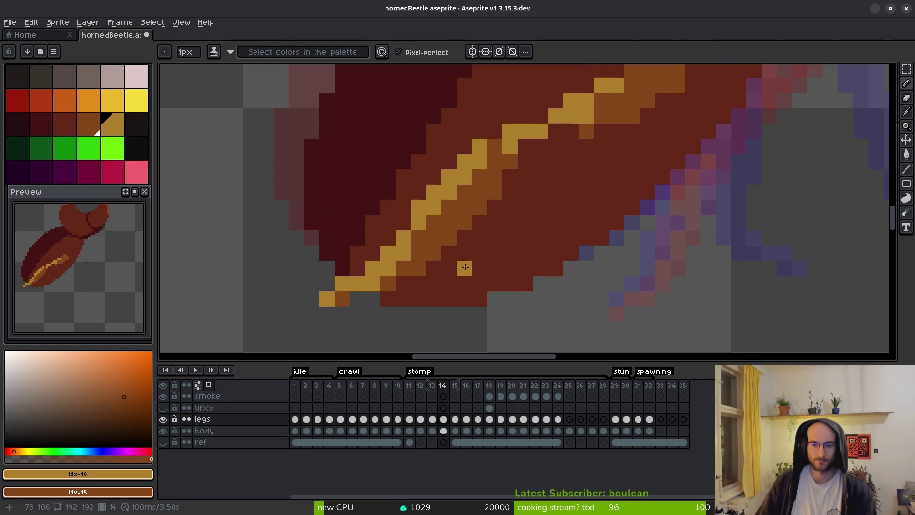
pyautogui.moveTo(420, 240)
pyautogui.mouseDown()
pyautogui.moveTo(469, 203)
pyautogui.moveTo(499, 160)
pyautogui.mouseUp()
# Recheck frame 13 and turn one highlight pixel brown
pyautogui.scroll(-3, 592, 226)
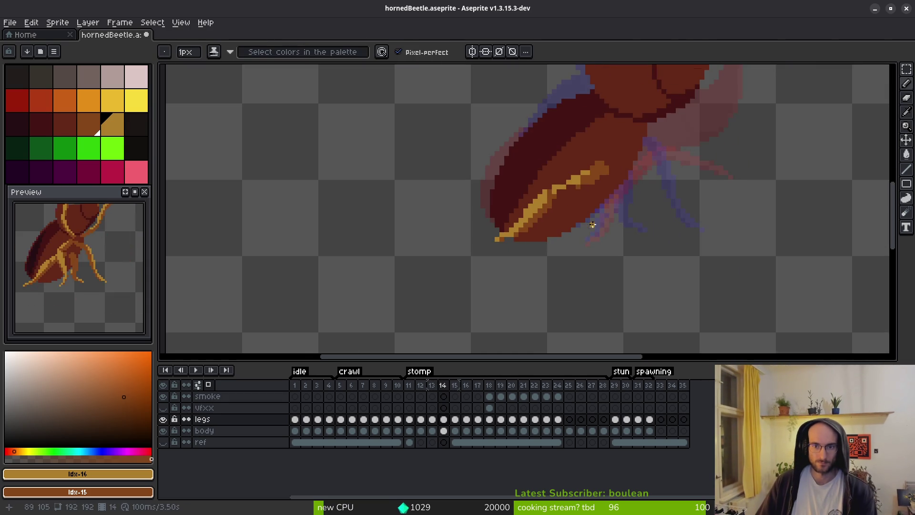
pyautogui.scroll(-1, 558, 241)
pyautogui.press('i')
pyautogui.press(',')
pyautogui.press('.')
pyautogui.press('b')
pyautogui.scroll(3, 539, 239)
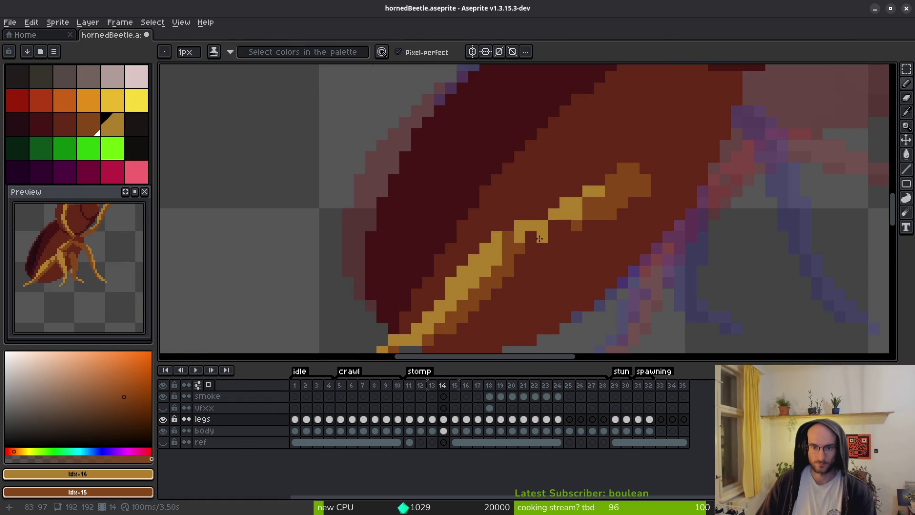
pyautogui.rightClick(519, 225)
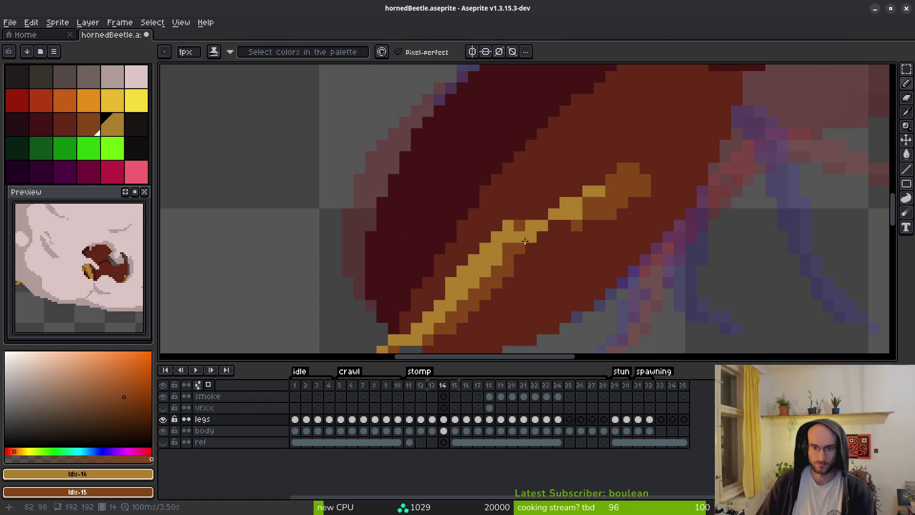
# Add yellow highlight lower and up-right on the leg, repainting two stray pixels brown
pyautogui.click(508, 248)
pyautogui.moveTo(538, 224); pyautogui.dragTo(588, 191)
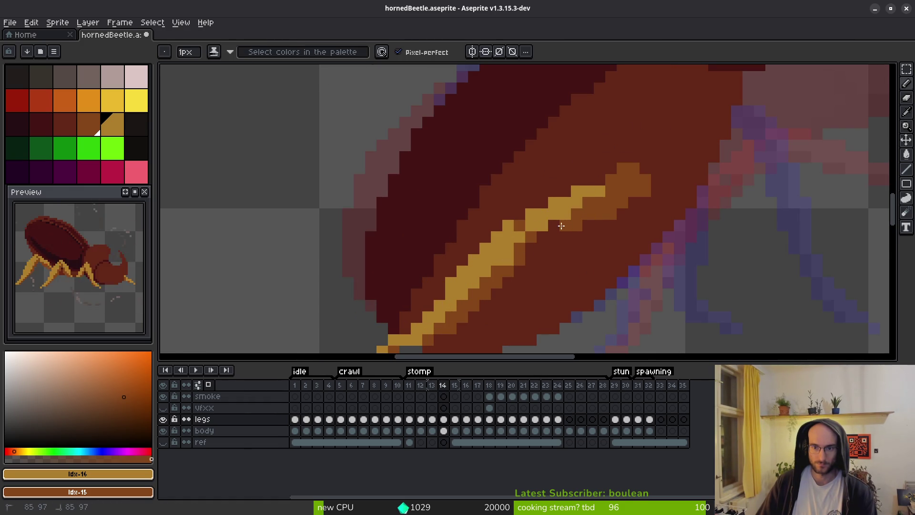
pyautogui.rightClick(554, 225)
pyautogui.rightClick(552, 236)
pyautogui.scroll(-3, 589, 223)
pyautogui.press('Right')
# Flip back and forth between frames 14 and 15 to compare the leg pose
pyautogui.press('Left')
pyautogui.press('Right')
pyautogui.press('Left')
pyautogui.press('Right')
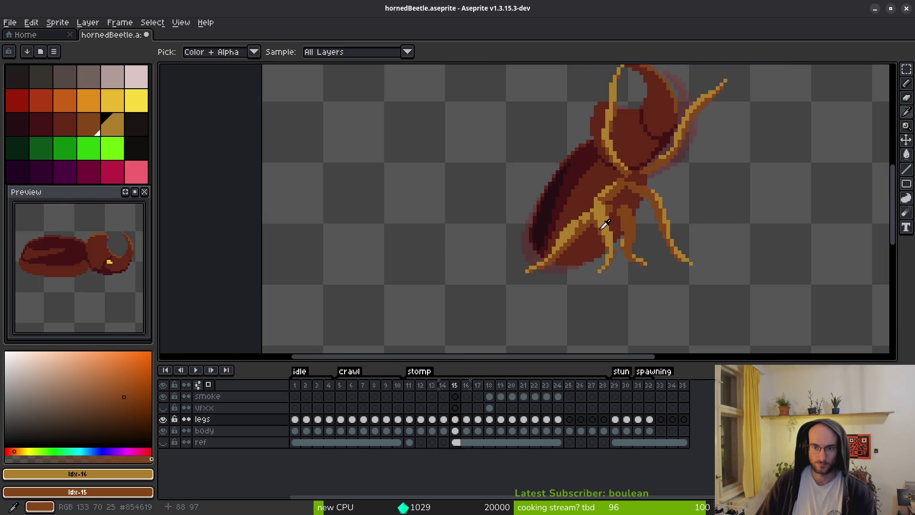
pyautogui.press('Left')
pyautogui.press('Right')
pyautogui.press('Left')
pyautogui.press('Right')
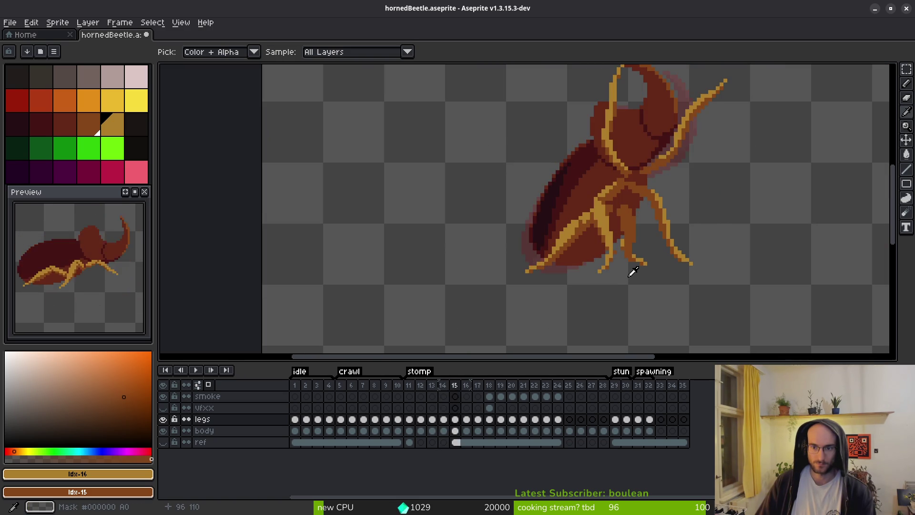
pyautogui.press('Left')
pyautogui.press('Right')
pyautogui.press('Left')
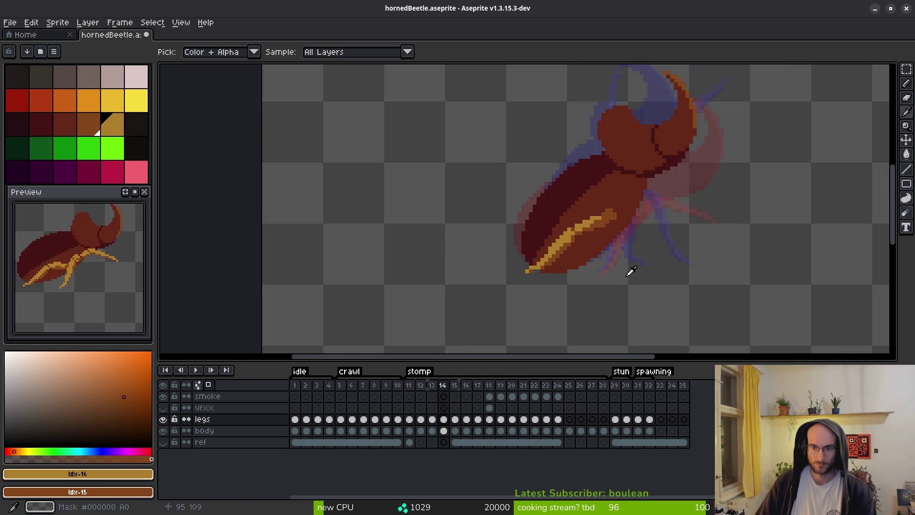
pyautogui.press('Right')
pyautogui.scroll(3, 572, 255)
pyautogui.press('Left')
pyautogui.press('Right')
pyautogui.press('Left')
pyautogui.press('Right')
pyautogui.press('Left')
# Select a thin rectangular strip over the horn and commit it
pyautogui.press('b')
pyautogui.scroll(3, 543, 272)
pyautogui.press('m')
pyautogui.scroll(-1, 658, 195)
pyautogui.moveTo(611, 148)
pyautogui.mouseDown()
pyautogui.moveTo(583, 280)
pyautogui.moveTo(500, 295)
pyautogui.moveTo(542, 264)
pyautogui.mouseUp()
pyautogui.press('b')
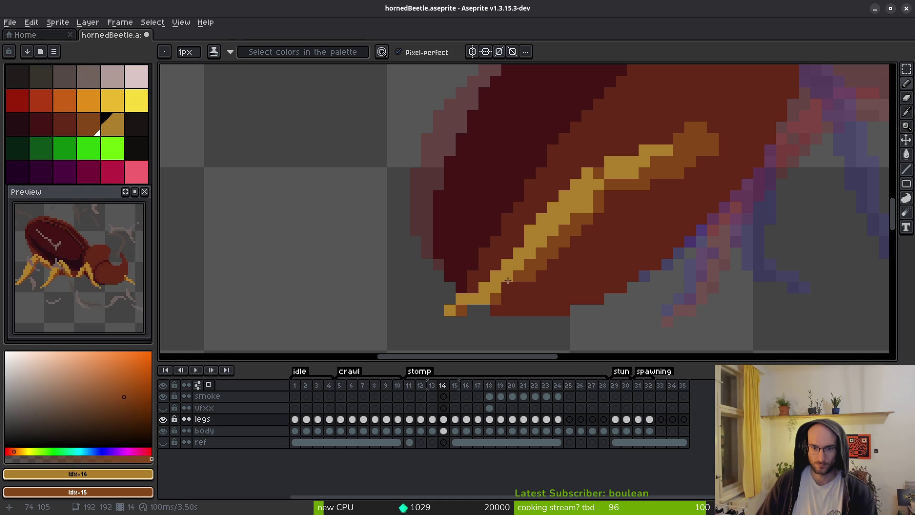
# Erase two yellow pixels at the leg tip and place a replacement yellow pixel
pyautogui.press('e')
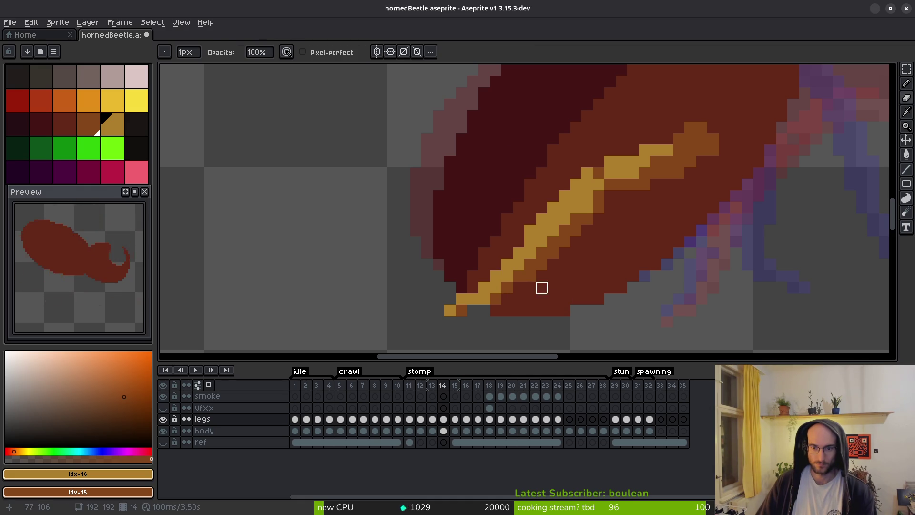
pyautogui.press('i')
pyautogui.press('.')
pyautogui.press(',')
pyautogui.press('.')
pyautogui.press(',')
pyautogui.press('b')
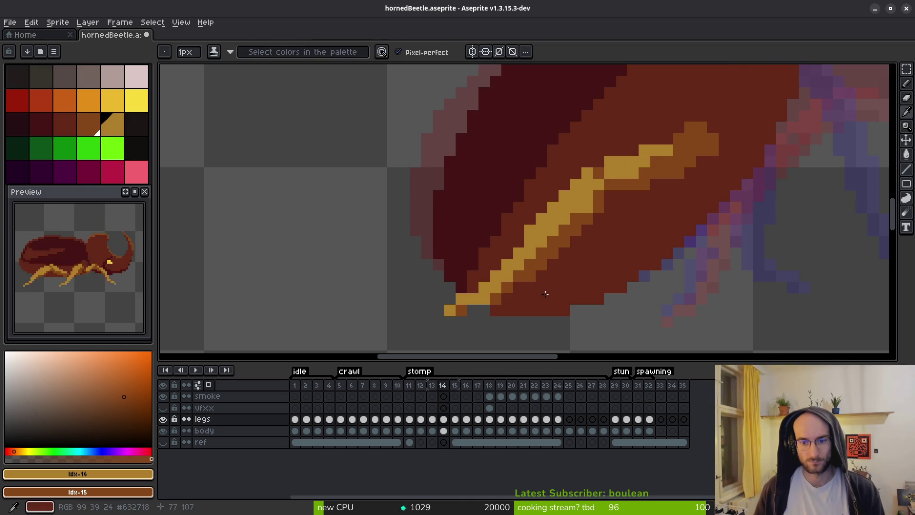
pyautogui.press('e')
pyautogui.moveTo(507, 265); pyautogui.dragTo(508, 277)
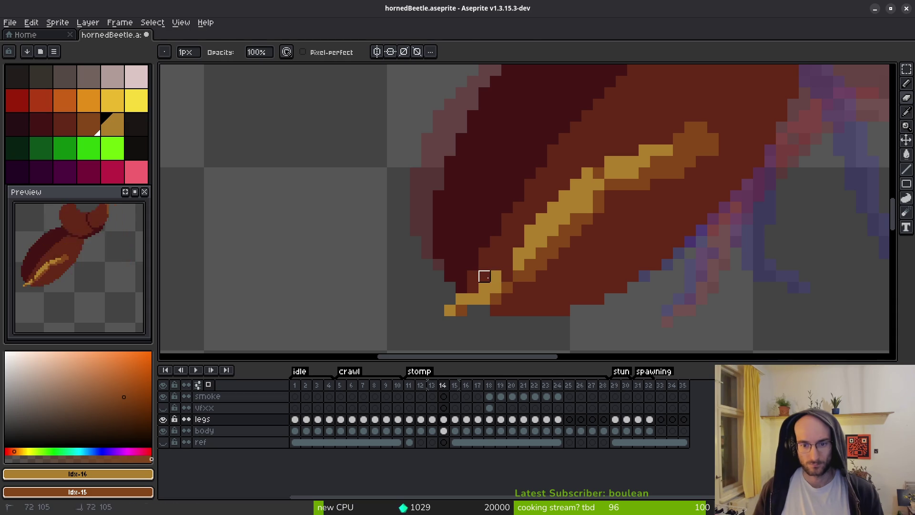
pyautogui.press('b')
pyautogui.click(508, 276)
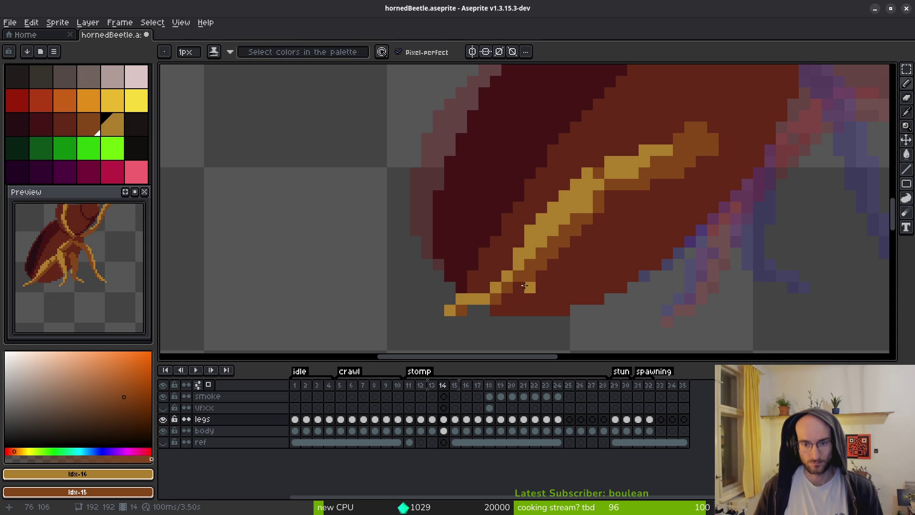
# Recheck the fixed leg tip against frame 15 and return to frame 14 with the Pencil
pyautogui.scroll(-3, 532, 253)
pyautogui.scroll(3, 529, 260)
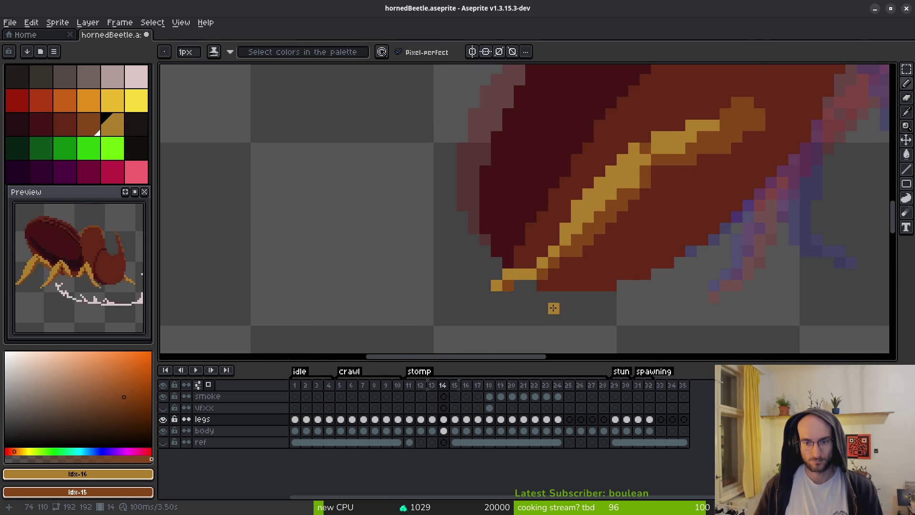
pyautogui.scroll(-3, 590, 286)
pyautogui.press('Right')
pyautogui.press('i')
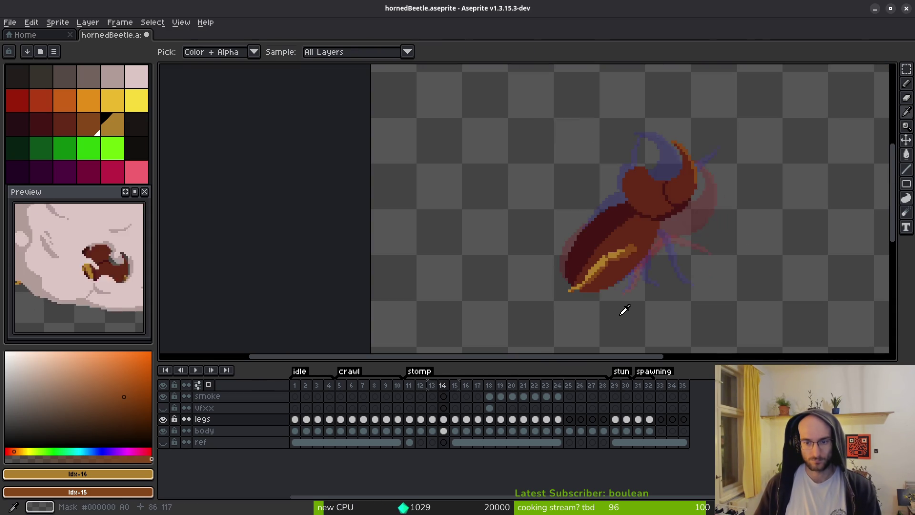
pyautogui.press('Left')
pyautogui.scroll(4, 592, 300)
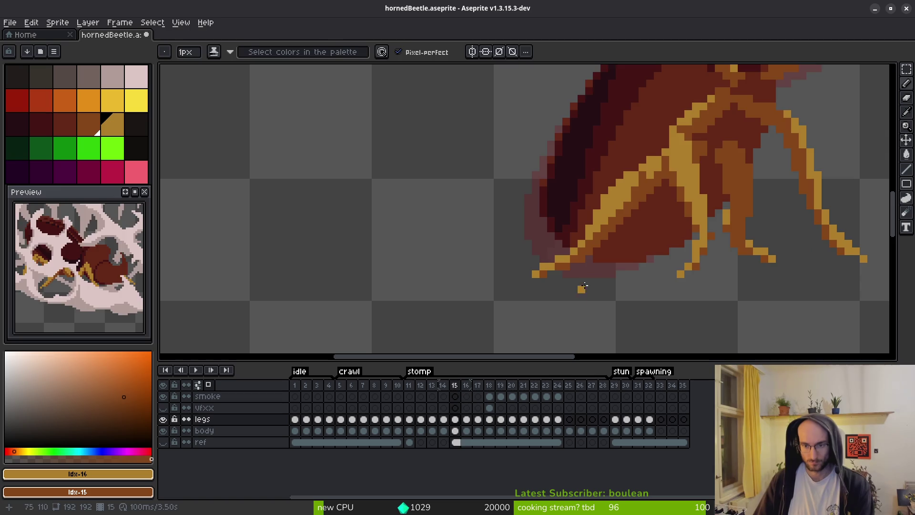
pyautogui.press('b')
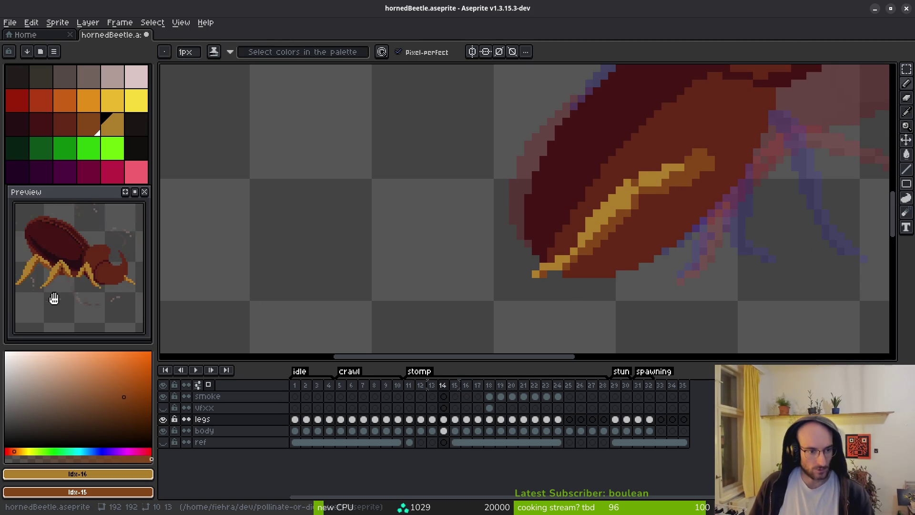
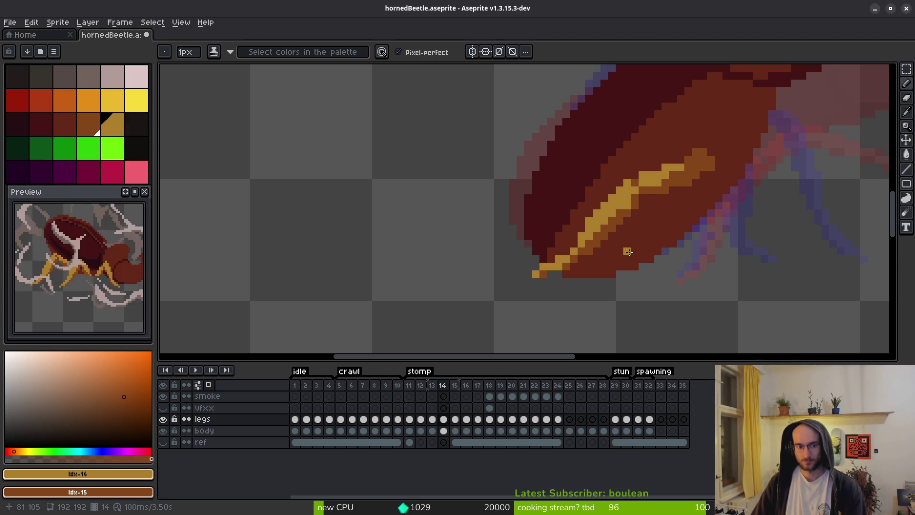
# Extend the gold leg stripe up and to the right on frame 14
pyautogui.scroll(-2, 644, 250)
pyautogui.press('alt')
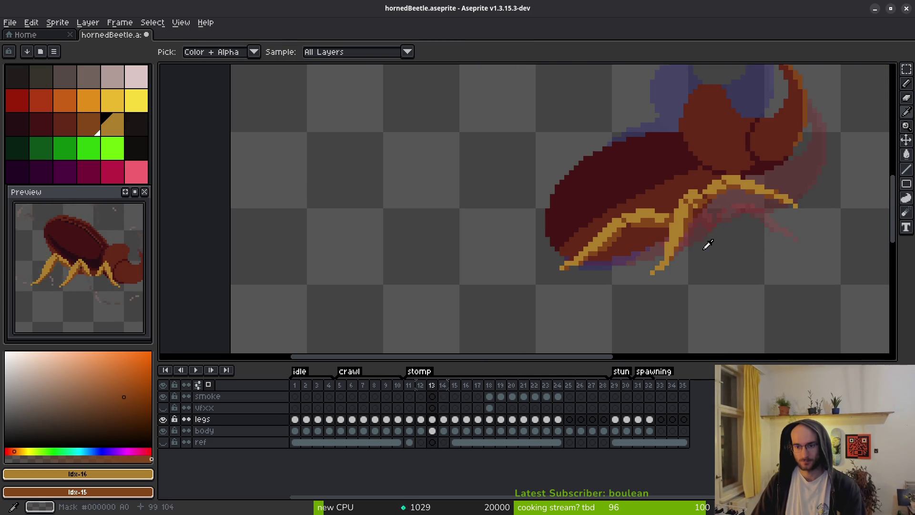
pyautogui.scroll(4, 547, 236)
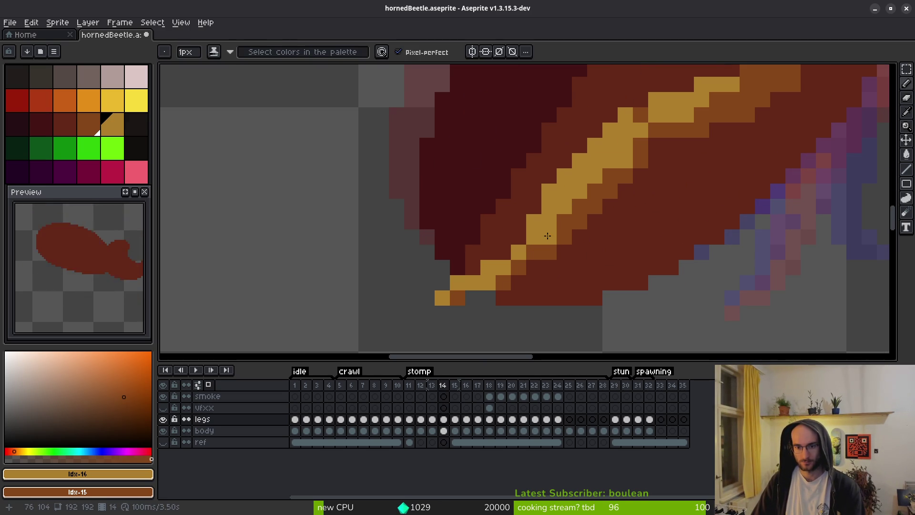
pyautogui.moveTo(572, 205); pyautogui.dragTo(592, 187)
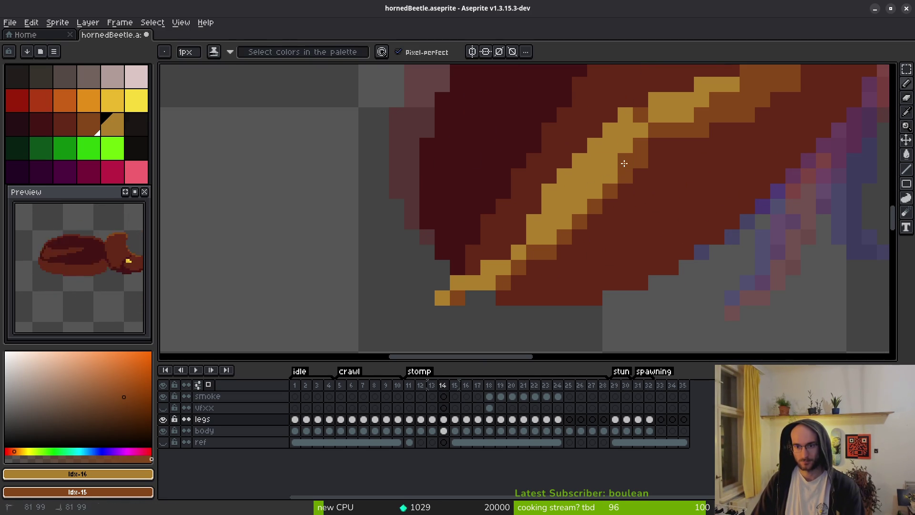
pyautogui.scroll(-3, 669, 219)
# Compare frame 14 with frame 13, undo the last edit, and bring the lower body into view
pyautogui.press('alt')
pyautogui.press(',')
pyautogui.press('.')
pyautogui.scroll(3, 652, 240)
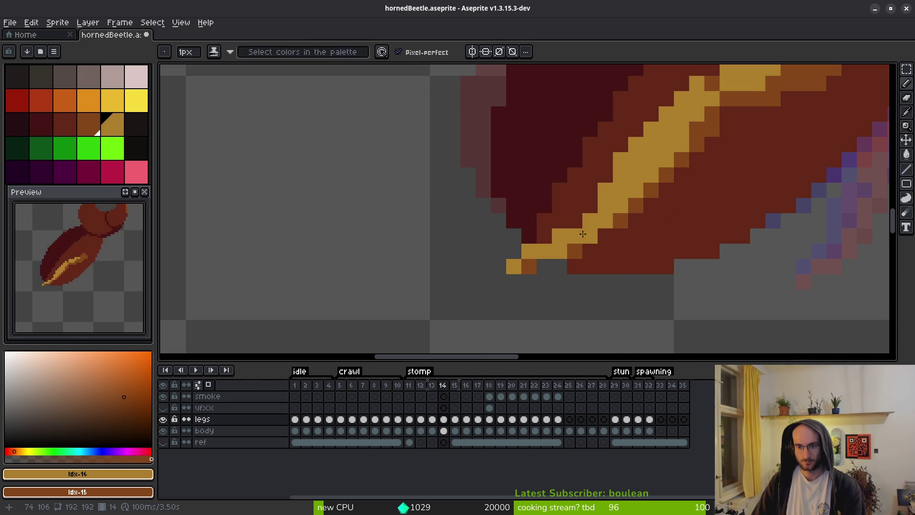
pyautogui.scroll(-3, 663, 280)
pyautogui.press('alt')
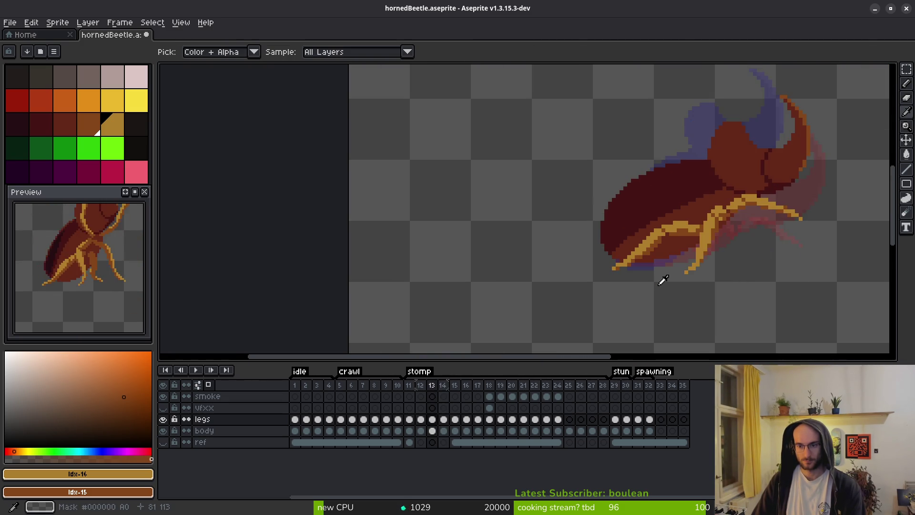
pyautogui.hotkey('ctrl', 'z')
pyautogui.moveTo(664, 281); pyautogui.dragTo(670, 294)
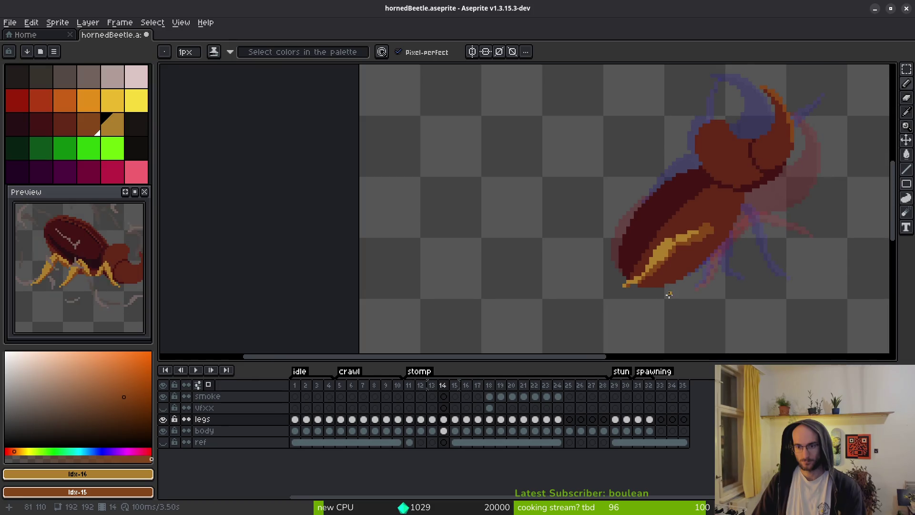
pyautogui.scroll(3, 661, 280)
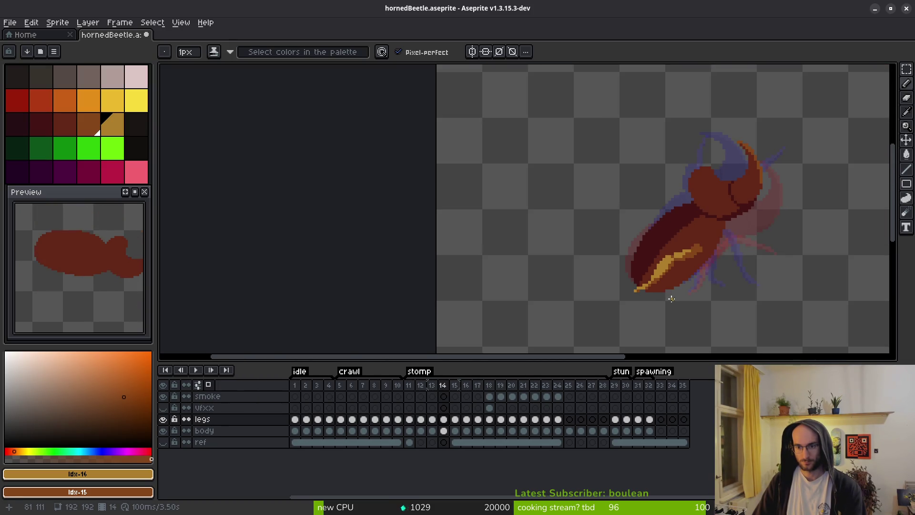
# Flip between frames 14 and 15 to compare the leg poses
pyautogui.scroll(3, 635, 257)
pyautogui.scroll(-1, 678, 276)
pyautogui.press('alt')
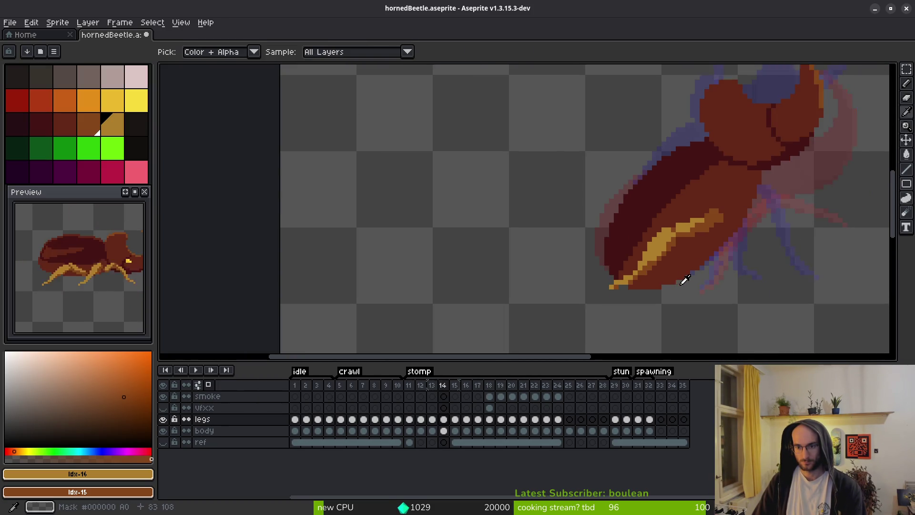
pyautogui.scroll(4, 677, 281)
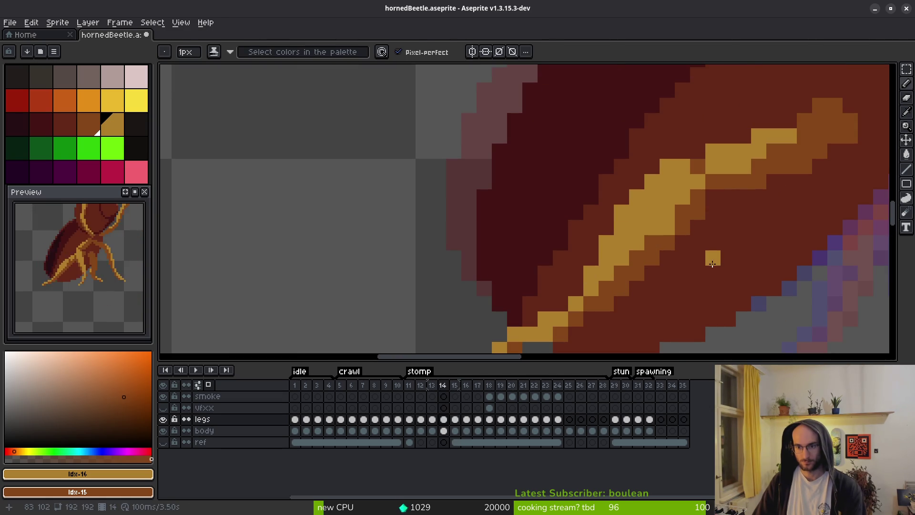
pyautogui.scroll(-3, 729, 283)
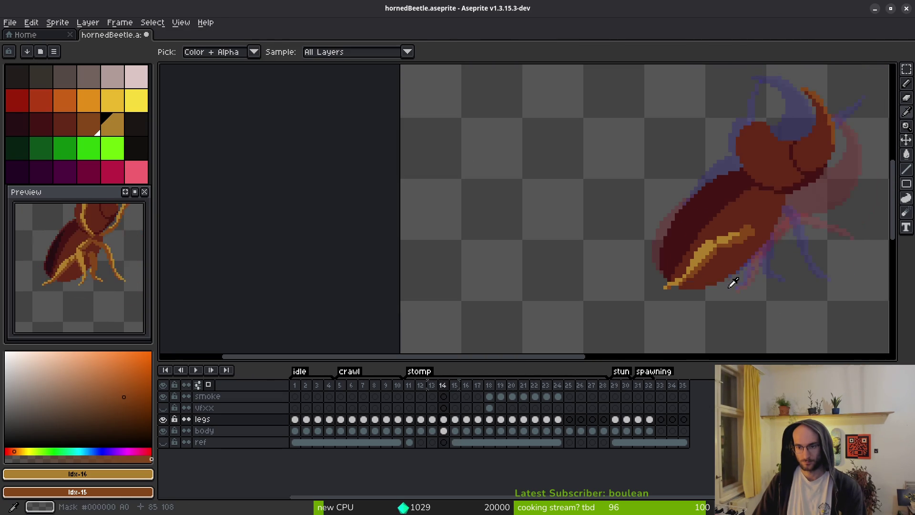
pyautogui.press('.')
pyautogui.scroll(-2, 686, 260)
pyautogui.press(',')
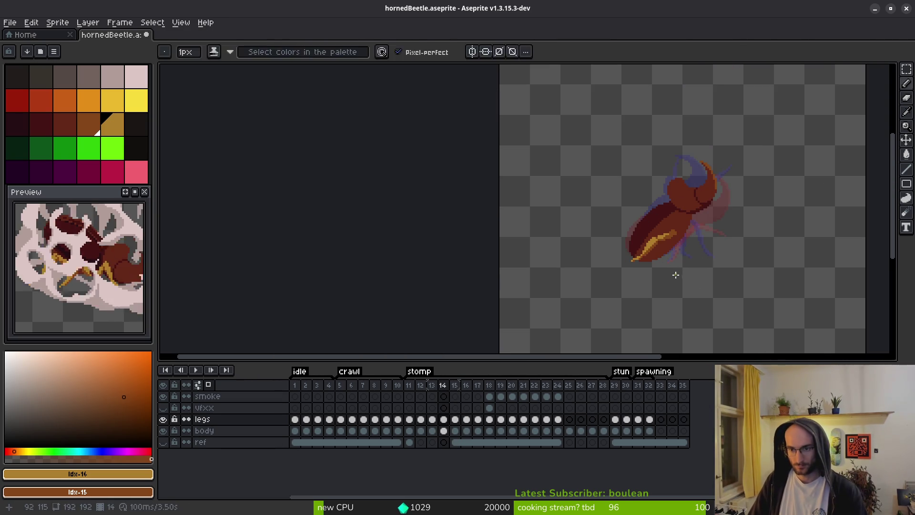
pyautogui.press('.')
pyautogui.scroll(4, 707, 188)
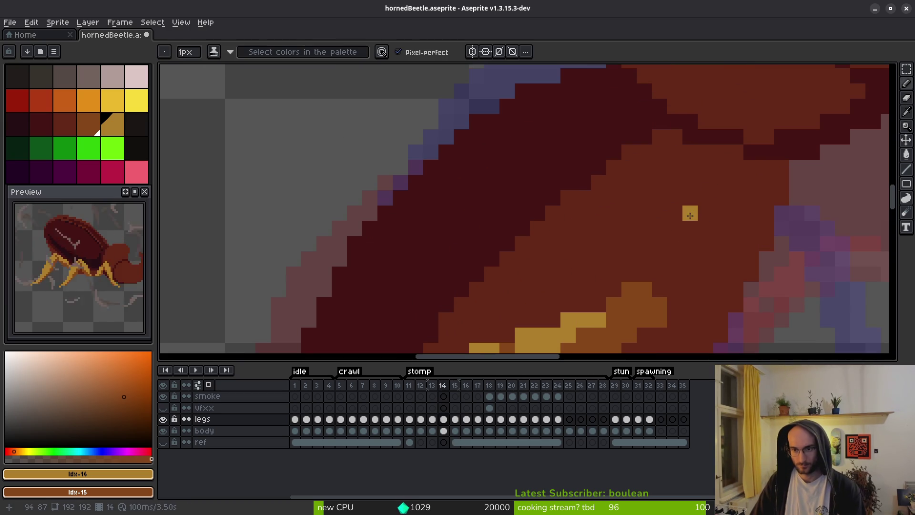
pyautogui.press(',')
# Draw a short gold upper-leg diagonal near the body and trim its tip with brown
pyautogui.moveTo(675, 198); pyautogui.dragTo(615, 243)
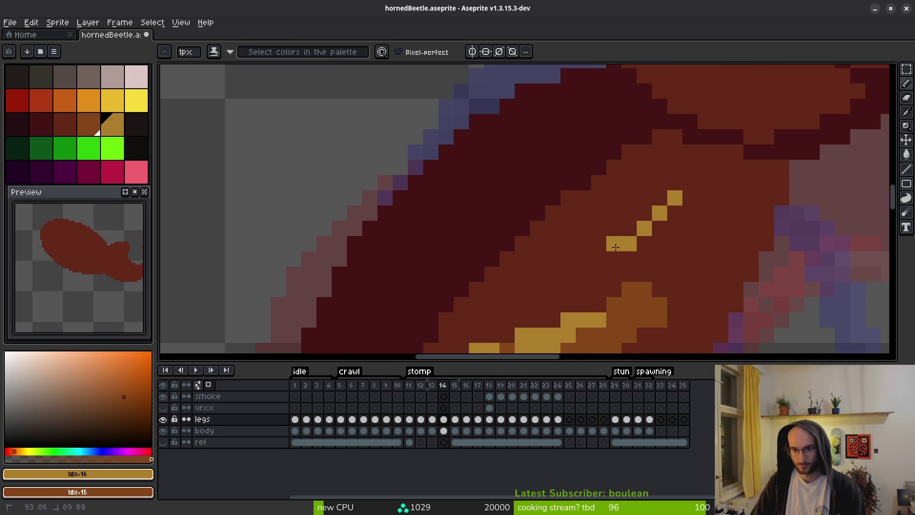
pyautogui.moveTo(676, 201)
pyautogui.mouseDown()
pyautogui.moveTo(690, 213)
pyautogui.moveTo(675, 241)
pyautogui.moveTo(648, 135)
pyautogui.mouseUp()
pyautogui.press(',')
pyautogui.scroll(-3, 685, 236)
pyautogui.press('.')
pyautogui.press('.')
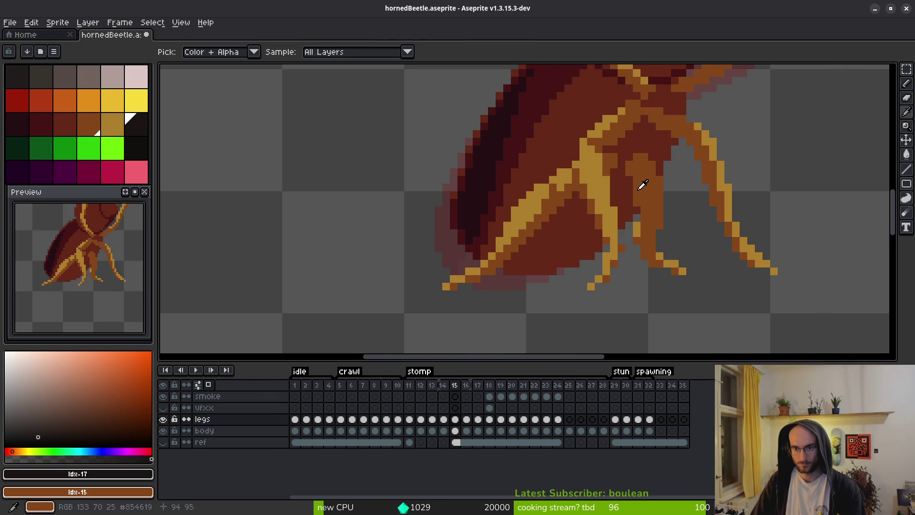
pyautogui.scroll(-2, 672, 210)
pyautogui.press(',')
pyautogui.press('b')
pyautogui.scroll(2, 636, 176)
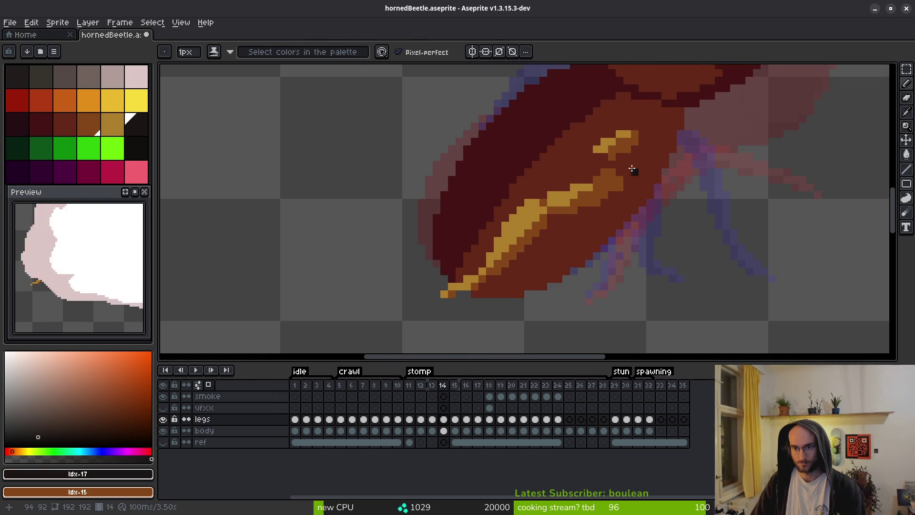
# Eyedrop the gold #ae7c2c leg colour, then undo a trial stroke
pyautogui.keyDown('alt'); pyautogui.click(622, 152); pyautogui.keyUp('alt')
pyautogui.scroll(3, 624, 152)
pyautogui.moveTo(627, 134)
pyautogui.mouseDown()
pyautogui.moveTo(574, 172)
pyautogui.moveTo(593, 143)
pyautogui.mouseUp()
pyautogui.hotkey('ctrl', 'z')
pyautogui.hotkey('ctrl', 'z')
pyautogui.scroll(-3, 643, 188)
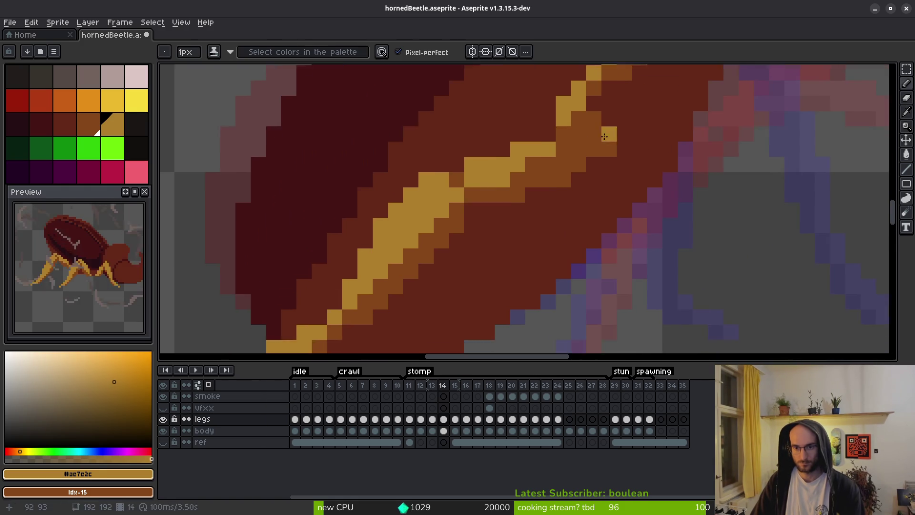
pyautogui.press('b')
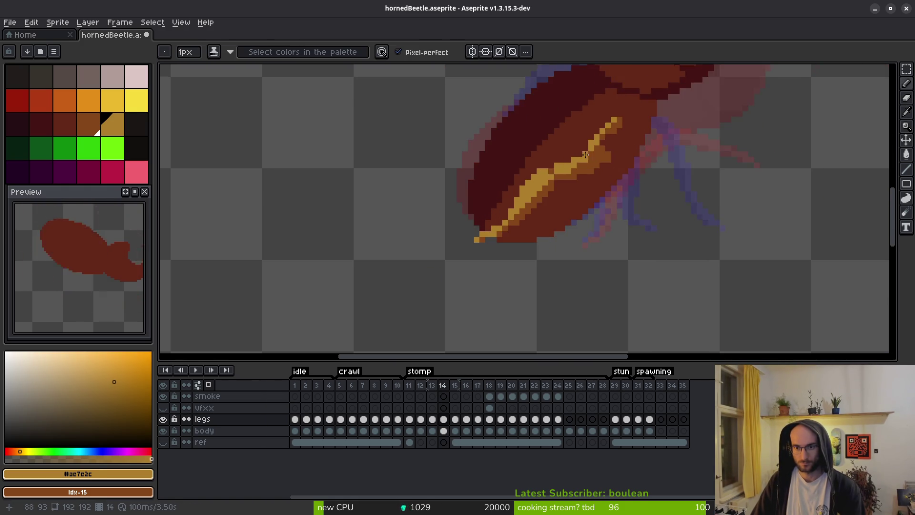
pyautogui.scroll(2, 594, 148)
# Draw the gold leg bending down from the body to a foot and thicken it
pyautogui.moveTo(595, 147)
pyautogui.mouseDown()
pyautogui.moveTo(620, 248)
pyautogui.moveTo(624, 231)
pyautogui.mouseUp()
pyautogui.moveTo(611, 176)
pyautogui.mouseDown()
pyautogui.moveTo(598, 245)
pyautogui.moveTo(579, 264)
pyautogui.mouseUp()
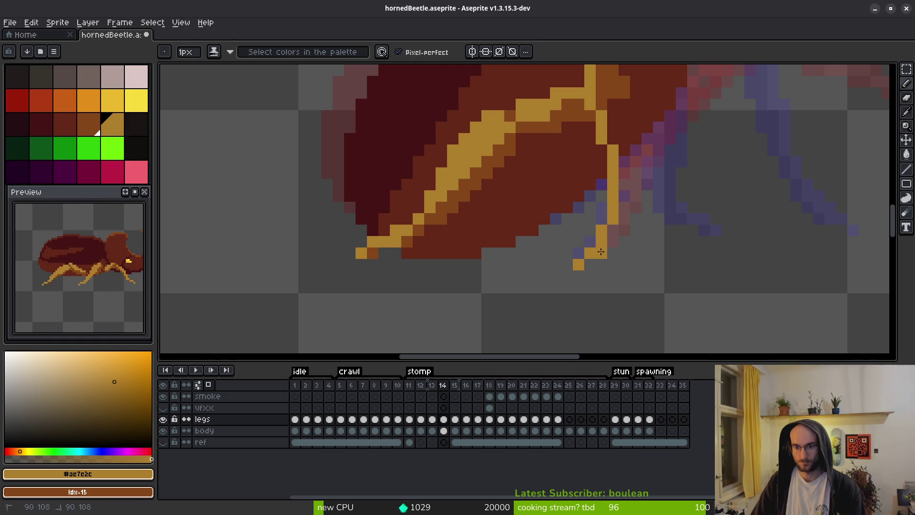
pyautogui.moveTo(610, 232)
pyautogui.mouseDown()
pyautogui.moveTo(636, 159)
pyautogui.moveTo(624, 195)
pyautogui.moveTo(600, 129)
pyautogui.moveTo(604, 191)
pyautogui.mouseUp()
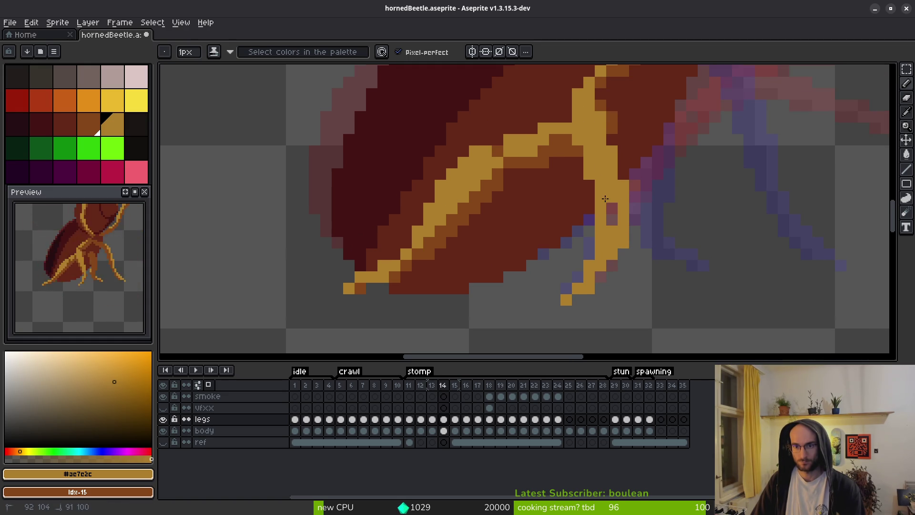
pyautogui.scroll(3, 594, 100)
pyautogui.moveTo(620, 134)
pyautogui.mouseDown()
pyautogui.moveTo(597, 180)
pyautogui.moveTo(596, 150)
pyautogui.mouseUp()
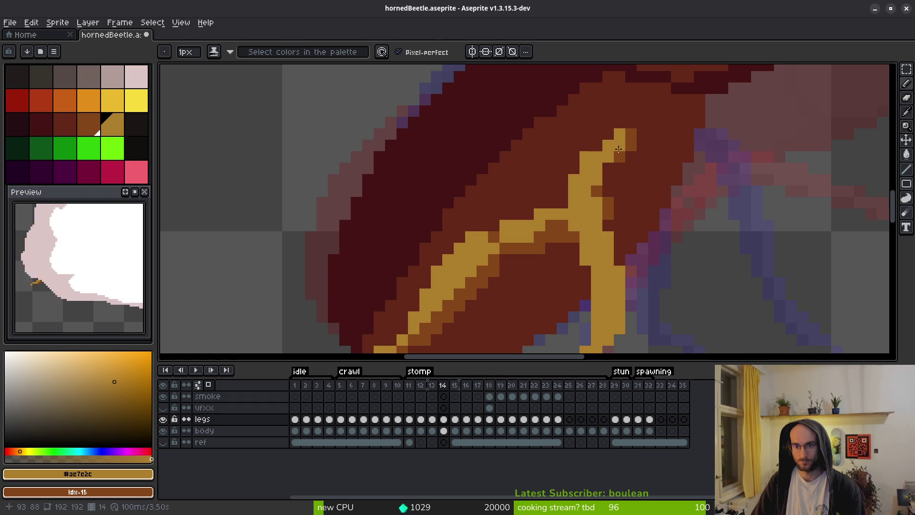
pyautogui.moveTo(617, 169); pyautogui.dragTo(608, 206)
pyautogui.scroll(-3, 664, 279)
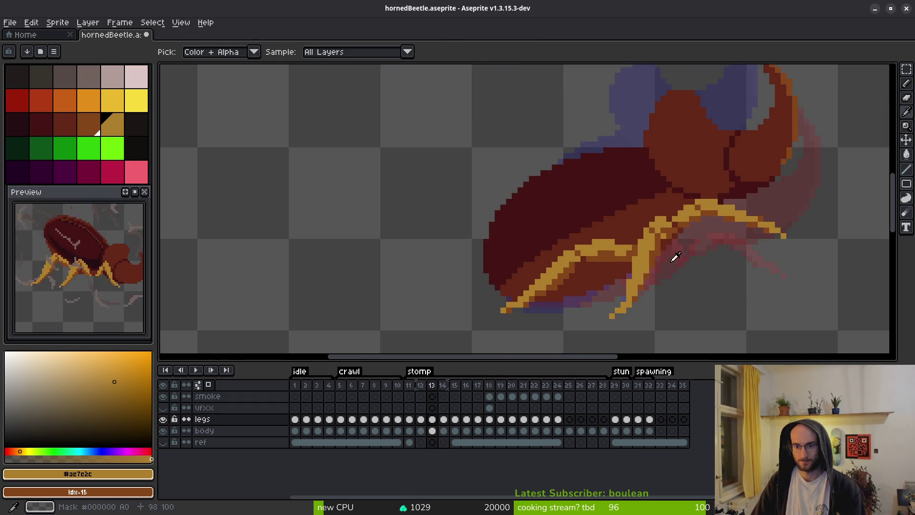
pyautogui.scroll(3, 642, 291)
pyautogui.scroll(-4, 651, 300)
pyautogui.scroll(3, 641, 293)
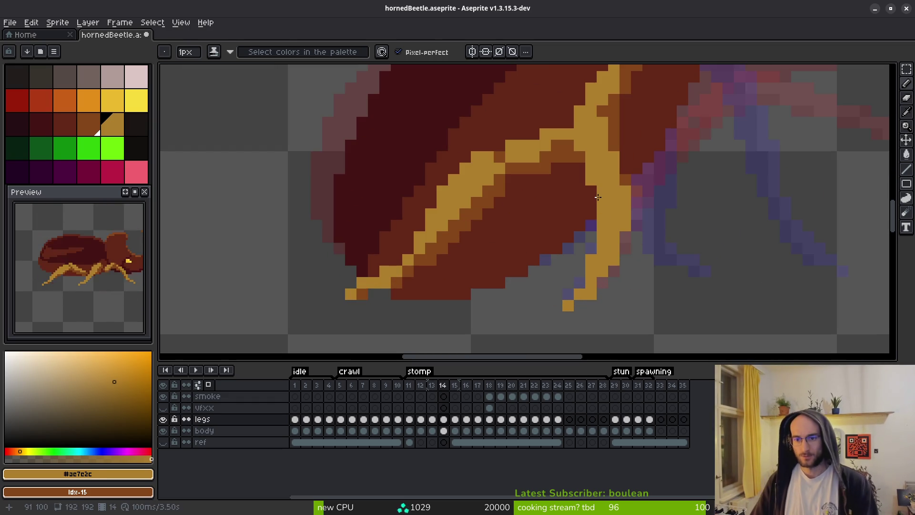
# Erase the stray pixel beside the leg and check the motion across frames 13–15
pyautogui.press('e')
pyautogui.click(625, 191)
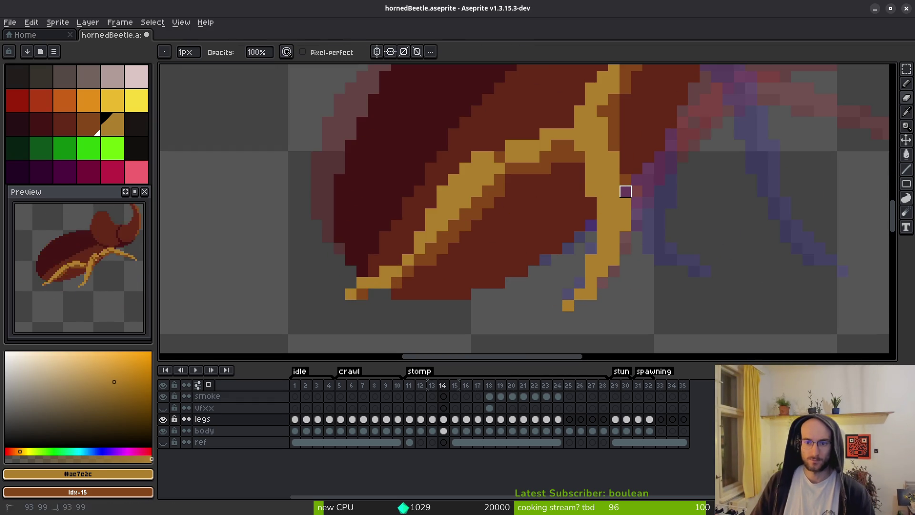
pyautogui.press(',')
pyautogui.scroll(-4, 637, 190)
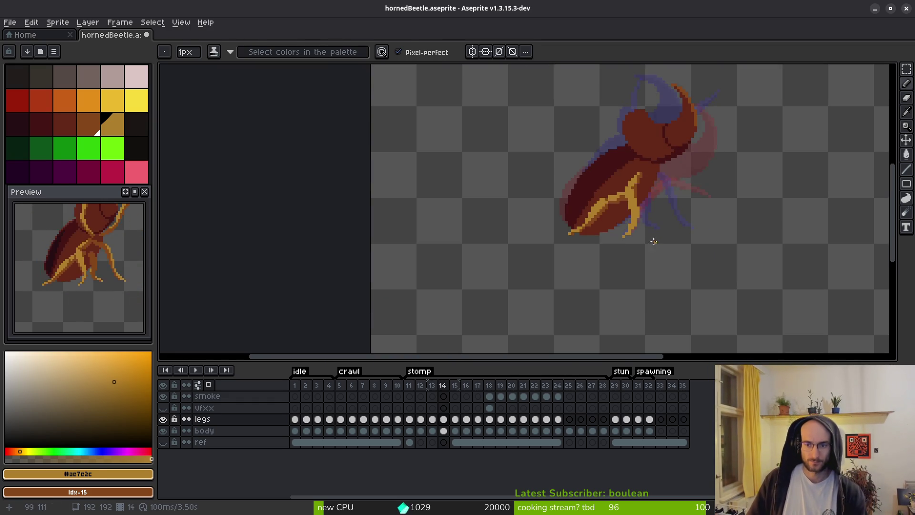
pyautogui.press('i')
pyautogui.press('.')
pyautogui.press('.')
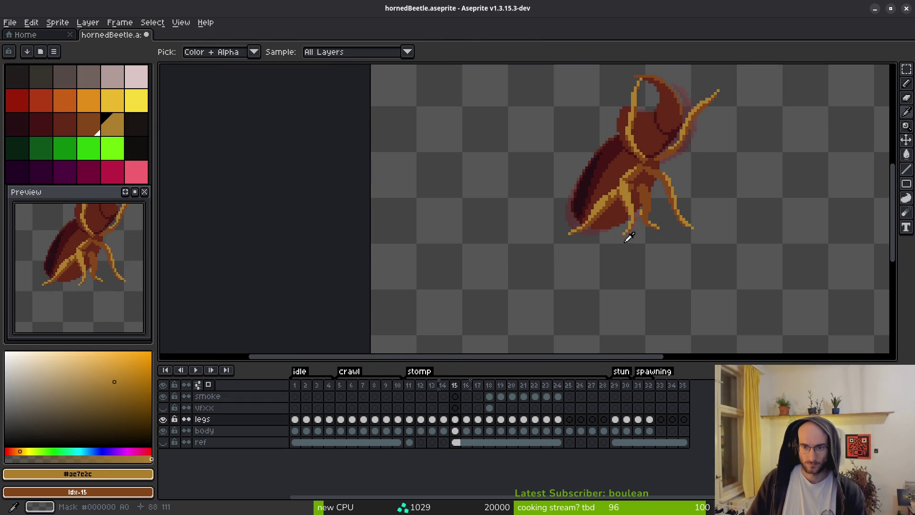
# Add an orange pixel to the leg on frame 15 with the Pencil
pyautogui.press('b')
pyautogui.scroll(2, 629, 238)
pyautogui.press(',')
pyautogui.press('.')
pyautogui.click(645, 248)
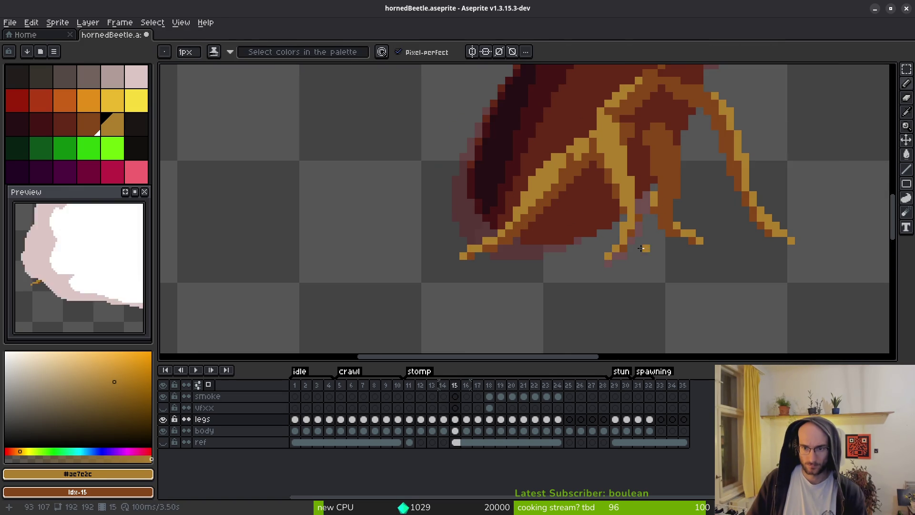
pyautogui.scroll(-3, 632, 218)
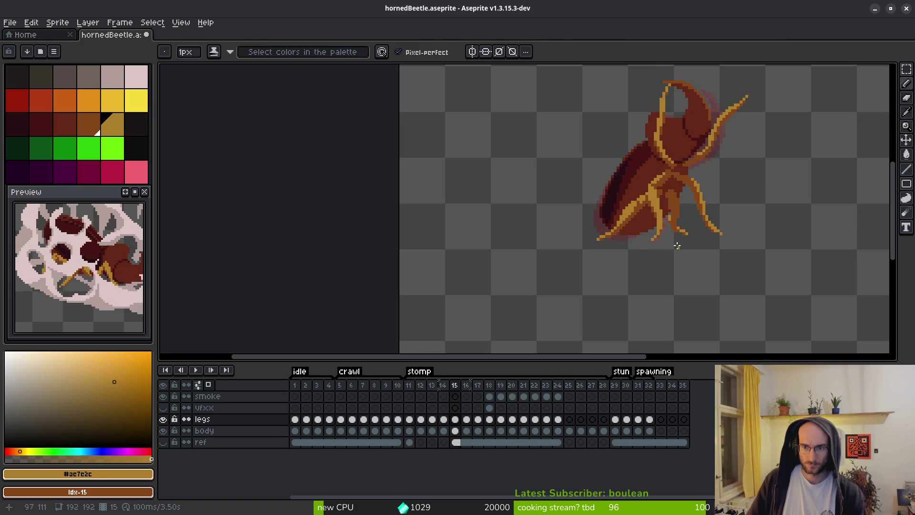
pyautogui.scroll(4, 676, 198)
# Compare the legs on frames 14 and 15, settling back on frame 14
pyautogui.press('e')
pyautogui.scroll(-3, 690, 236)
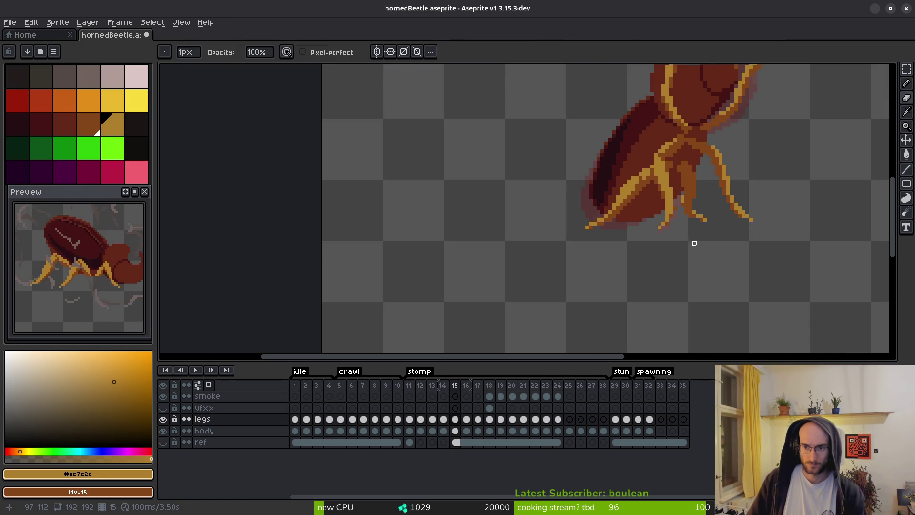
pyautogui.scroll(-1, 682, 252)
pyautogui.scroll(1, 664, 266)
pyautogui.scroll(-1, 656, 281)
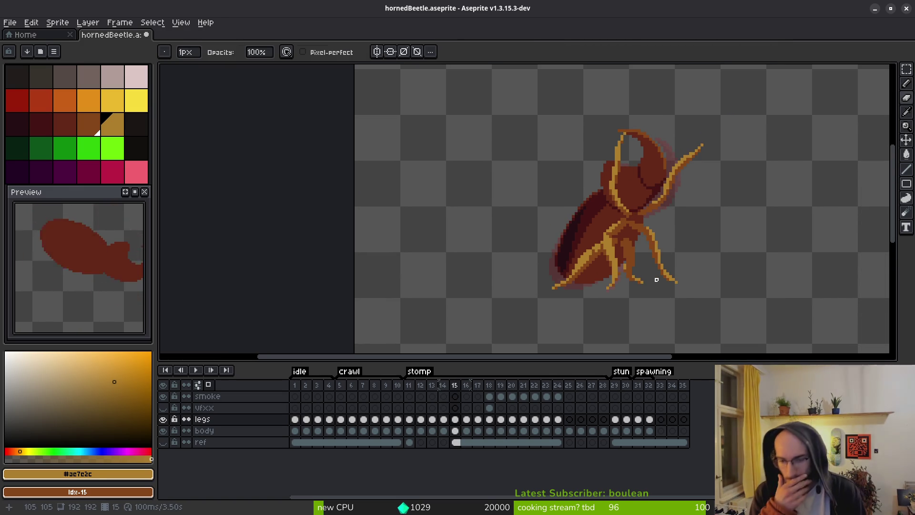
pyautogui.press('i')
pyautogui.press('Left')
pyautogui.press('Right')
pyautogui.press('Left')
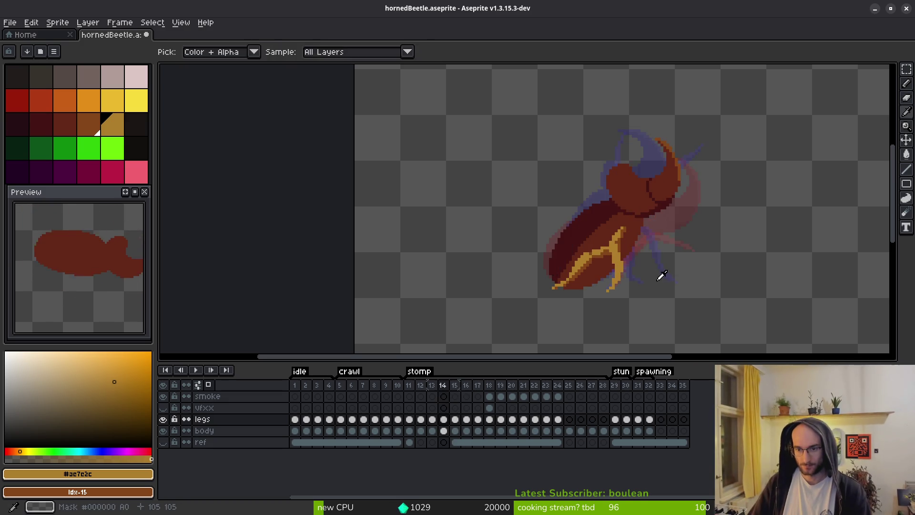
# Paint the dark joint pixels in the frame 14 leg yellow
pyautogui.press('b')
pyautogui.scroll(2, 615, 269)
pyautogui.scroll(2, 620, 263)
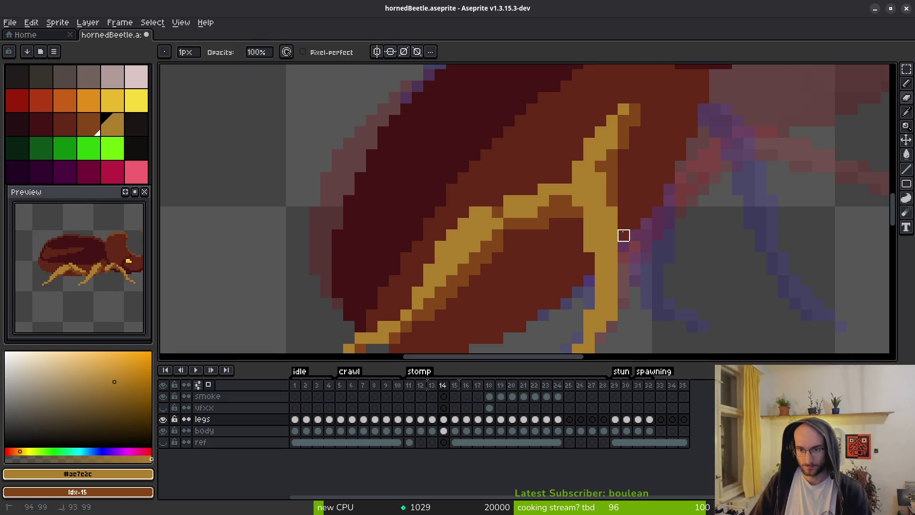
pyautogui.press('f')
pyautogui.click(589, 269)
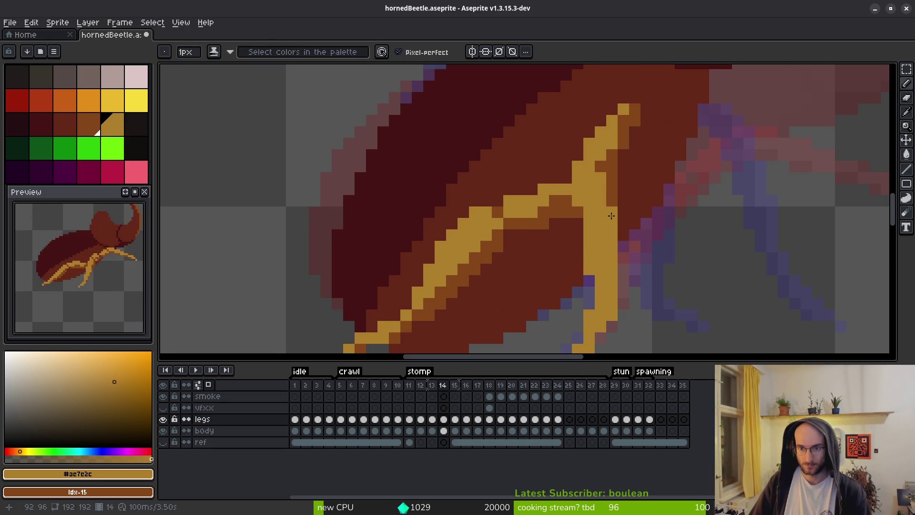
pyautogui.press('b')
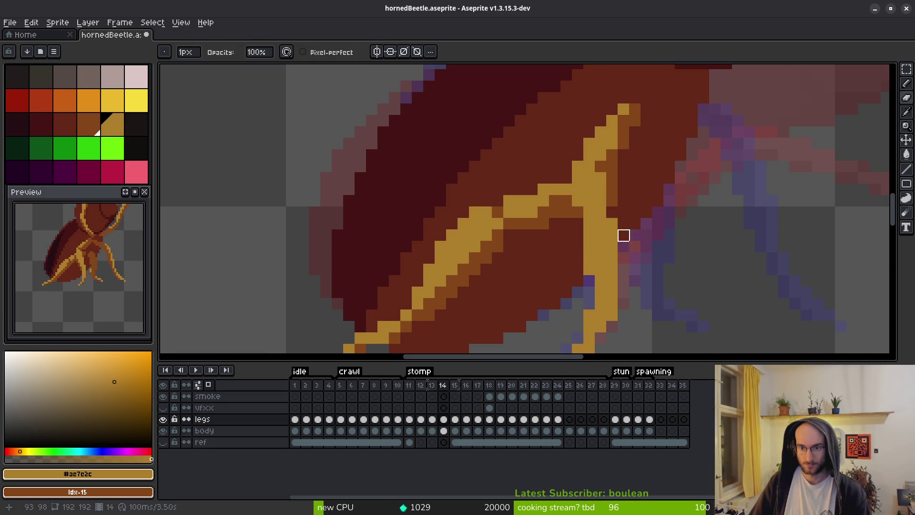
pyautogui.press('f')
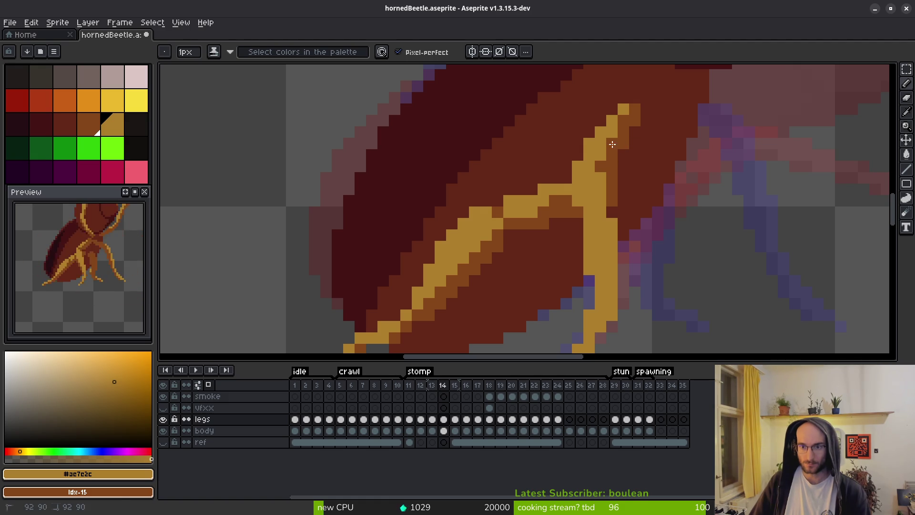
pyautogui.scroll(-3, 634, 157)
# Check frames 13 and 15, then paint a light orange pixel at the frame 14 leg joint
pyautogui.press(',')
pyautogui.press('i')
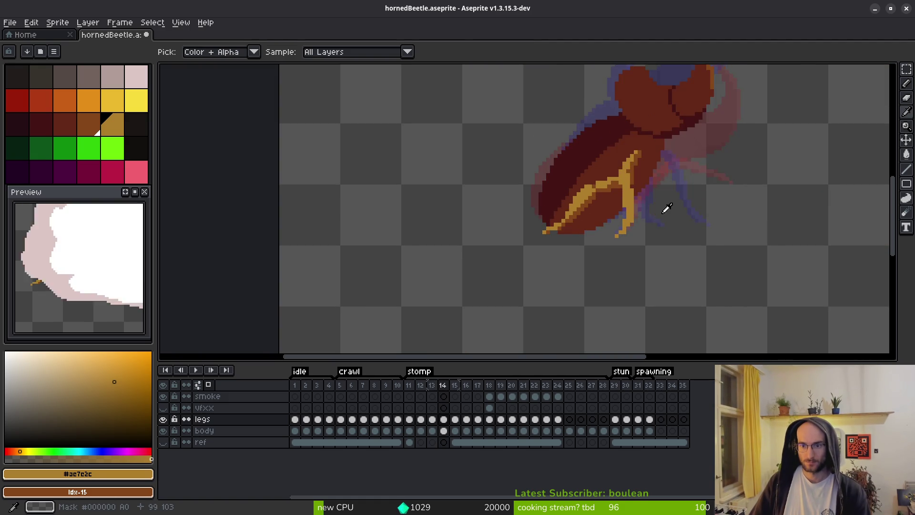
pyautogui.press('.')
pyautogui.press('.')
pyautogui.scroll(3, 650, 165)
pyautogui.press('b')
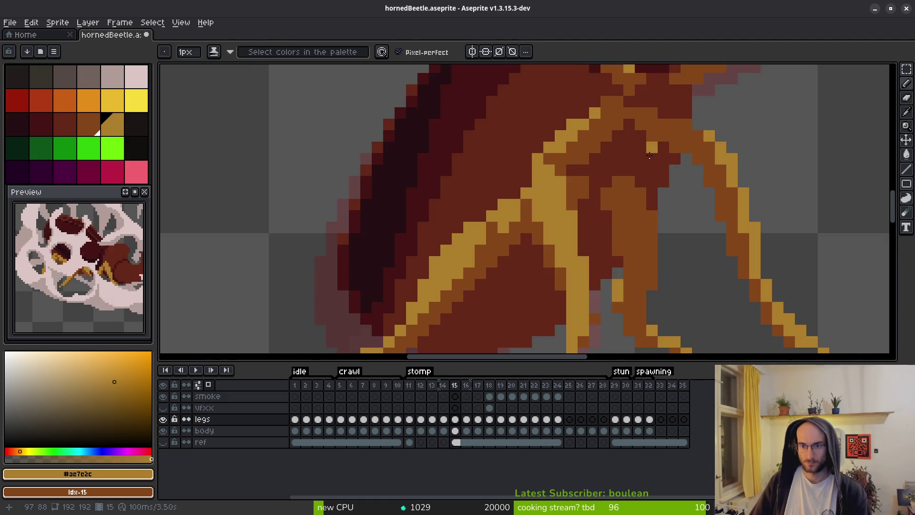
pyautogui.scroll(2, 629, 265)
pyautogui.press('i')
pyautogui.press('b')
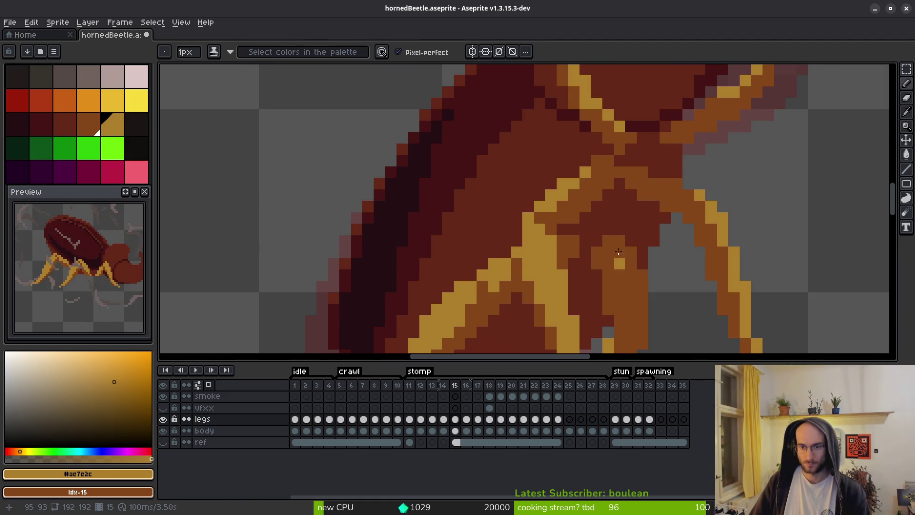
pyautogui.press(',')
pyautogui.press('i')
pyautogui.press('b')
pyautogui.click(566, 158)
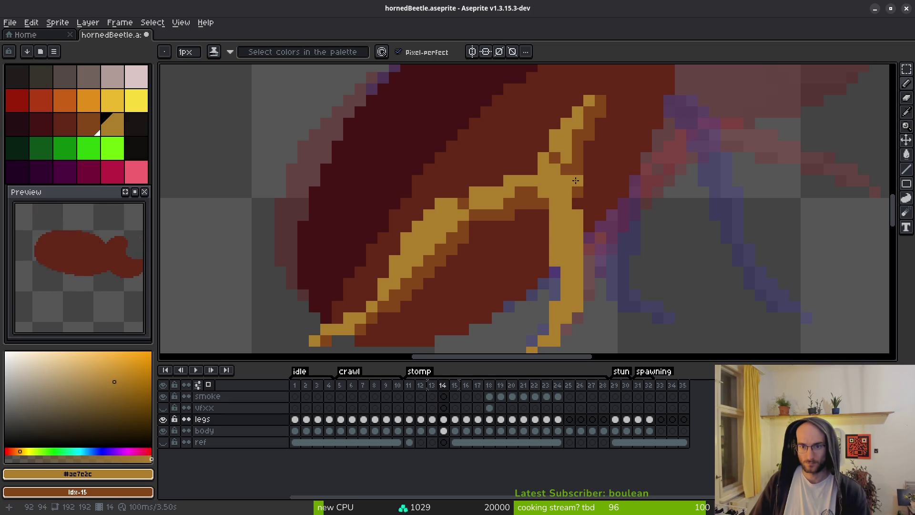
# Zoom in and out on the leg joint while switching between eraser and pencil
pyautogui.scroll(-2, 600, 210)
pyautogui.scroll(3, 572, 191)
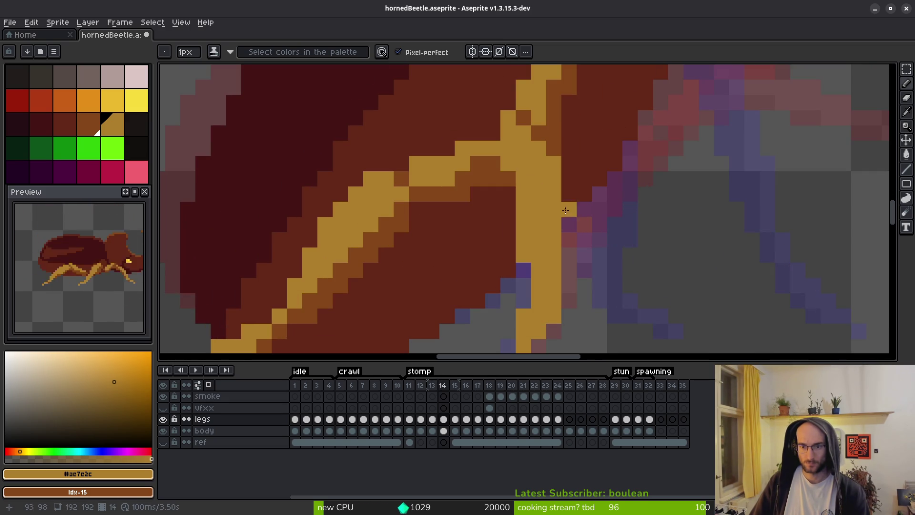
pyautogui.press('e')
pyautogui.scroll(-5, 553, 162)
pyautogui.scroll(1, 613, 195)
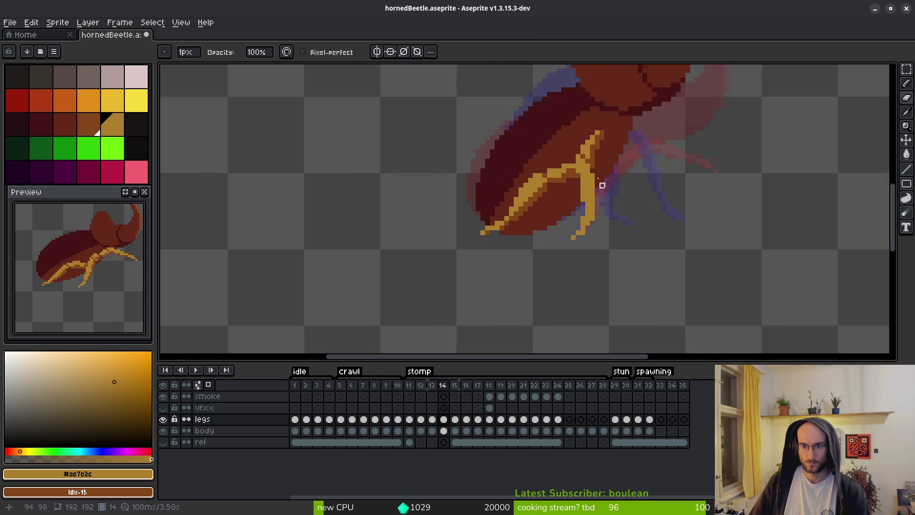
pyautogui.scroll(3, 607, 194)
pyautogui.scroll(-4, 595, 137)
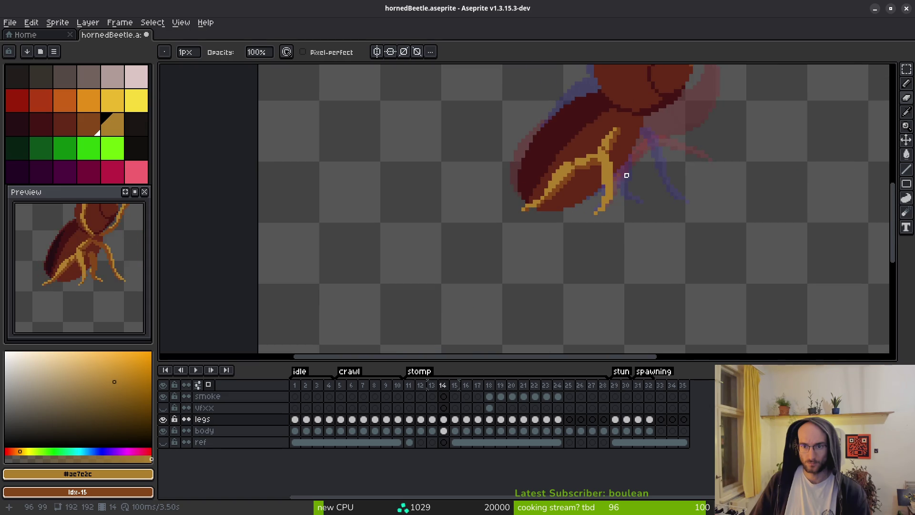
pyautogui.scroll(2, 626, 176)
pyautogui.scroll(-2, 636, 216)
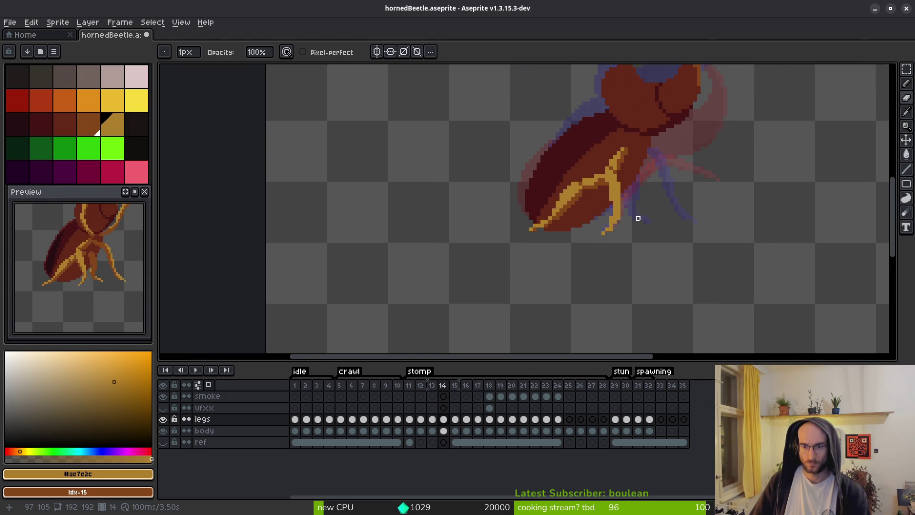
pyautogui.press('b')
pyautogui.scroll(3, 623, 229)
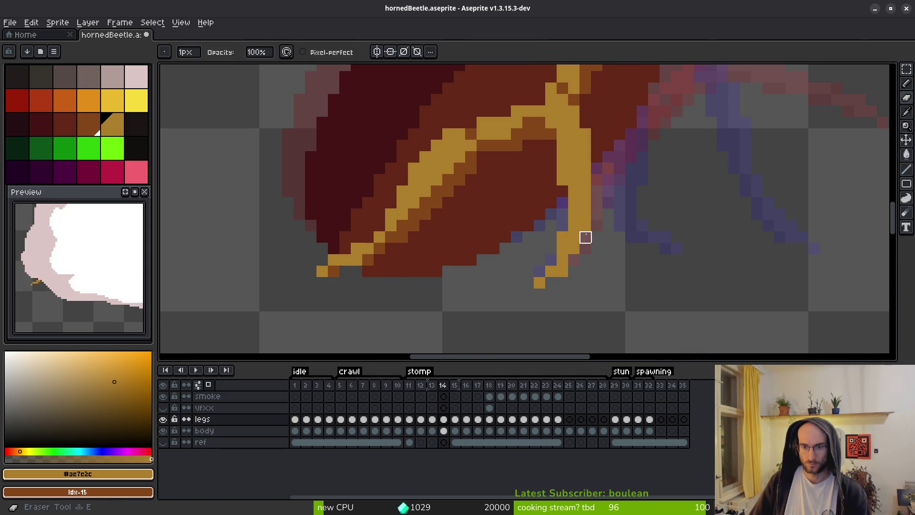
pyautogui.scroll(-2, 573, 227)
# Settle on the pencil after more eraser toggling and save the beetle file
pyautogui.scroll(2, 575, 196)
pyautogui.press('e')
pyautogui.press('b')
pyautogui.press('e')
pyautogui.scroll(-2, 587, 154)
pyautogui.scroll(2, 576, 200)
pyautogui.press('b')
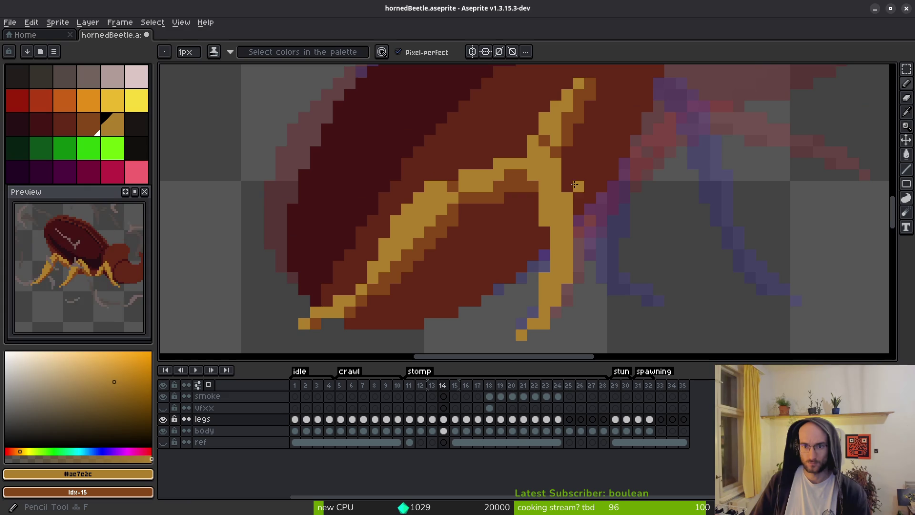
pyautogui.scroll(-1, 574, 207)
pyautogui.scroll(1, 575, 207)
pyautogui.press('e')
pyautogui.press('b')
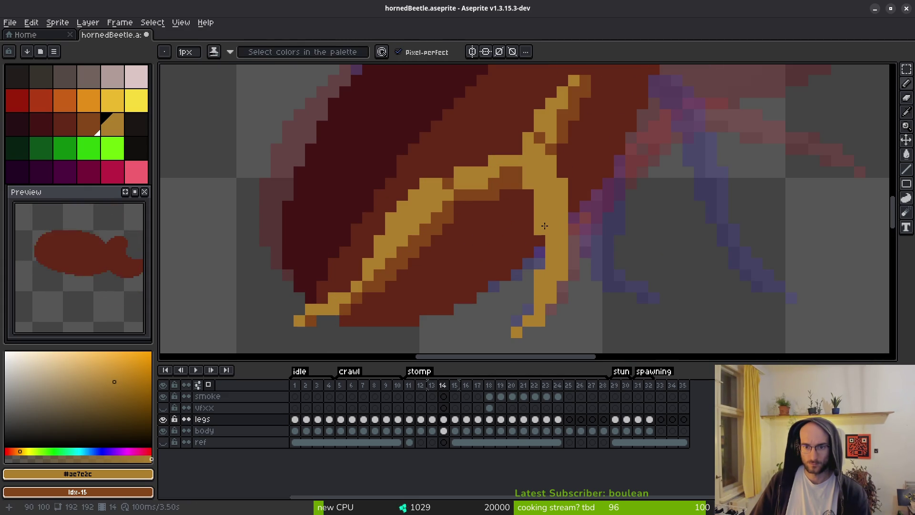
pyautogui.scroll(-3, 568, 219)
pyautogui.hotkey('ctrl', 's')
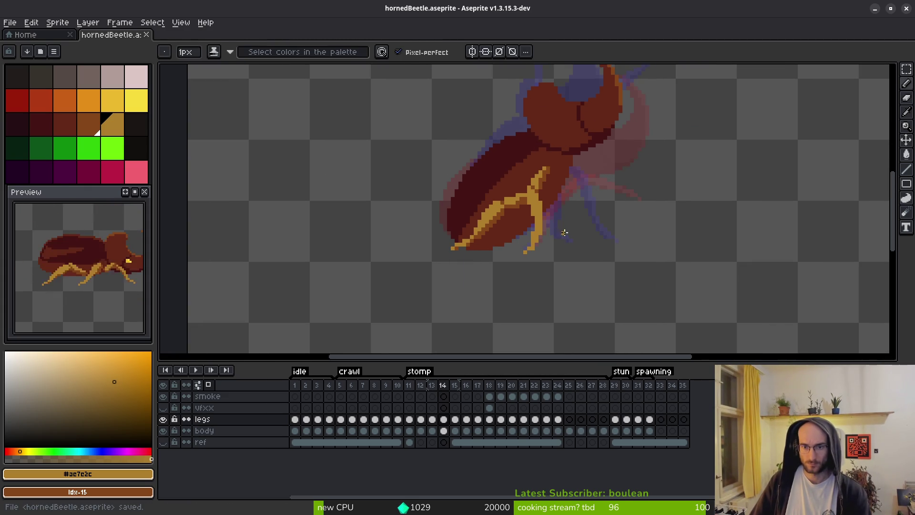
# Paint yellow pixels into the leg joints and turn a brown leg pixel yellow
pyautogui.scroll(4, 436, 181)
pyautogui.click(407, 167)
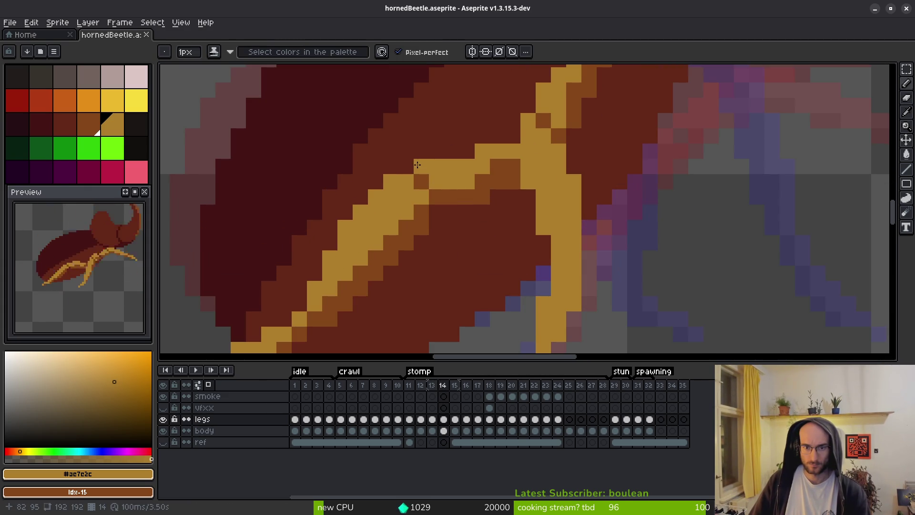
pyautogui.scroll(-2, 524, 229)
pyautogui.press('alt')
pyautogui.press('Left')
pyautogui.scroll(4, 538, 231)
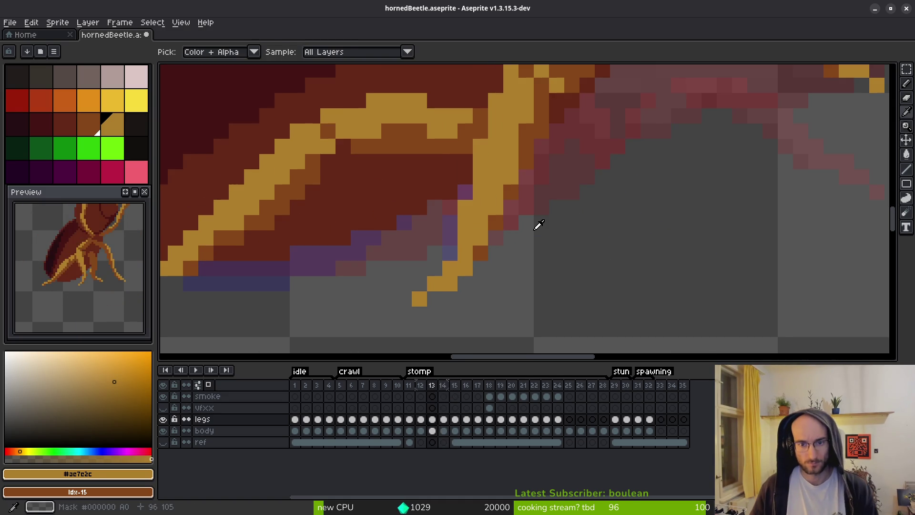
pyautogui.press('Right')
pyautogui.press('Right')
pyautogui.scroll(3, 491, 164)
pyautogui.click(424, 213)
pyautogui.click(412, 170)
pyautogui.click(381, 123)
# Pick the gold colour from the beetle's legs and return to frame 14
pyautogui.scroll(-4, 471, 237)
pyautogui.scroll(2, 455, 172)
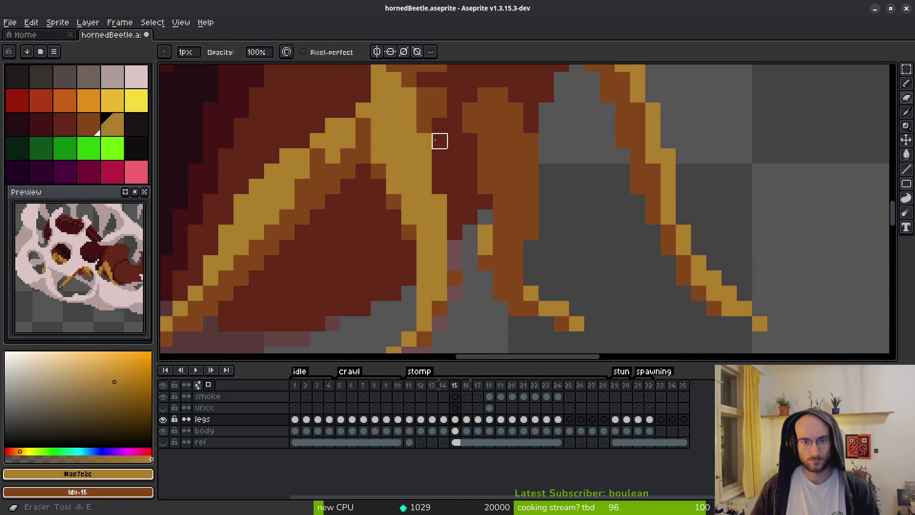
pyautogui.scroll(-3, 482, 234)
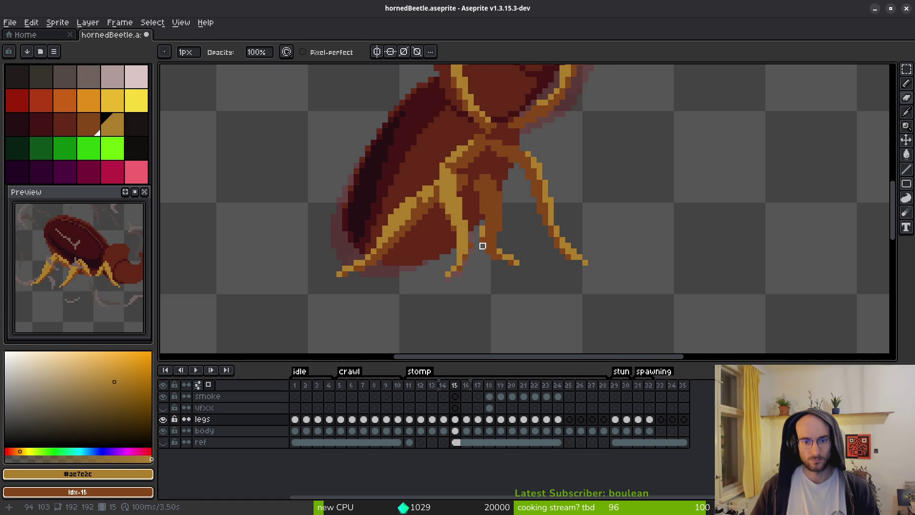
pyautogui.scroll(3, 435, 196)
pyautogui.press('alt')
pyautogui.scroll(-4, 435, 196)
pyautogui.press('alt')
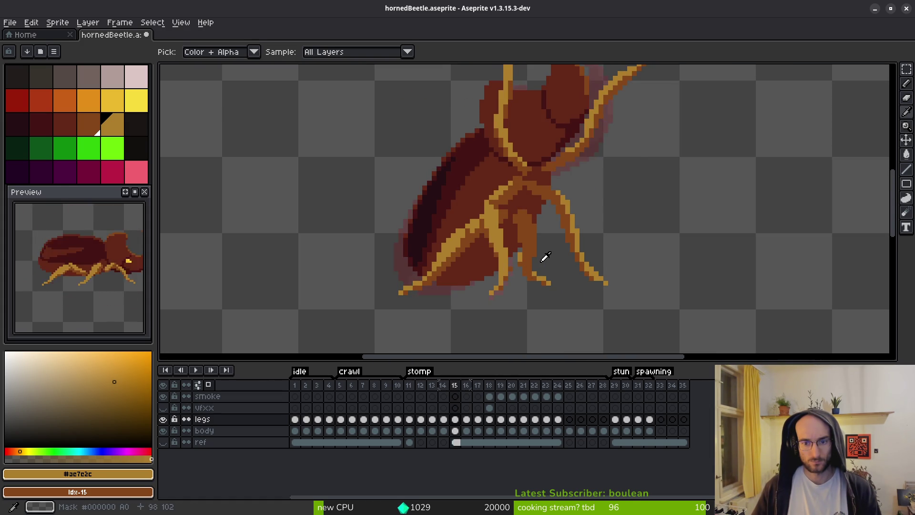
pyautogui.press('Left')
pyautogui.scroll(2, 458, 224)
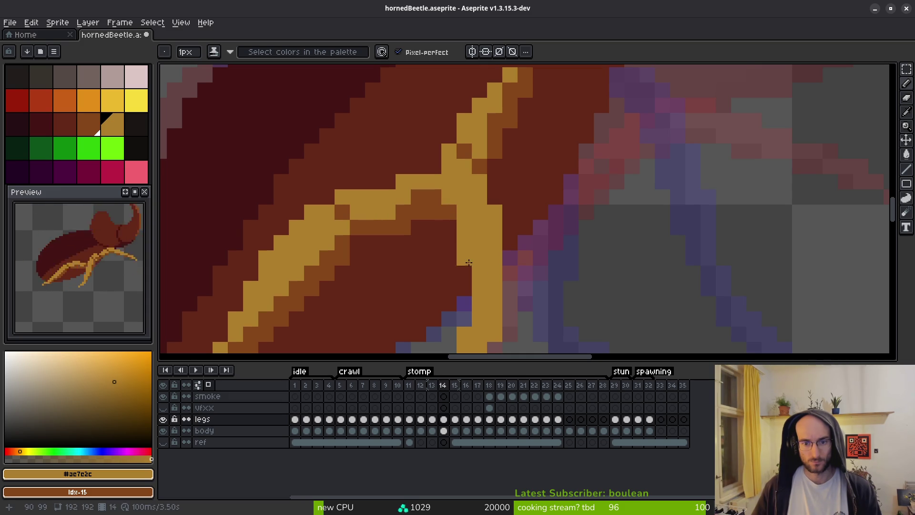
# Fill the grey gap beside the leg with gold and add a foot pixel, undoing the stray one
pyautogui.click(465, 319)
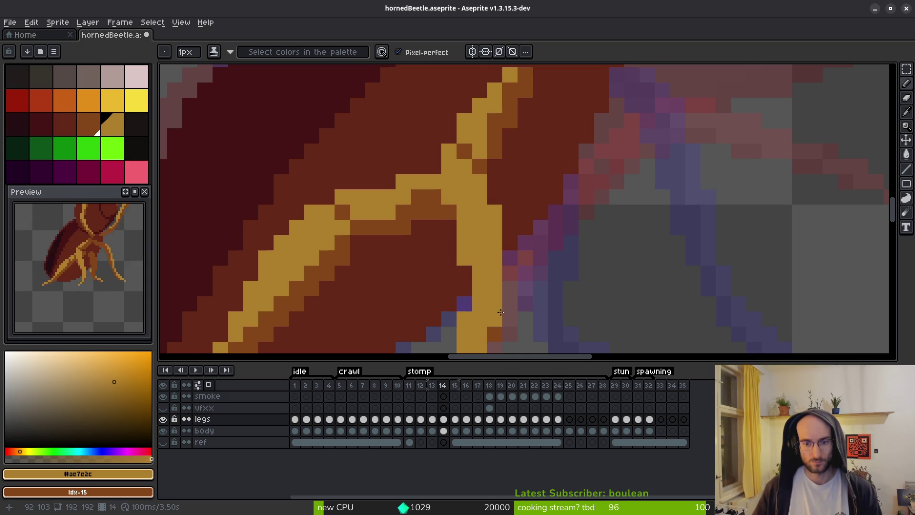
pyautogui.scroll(-3, 480, 316)
pyautogui.scroll(2, 520, 277)
pyautogui.click(510, 280)
pyautogui.scroll(1, 497, 305)
pyautogui.hotkey('ctrl', 'z')
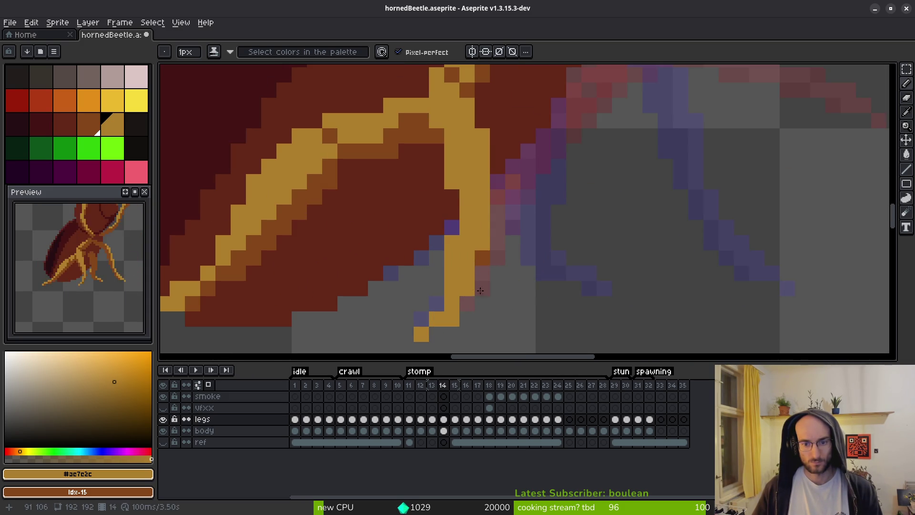
pyautogui.scroll(-4, 505, 307)
pyautogui.scroll(3, 510, 306)
pyautogui.press('alt')
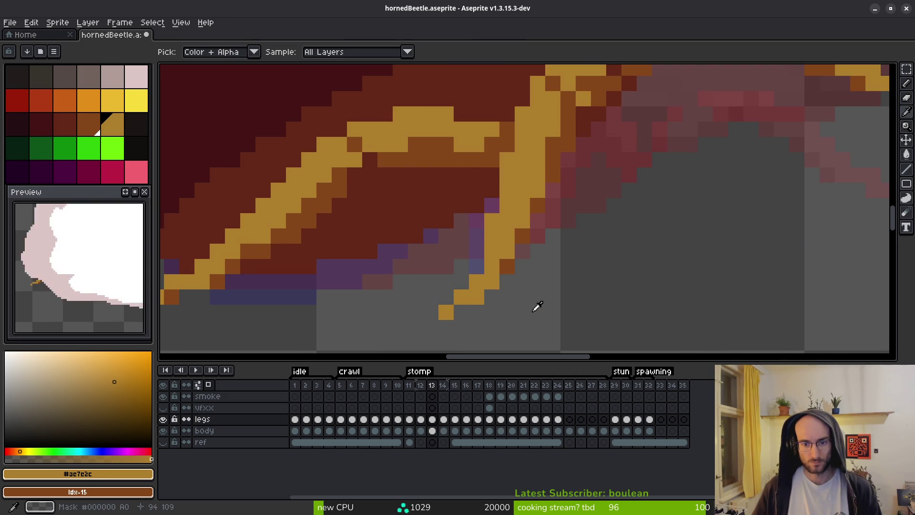
pyautogui.scroll(-1, 536, 304)
pyautogui.scroll(1, 515, 291)
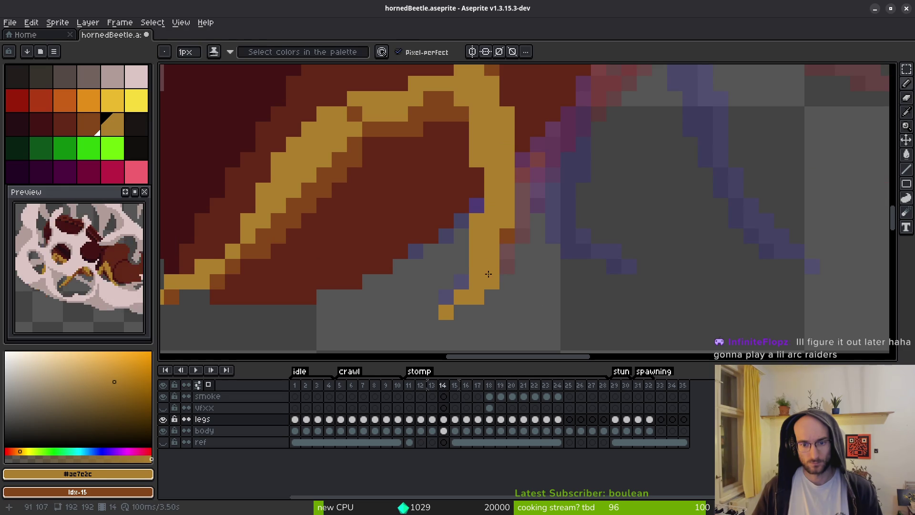
pyautogui.scroll(-3, 537, 291)
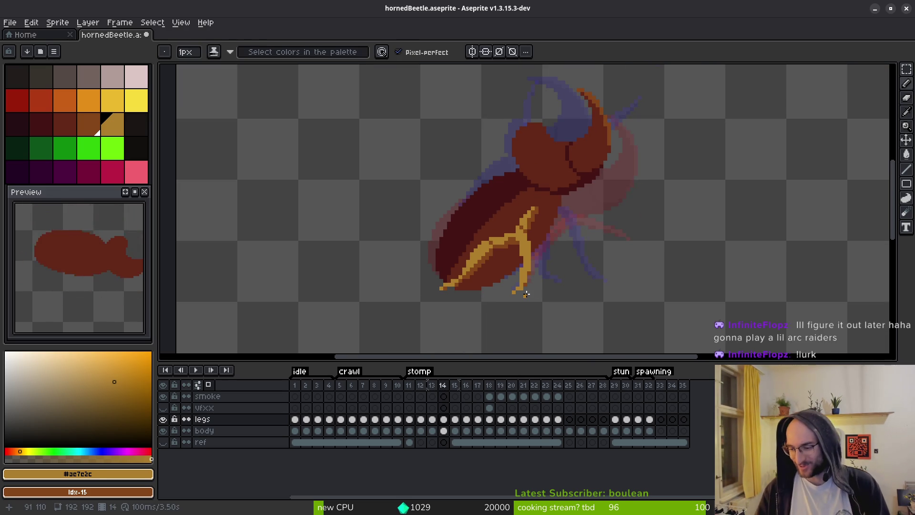
# Zoom on the beetle and compare leg poses across frames 14, 15 and 16, ending on frame 15
pyautogui.scroll(3, 529, 286)
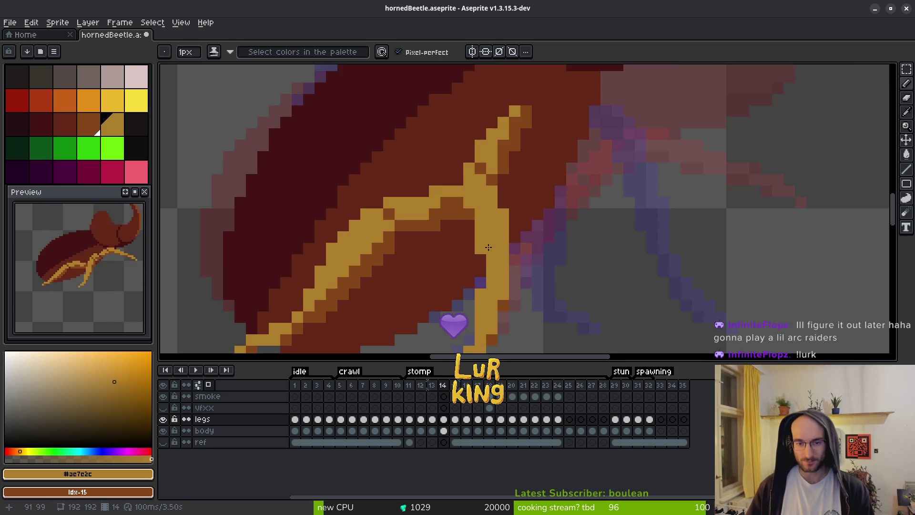
pyautogui.scroll(-3, 512, 286)
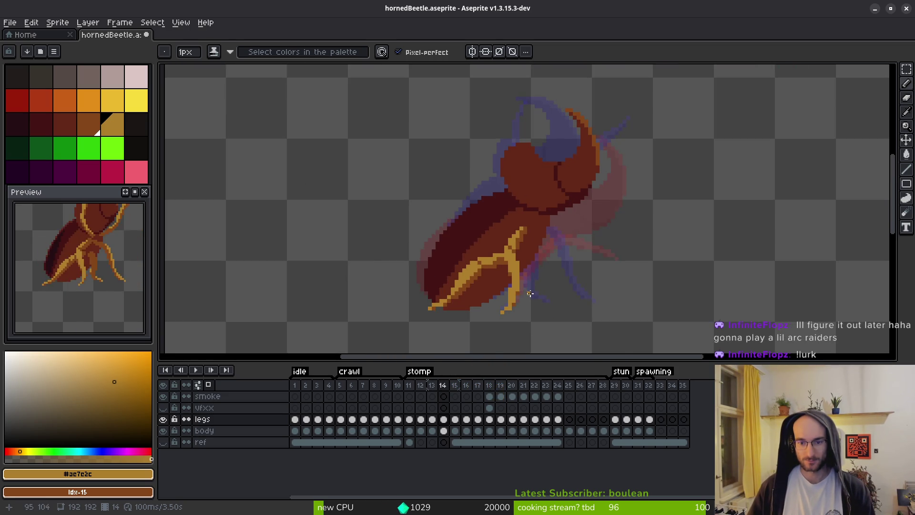
pyautogui.scroll(2, 513, 290)
pyautogui.scroll(-4, 565, 267)
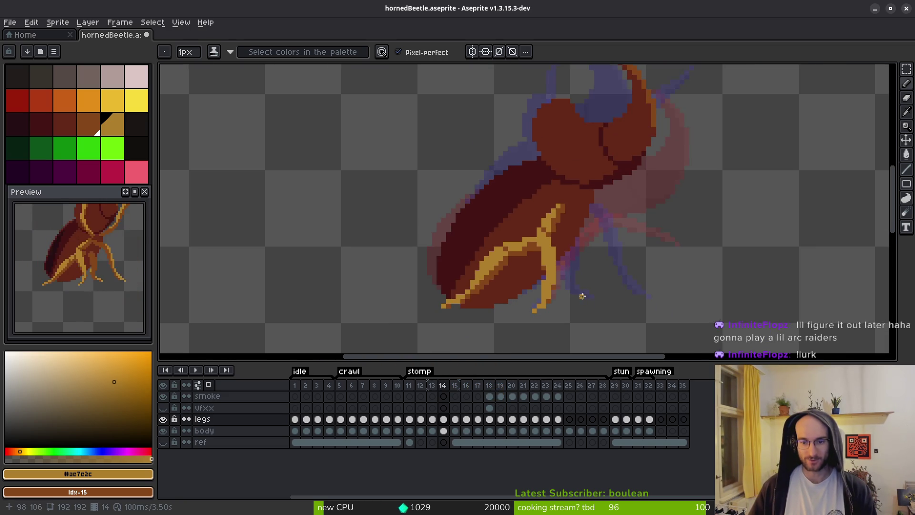
pyautogui.scroll(2, 579, 286)
pyautogui.scroll(-3, 578, 306)
pyautogui.press('i')
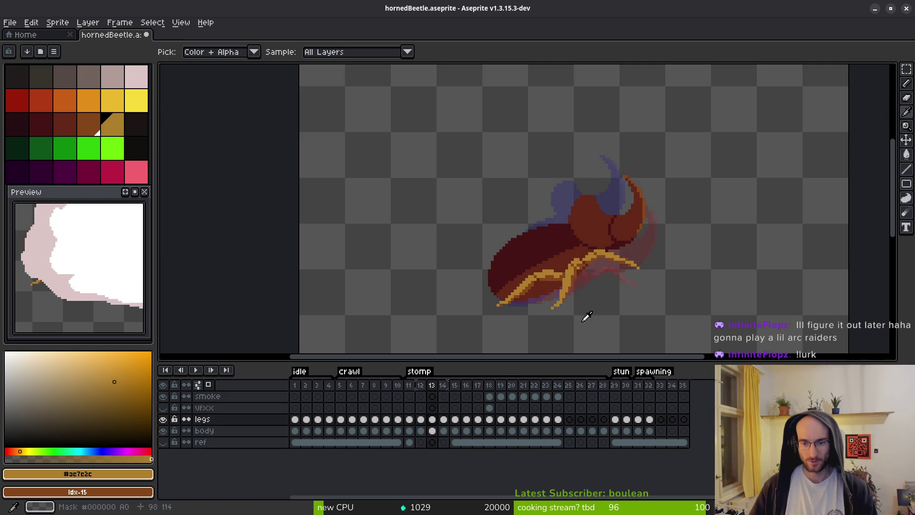
pyautogui.press('.')
pyautogui.press(',')
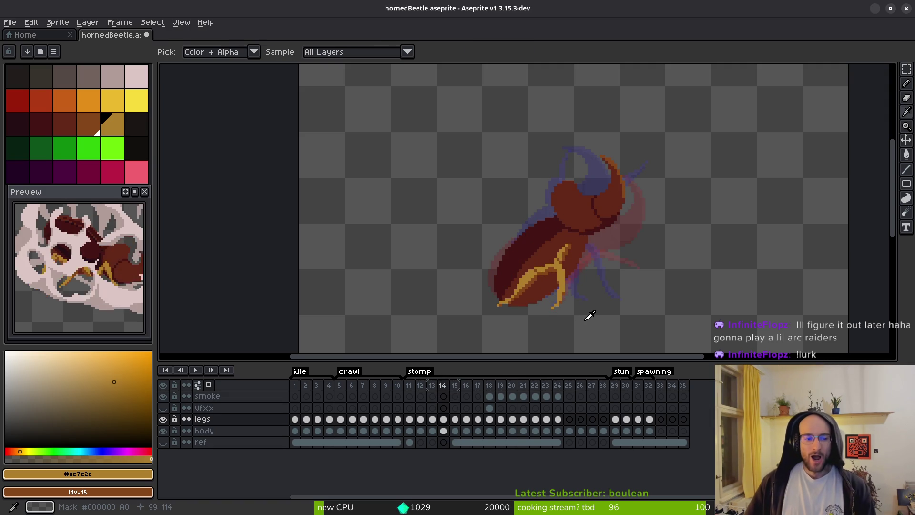
pyautogui.press('b')
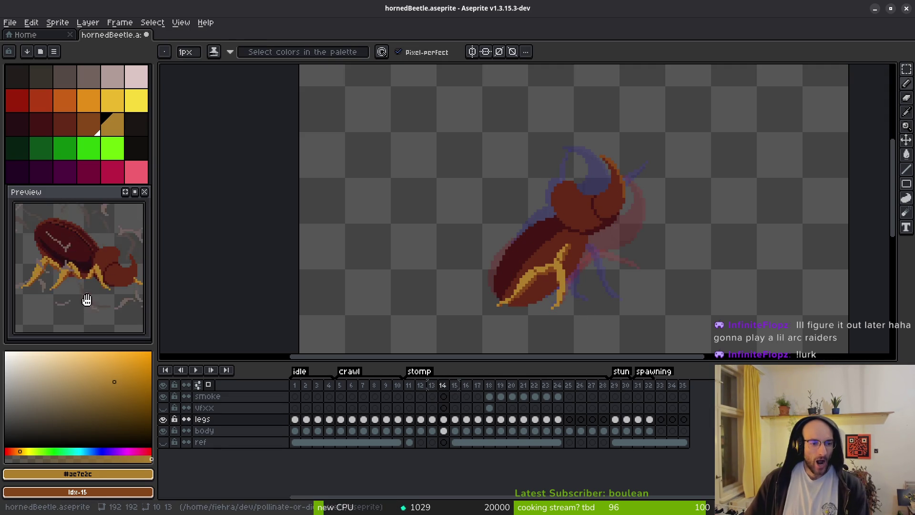
pyautogui.press('i')
pyautogui.press('.')
pyautogui.press('.')
pyautogui.press(',')
# Link the legs cels on frames 15–17 with Link Cels, then go back to frame 15
pyautogui.press('b')
pyautogui.moveTo(457, 426); pyautogui.dragTo(483, 425)
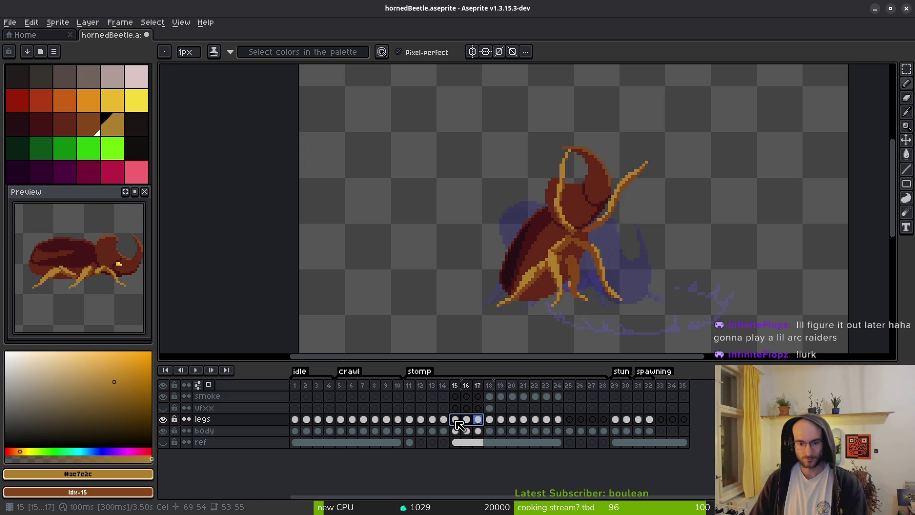
pyautogui.rightClick(456, 422)
pyautogui.click(481, 463)
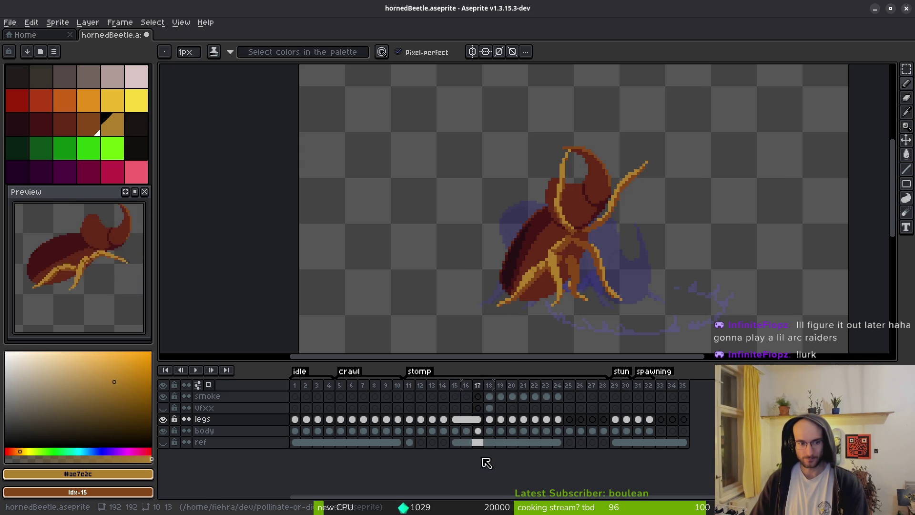
pyautogui.press(',')
pyautogui.press(',')
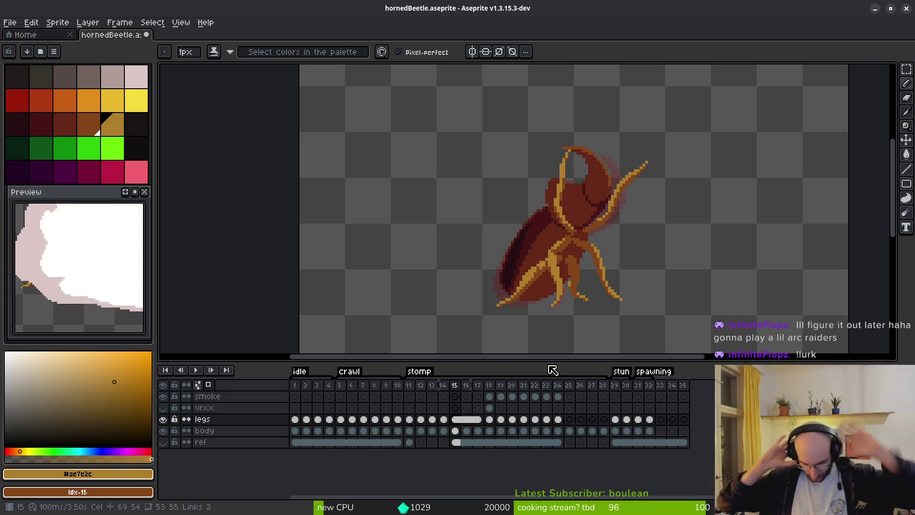
pyautogui.press('super')
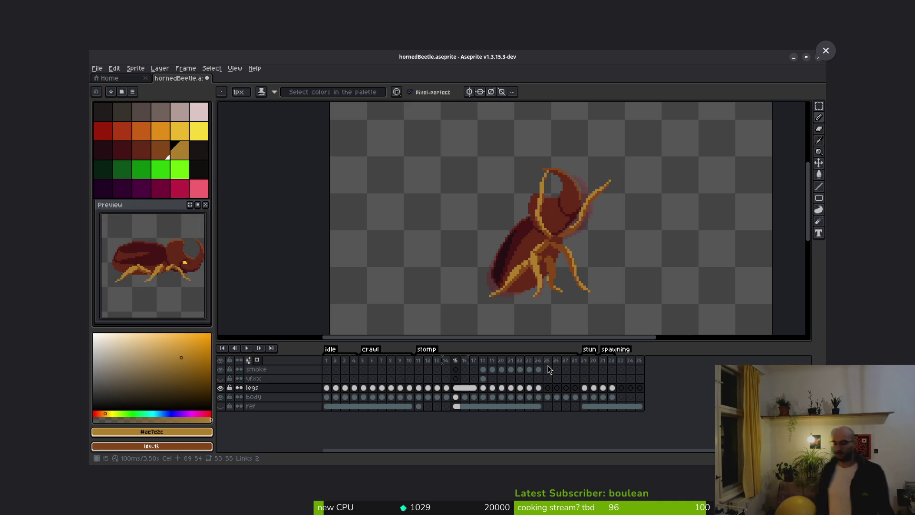
# Return from the desktop overview to the full-screen Aseprite window
pyautogui.press('super')
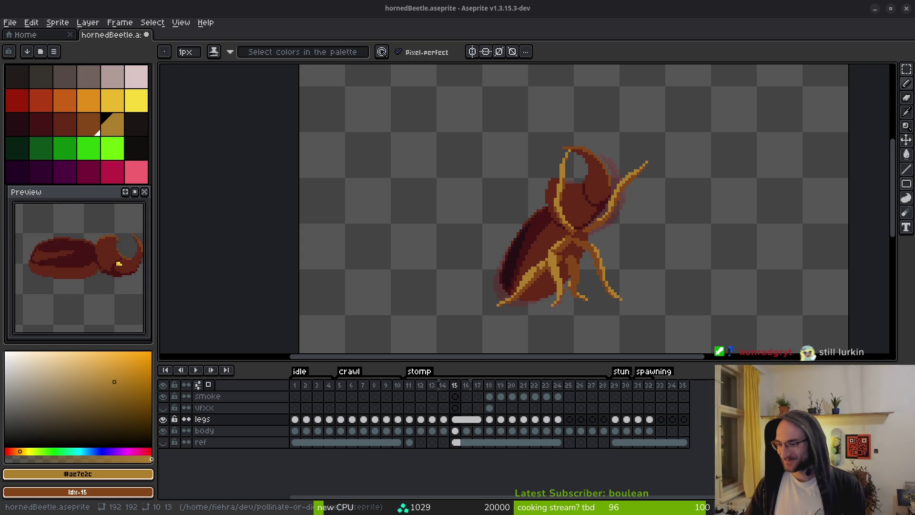
# Step through the stomp frames and turn on onion skinning to ghost neighbouring frames
pyautogui.moveTo(553, 228); pyautogui.dragTo(532, 225)
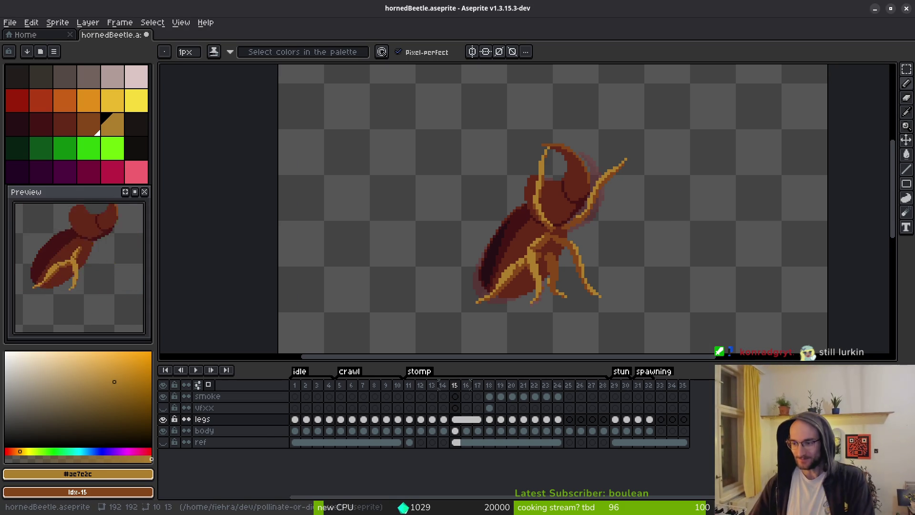
pyautogui.scroll(2, 520, 256)
pyautogui.press('.')
pyautogui.press('alt')
pyautogui.press('F3')
pyautogui.press(',')
pyautogui.press(',')
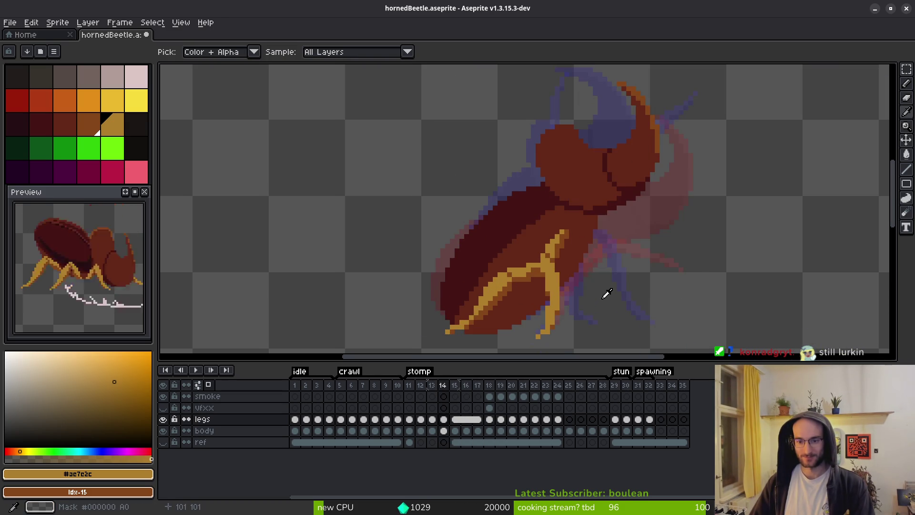
pyautogui.scroll(4, 594, 250)
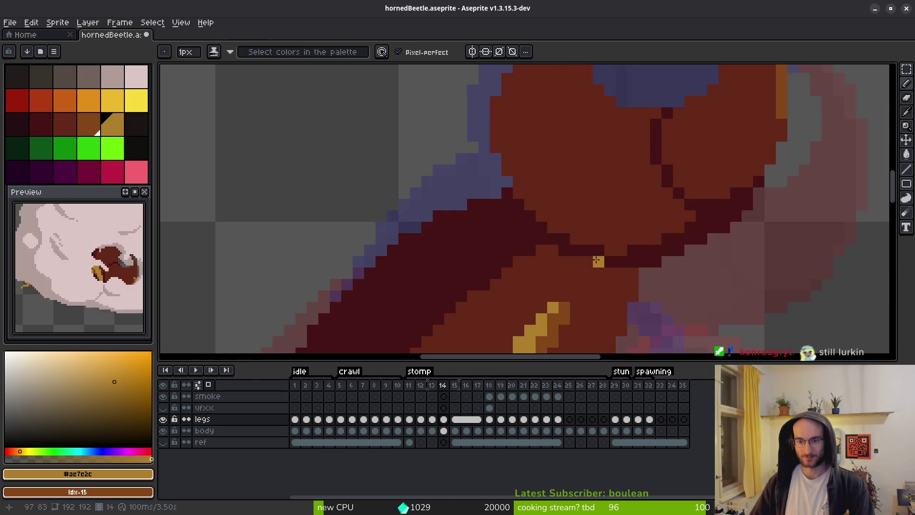
pyautogui.press('.')
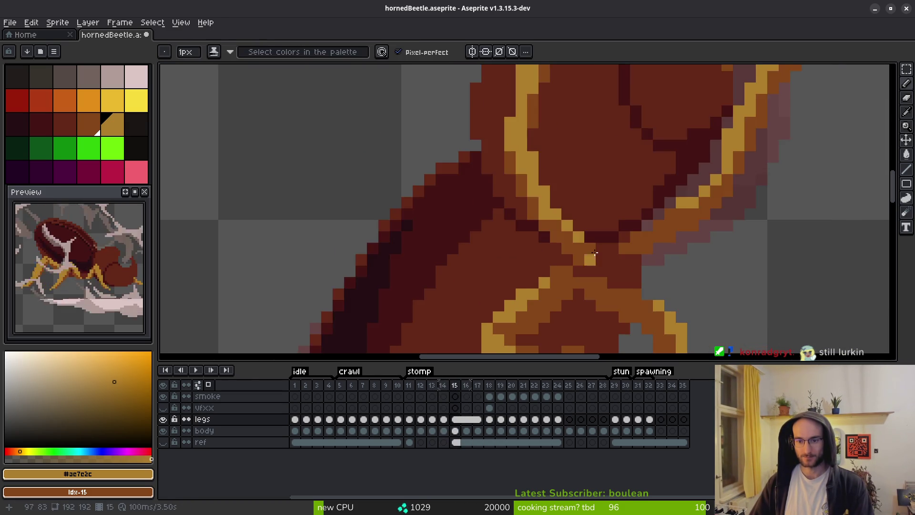
pyautogui.scroll(-2, 602, 263)
# Try a lasso around the horn on frame 15, then hide the body layer on frame 14
pyautogui.press('q')
pyautogui.moveTo(601, 141)
pyautogui.mouseDown()
pyautogui.moveTo(514, 138)
pyautogui.moveTo(576, 282)
pyautogui.moveTo(606, 257)
pyautogui.moveTo(603, 139)
pyautogui.mouseUp()
pyautogui.press('.')
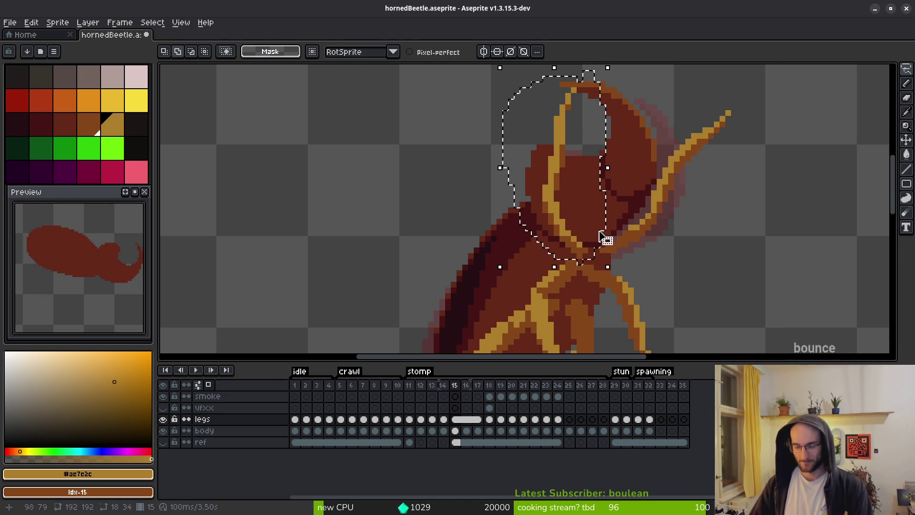
pyautogui.press('i')
pyautogui.press(',')
pyautogui.press(',')
pyautogui.press(',')
pyautogui.press('.')
pyautogui.press('f')
pyautogui.hotkey('ctrl', 'd')
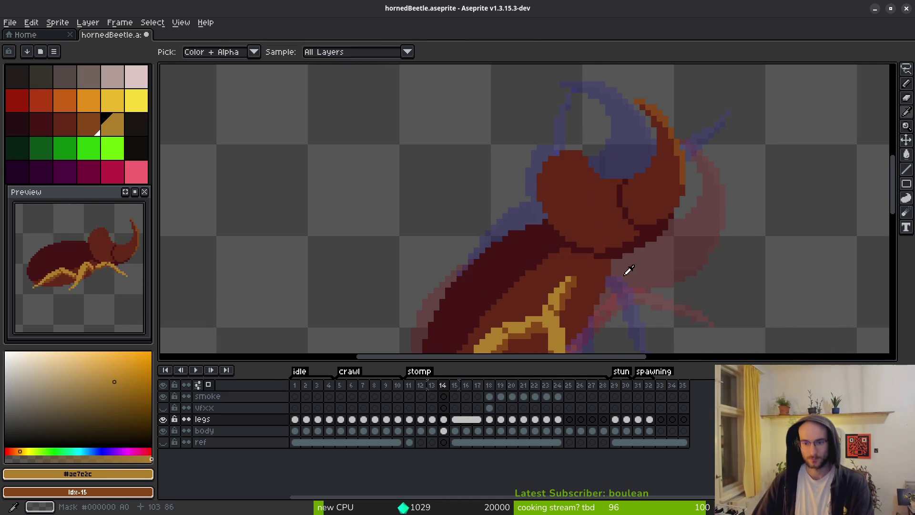
pyautogui.click(164, 431)
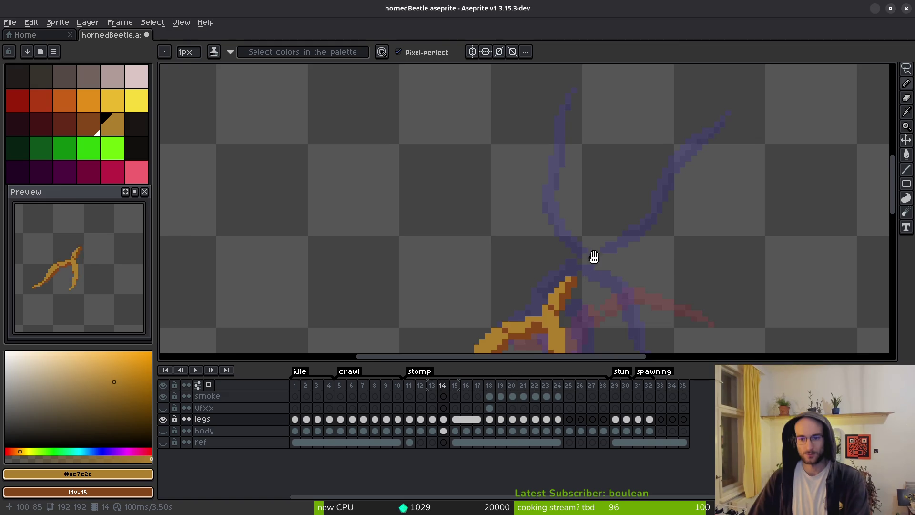
# Compare the leg on frame 14 against its neighbouring stomp frames
pyautogui.hscroll(3, 603, 260)
pyautogui.press(',')
pyautogui.press('.')
pyautogui.press(',')
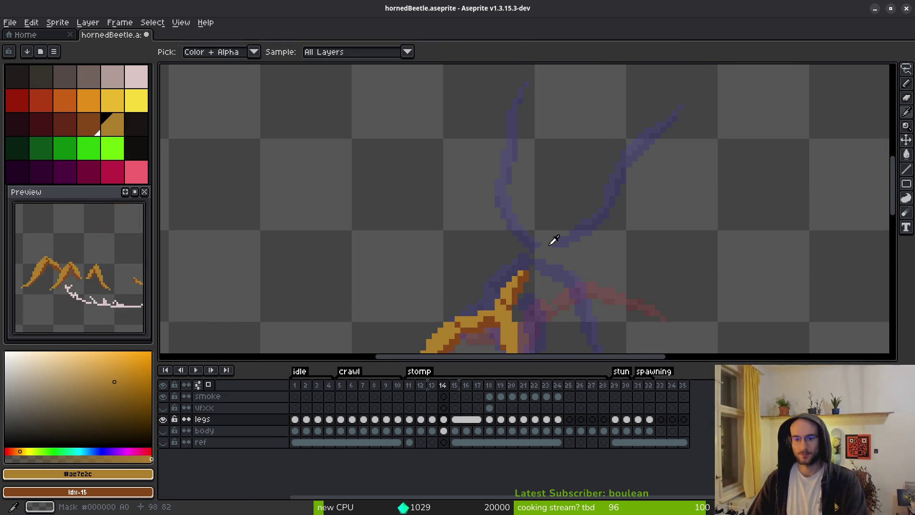
pyautogui.press('.')
pyautogui.press(',')
pyautogui.press('.')
# Draw a thickened orange leg line curving up-right from the lower leg, with a short branch
pyautogui.scroll(1, 529, 260)
pyautogui.moveTo(526, 264); pyautogui.dragTo(526, 228)
pyautogui.scroll(-1, 579, 178)
pyautogui.moveTo(500, 262)
pyautogui.mouseDown()
pyautogui.moveTo(579, 159)
pyautogui.moveTo(606, 151)
pyautogui.mouseUp()
pyautogui.scroll(1, 520, 197)
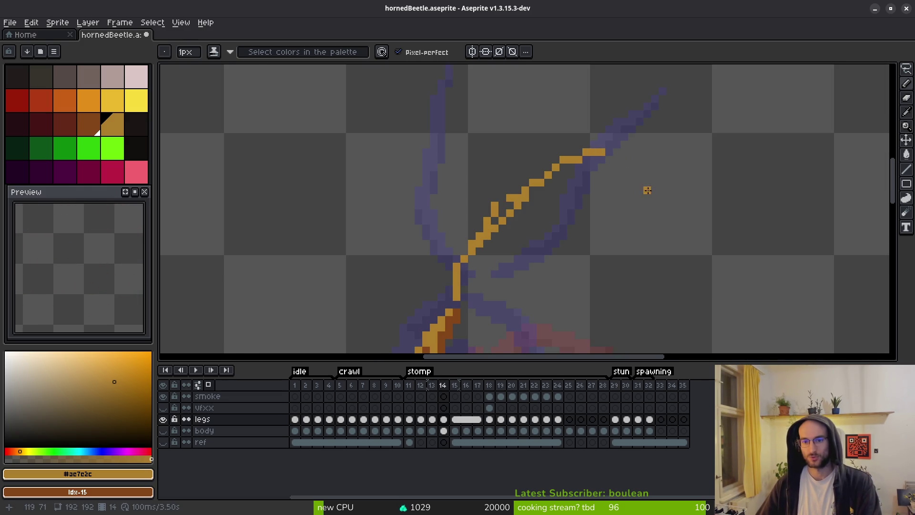
pyautogui.scroll(-1, 646, 191)
pyautogui.moveTo(547, 194)
pyautogui.mouseDown()
pyautogui.moveTo(531, 215)
pyautogui.moveTo(545, 184)
pyautogui.mouseUp()
pyautogui.scroll(1, 560, 200)
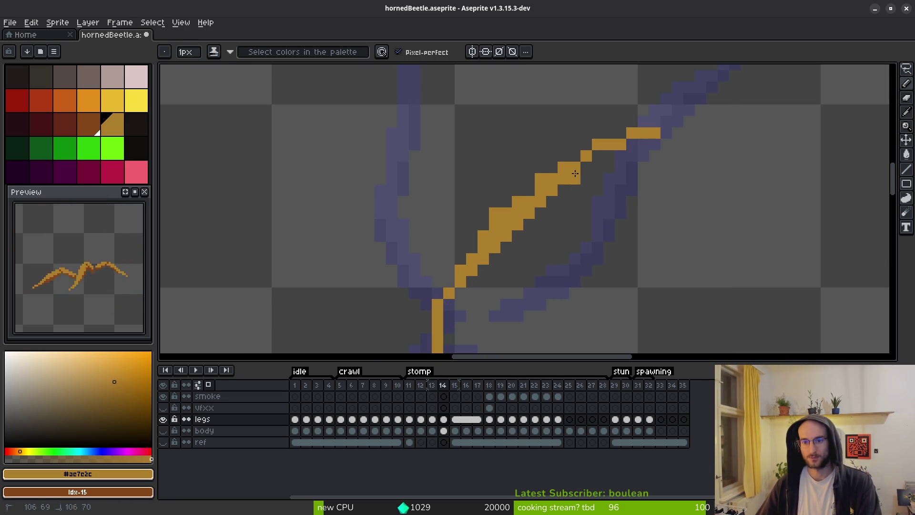
pyautogui.click(484, 295)
pyautogui.scroll(-2, 490, 246)
# Shade the leg's lower edge dark brown along its full length
pyautogui.moveTo(468, 297)
pyautogui.mouseDown()
pyautogui.moveTo(495, 217)
pyautogui.moveTo(556, 140)
pyautogui.moveTo(514, 185)
pyautogui.moveTo(603, 112)
pyautogui.moveTo(644, 96)
pyautogui.mouseUp()
pyautogui.scroll(-3, 615, 162)
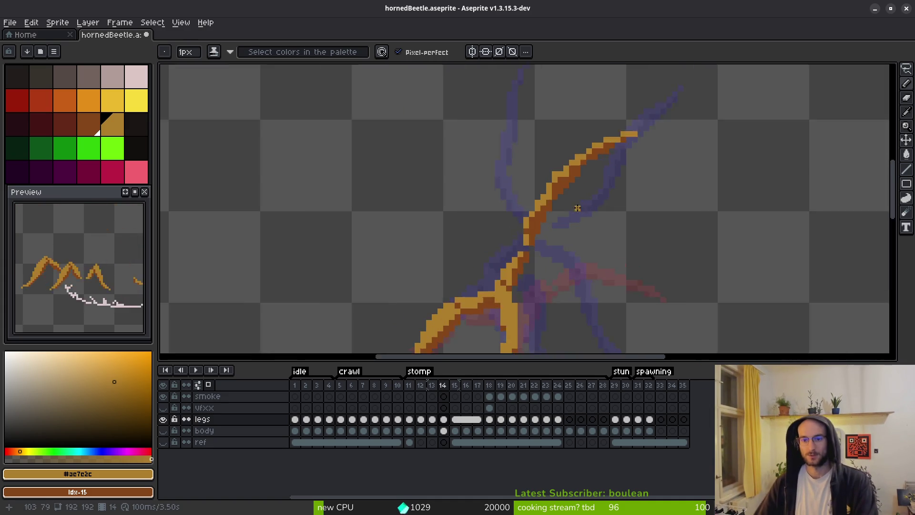
pyautogui.scroll(4, 576, 150)
# Repaint four pixels along the leg light orange
pyautogui.press('e')
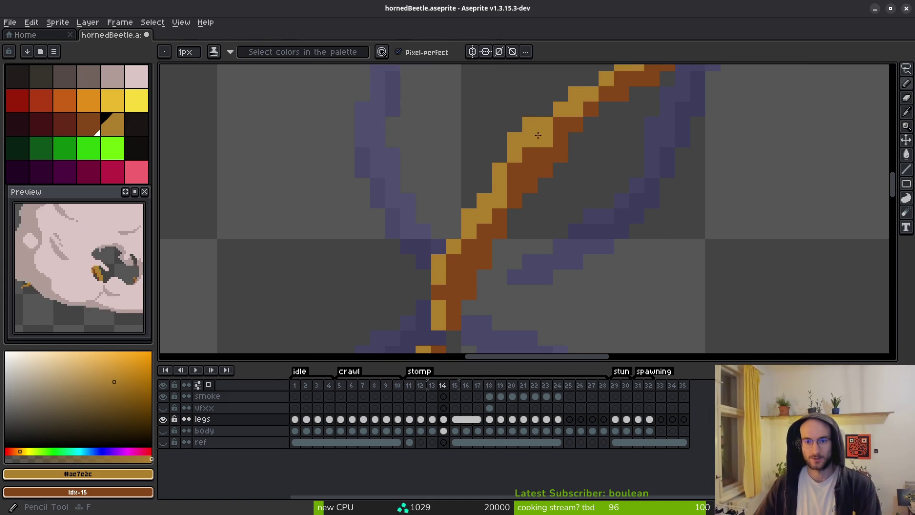
pyautogui.scroll(-3, 539, 210)
pyautogui.scroll(3, 516, 179)
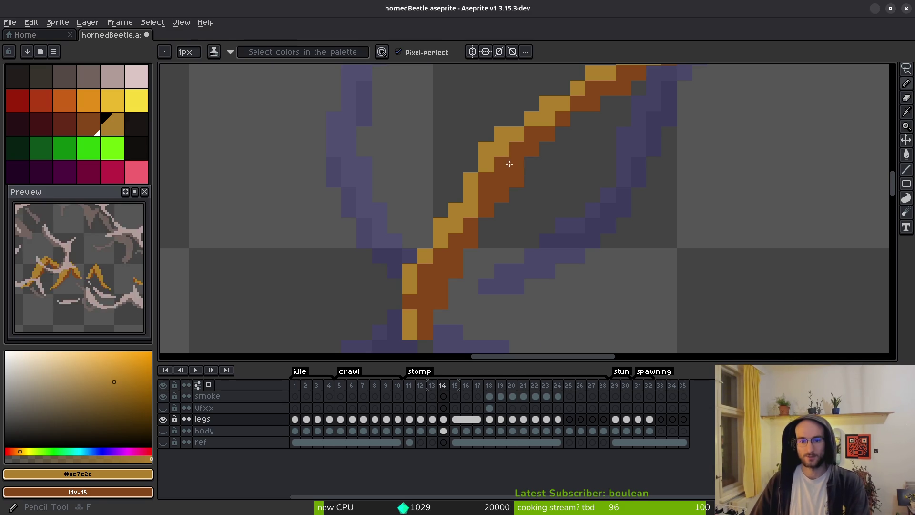
pyautogui.scroll(-3, 515, 181)
pyautogui.scroll(3, 520, 200)
pyautogui.scroll(-2, 510, 205)
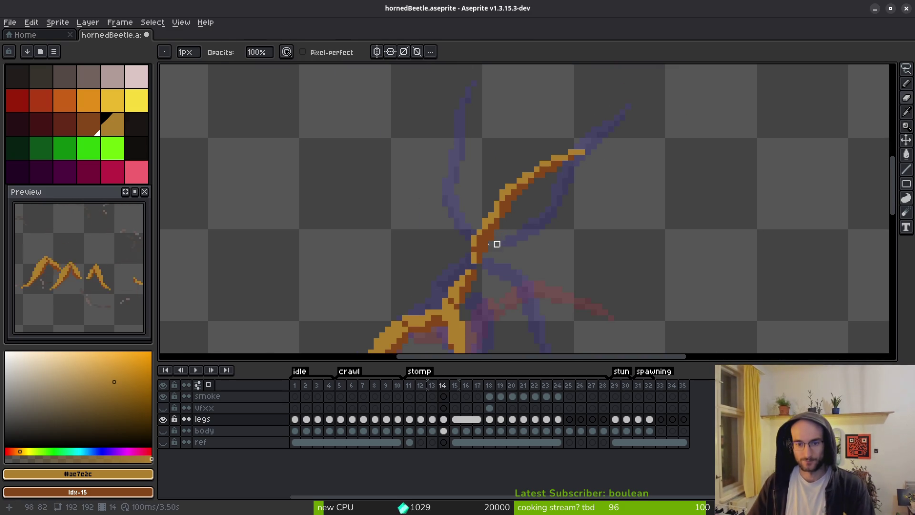
pyautogui.press('b')
pyautogui.scroll(3, 501, 241)
pyautogui.click(472, 279)
pyautogui.click(472, 264)
pyautogui.click(486, 234)
pyautogui.click(472, 203)
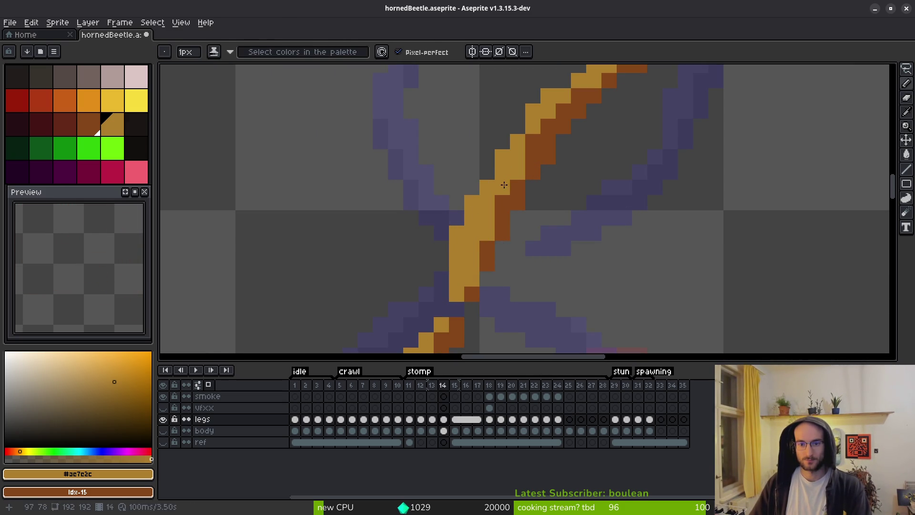
# Lighten three dark-brown leg pixels to orange
pyautogui.click(512, 198)
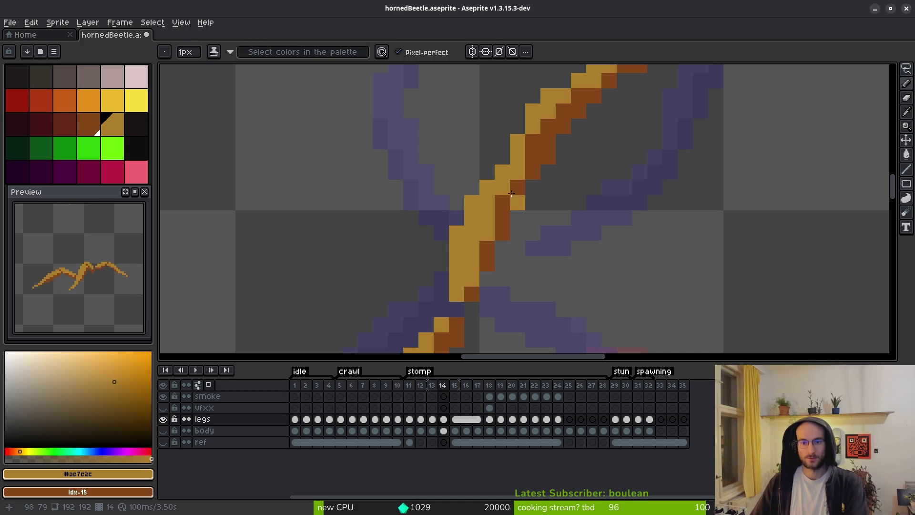
pyautogui.click(518, 187)
pyautogui.click(533, 172)
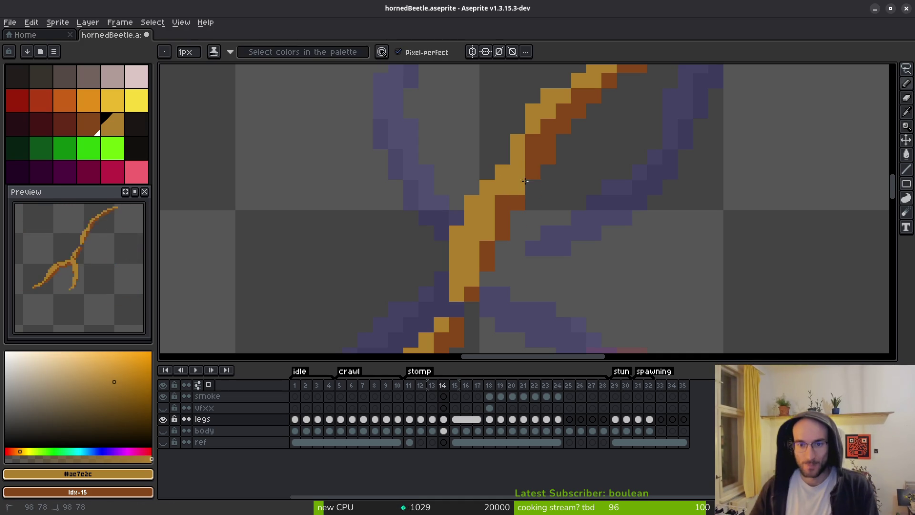
pyautogui.scroll(-5, 534, 191)
pyautogui.scroll(4, 548, 204)
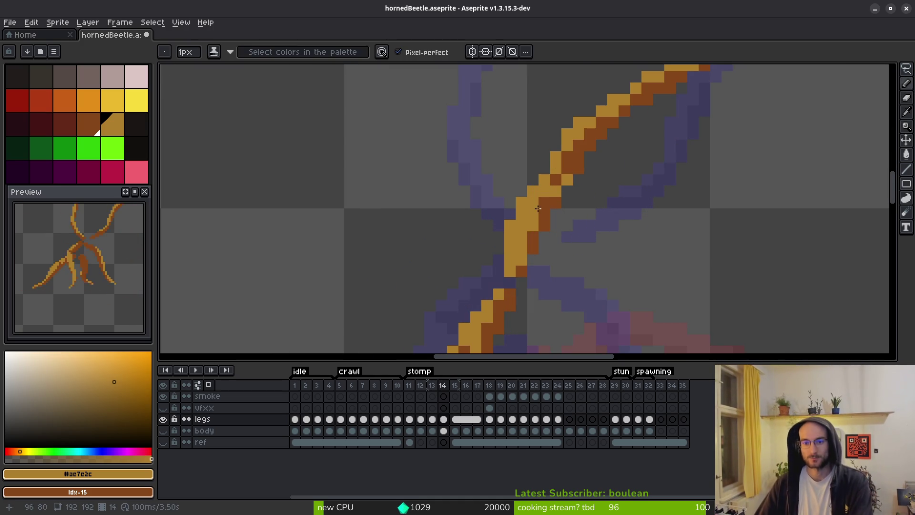
pyautogui.scroll(-4, 548, 203)
# Add an orange highlight pixel and a dark-brown shadow pixel to the leg
pyautogui.press('e')
pyautogui.scroll(3, 537, 220)
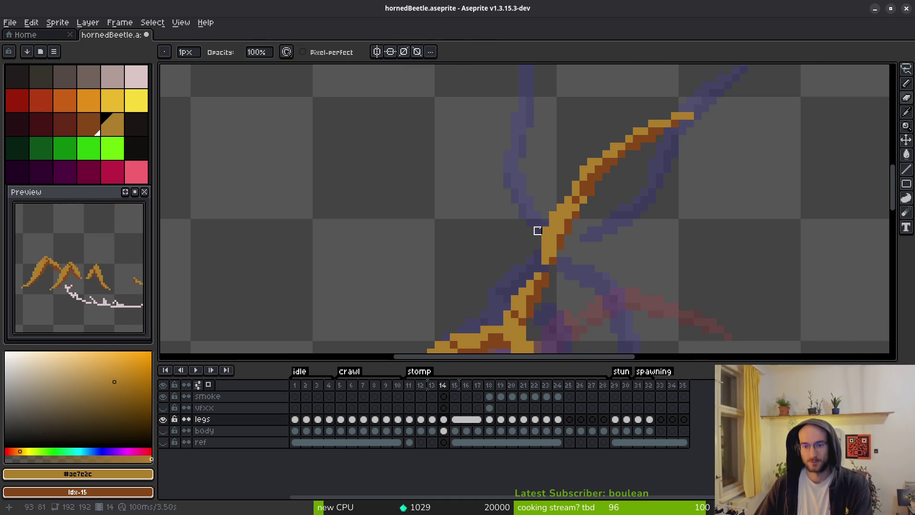
pyautogui.press('b')
pyautogui.scroll(2, 596, 251)
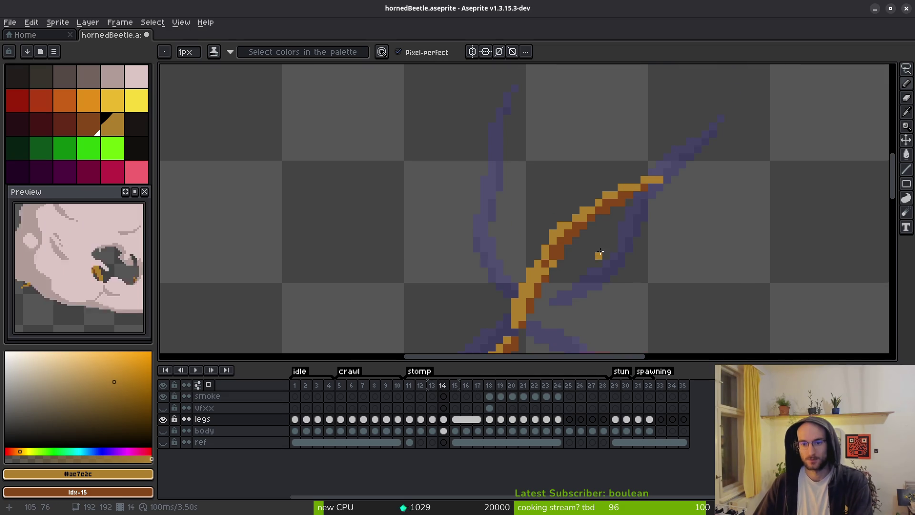
pyautogui.press('e')
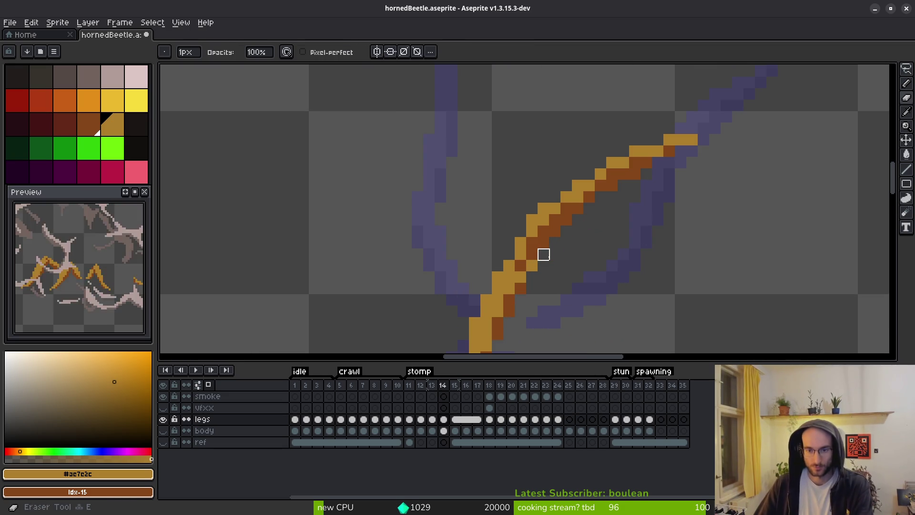
pyautogui.press('b')
pyautogui.click(554, 196)
pyautogui.rightClick(589, 208)
# Touch up the leg's upper edge with orange and brown pixels
pyautogui.press('e')
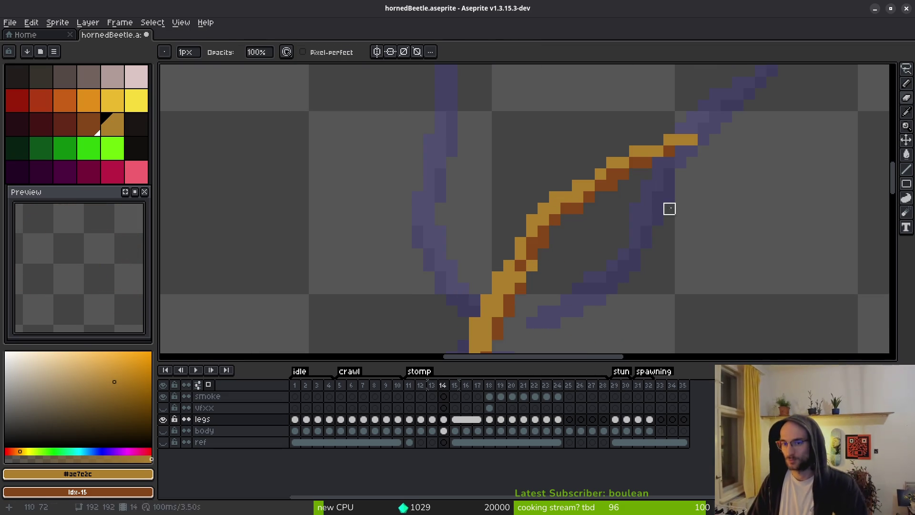
pyautogui.press('b')
pyautogui.scroll(-3, 665, 212)
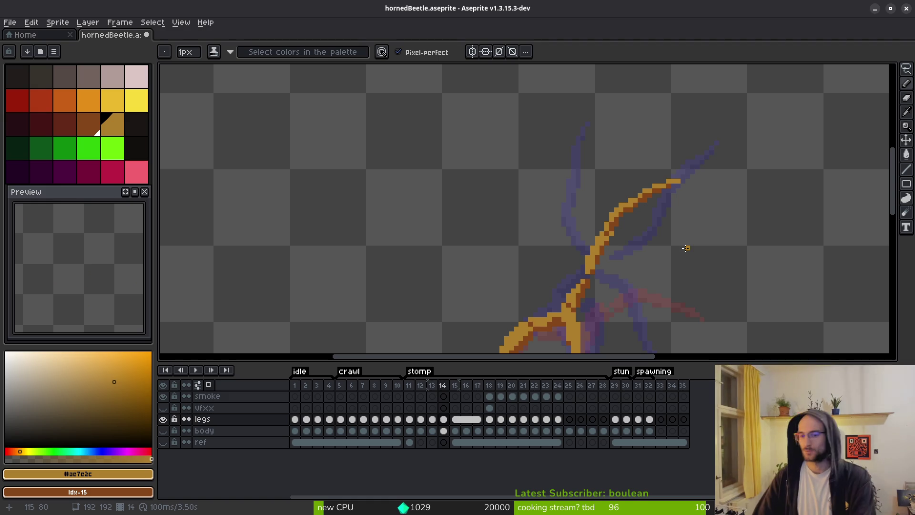
pyautogui.scroll(2, 654, 248)
pyautogui.click(569, 149)
pyautogui.rightClick(620, 149)
pyautogui.click(613, 140)
# Darken two more leg pixels to brown
pyautogui.press('e')
pyautogui.rightClick(601, 175)
pyautogui.press('b')
pyautogui.rightClick(591, 163)
pyautogui.press('e')
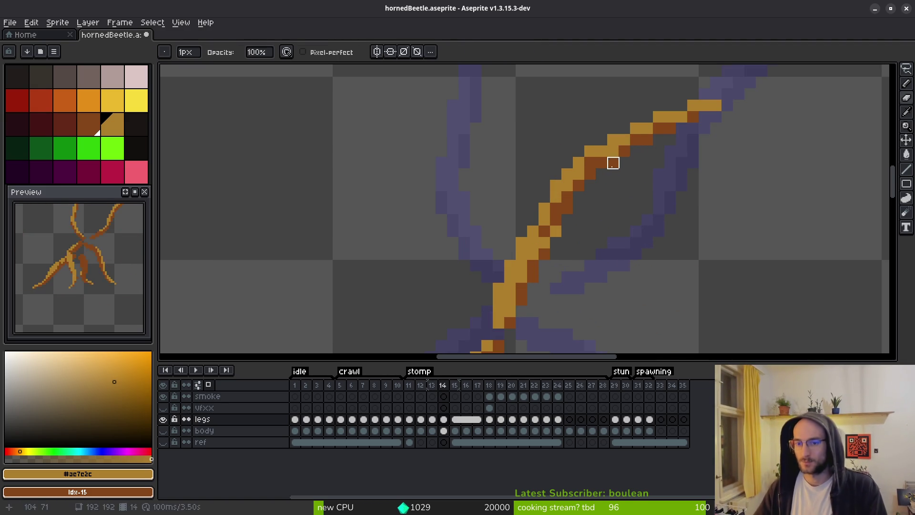
pyautogui.press('b')
# Re-shade the leg from lower-left to upper-right and show the body layer
pyautogui.scroll(-5, 657, 233)
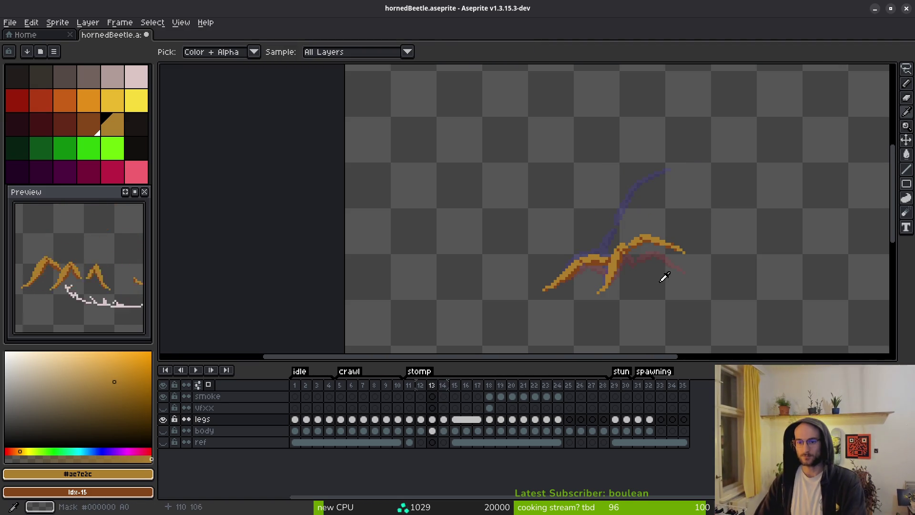
pyautogui.scroll(2, 664, 201)
pyautogui.scroll(3, 640, 161)
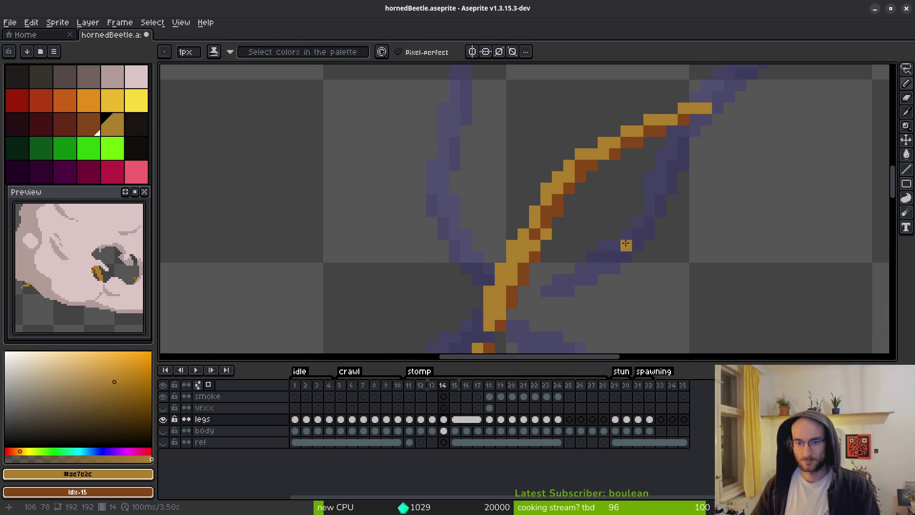
pyautogui.moveTo(565, 211)
pyautogui.mouseDown()
pyautogui.moveTo(591, 166)
pyautogui.moveTo(651, 132)
pyautogui.mouseUp()
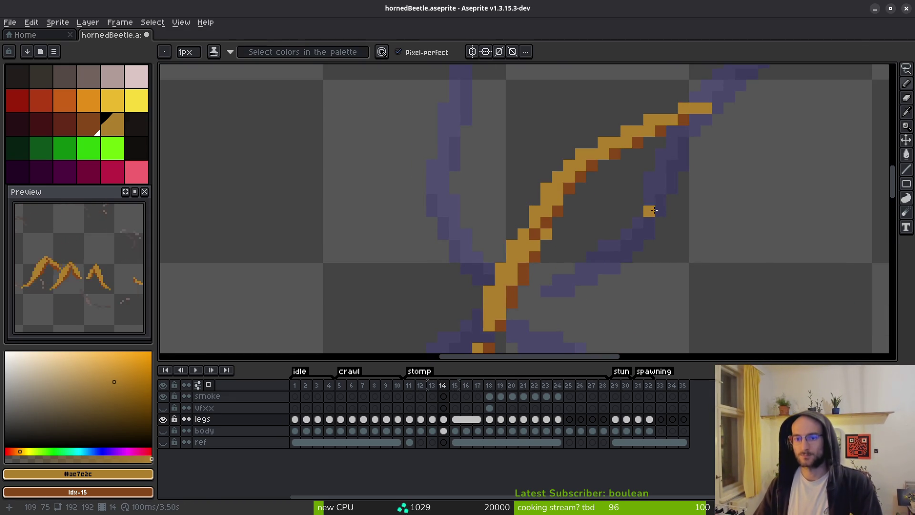
pyautogui.scroll(-4, 649, 216)
pyautogui.scroll(3, 641, 212)
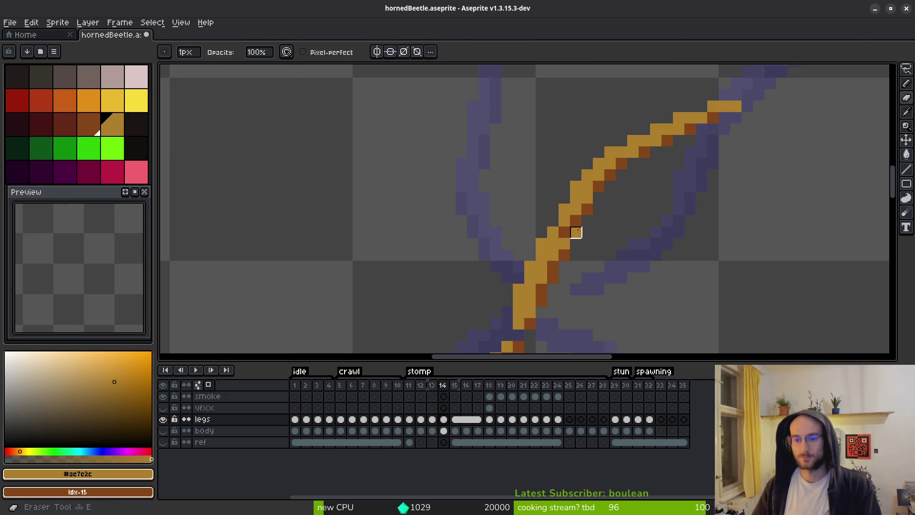
pyautogui.scroll(-3, 638, 235)
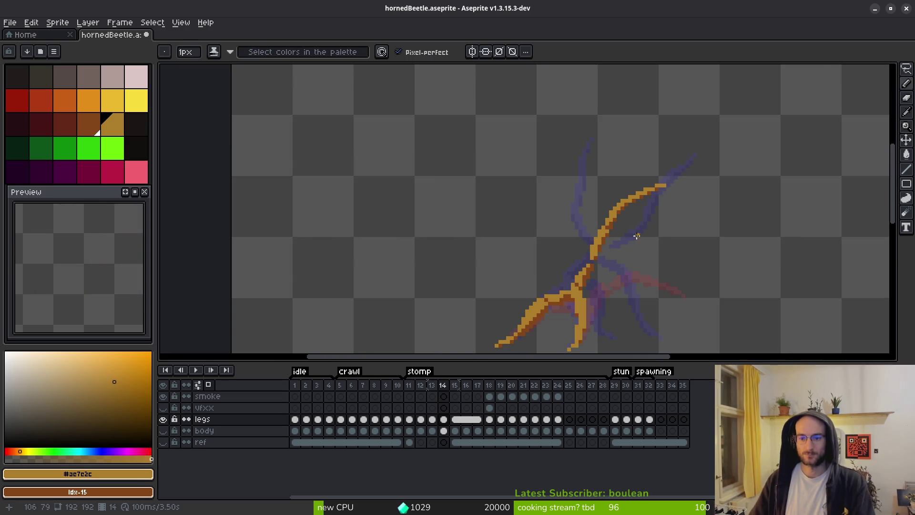
pyautogui.scroll(1, 625, 243)
pyautogui.scroll(-2, 625, 243)
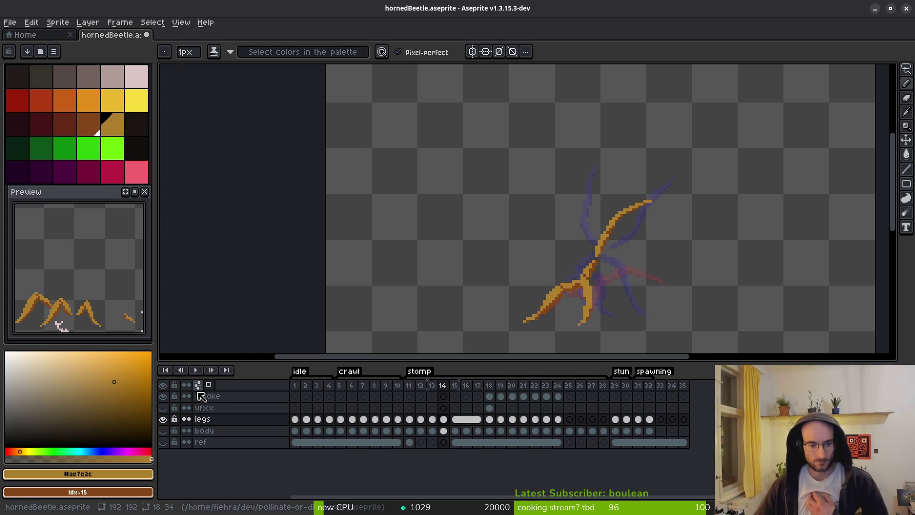
pyautogui.click(163, 431)
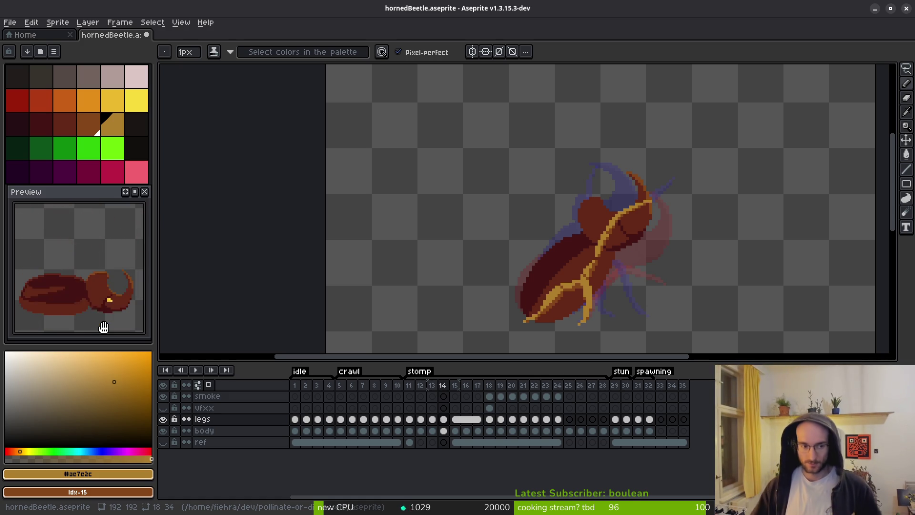
# Step back to stomp frame 12 and forward through the frames toward 14
pyautogui.moveTo(627, 290); pyautogui.dragTo(590, 304)
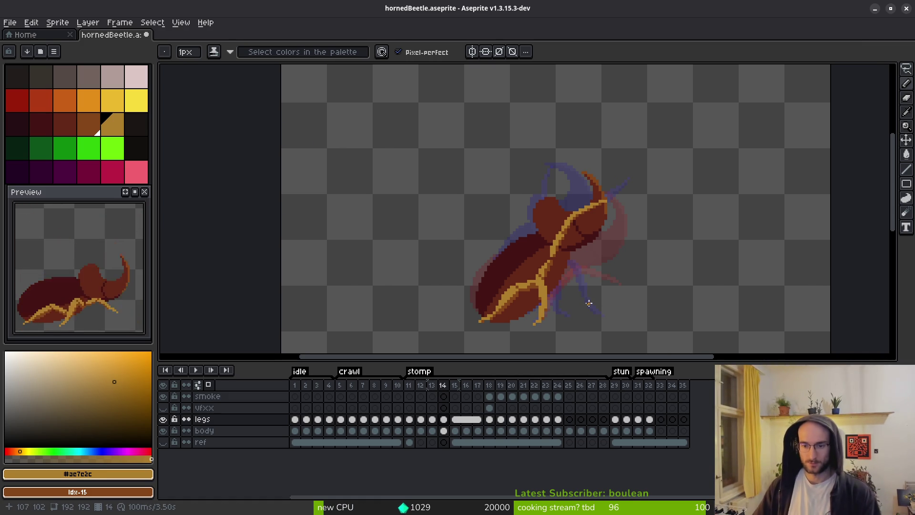
pyautogui.hotkey('alt', ',')
pyautogui.hotkey('alt', ',')
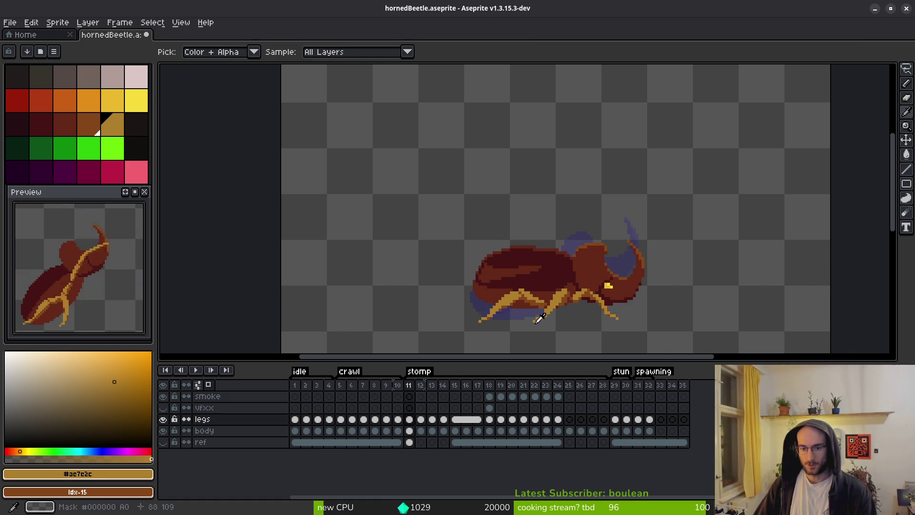
pyautogui.hotkey('alt', '.')
pyautogui.hotkey('alt', '.')
pyautogui.hotkey('alt', '.')
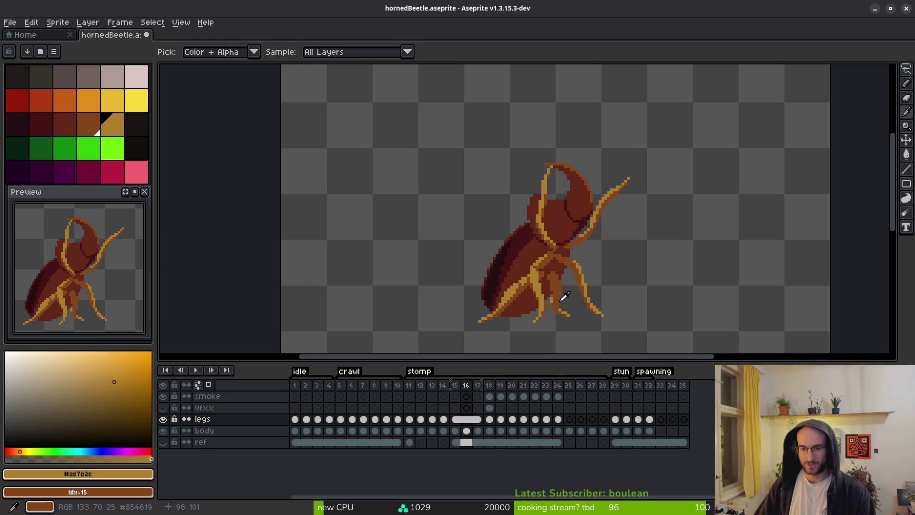
pyautogui.hotkey('alt', ',')
pyautogui.hotkey('alt', ',')
pyautogui.hotkey('alt', '.')
pyautogui.hotkey('alt', ',')
pyautogui.hotkey('alt', ',')
pyautogui.hotkey('alt', '.')
pyautogui.hotkey('alt', '.')
# Flip between stomp frames 14 and 15 to compare the beetle's poses
pyautogui.hotkey('alt', ',')
pyautogui.hotkey('alt', '.')
pyautogui.hotkey('alt', ',')
pyautogui.hotkey('alt', '.')
pyautogui.hotkey('alt', '.')
pyautogui.scroll(5, 580, 314)
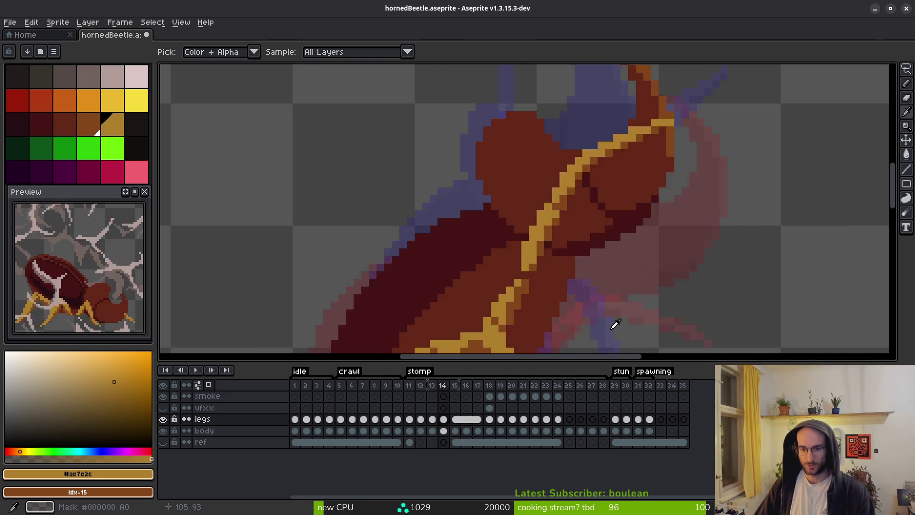
pyautogui.hotkey('alt', ',')
pyautogui.hotkey('alt', '.')
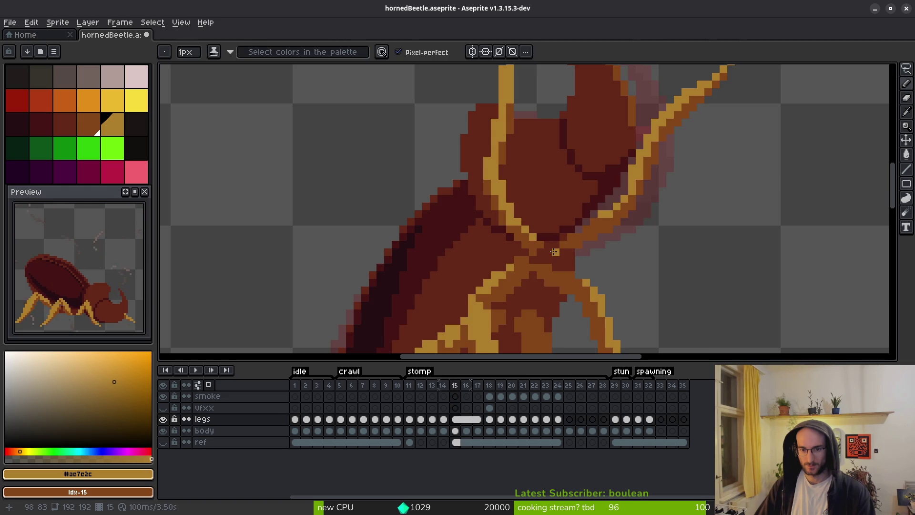
# On frame 14, paint orange pixels at the leg joint and erase the stray ones
pyautogui.hotkey('alt', ',')
pyautogui.scroll(2, 554, 252)
pyautogui.moveTo(488, 241)
pyautogui.mouseDown()
pyautogui.moveTo(479, 223)
pyautogui.moveTo(479, 257)
pyautogui.mouseUp()
pyautogui.press('e')
pyautogui.click(480, 268)
pyautogui.press('b')
pyautogui.click(464, 254)
pyautogui.press('e')
pyautogui.click(465, 238)
pyautogui.press('b')
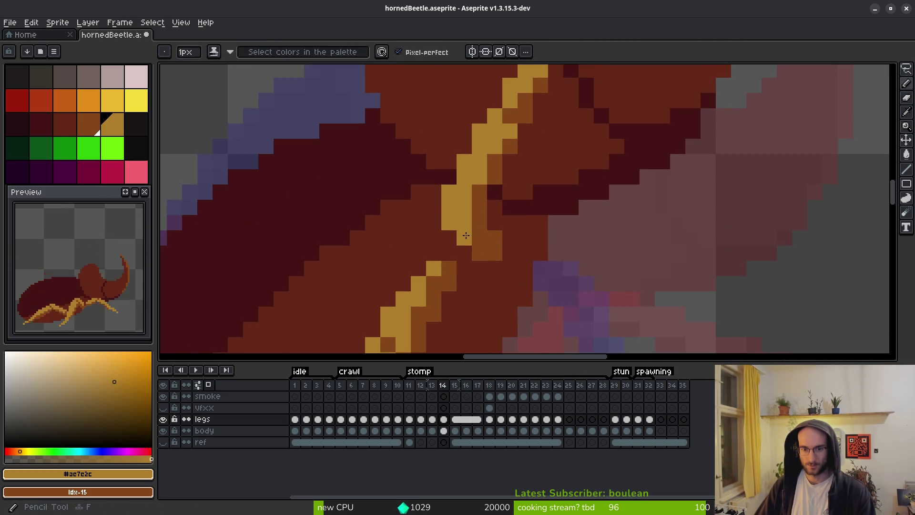
# Marquee-select the leg joint area, shift it down-left and commit the move
pyautogui.scroll(-1, 518, 240)
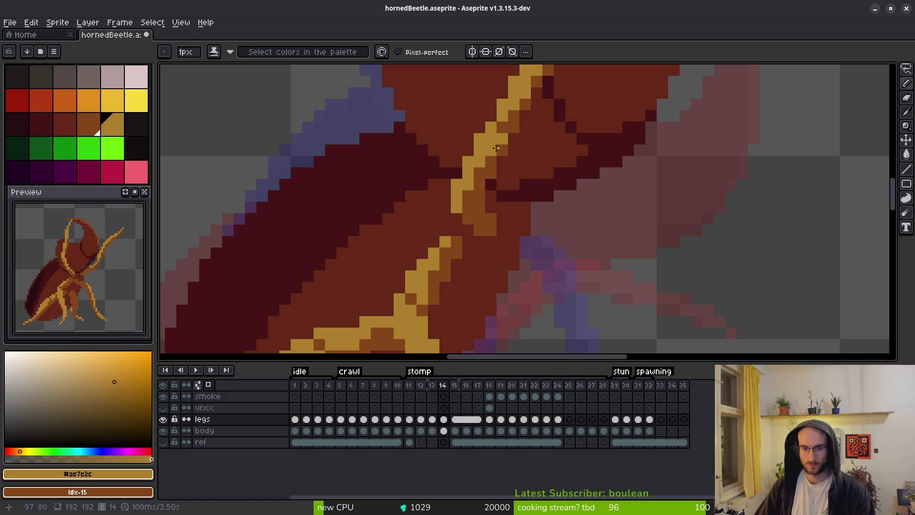
pyautogui.scroll(-6, 502, 170)
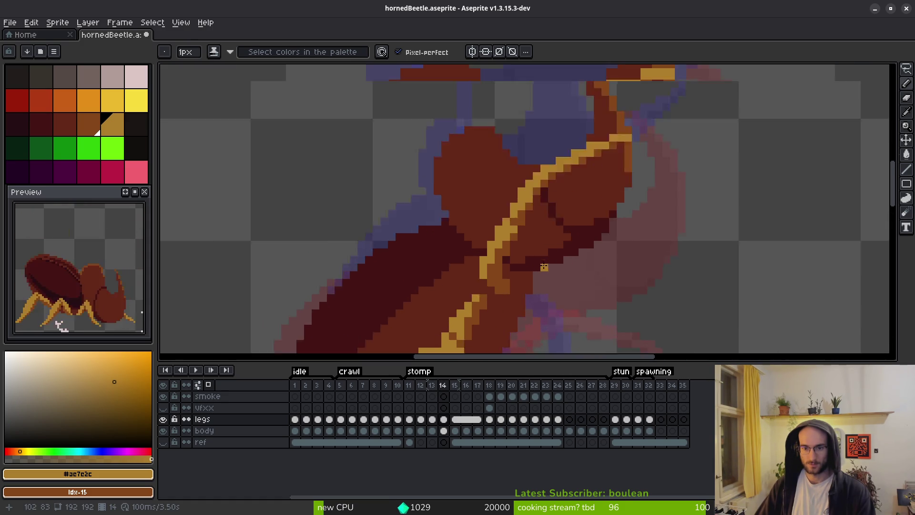
pyautogui.scroll(6, 531, 239)
pyautogui.press('m')
pyautogui.moveTo(448, 76); pyautogui.dragTo(736, 268)
pyautogui.moveTo(599, 214)
pyautogui.mouseDown()
pyautogui.moveTo(563, 213)
pyautogui.moveTo(564, 190)
pyautogui.mouseUp()
pyautogui.hotkey('ctrl', 'd')
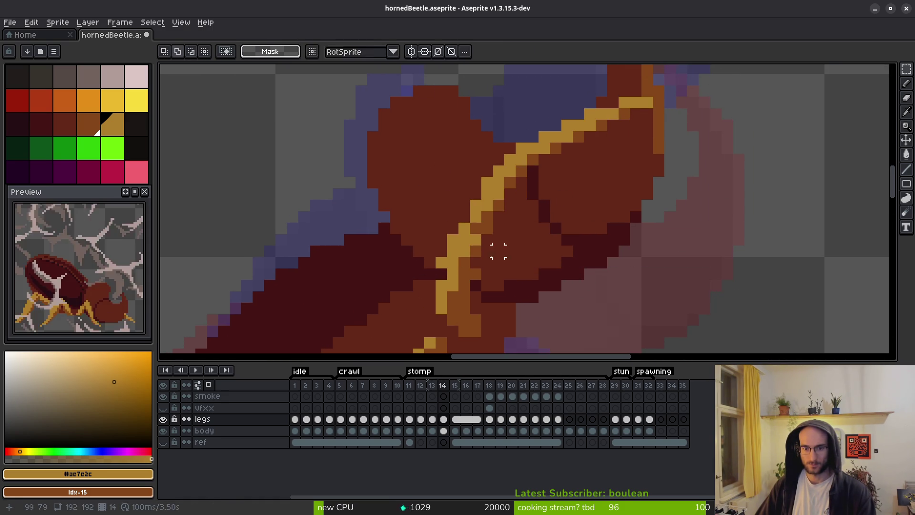
pyautogui.press('e')
pyautogui.press('b')
# Move on to stomp frame 15 to check the legs
pyautogui.scroll(-5, 475, 274)
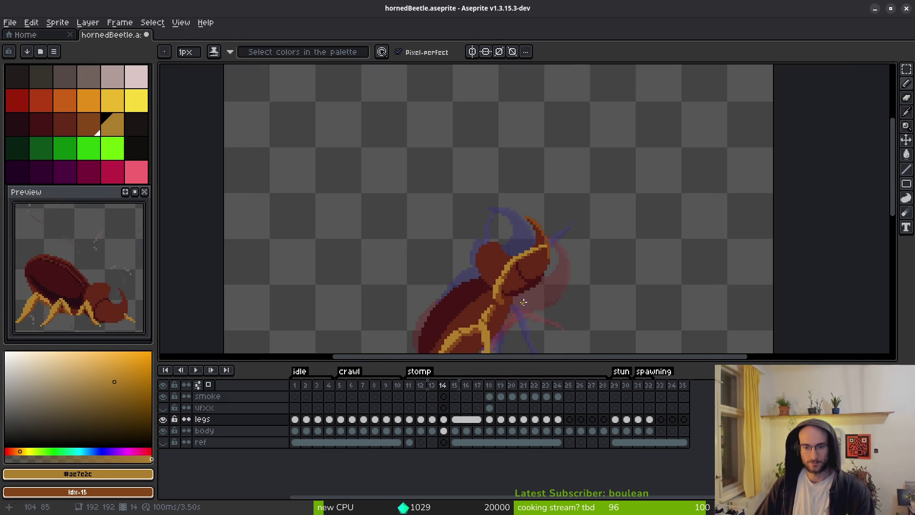
pyautogui.scroll(5, 539, 312)
pyautogui.scroll(-2, 538, 214)
pyautogui.press('alt')
pyautogui.press('.')
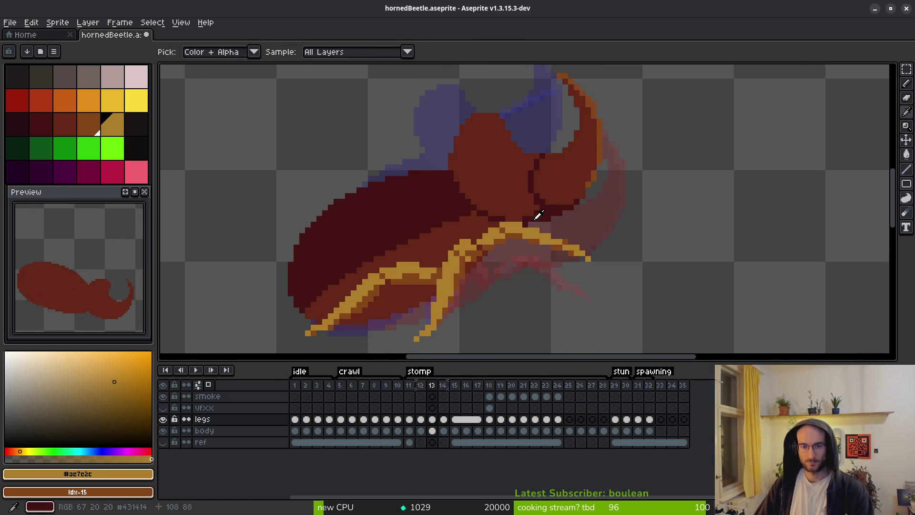
pyautogui.scroll(3, 513, 255)
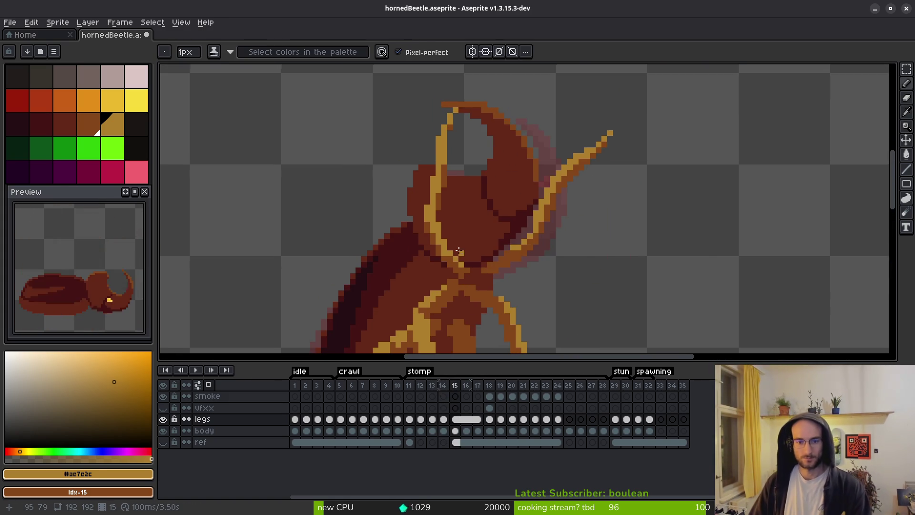
pyautogui.scroll(-3, 471, 236)
pyautogui.scroll(3, 472, 229)
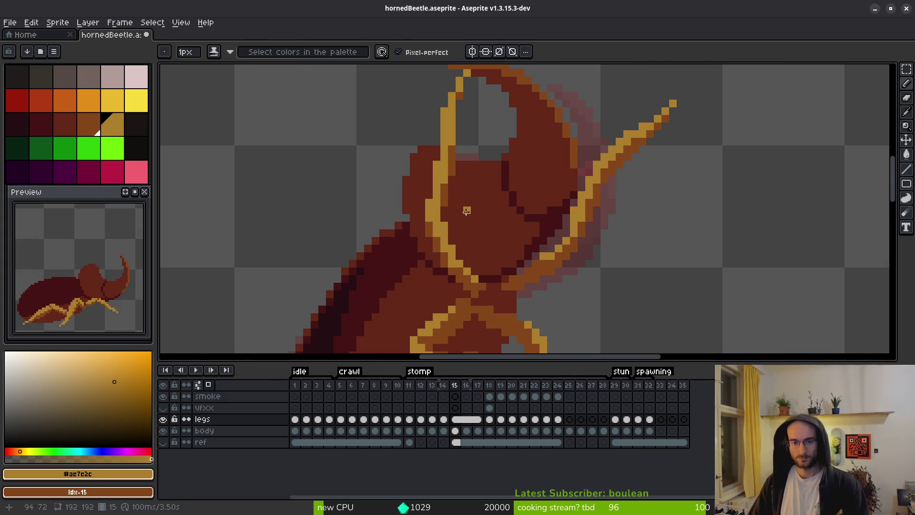
# Marquee-select the area around the horn on frame 15, then deselect it
pyautogui.press('e')
pyautogui.scroll(-2, 476, 191)
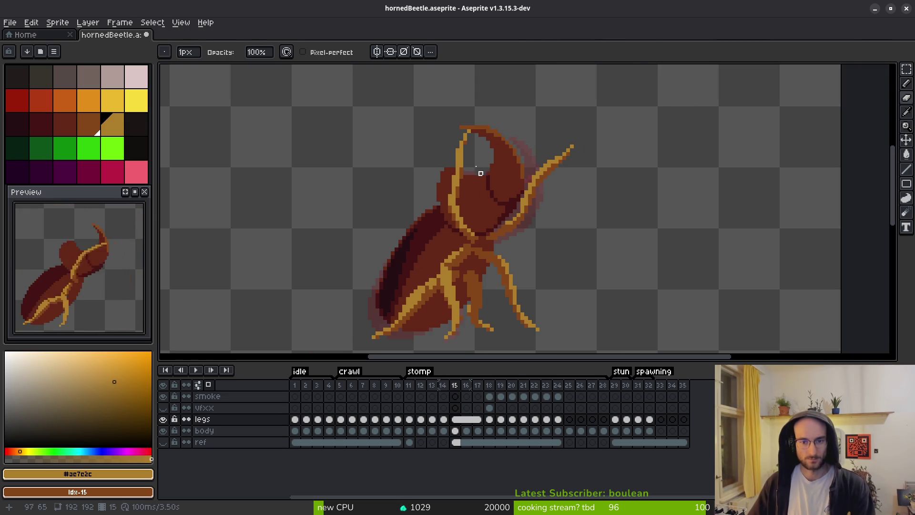
pyautogui.press('m')
pyautogui.scroll(2, 484, 189)
pyautogui.moveTo(433, 116)
pyautogui.mouseDown()
pyautogui.moveTo(510, 190)
pyautogui.moveTo(476, 160)
pyautogui.moveTo(491, 170)
pyautogui.moveTo(480, 184)
pyautogui.mouseUp()
pyautogui.hotkey('ctrl', 'd')
pyautogui.scroll(-2, 521, 199)
pyautogui.scroll(1, 574, 211)
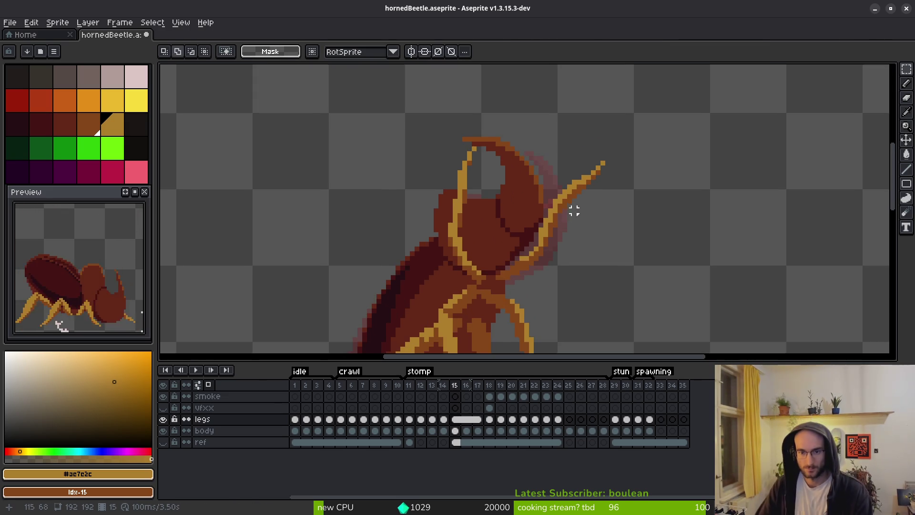
# Select the raised leg tip on frame 15, move it down-left and commit
pyautogui.scroll(2, 576, 200)
pyautogui.moveTo(544, 155); pyautogui.dragTo(624, 231)
pyautogui.moveTo(598, 200)
pyautogui.mouseDown()
pyautogui.moveTo(574, 220)
pyautogui.moveTo(583, 216)
pyautogui.mouseUp()
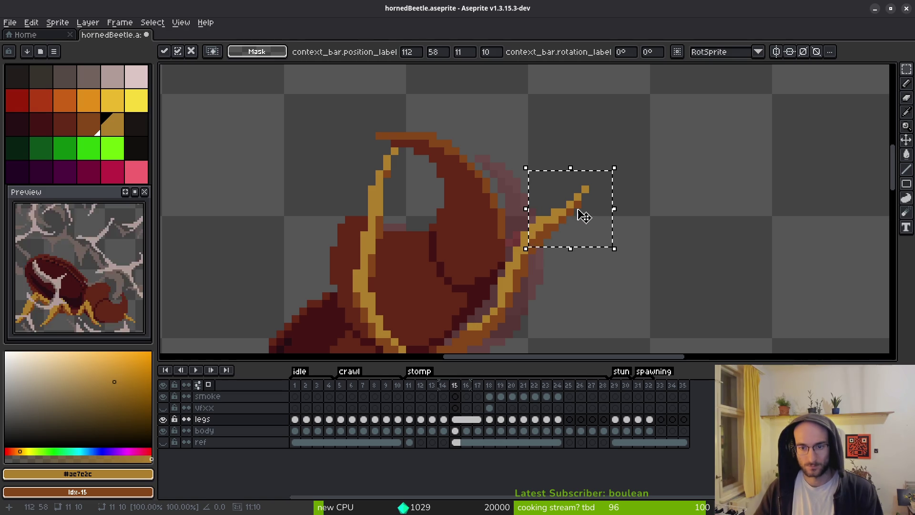
pyautogui.hotkey('ctrl', 'd')
pyautogui.scroll(-3, 583, 238)
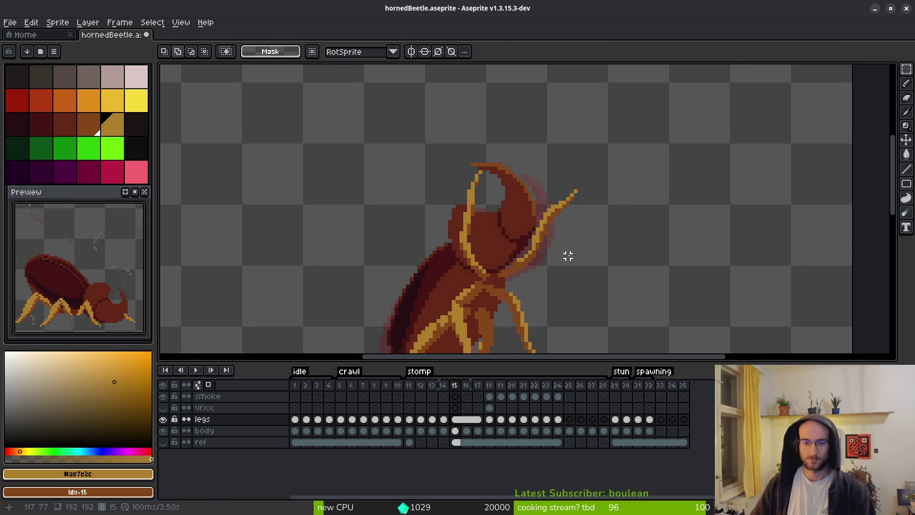
pyautogui.scroll(-1, 571, 249)
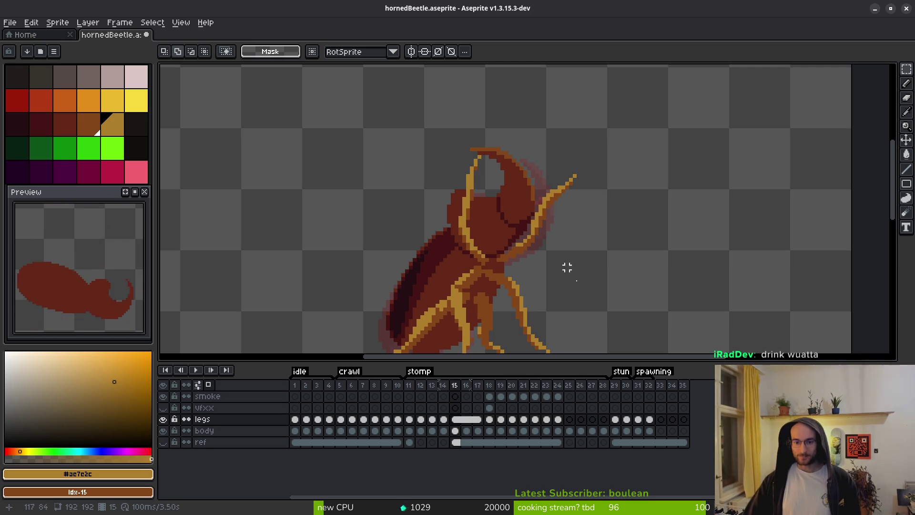
pyautogui.scroll(3, 477, 265)
pyautogui.press('b')
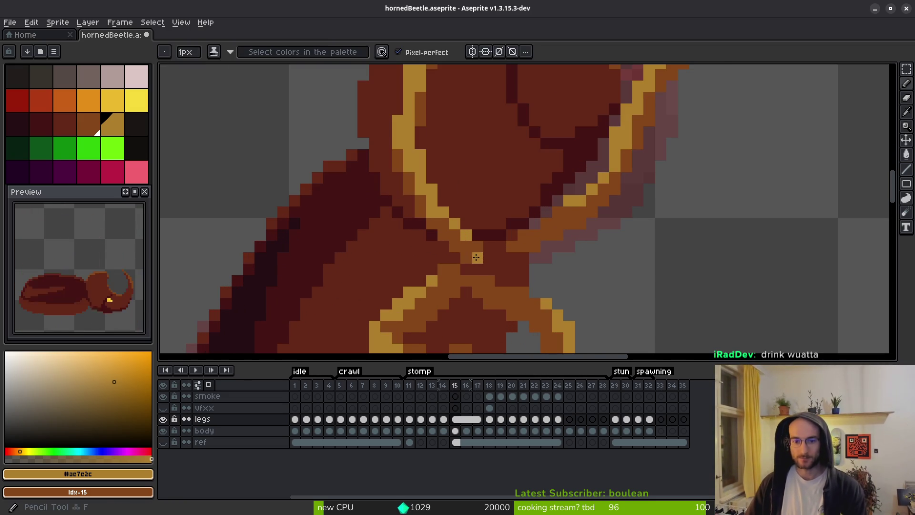
pyautogui.scroll(-3, 524, 266)
pyautogui.scroll(3, 525, 265)
pyautogui.hotkey('ctrl', 'z')
pyautogui.scroll(-3, 536, 271)
pyautogui.scroll(3, 536, 271)
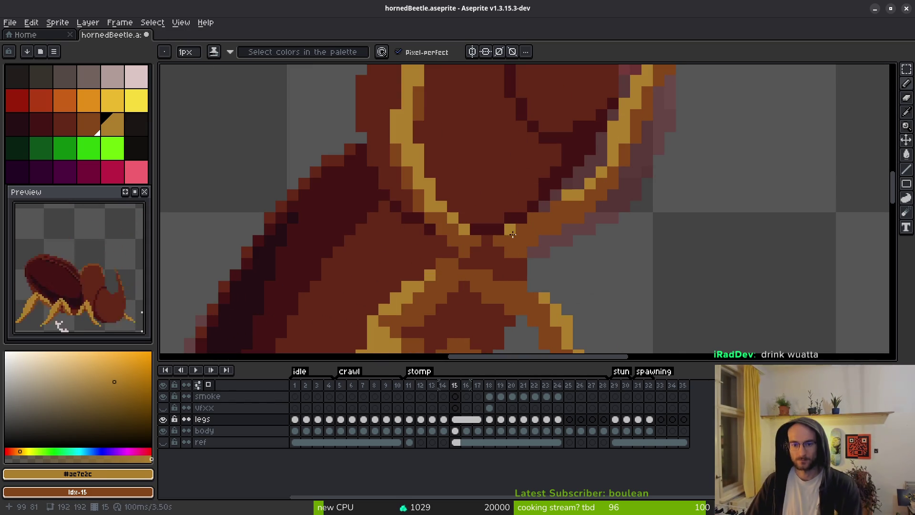
pyautogui.scroll(-3, 555, 253)
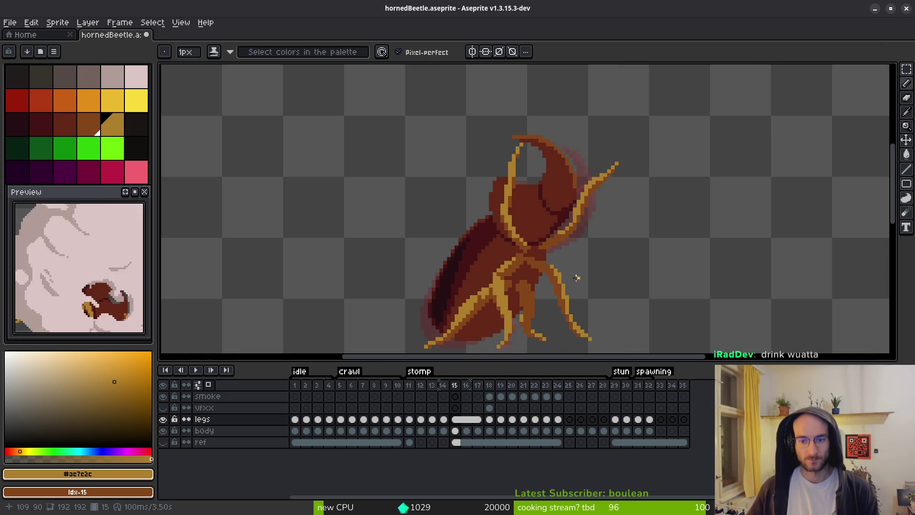
pyautogui.scroll(3, 566, 266)
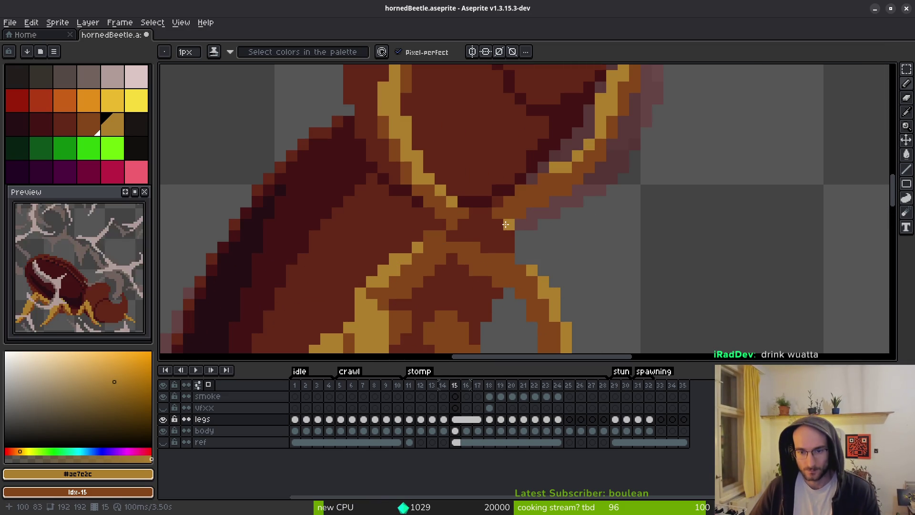
pyautogui.scroll(-3, 542, 235)
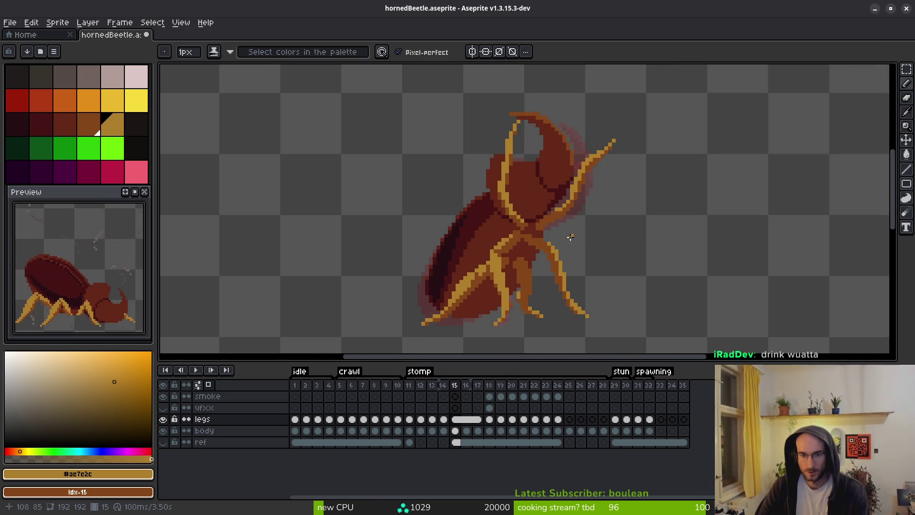
pyautogui.scroll(3, 566, 236)
pyautogui.scroll(-3, 612, 247)
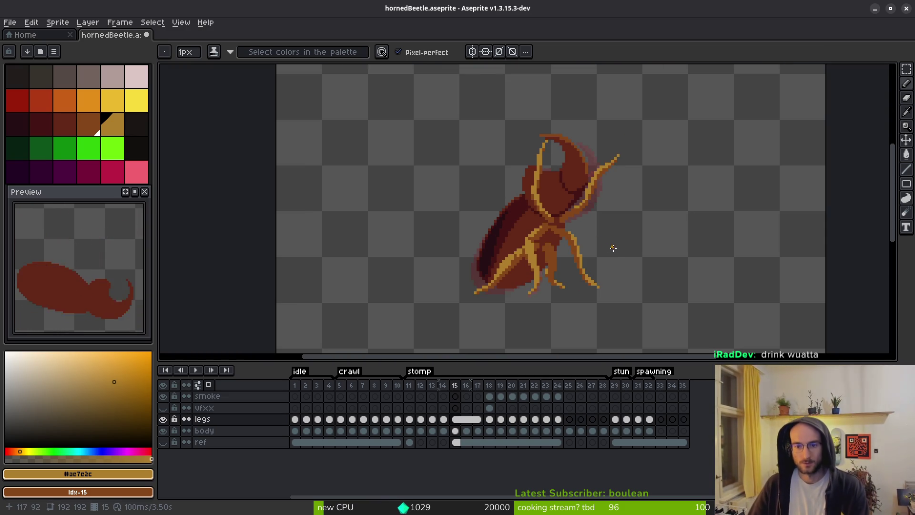
pyautogui.scroll(3, 571, 244)
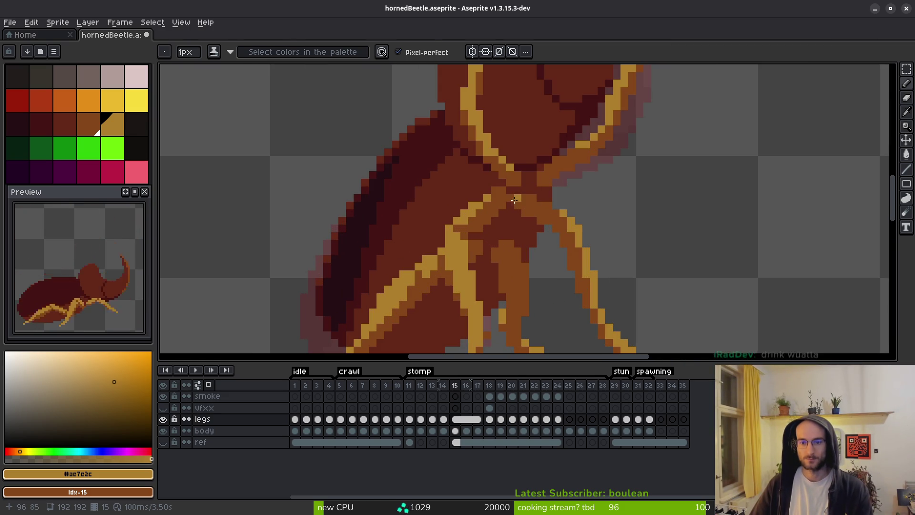
pyautogui.press('e')
pyautogui.press('f')
pyautogui.scroll(-3, 560, 218)
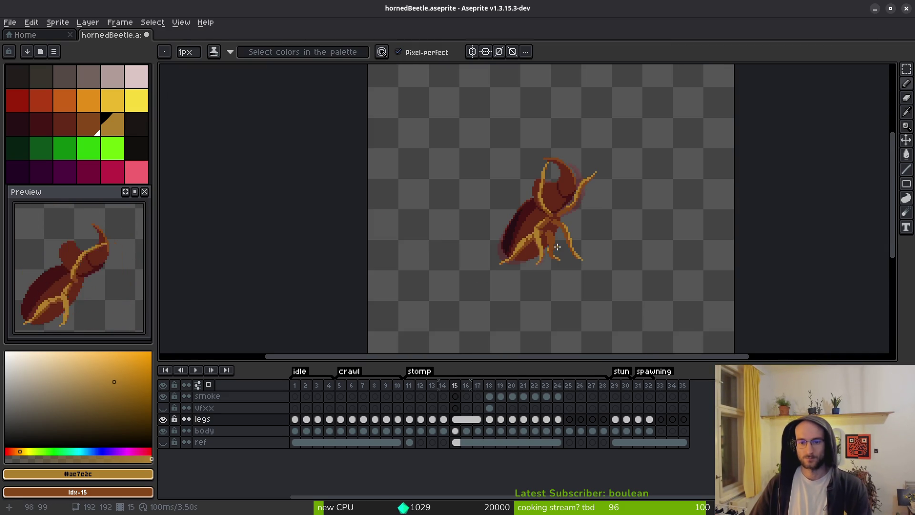
pyautogui.scroll(4, 560, 233)
pyautogui.scroll(-4, 520, 205)
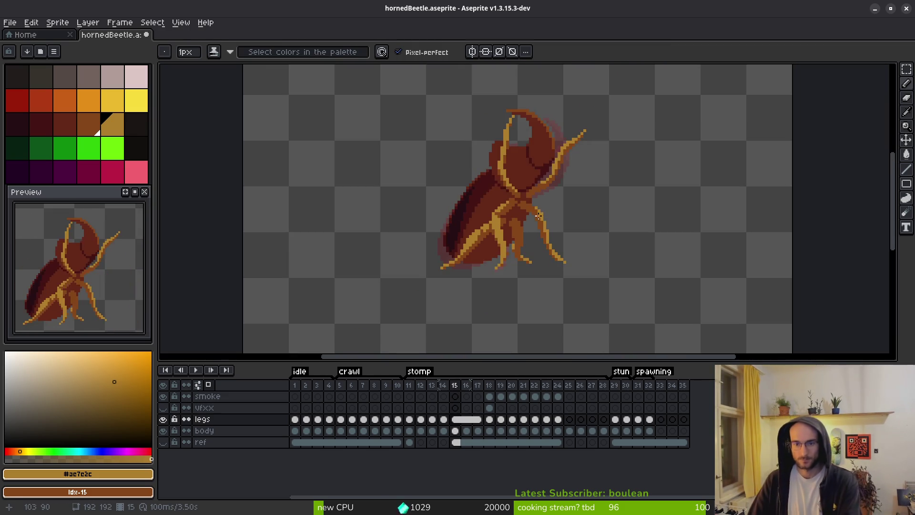
pyautogui.scroll(4, 511, 189)
pyautogui.moveTo(511, 189); pyautogui.dragTo(498, 174)
pyautogui.rightClick(468, 174)
pyautogui.rightClick(452, 189)
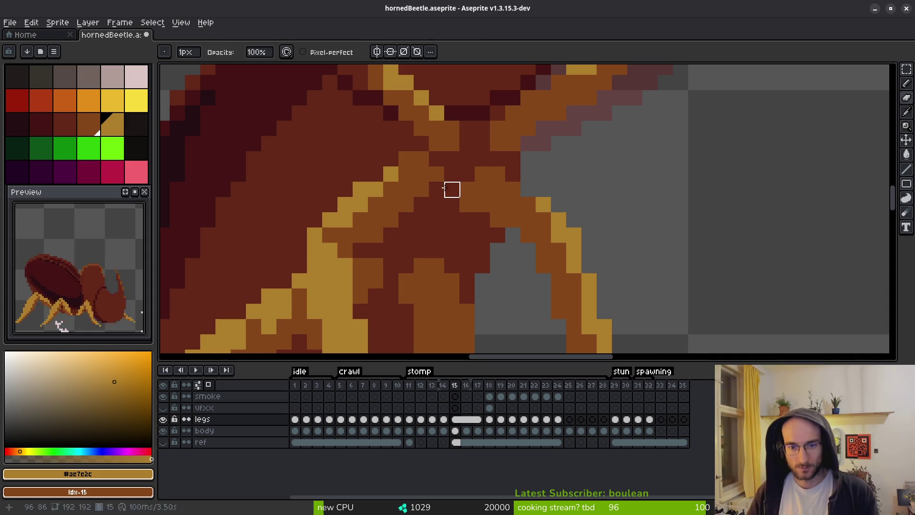
pyautogui.rightClick(440, 216)
pyautogui.rightClick(405, 157)
pyautogui.rightClick(421, 159)
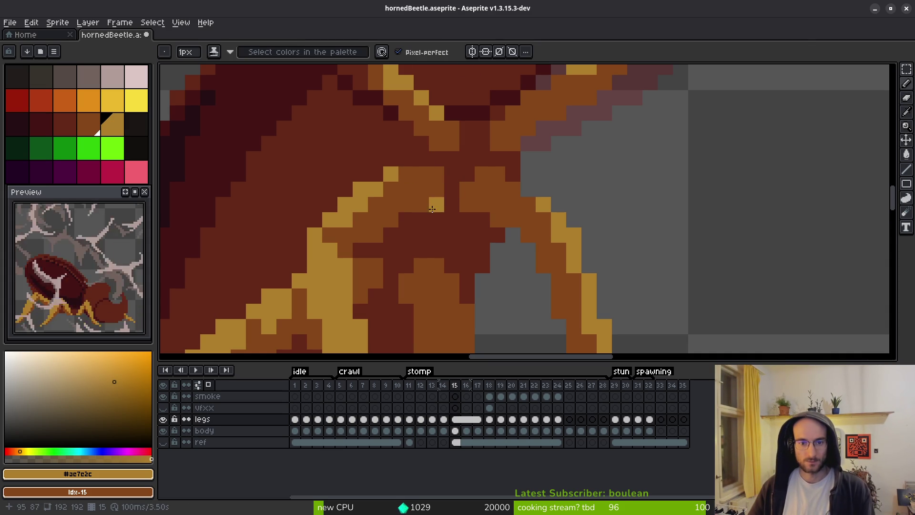
pyautogui.scroll(-4, 466, 269)
pyautogui.scroll(-3, 462, 265)
pyautogui.scroll(6, 421, 214)
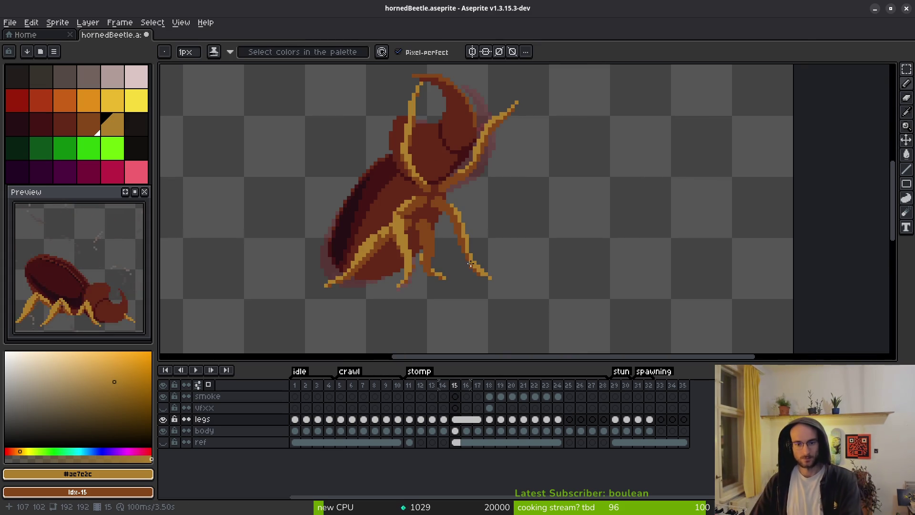
pyautogui.scroll(2, 421, 214)
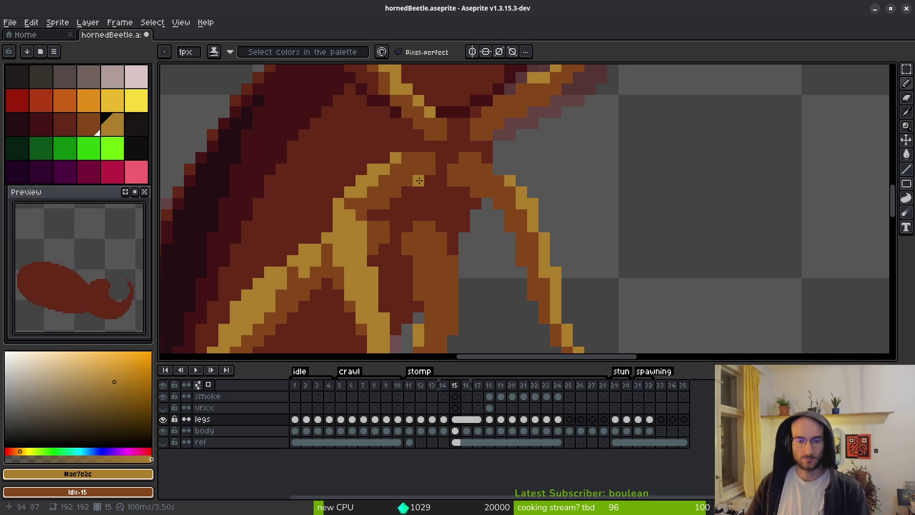
pyautogui.moveTo(421, 180); pyautogui.dragTo(452, 197)
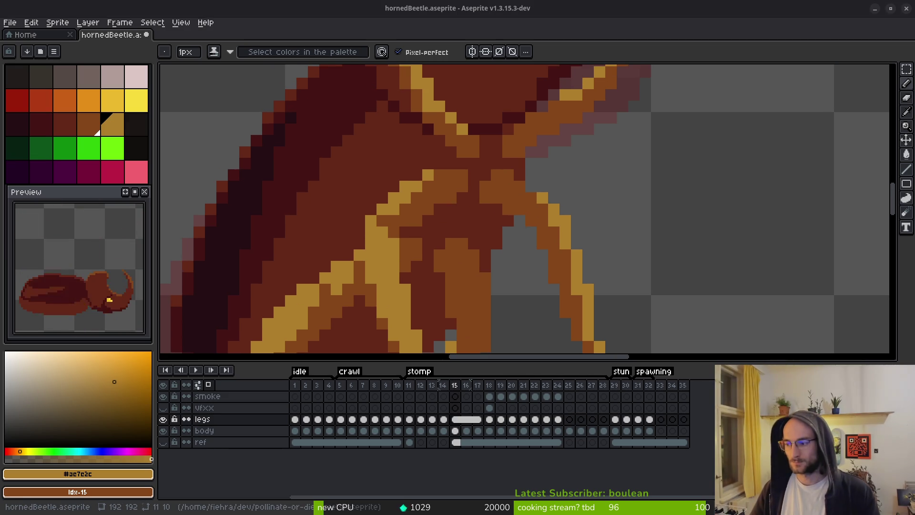
pyautogui.scroll(-4, 398, 252)
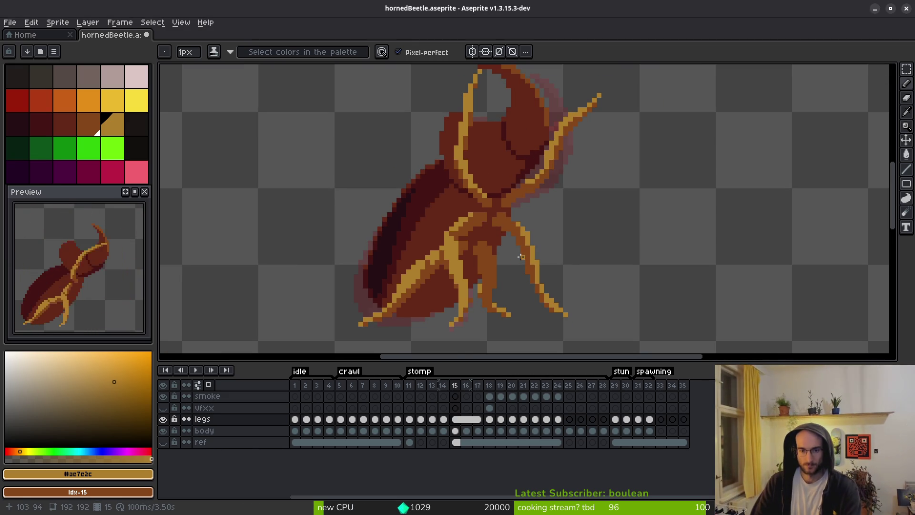
pyautogui.press(',')
# On frame 14, add a yellow pixel at the leg joint with a brown pixel beside it
pyautogui.press('.')
pyautogui.press(',')
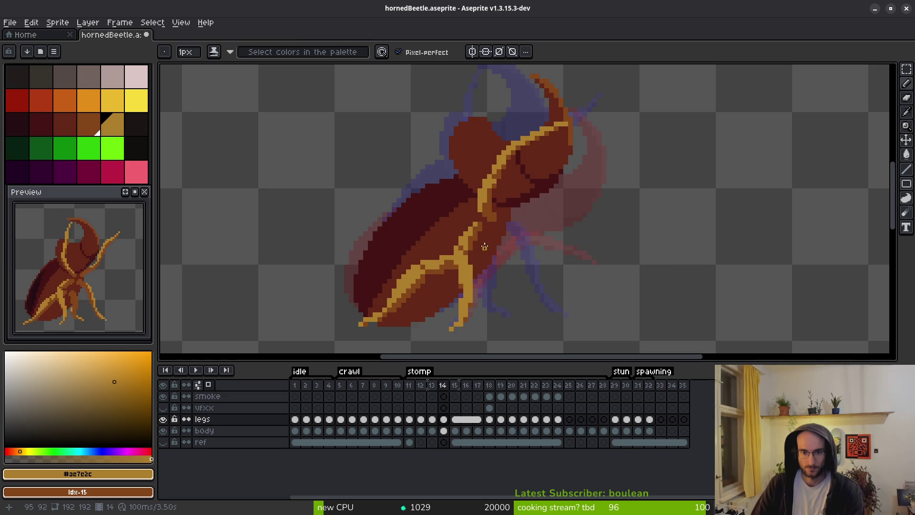
pyautogui.scroll(4, 485, 225)
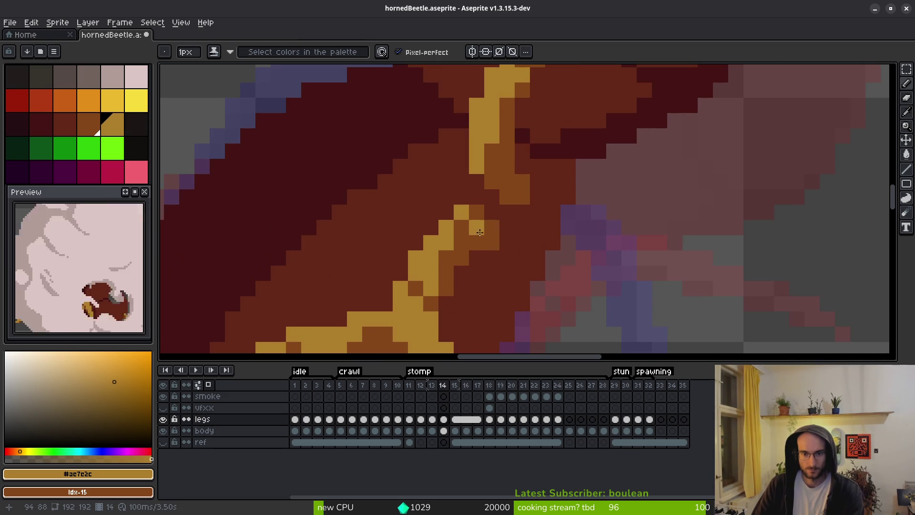
pyautogui.click(475, 212)
pyautogui.rightClick(461, 211)
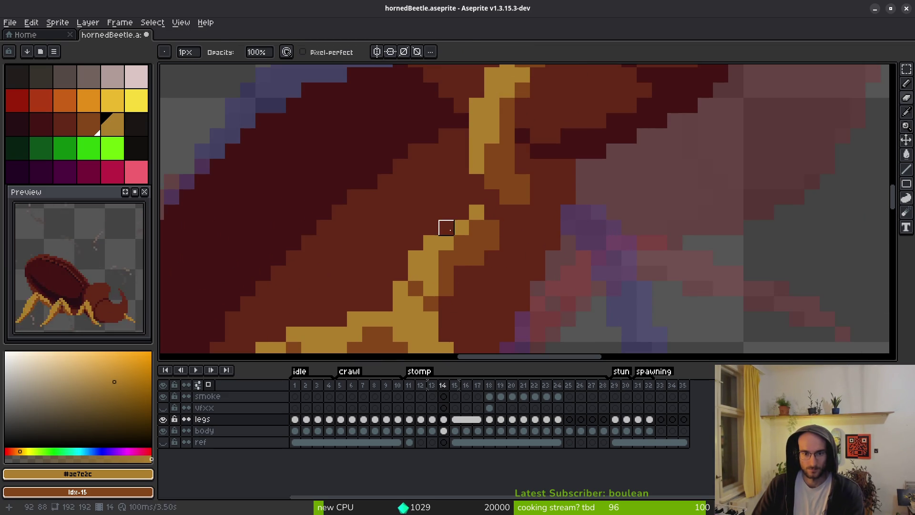
pyautogui.scroll(-6, 506, 274)
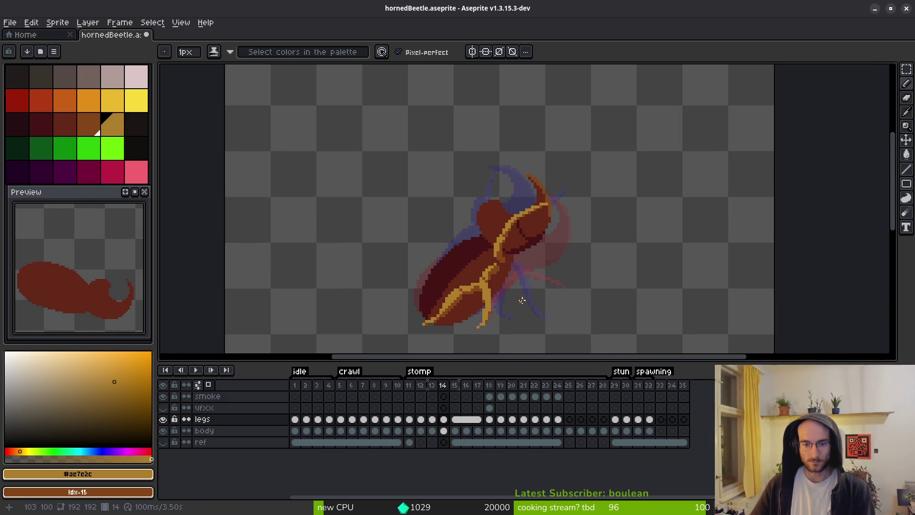
# Flip through stomp frames 13, 14 and 15 to check the retouched joint
pyautogui.press(',')
pyautogui.press('.')
pyautogui.press('.')
pyautogui.press(',')
pyautogui.press('.')
pyautogui.scroll(4, 514, 263)
# Zoom and pan onto the beetle's legs on frame 15, briefly comparing with frame 14
pyautogui.press('e')
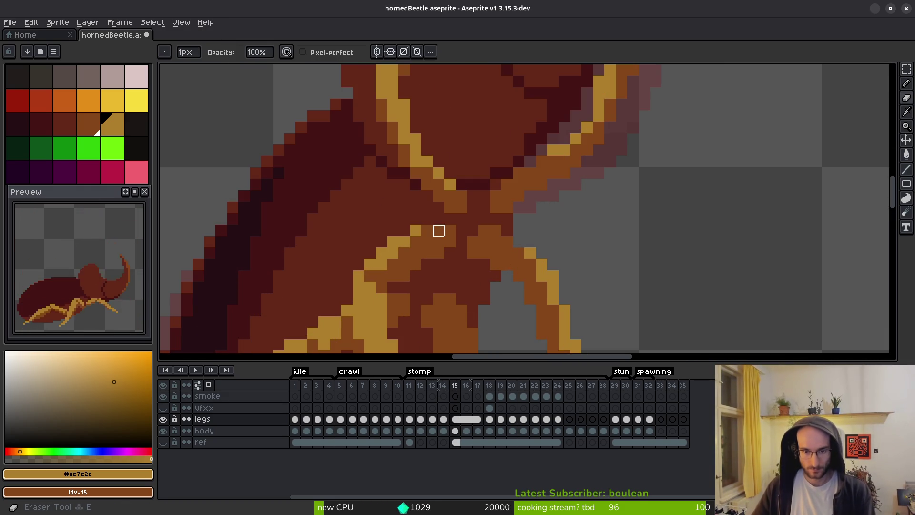
pyautogui.scroll(-4, 520, 262)
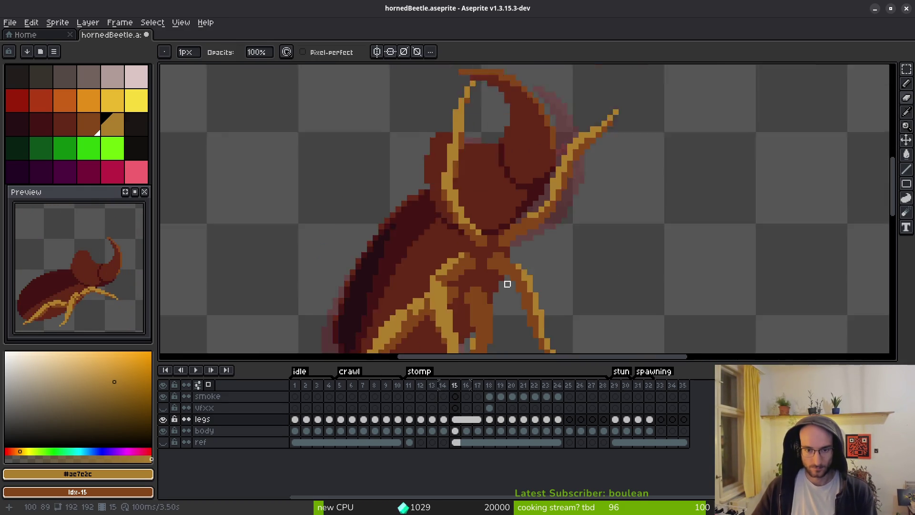
pyautogui.press('b')
pyautogui.moveTo(522, 300); pyautogui.dragTo(509, 272)
pyautogui.scroll(-1, 509, 272)
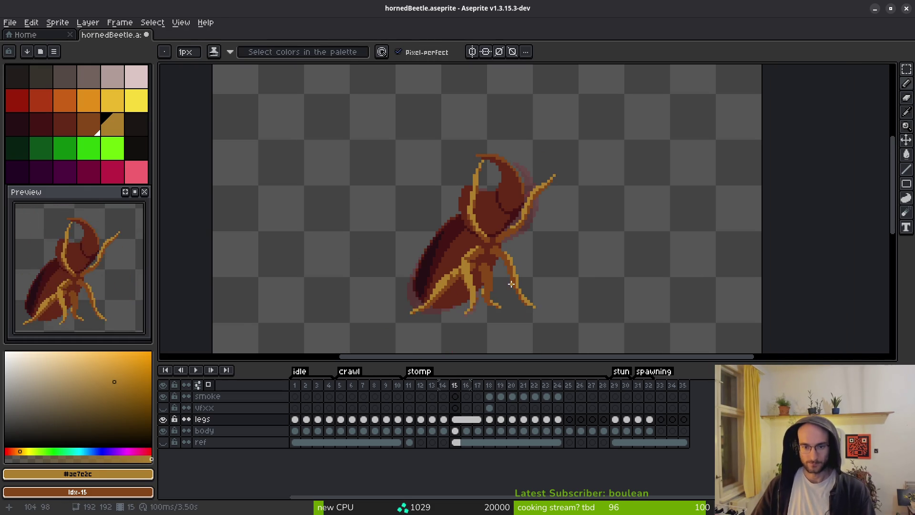
pyautogui.press('i')
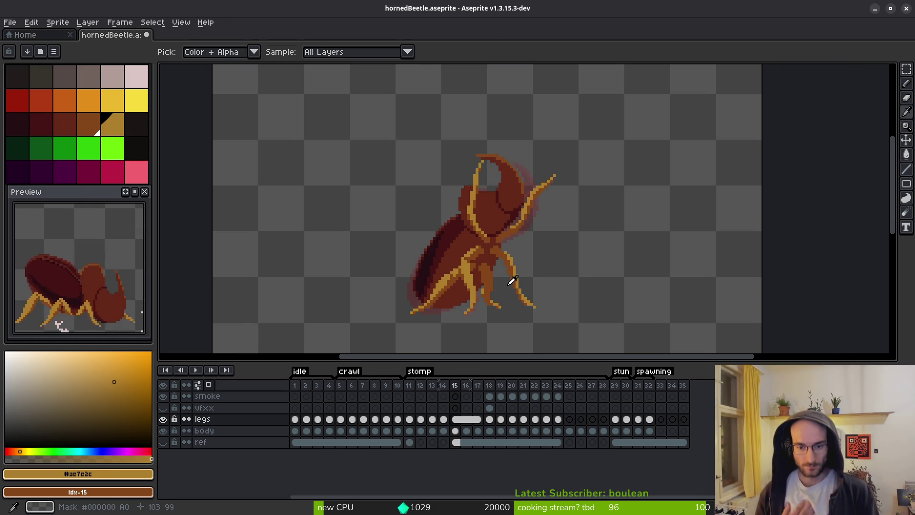
pyautogui.press('Left')
pyautogui.press('Right')
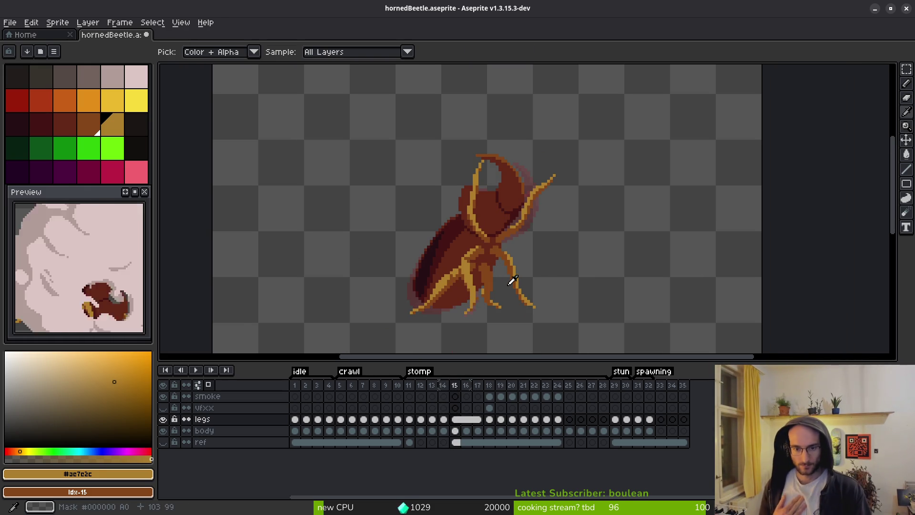
pyautogui.press('b')
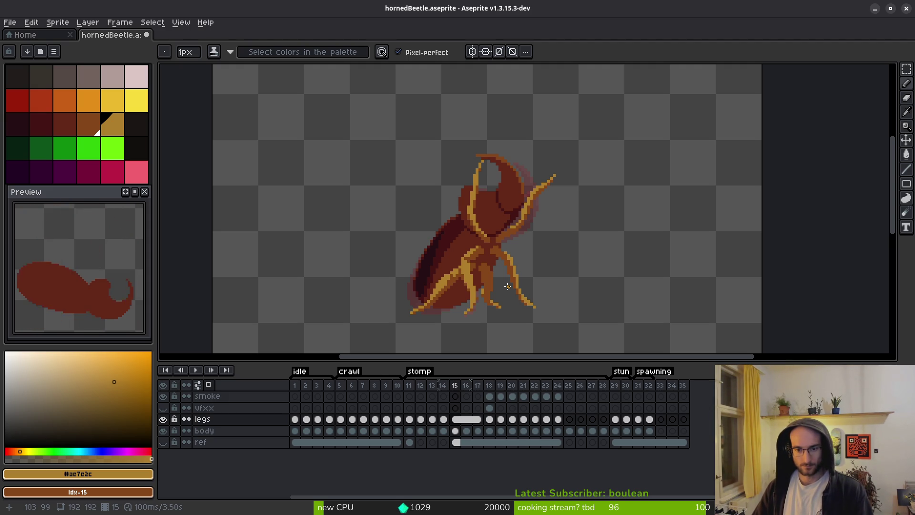
# Add an orange pixel to the leg joint on frame 15
pyautogui.scroll(4, 494, 287)
pyautogui.press('e')
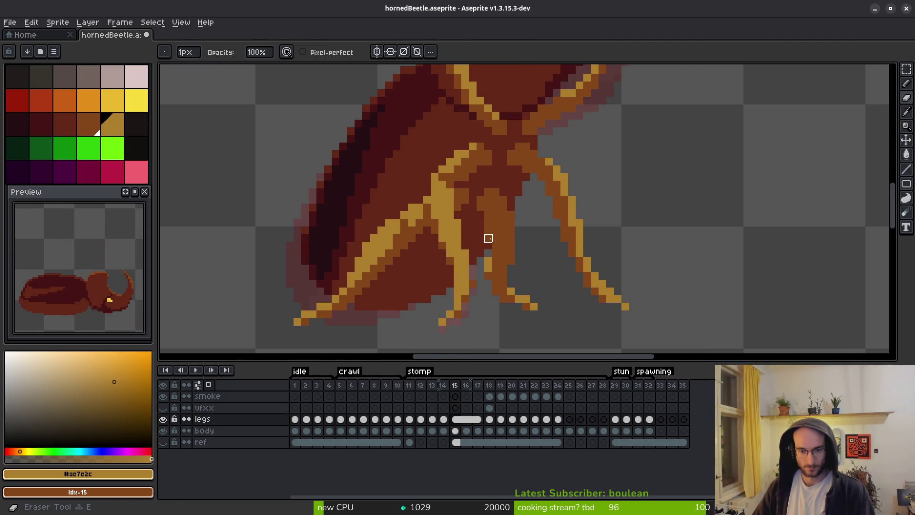
pyautogui.press('b')
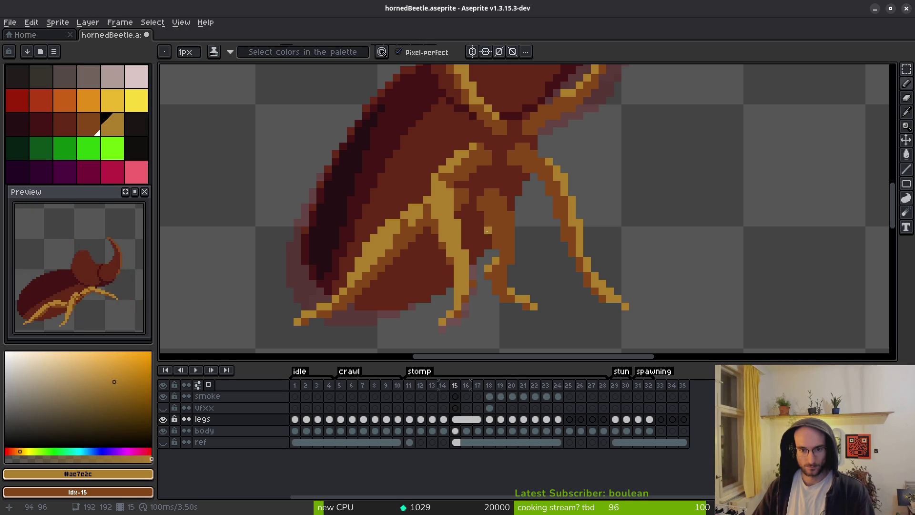
pyautogui.click(519, 231)
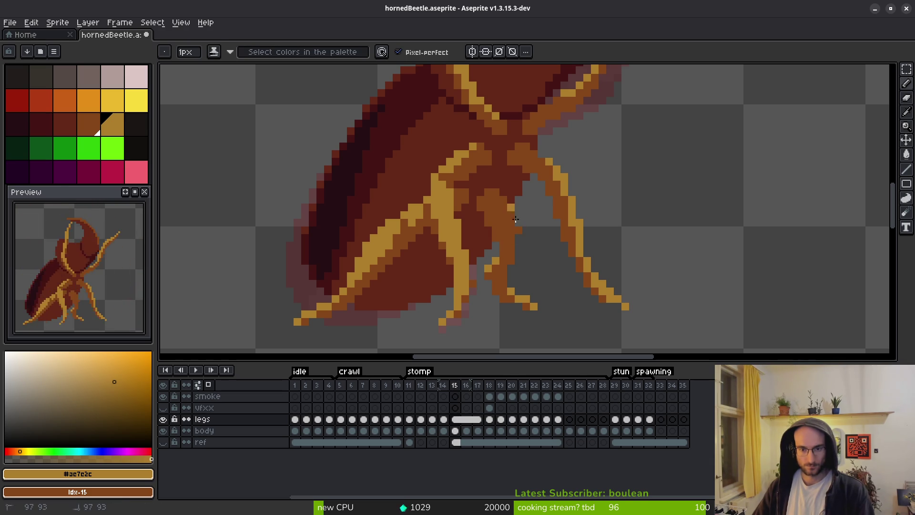
pyautogui.press('e')
pyautogui.press('b')
# Zoom in and out to review the joint, then undo the last pencil stroke
pyautogui.scroll(-5, 542, 278)
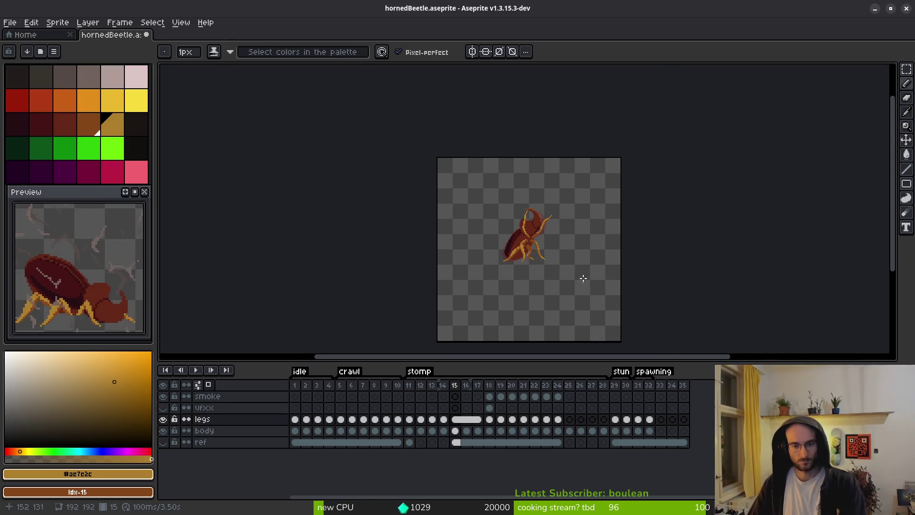
pyautogui.scroll(4, 482, 280)
pyautogui.scroll(2, 436, 195)
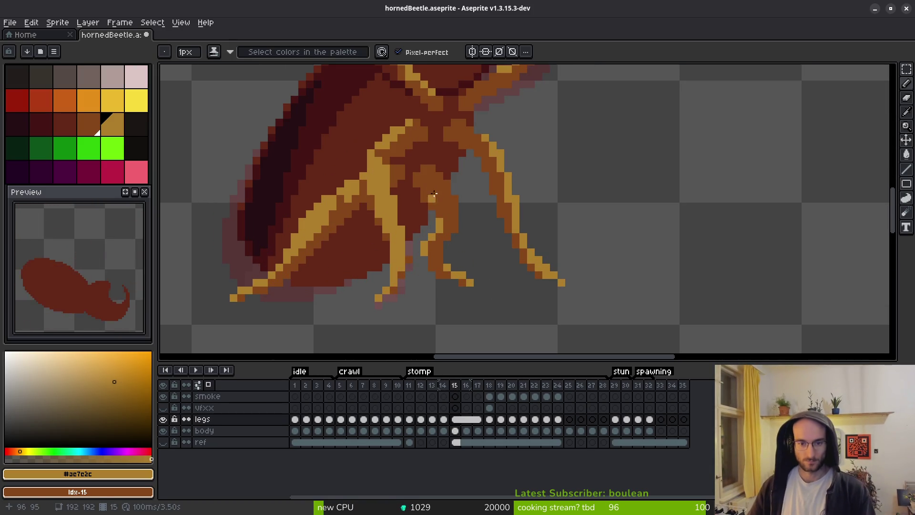
pyautogui.scroll(-4, 484, 221)
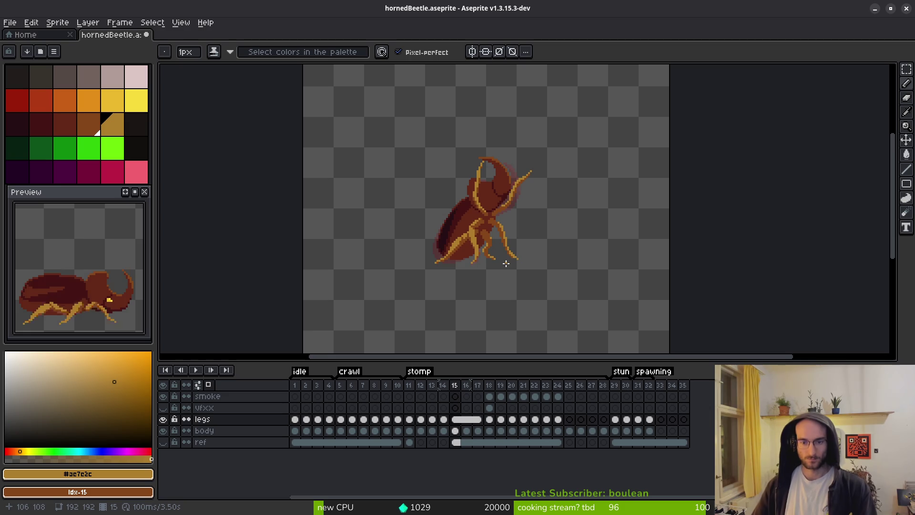
pyautogui.scroll(4, 507, 263)
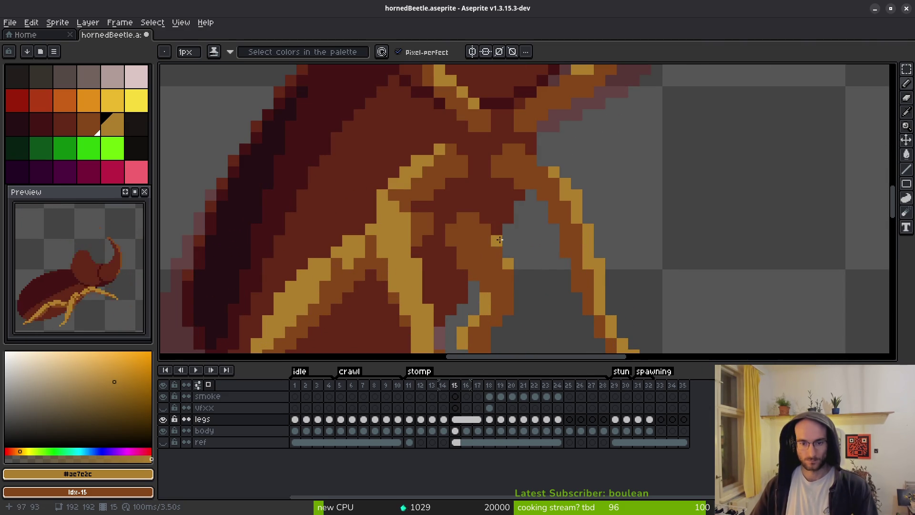
pyautogui.scroll(-4, 543, 267)
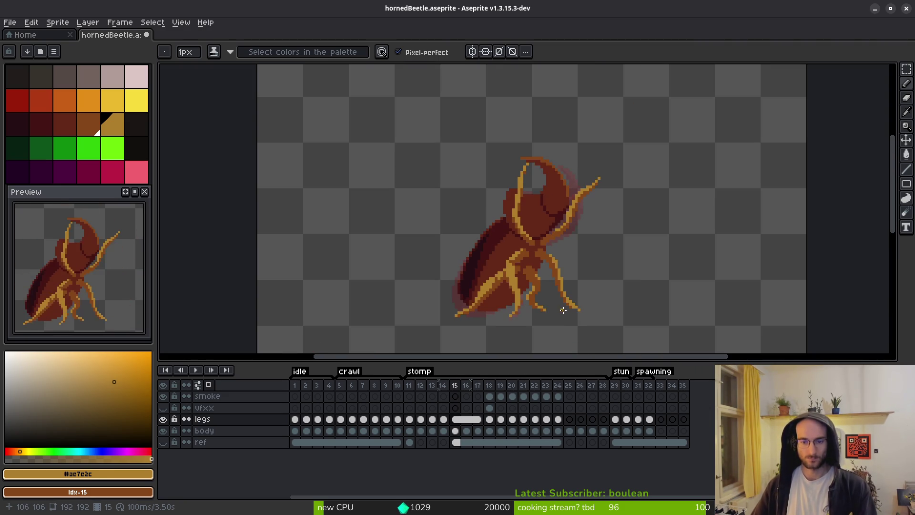
pyautogui.scroll(2, 551, 292)
pyautogui.scroll(-2, 553, 293)
pyautogui.scroll(-1, 572, 305)
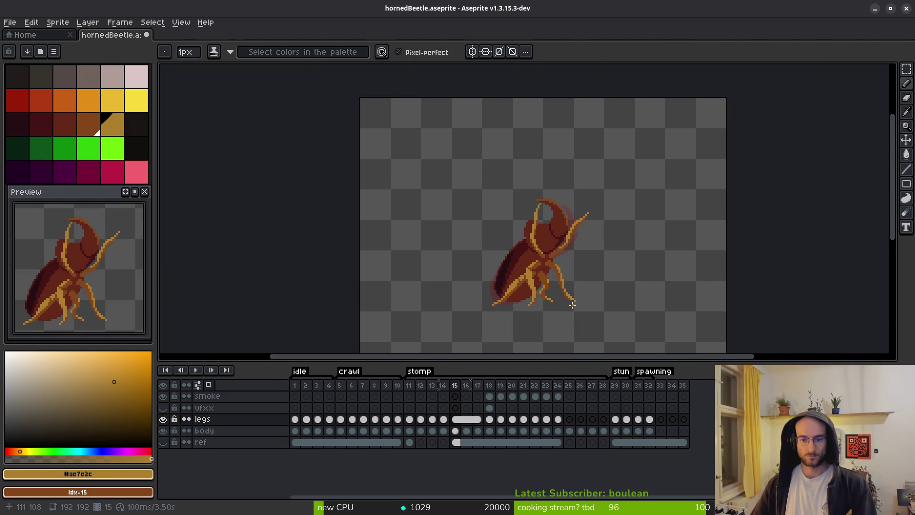
pyautogui.scroll(-1, 568, 300)
pyautogui.hotkey('ctrl', 'z')
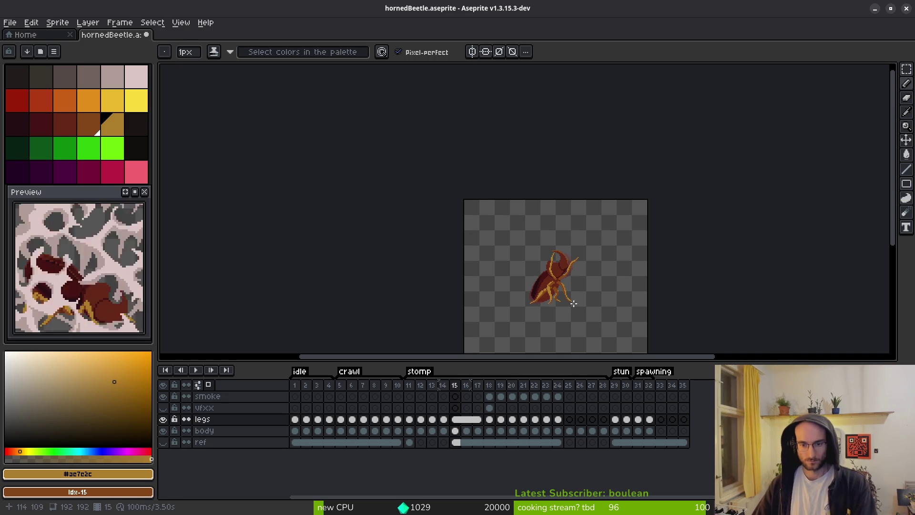
# Paint a secondary-orange pixel at the other leg joint, then reposition the view over the beetle
pyautogui.scroll(7, 553, 285)
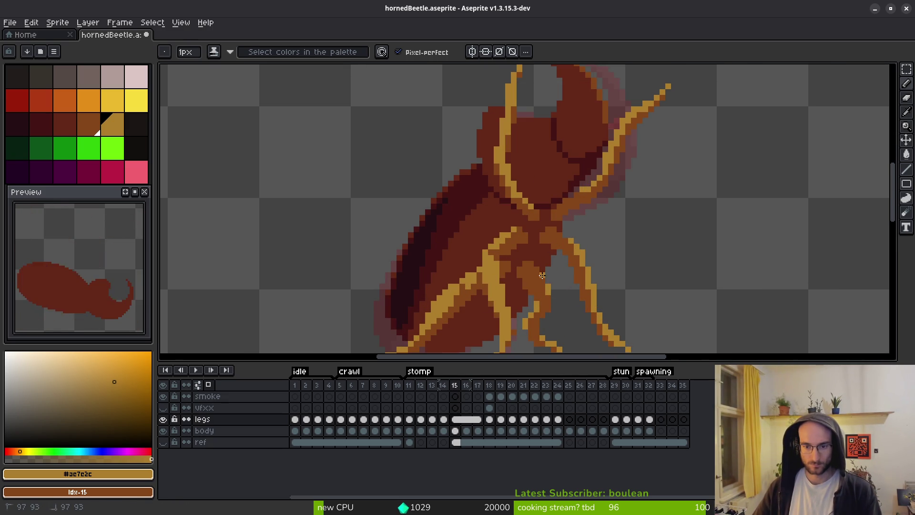
pyautogui.scroll(-5, 577, 322)
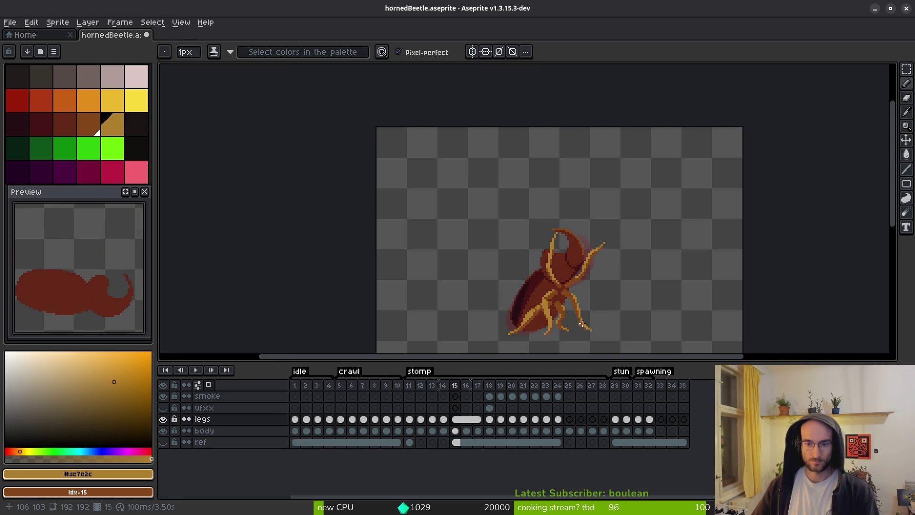
pyautogui.scroll(-2, 586, 327)
pyautogui.scroll(5, 581, 329)
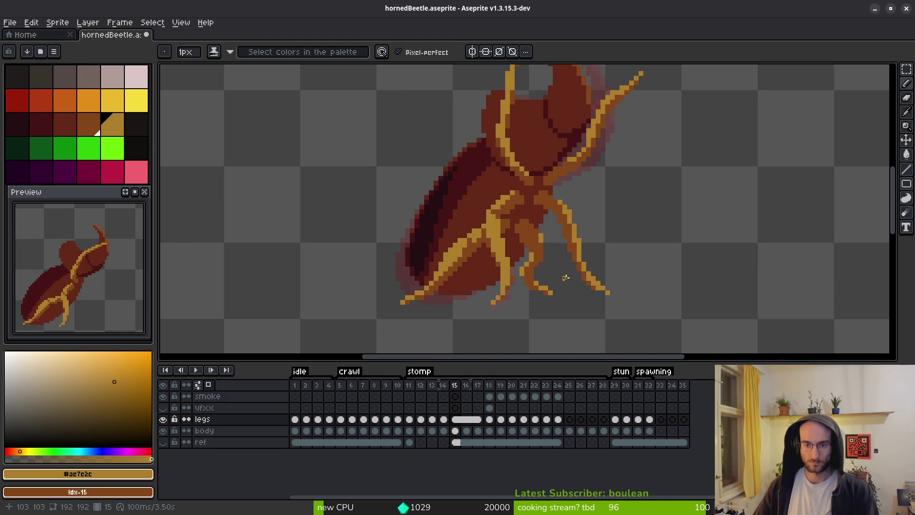
pyautogui.scroll(-2, 566, 274)
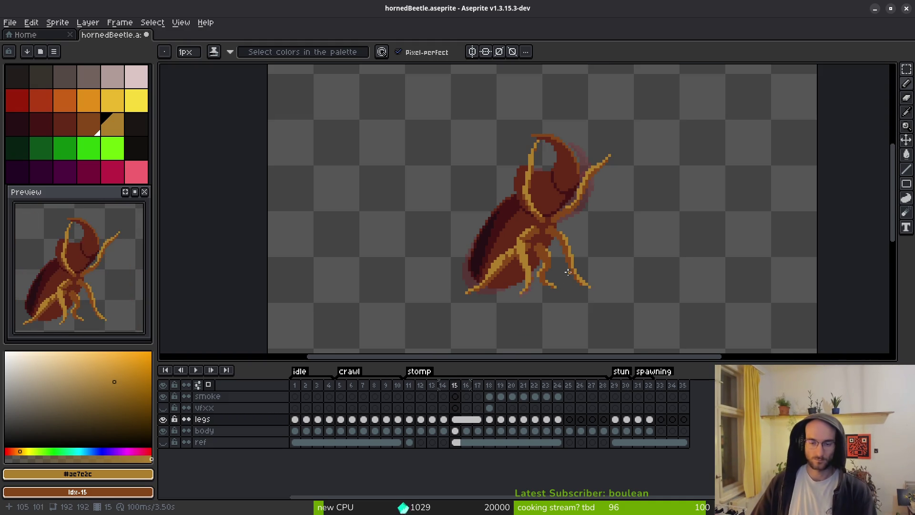
pyautogui.scroll(3, 567, 272)
pyautogui.scroll(-2, 562, 303)
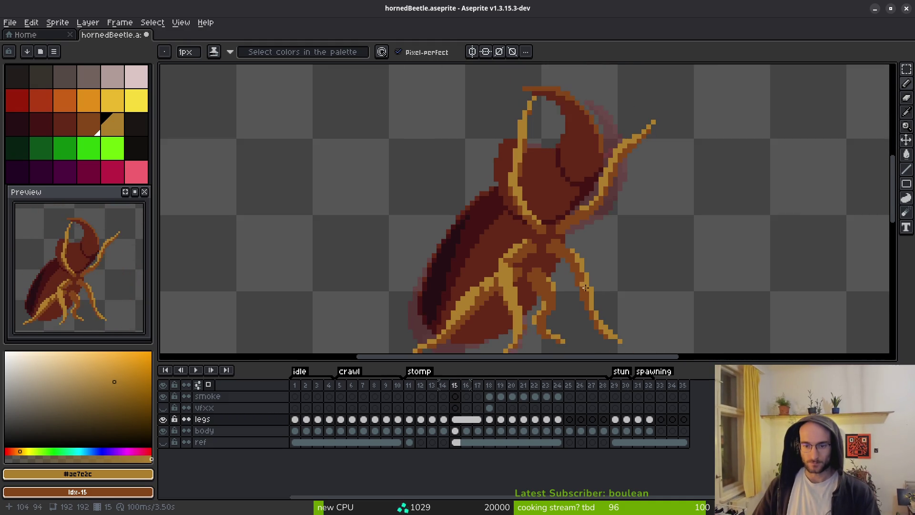
pyautogui.scroll(2, 581, 285)
pyautogui.rightClick(555, 236)
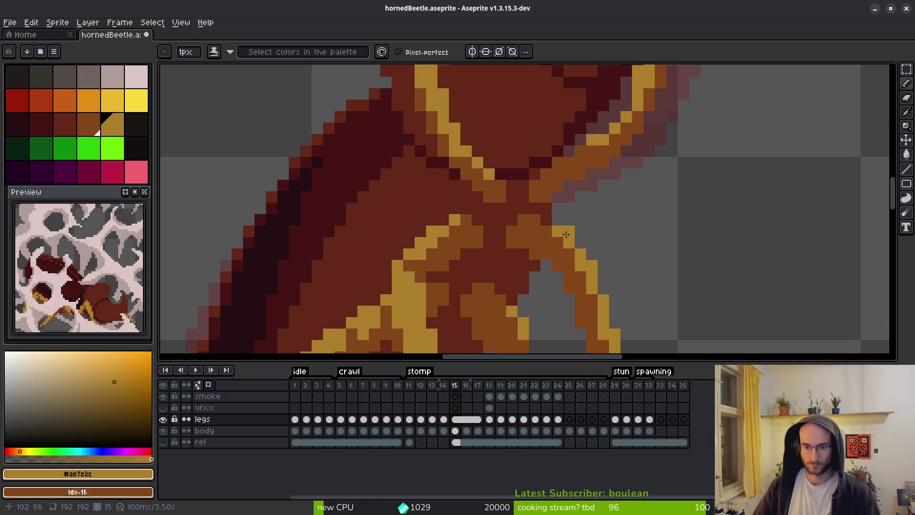
pyautogui.scroll(-3, 585, 274)
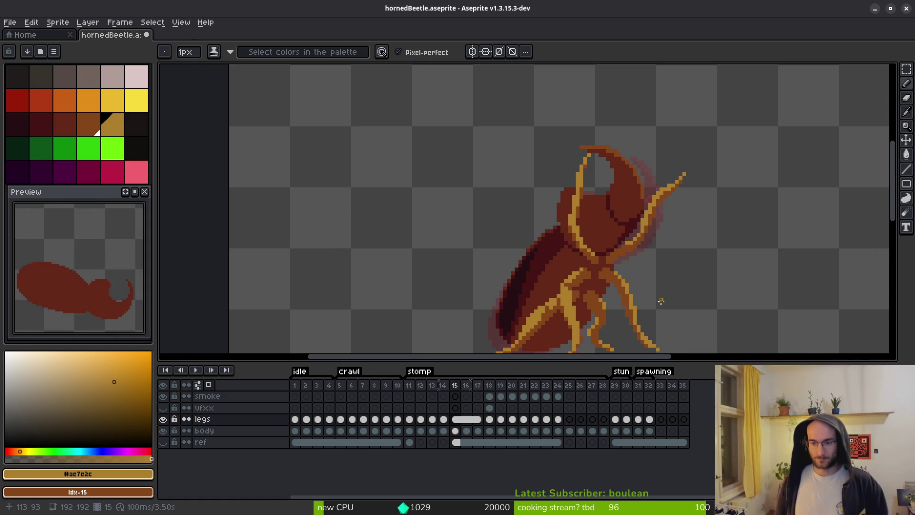
pyautogui.scroll(2, 660, 301)
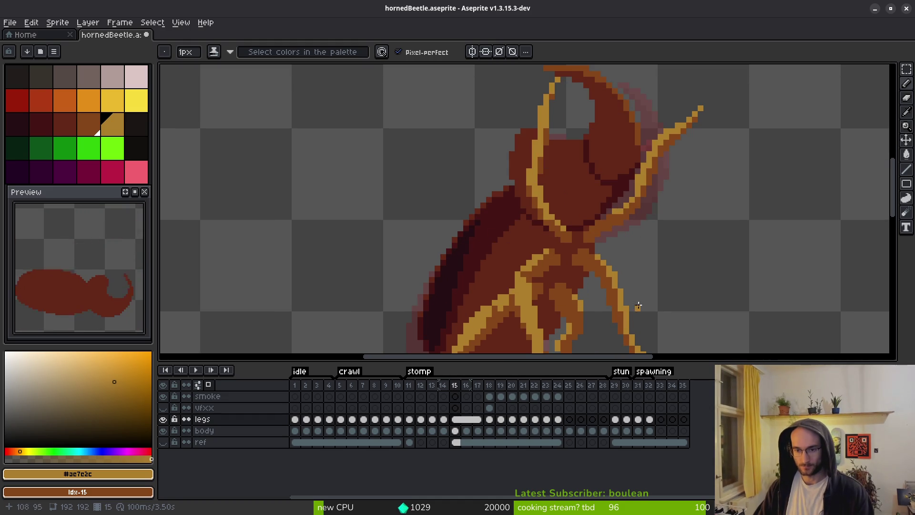
pyautogui.scroll(1, 623, 271)
pyautogui.moveTo(623, 270); pyautogui.dragTo(536, 167)
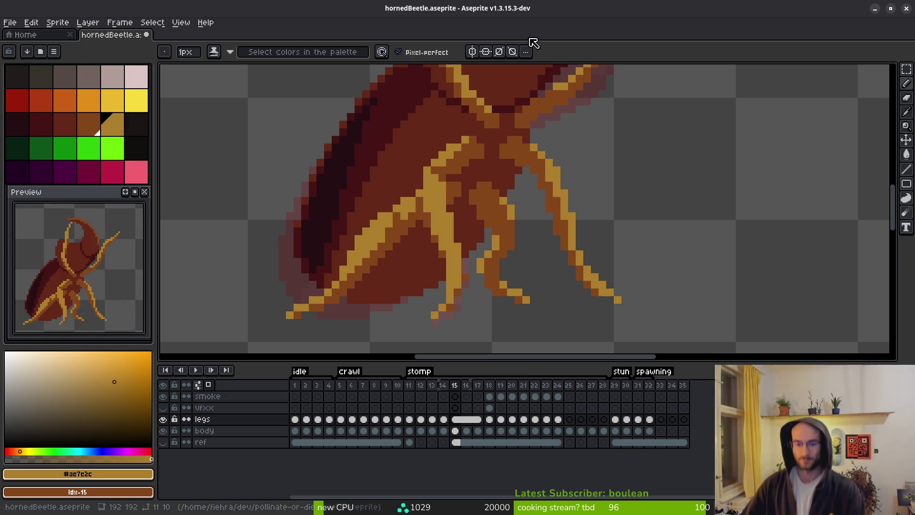
pyautogui.scroll(-2, 571, 237)
pyautogui.press('alt')
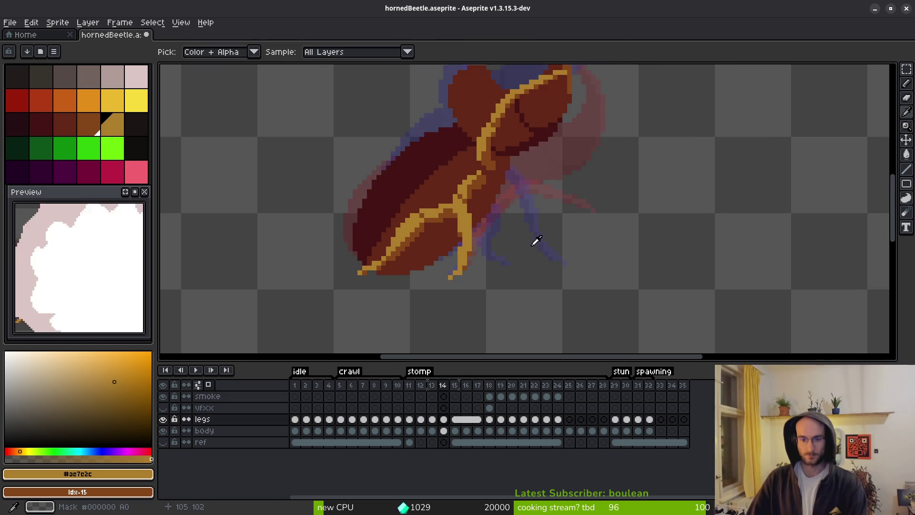
# On frame 14, draw an orange leg segment with dark-orange shading and a gold highlight
pyautogui.press(',')
pyautogui.scroll(5, 511, 262)
pyautogui.press('alt')
pyautogui.moveTo(536, 266)
pyautogui.mouseDown()
pyautogui.moveTo(501, 248)
pyautogui.moveTo(480, 211)
pyautogui.mouseUp()
pyautogui.scroll(-4, 480, 212)
pyautogui.press('alt')
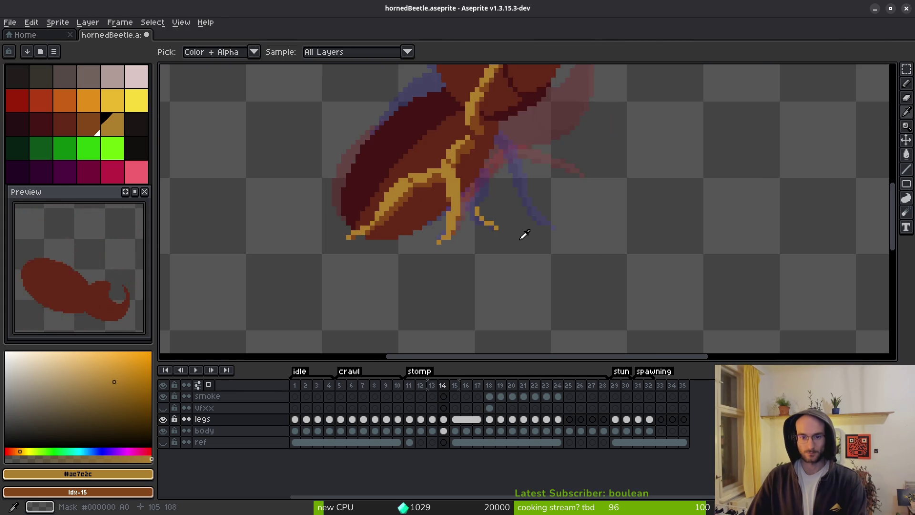
pyautogui.scroll(3, 478, 193)
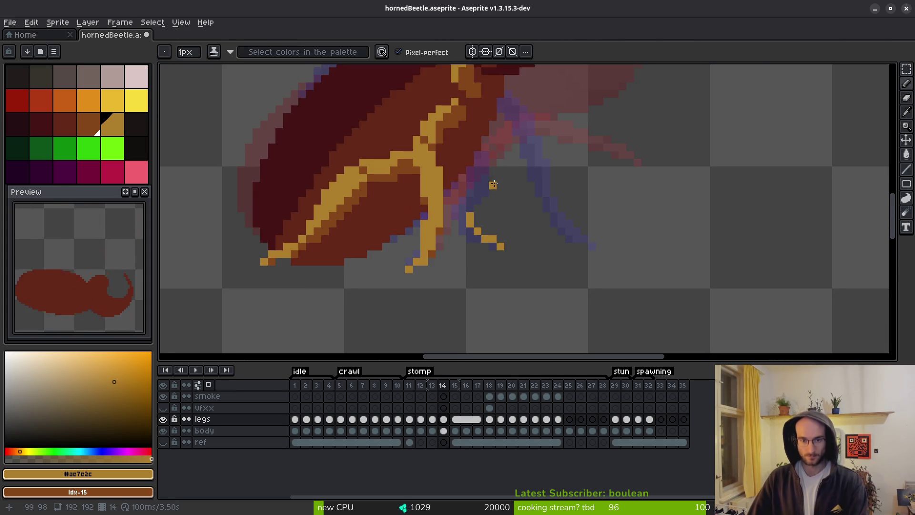
pyautogui.moveTo(432, 150)
pyautogui.mouseDown()
pyautogui.moveTo(498, 176)
pyautogui.moveTo(503, 188)
pyautogui.moveTo(476, 174)
pyautogui.moveTo(482, 235)
pyautogui.moveTo(466, 229)
pyautogui.moveTo(453, 179)
pyautogui.moveTo(431, 159)
pyautogui.moveTo(429, 167)
pyautogui.moveTo(469, 186)
pyautogui.moveTo(486, 176)
pyautogui.moveTo(453, 156)
pyautogui.mouseUp()
pyautogui.moveTo(495, 194)
pyautogui.mouseDown()
pyautogui.moveTo(505, 189)
pyautogui.moveTo(506, 200)
pyautogui.mouseUp()
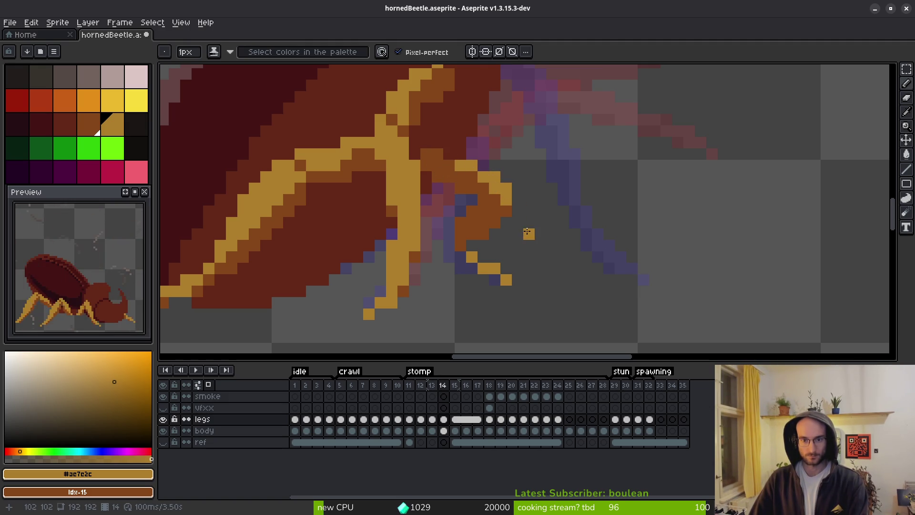
pyautogui.click(449, 246)
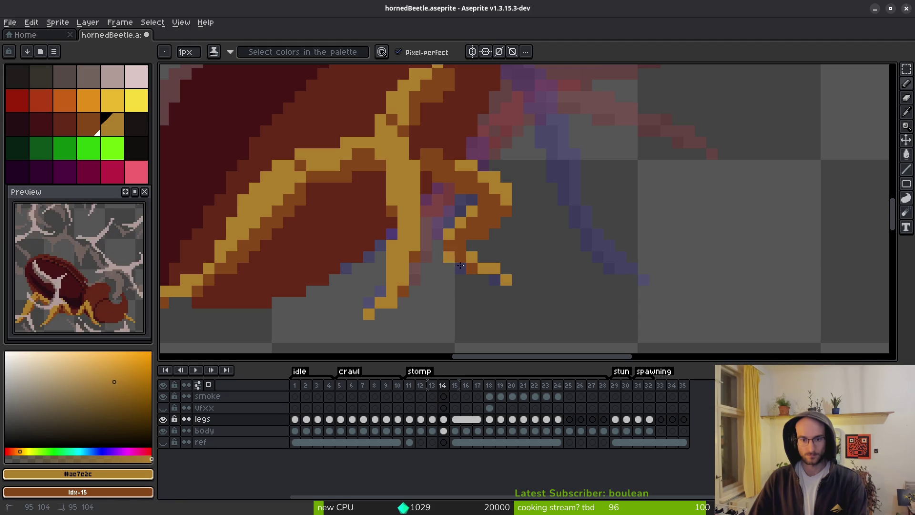
# Compare the leg poses of frames 14 and 15, ending back on frame 14
pyautogui.scroll(-1, 554, 267)
pyautogui.scroll(1, 554, 267)
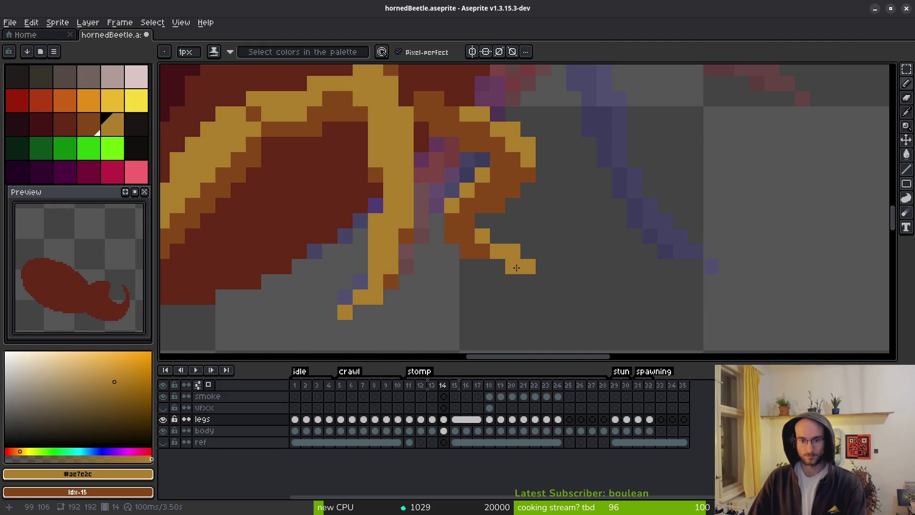
pyautogui.press('Right')
pyautogui.scroll(-2, 599, 267)
pyautogui.press('Left')
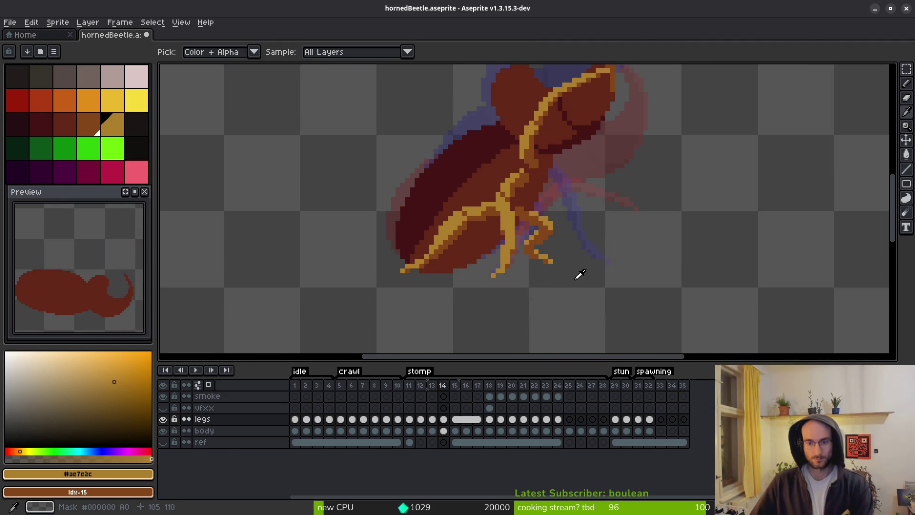
pyautogui.press('Right')
pyautogui.press('Left')
pyautogui.scroll(2, 525, 181)
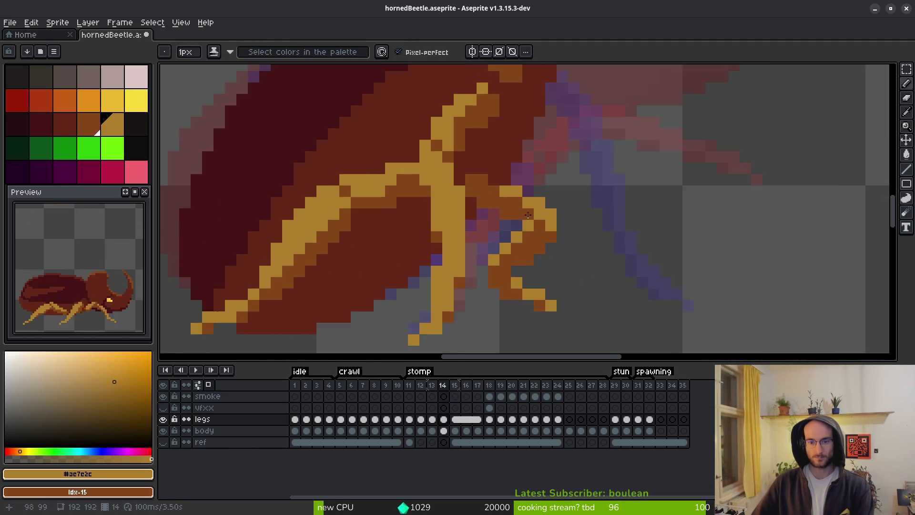
# Repaint the leg joint brown, darken the lower leg, and add a gold edge pixel
pyautogui.moveTo(499, 168)
pyautogui.mouseDown()
pyautogui.moveTo(470, 156)
pyautogui.moveTo(508, 189)
pyautogui.mouseUp()
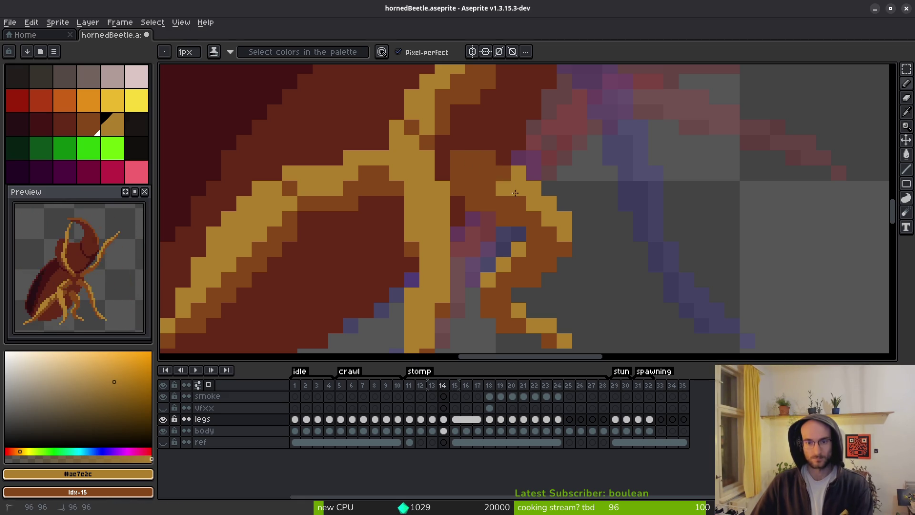
pyautogui.scroll(-5, 556, 260)
pyautogui.scroll(5, 557, 260)
pyautogui.moveTo(557, 261)
pyautogui.mouseDown()
pyautogui.moveTo(569, 240)
pyautogui.moveTo(590, 278)
pyautogui.mouseUp()
pyautogui.click(558, 218)
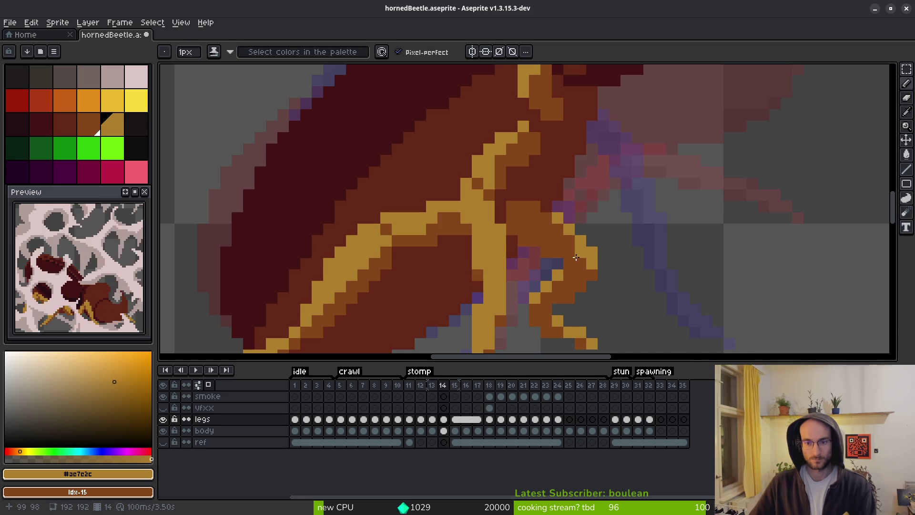
pyautogui.scroll(-5, 602, 269)
pyautogui.scroll(5, 615, 287)
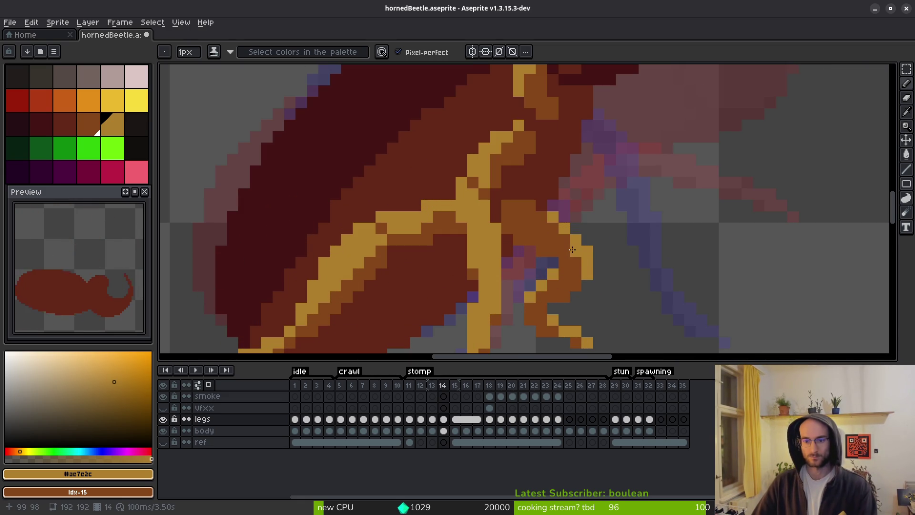
pyautogui.scroll(-4, 624, 299)
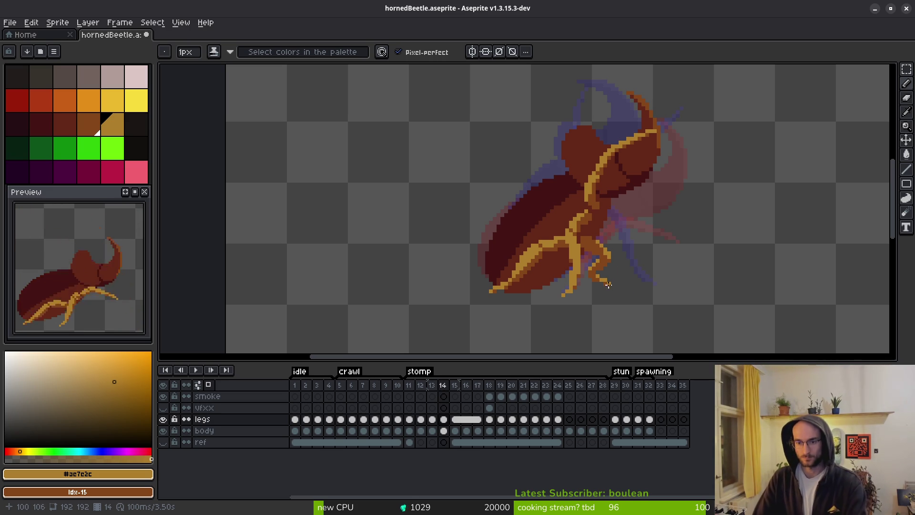
pyautogui.scroll(2, 609, 285)
pyautogui.scroll(-2, 641, 289)
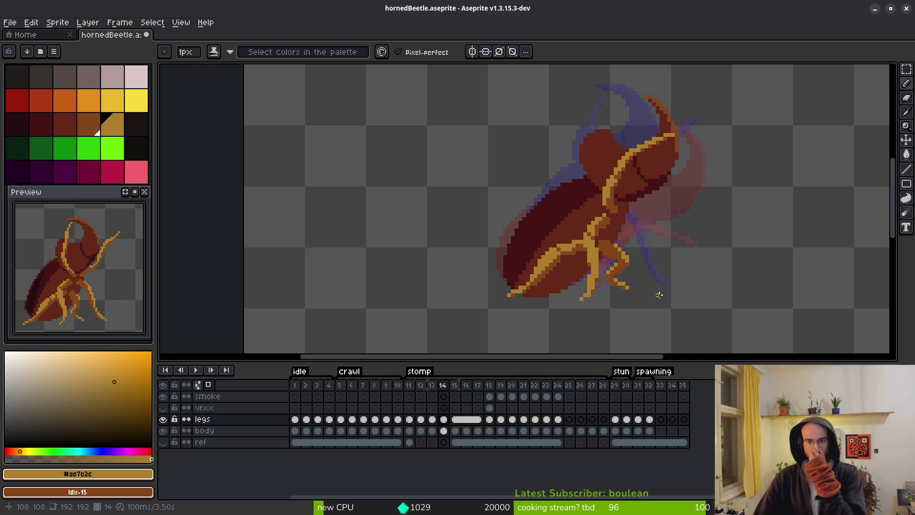
pyautogui.scroll(3, 653, 277)
# Flip repeatedly between frames 14 and 15, then step back to frame 13 with the pencil ready
pyautogui.press('i')
pyautogui.scroll(-4, 651, 281)
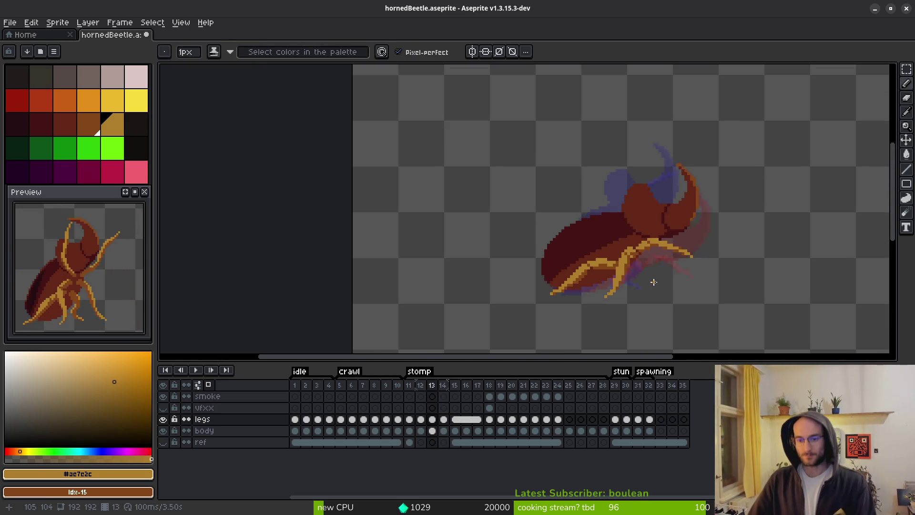
pyautogui.press('Right')
pyautogui.press('Left')
pyautogui.press('Right')
pyautogui.press('Left')
pyautogui.press('Right')
pyautogui.press('Left')
pyautogui.press('Right')
pyautogui.press('Left')
pyautogui.press('Right')
pyautogui.press('Left')
pyautogui.press('Right')
pyautogui.press('Left')
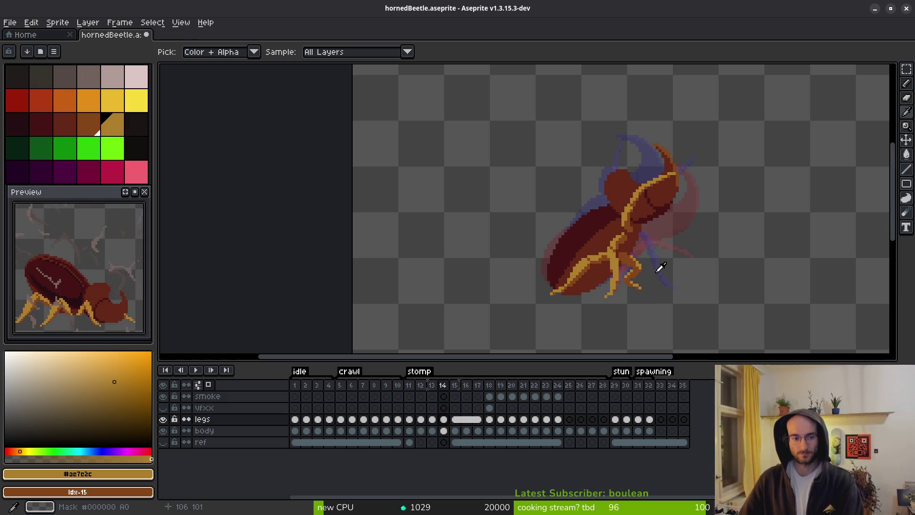
pyautogui.press('Left')
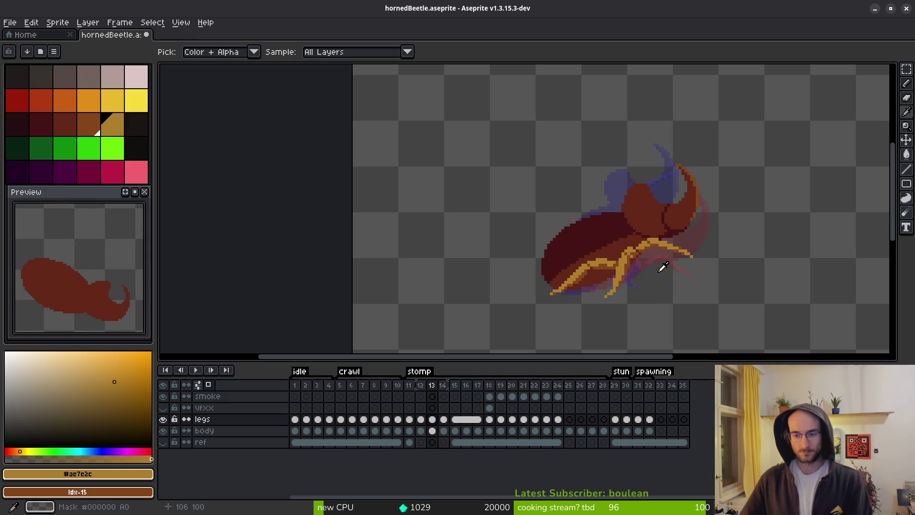
pyautogui.press('b')
pyautogui.scroll(5, 653, 281)
# Add an orange pixel to frame 13's leg and flip through frames 11–14 to compare poses
pyautogui.click(577, 279)
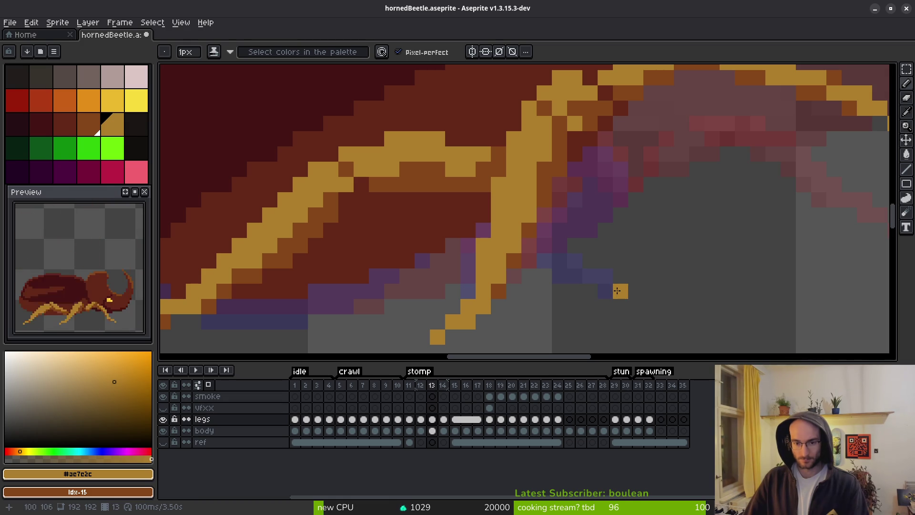
pyautogui.scroll(-4, 617, 291)
pyautogui.scroll(4, 605, 304)
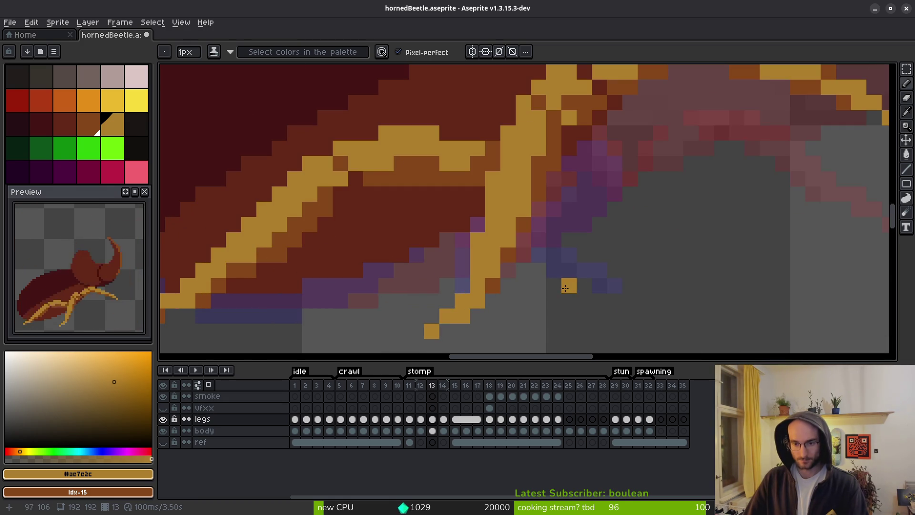
pyautogui.press('Left')
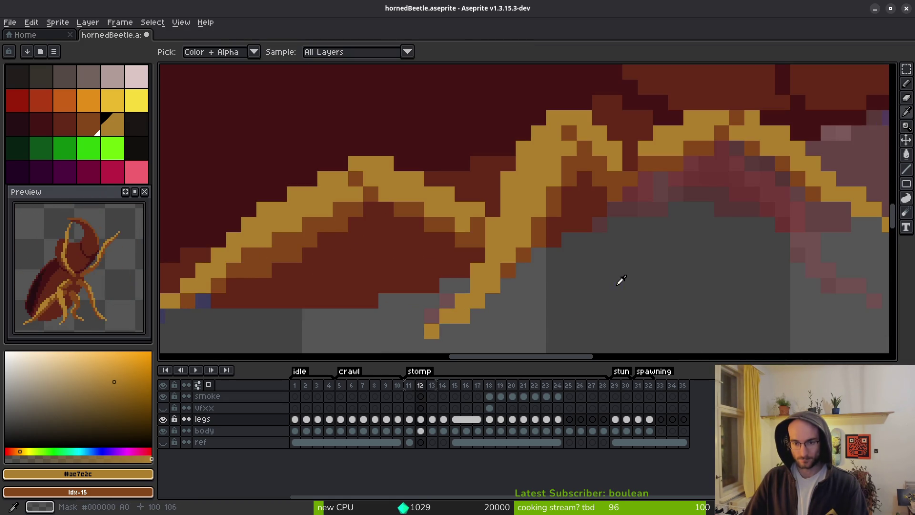
pyautogui.scroll(-4, 615, 296)
pyautogui.press('Left')
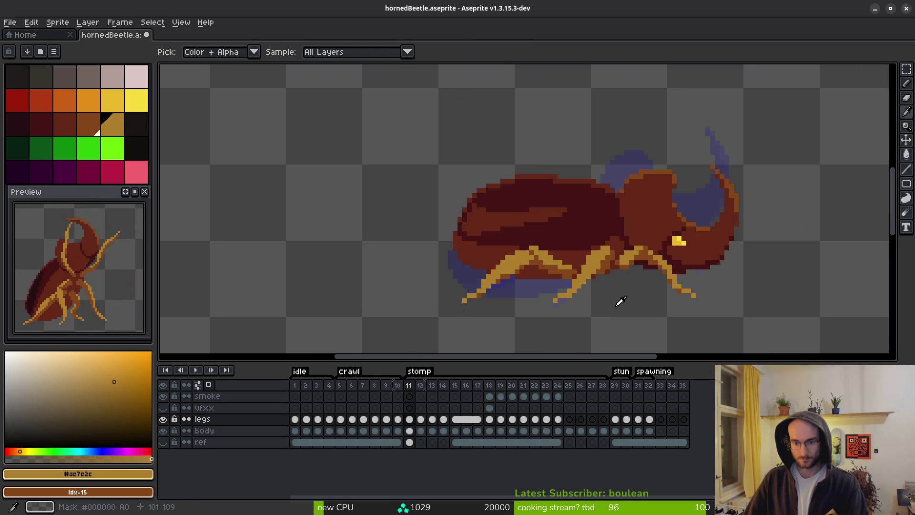
pyautogui.press('Right')
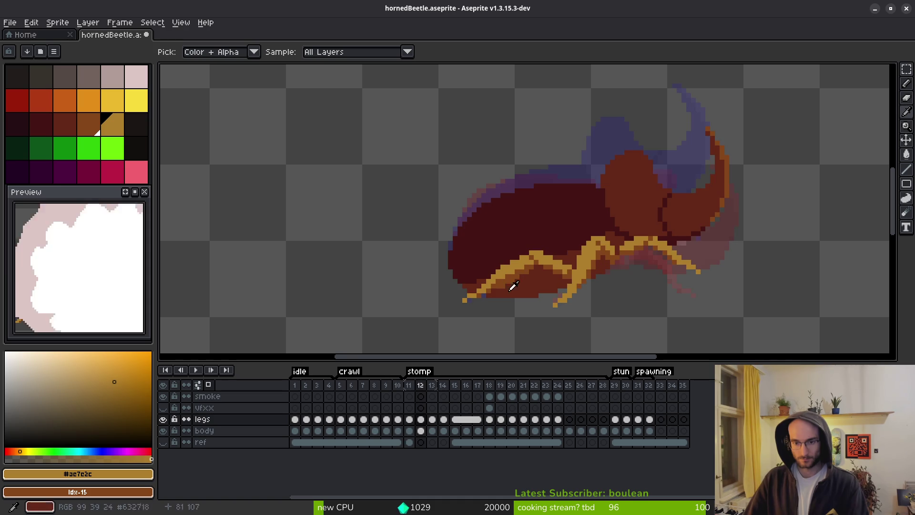
pyautogui.press('Right')
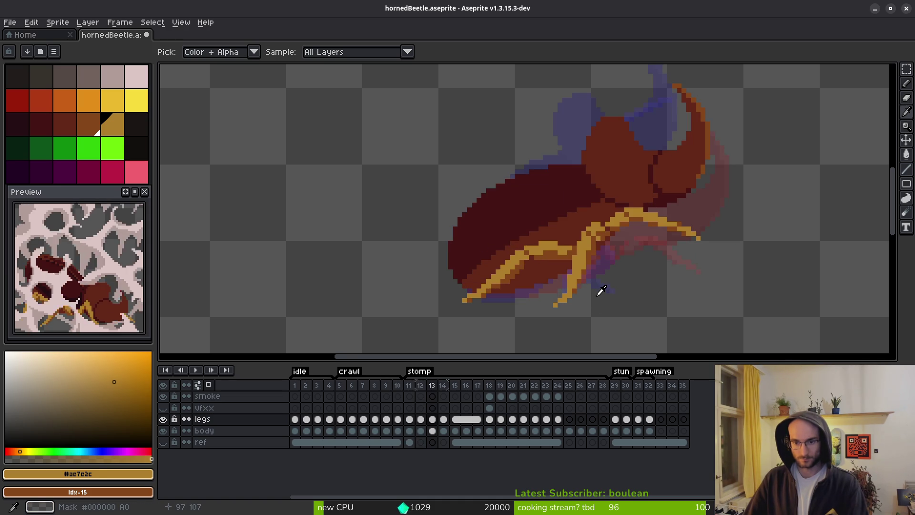
pyautogui.scroll(2, 594, 285)
pyautogui.press('Right')
pyautogui.press('Left')
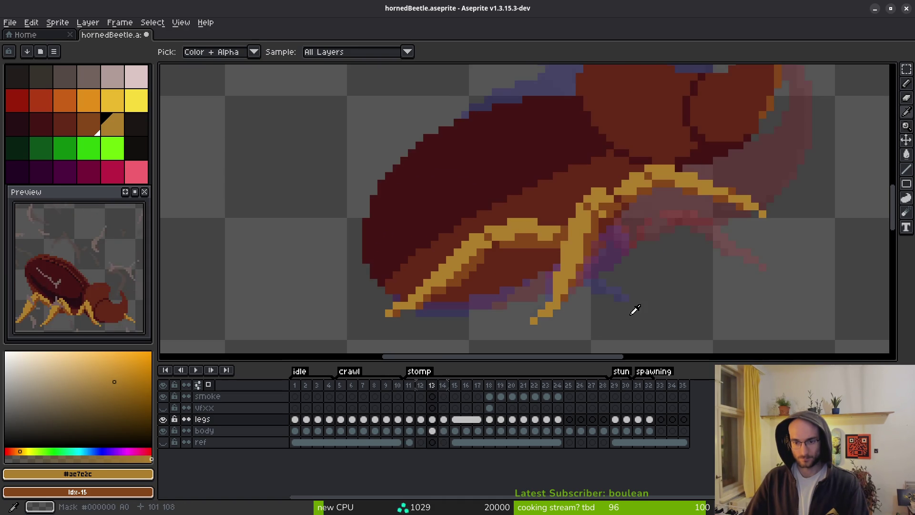
pyautogui.scroll(3, 646, 299)
# Extend the rear leg up-left in gold and cover stray pixels brown, undoing after checking frame 14
pyautogui.moveTo(647, 299)
pyautogui.mouseDown()
pyautogui.moveTo(619, 267)
pyautogui.moveTo(574, 267)
pyautogui.moveTo(586, 248)
pyautogui.moveTo(564, 253)
pyautogui.moveTo(526, 232)
pyautogui.moveTo(553, 226)
pyautogui.moveTo(538, 224)
pyautogui.moveTo(587, 276)
pyautogui.mouseUp()
pyautogui.rightClick(629, 294)
pyautogui.rightClick(560, 272)
pyautogui.scroll(2, 520, 233)
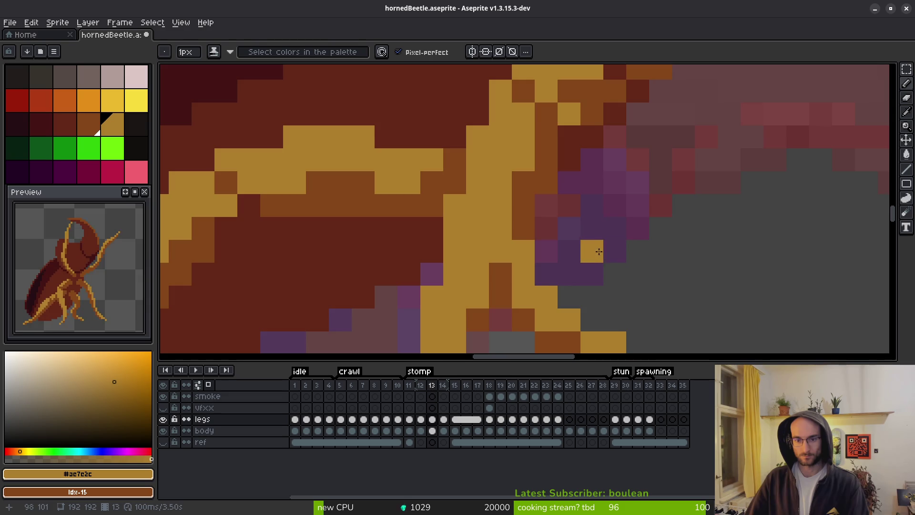
pyautogui.scroll(-5, 634, 292)
pyautogui.press('i')
pyautogui.press('.')
pyautogui.press(',')
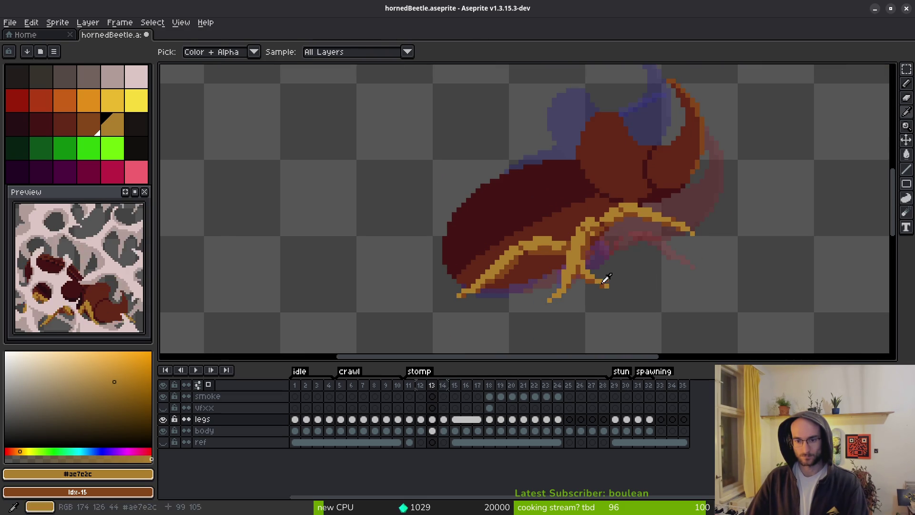
pyautogui.press('b')
pyautogui.scroll(2, 628, 277)
pyautogui.hotkey('ctrl', 'z')
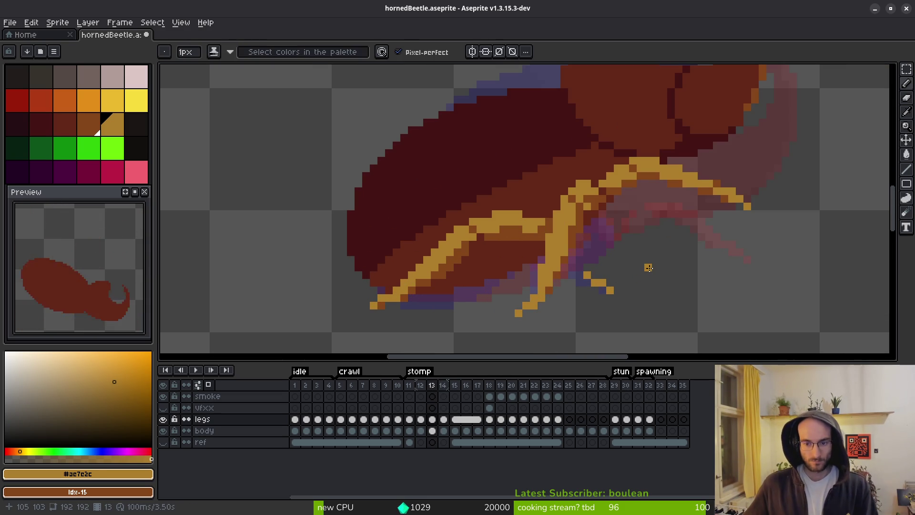
pyautogui.scroll(1, 611, 267)
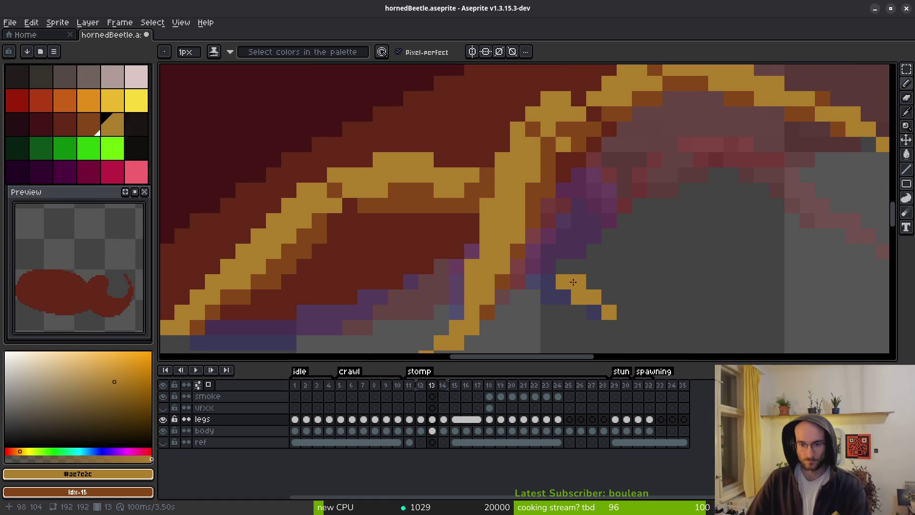
# Recolour three leg-tip pixels brown and add a short vertical run of gold pixels
pyautogui.rightClick(579, 297)
pyautogui.rightClick(563, 281)
pyautogui.rightClick(595, 313)
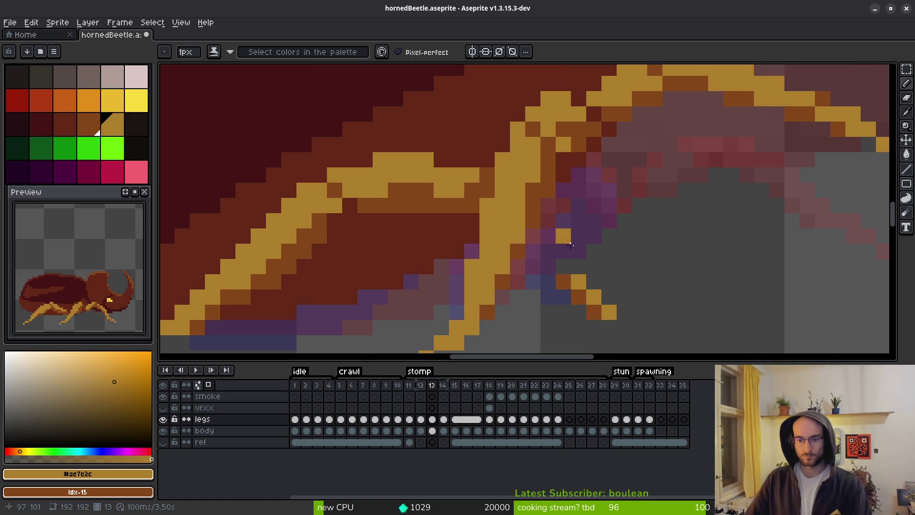
pyautogui.moveTo(578, 270)
pyautogui.mouseDown()
pyautogui.moveTo(579, 253)
pyautogui.moveTo(563, 260)
pyautogui.moveTo(585, 184)
pyautogui.moveTo(568, 168)
pyautogui.moveTo(566, 204)
pyautogui.moveTo(548, 222)
pyautogui.moveTo(609, 221)
pyautogui.moveTo(595, 218)
pyautogui.mouseUp()
pyautogui.click(593, 238)
pyautogui.hotkey('ctrl', 'z')
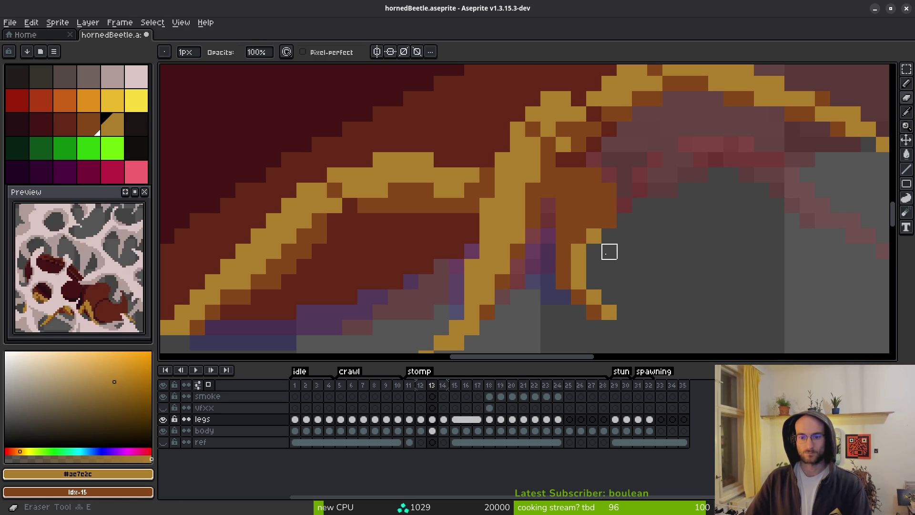
pyautogui.click(594, 220)
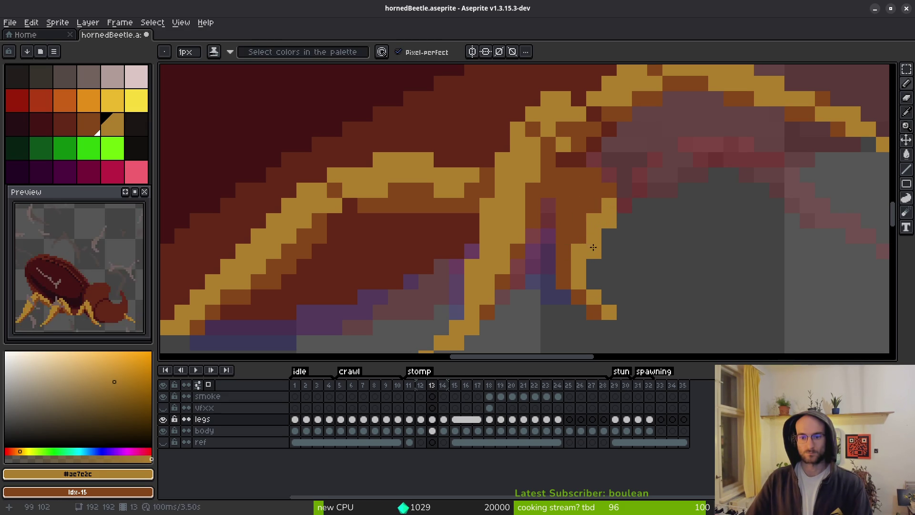
# Turn a dark red pixel on the leg gold
pyautogui.scroll(-5, 683, 261)
pyautogui.scroll(3, 687, 257)
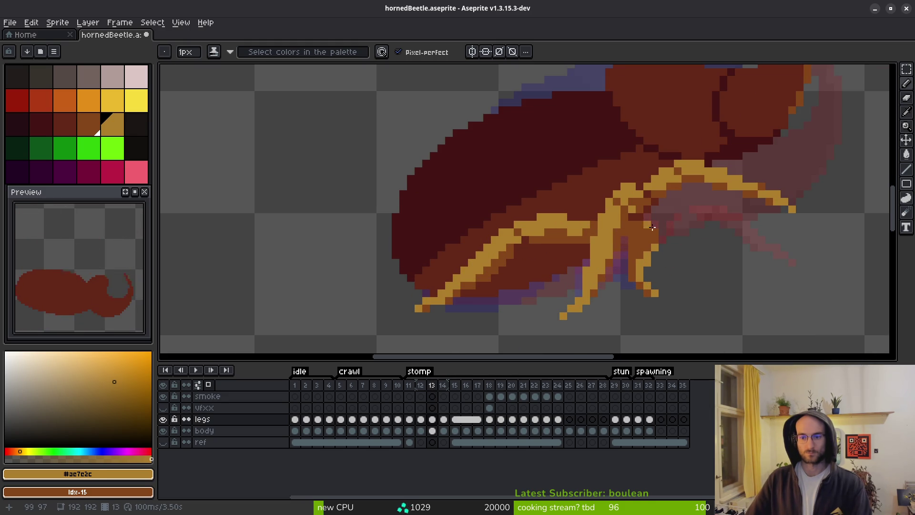
pyautogui.scroll(5, 647, 224)
pyautogui.click(501, 164)
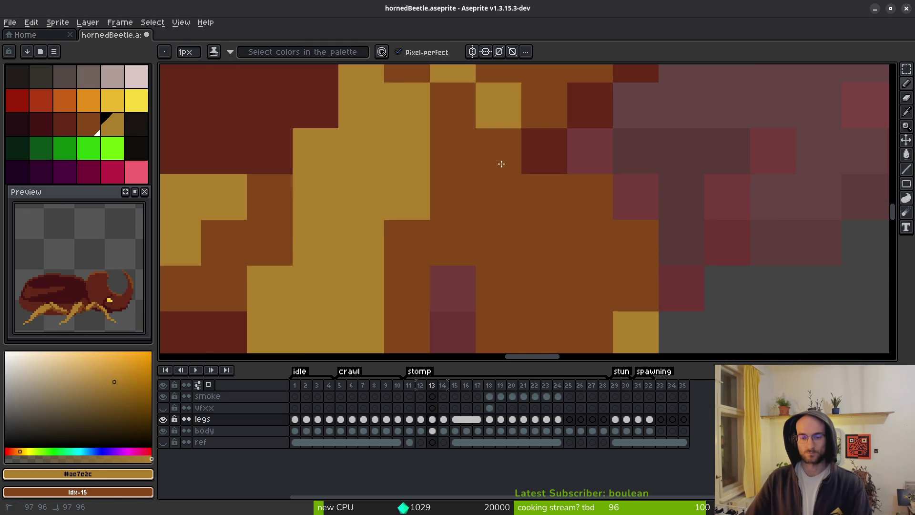
pyautogui.scroll(-4, 619, 240)
pyautogui.press('e')
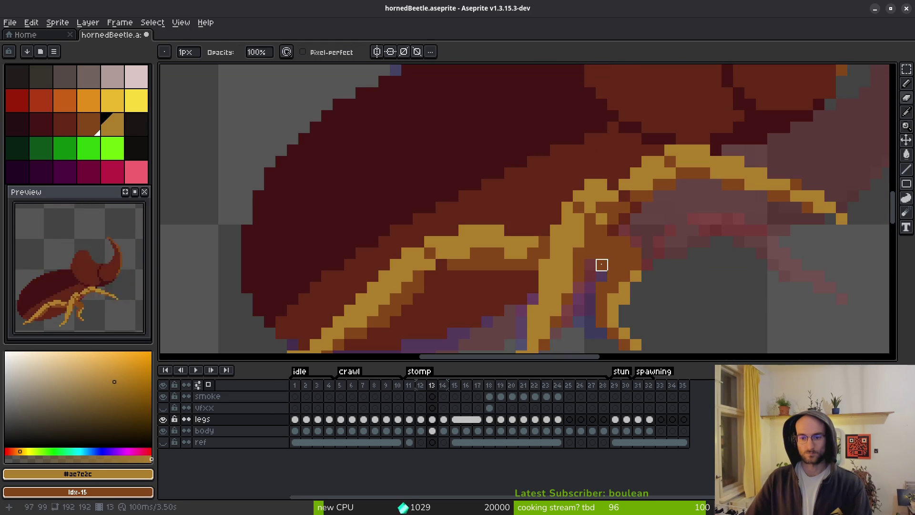
pyautogui.press('b')
pyautogui.scroll(1, 619, 275)
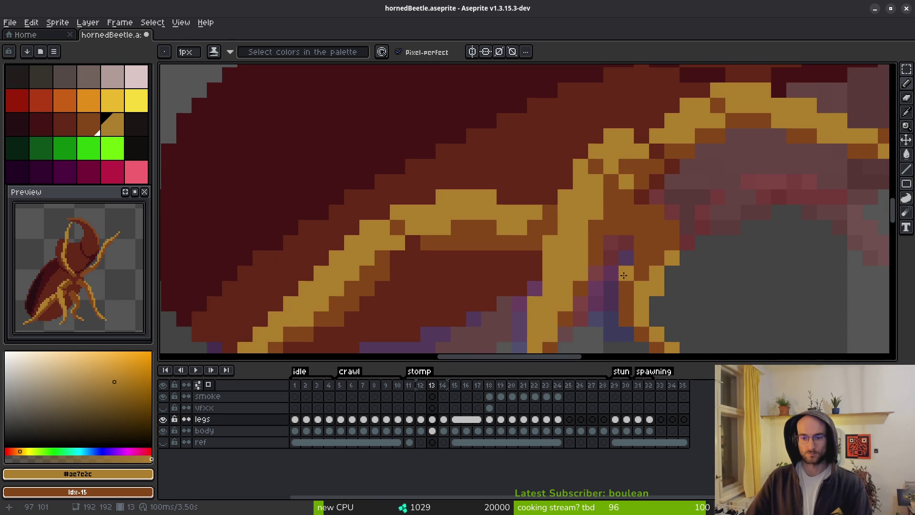
pyautogui.scroll(-3, 747, 321)
pyautogui.scroll(4, 747, 321)
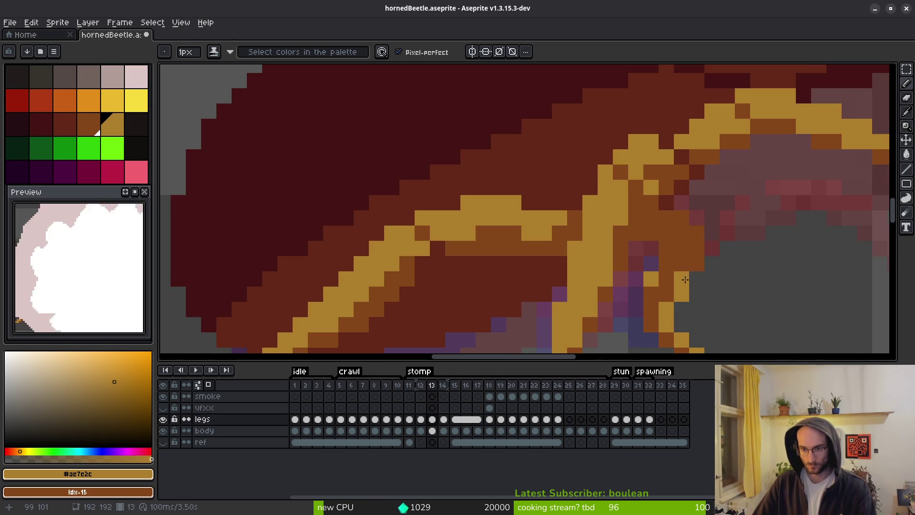
pyautogui.scroll(-3, 721, 296)
# After checking frame 14, add a gold leg-tip pixel and reshape the joint in gold and brown
pyautogui.press('Right')
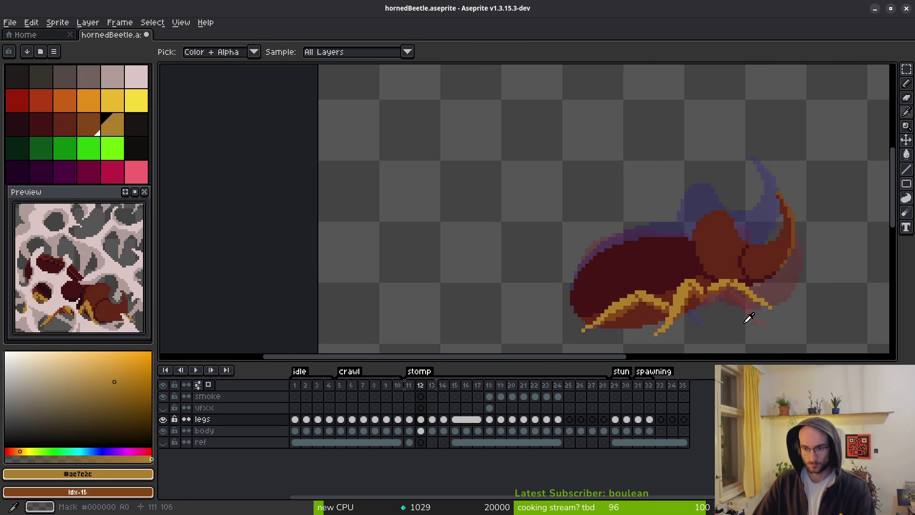
pyautogui.press('Left')
pyautogui.scroll(4, 699, 311)
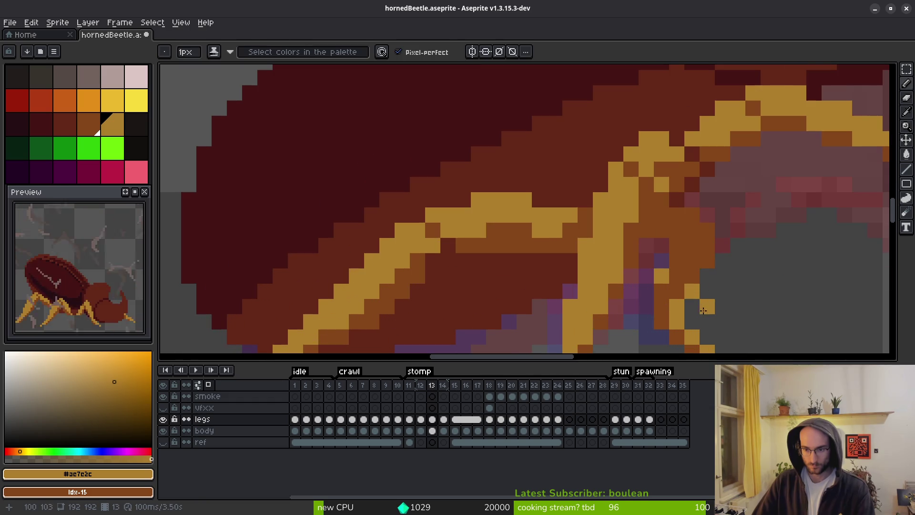
pyautogui.click(680, 263)
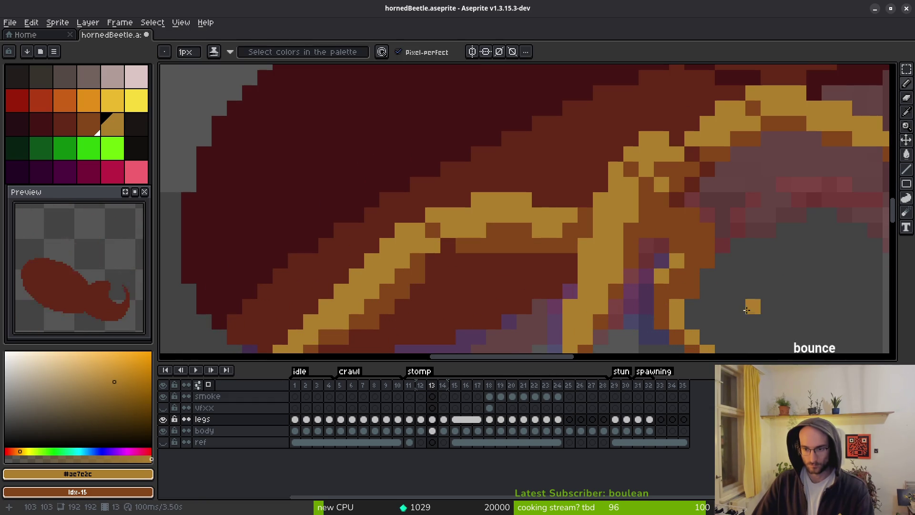
pyautogui.rightClick(692, 247)
pyautogui.moveTo(707, 230); pyautogui.dragTo(692, 215)
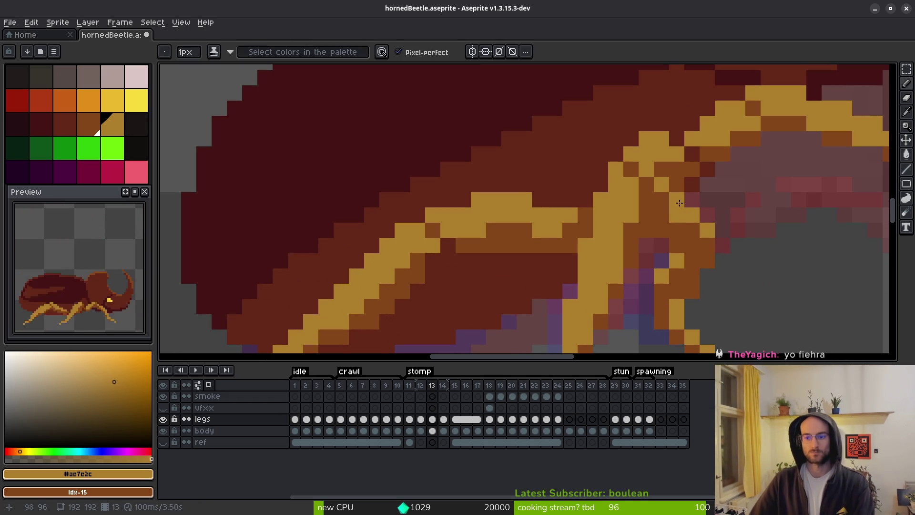
pyautogui.press('e')
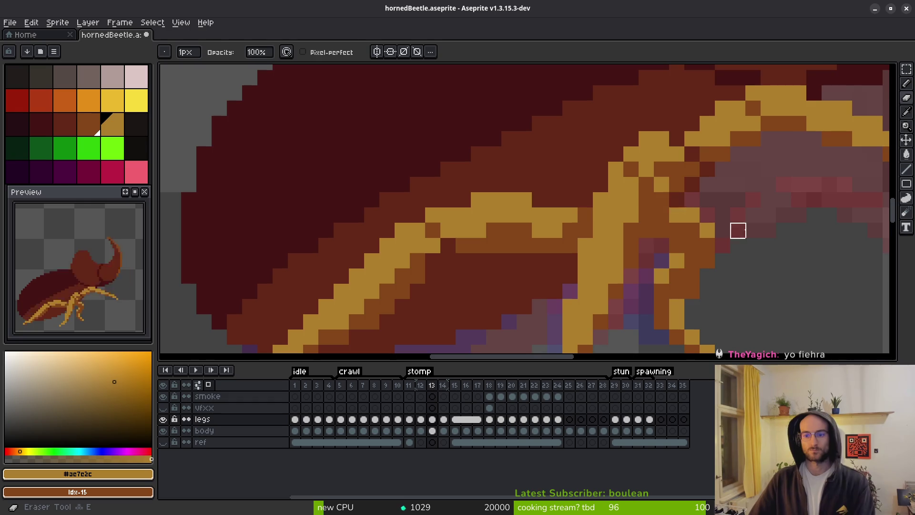
pyautogui.scroll(-5, 756, 262)
pyautogui.press('b')
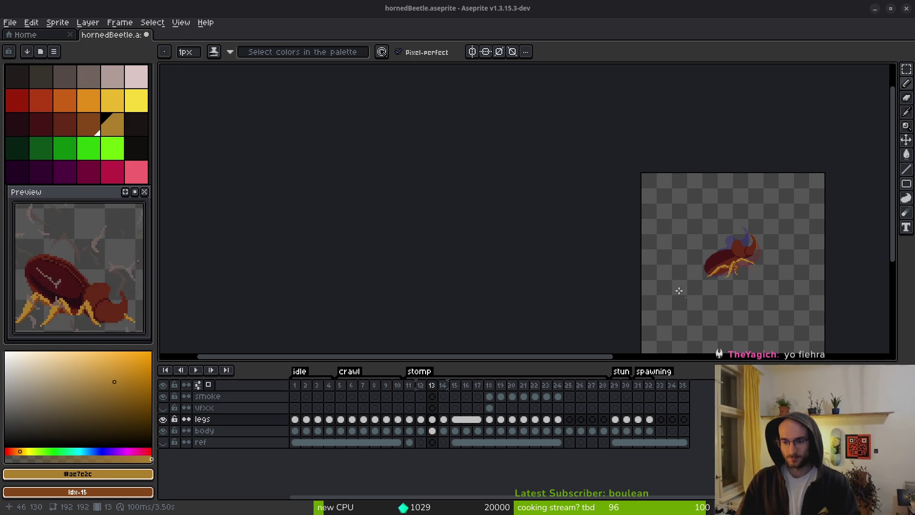
# Step back and forth through stomp frames 11 to 15 on the legs layer to compare poses
pyautogui.scroll(3, 688, 299)
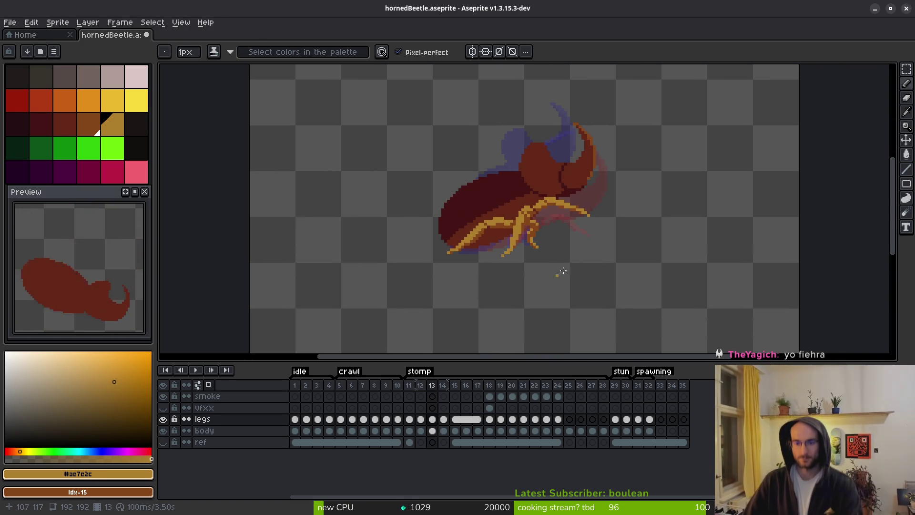
pyautogui.press('i')
pyautogui.press('Right')
pyautogui.press('Right')
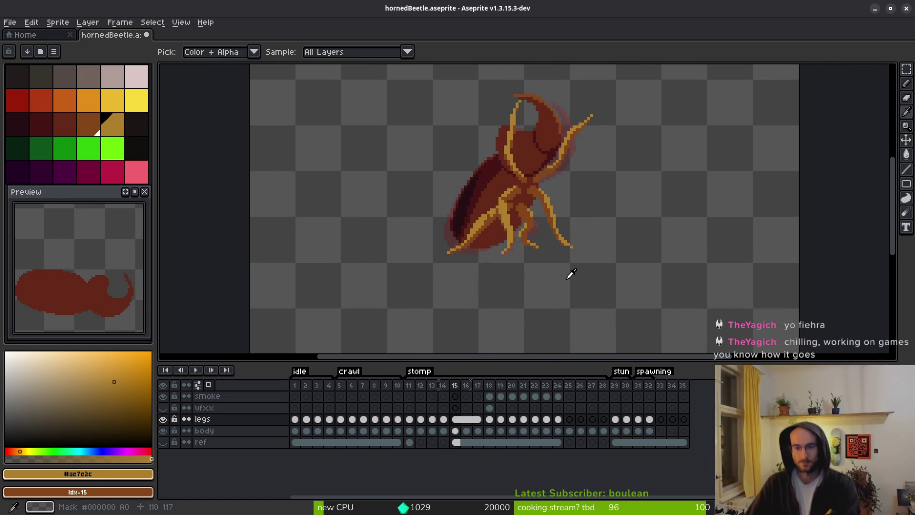
pyautogui.press('Left')
pyautogui.press('Left')
pyautogui.press('Left')
pyautogui.press('Left')
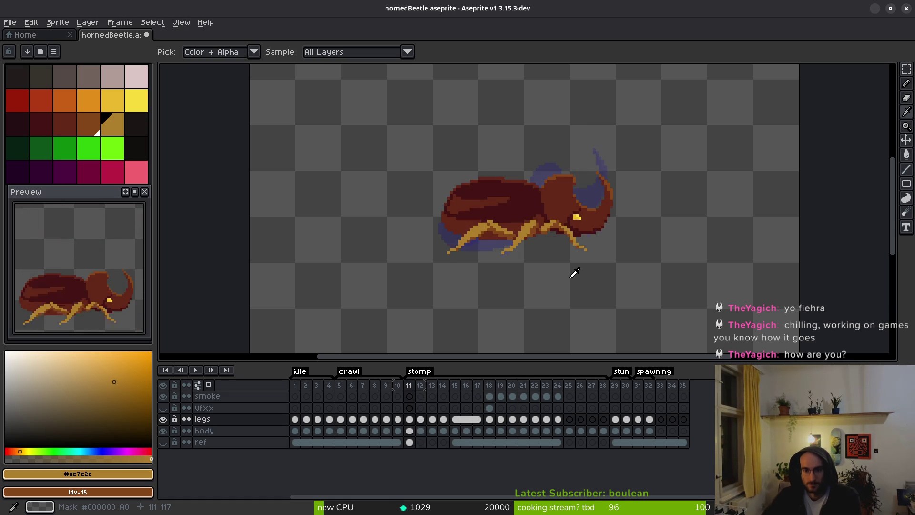
pyautogui.press('Right')
pyautogui.press('Left')
pyautogui.press('Left')
pyautogui.press('Left')
pyautogui.press('Left')
pyautogui.press('Right')
pyautogui.press('Right')
pyautogui.press('Right')
pyautogui.press('Right')
pyautogui.press('Left')
pyautogui.press('Right')
pyautogui.press('Right')
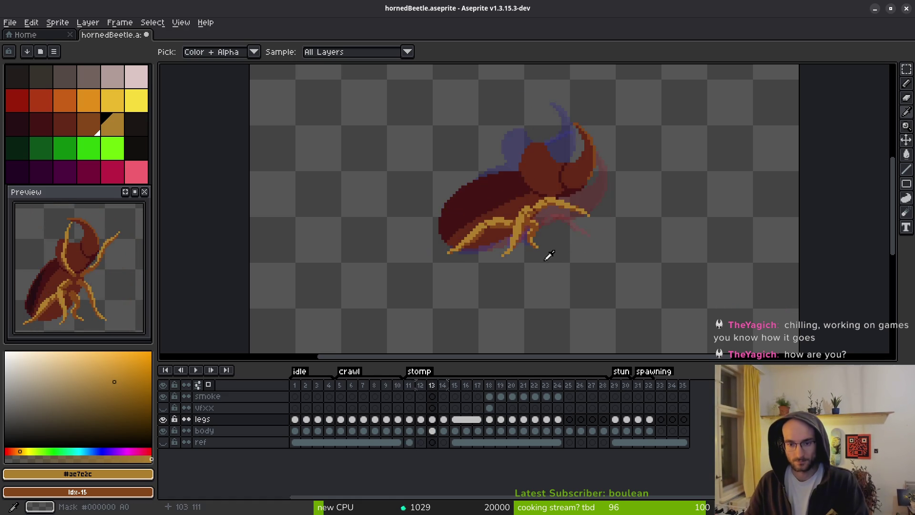
pyautogui.press('Right')
pyautogui.press('Right')
pyautogui.press('Left')
pyautogui.press('Left')
pyautogui.press('Right')
pyautogui.press('Right')
pyautogui.press('b')
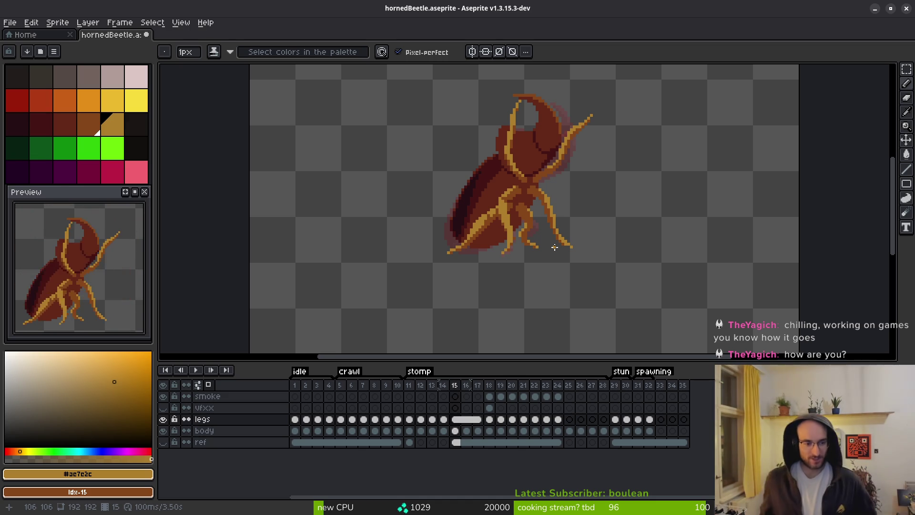
# Recheck frames 13 through 16, then settle on stomp frame 12, zoomed in, with the Pencil ready
pyautogui.scroll(-2, 565, 216)
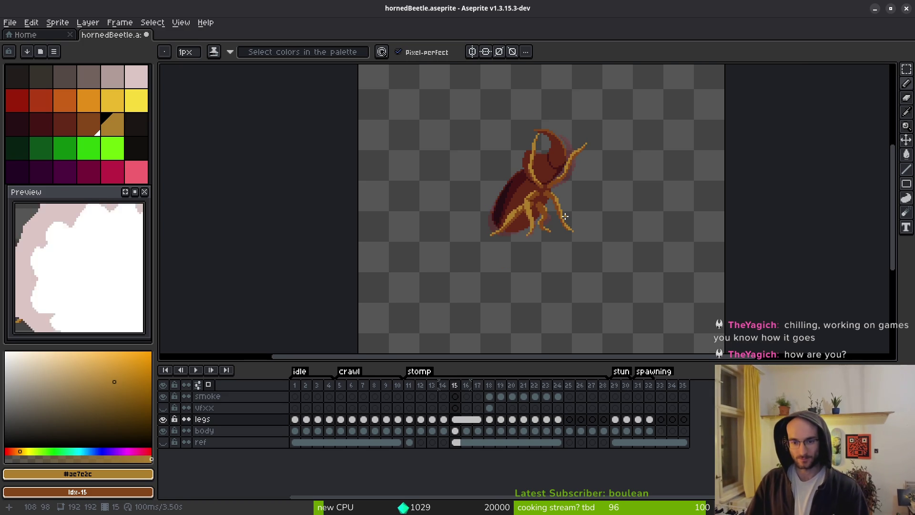
pyautogui.press('Left')
pyautogui.press('Left')
pyautogui.press('Left')
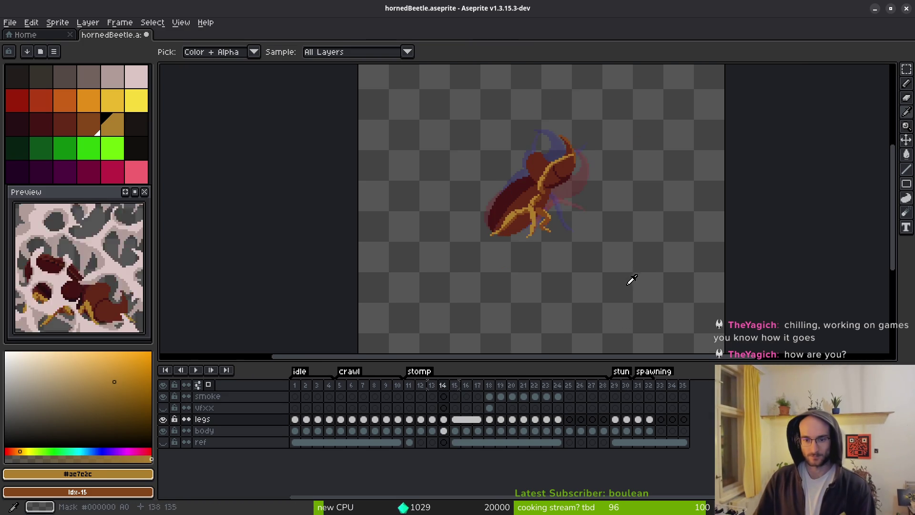
pyautogui.press('Right')
pyautogui.press('Right')
pyautogui.press('b')
pyautogui.scroll(4, 569, 230)
pyautogui.press('Right')
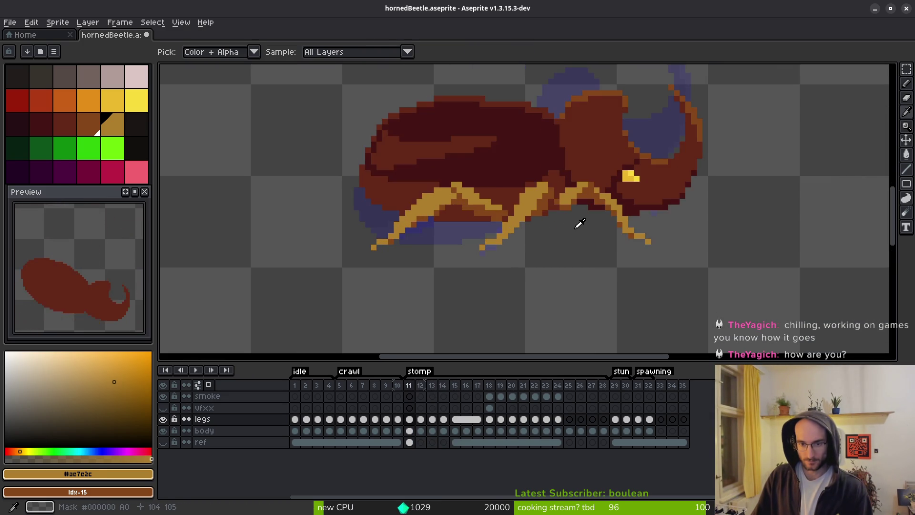
pyautogui.scroll(-4, 572, 229)
pyautogui.press('Right')
pyautogui.press('Right')
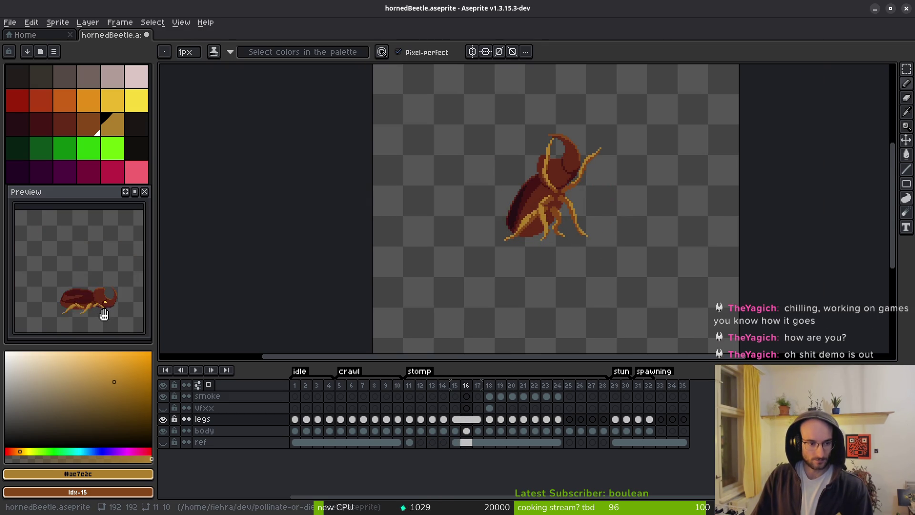
pyautogui.scroll(5, 98, 311)
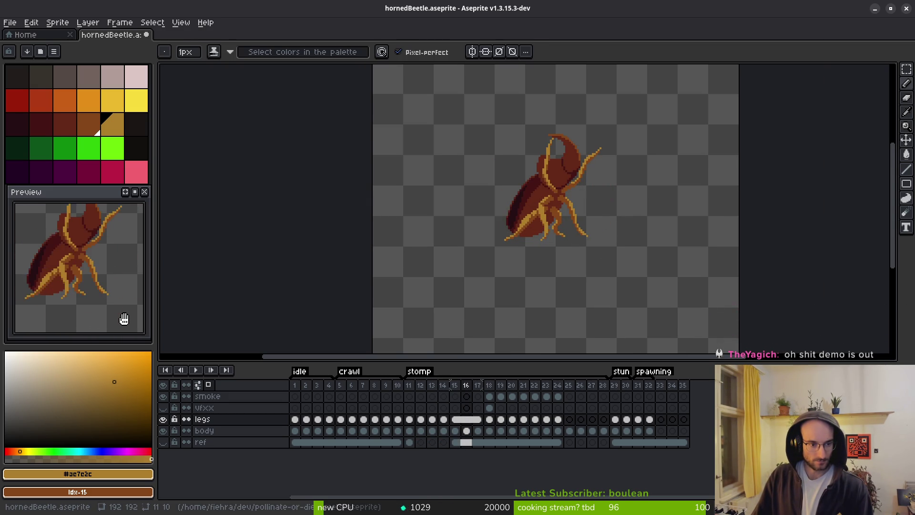
pyautogui.press('i')
pyautogui.press('Left')
pyautogui.press('Left')
pyautogui.press('Left')
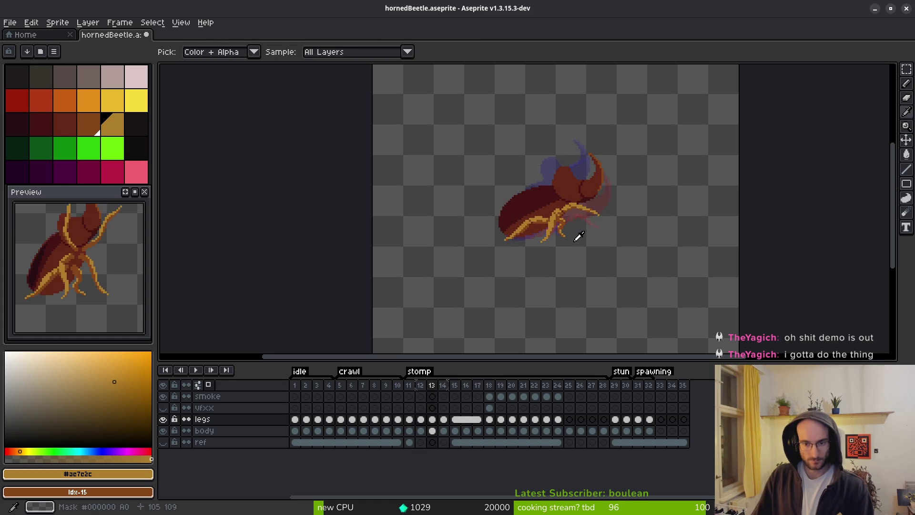
pyautogui.press('Left')
pyautogui.press('b')
pyautogui.scroll(2, 586, 242)
pyautogui.press('Left')
pyautogui.press('i')
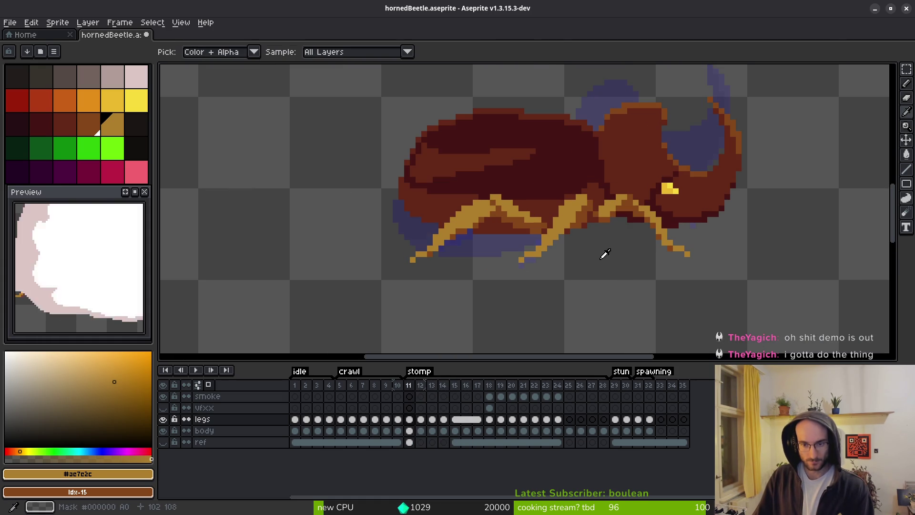
pyautogui.press('Right')
pyautogui.press('Right')
pyautogui.press('Right')
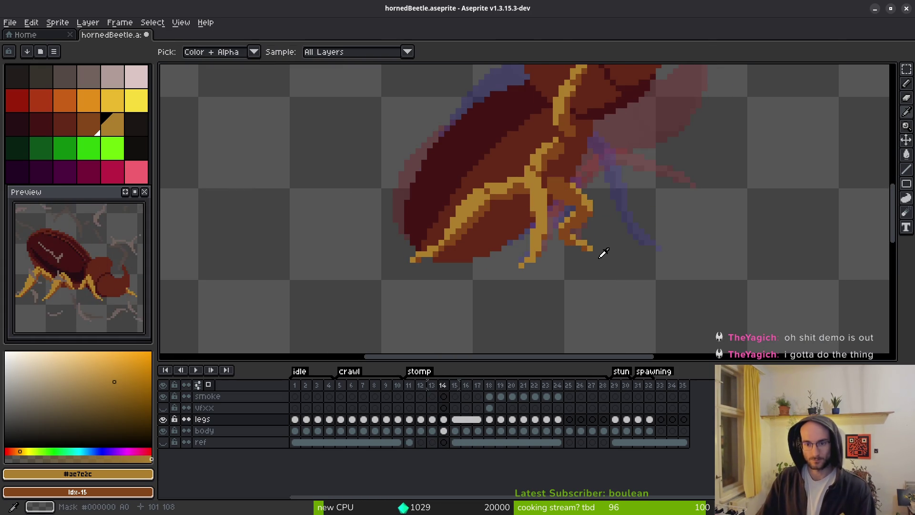
pyautogui.press('Left')
pyautogui.press('b')
pyautogui.press('i')
pyautogui.press('Left')
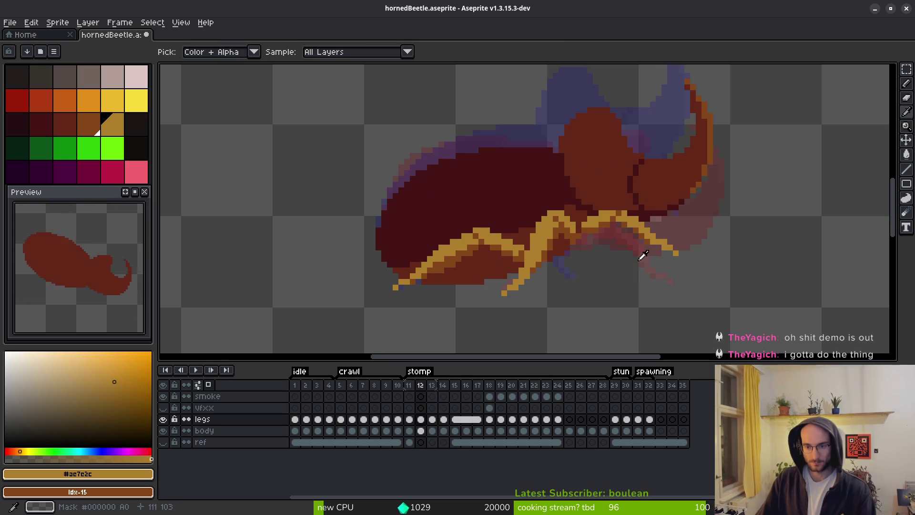
pyautogui.press('b')
pyautogui.scroll(3, 572, 245)
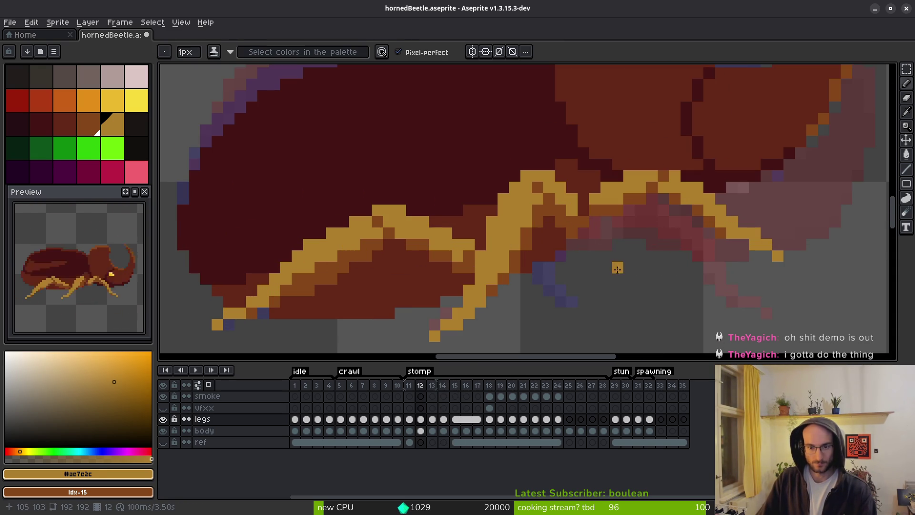
# Draw orange pixels out from the middle leg joint and remove the stray orange line
pyautogui.moveTo(582, 247)
pyautogui.mouseDown()
pyautogui.moveTo(576, 258)
pyautogui.moveTo(627, 267)
pyautogui.mouseUp()
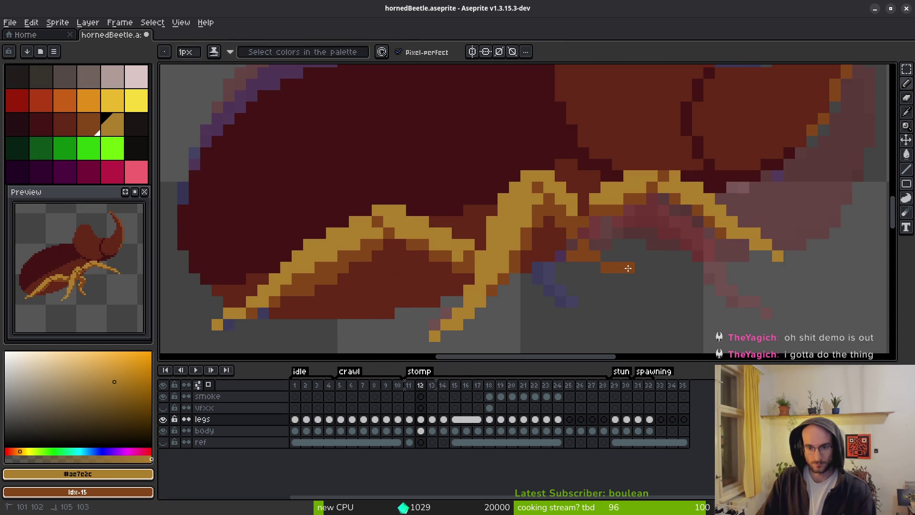
pyautogui.moveTo(575, 256); pyautogui.dragTo(563, 286)
pyautogui.moveTo(577, 256)
pyautogui.mouseDown()
pyautogui.moveTo(581, 268)
pyautogui.moveTo(634, 268)
pyautogui.mouseUp()
pyautogui.press('e')
pyautogui.press('b')
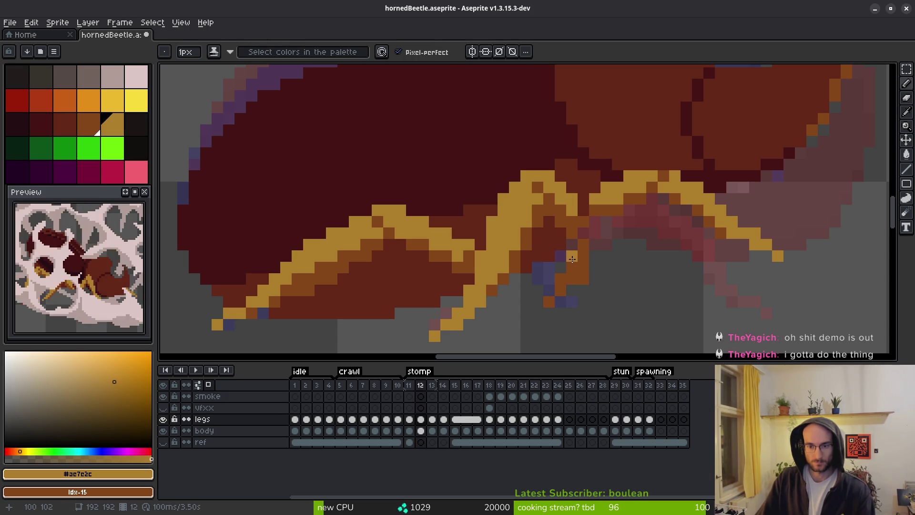
pyautogui.press('e')
pyautogui.press('b')
# Place a golden pixel at the leg tip and reshade the pixels along the middle leg
pyautogui.click(516, 302)
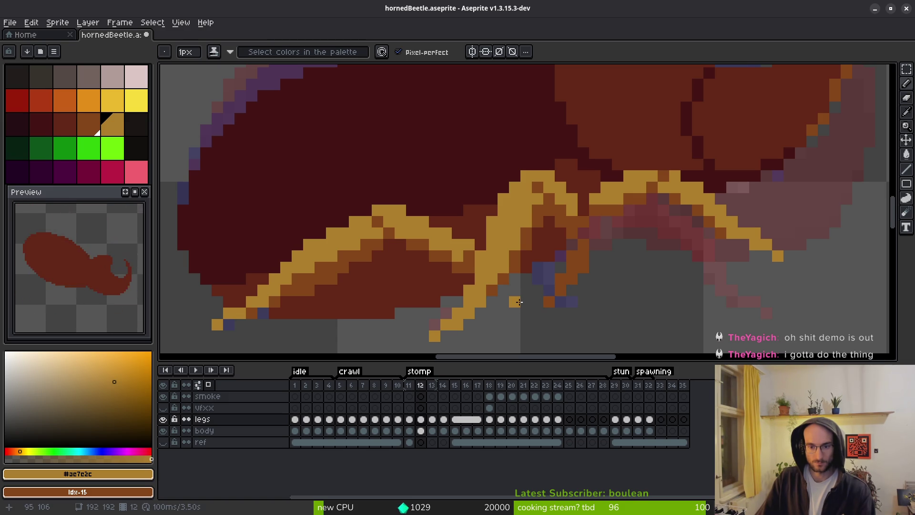
pyautogui.moveTo(532, 291)
pyautogui.mouseDown()
pyautogui.moveTo(539, 270)
pyautogui.moveTo(563, 267)
pyautogui.moveTo(549, 302)
pyautogui.mouseUp()
pyautogui.press('e')
pyautogui.scroll(-5, 561, 302)
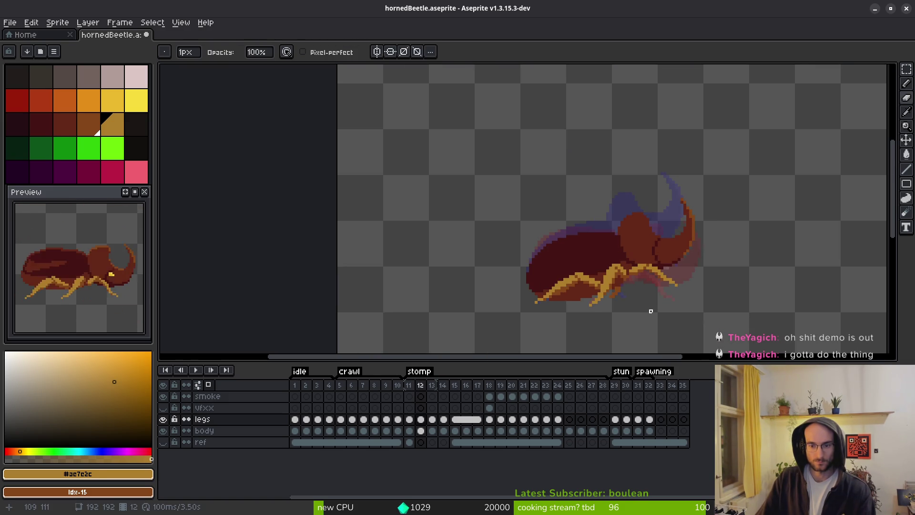
pyautogui.scroll(5, 636, 308)
pyautogui.press('b')
pyautogui.click(559, 274)
pyautogui.moveTo(561, 282); pyautogui.dragTo(584, 279)
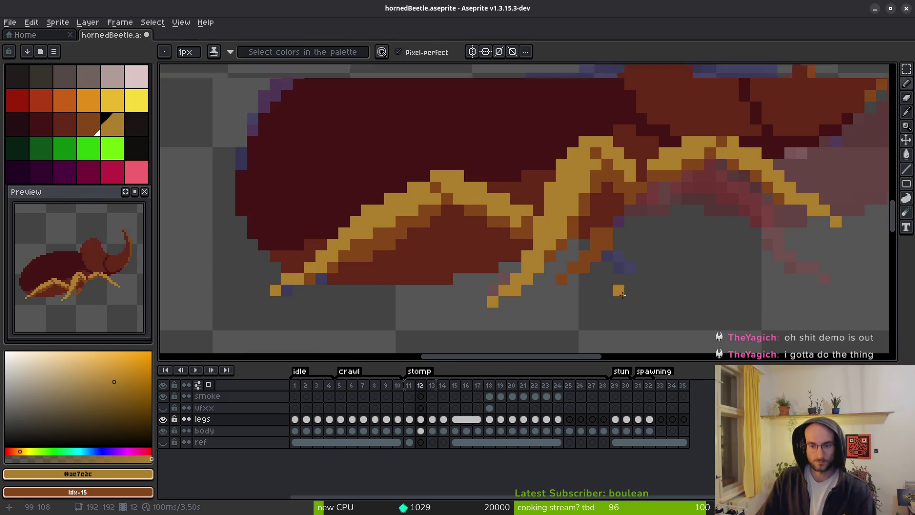
pyautogui.scroll(-5, 623, 301)
pyautogui.scroll(5, 620, 291)
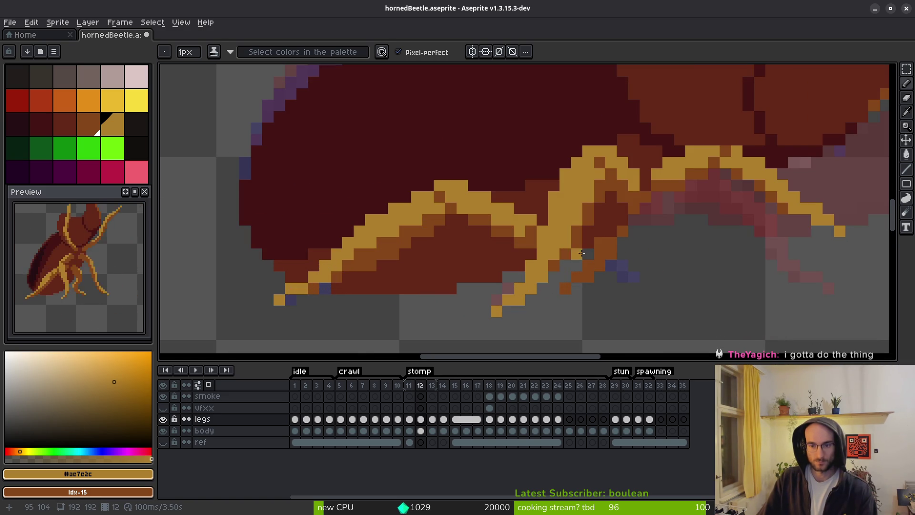
pyautogui.scroll(-5, 649, 282)
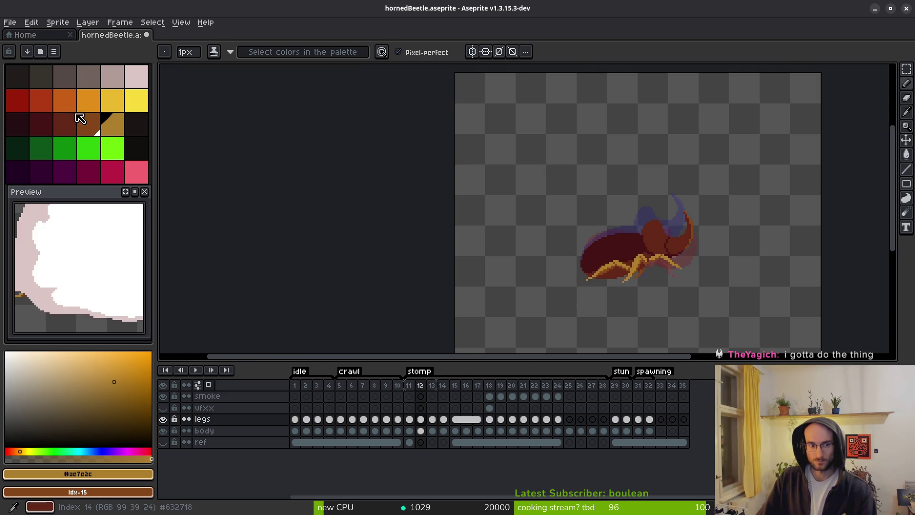
# Pick dark red and bucket-fill under the leg, undoing the accidental canvas flood
pyautogui.click(45, 127)
pyautogui.scroll(5, 722, 281)
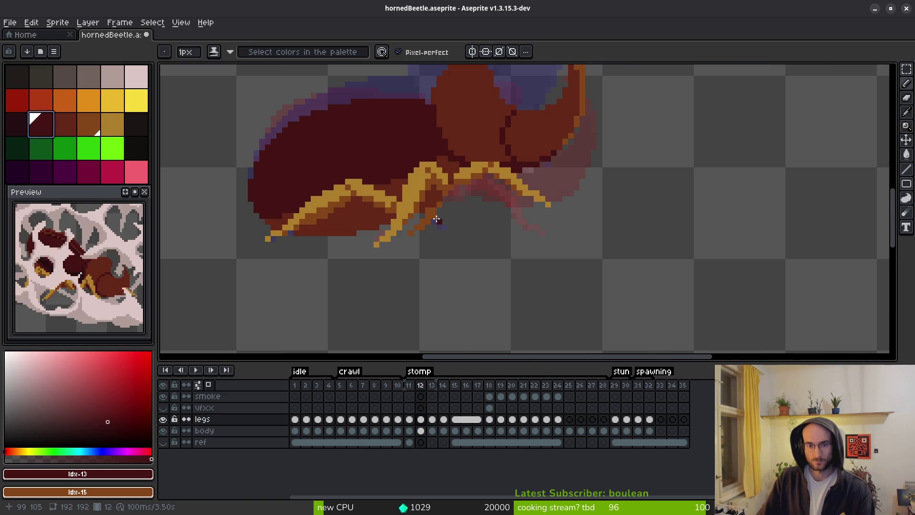
pyautogui.scroll(2, 437, 218)
pyautogui.press('g')
pyautogui.click(390, 262)
pyautogui.click(378, 262)
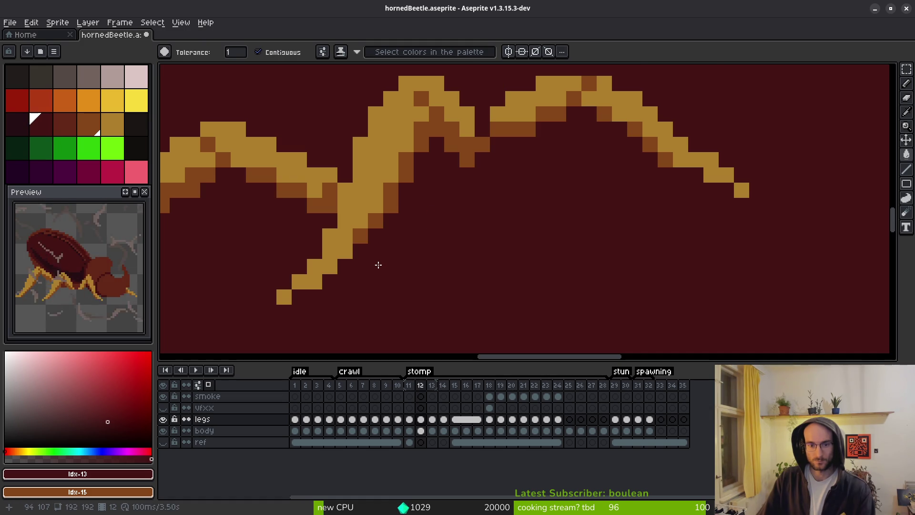
pyautogui.hotkey('ctrl', 'z')
pyautogui.scroll(-3, 481, 265)
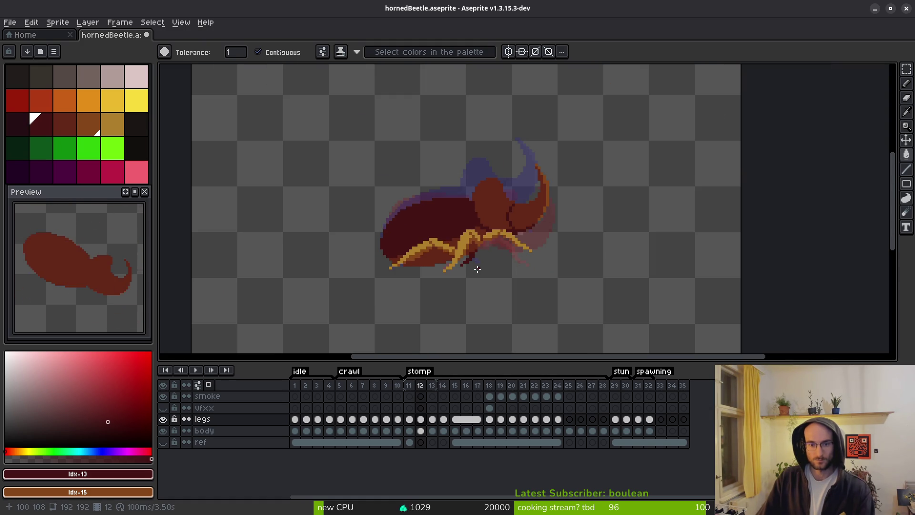
pyautogui.scroll(3, 477, 268)
# Paint red-brown pixels at the leg joint and extend them beneath the leg
pyautogui.click(65, 124)
pyautogui.scroll(3, 599, 220)
pyautogui.press('b')
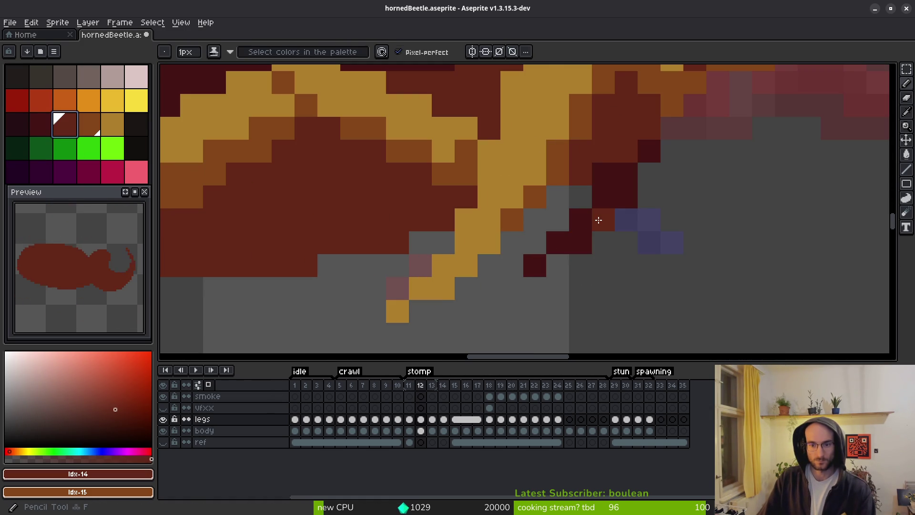
pyautogui.click(581, 243)
pyautogui.click(535, 265)
pyautogui.click(558, 264)
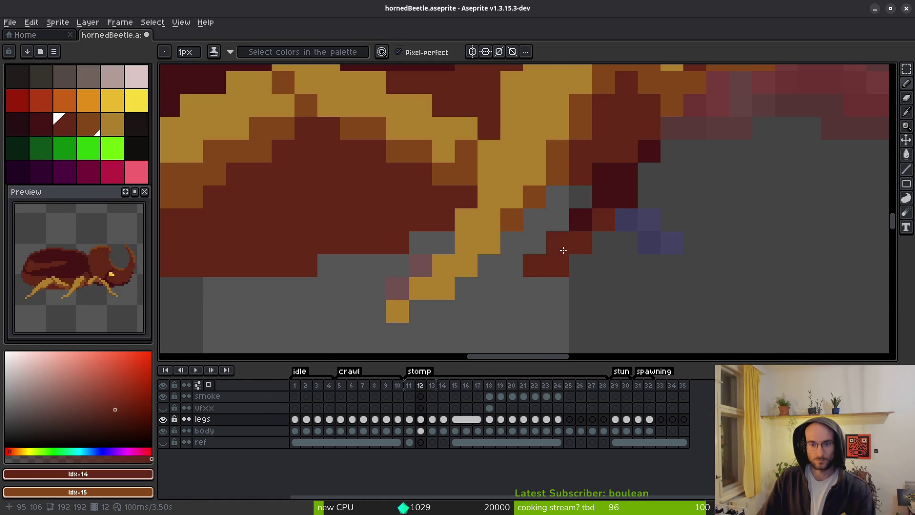
pyautogui.moveTo(565, 252); pyautogui.dragTo(566, 241)
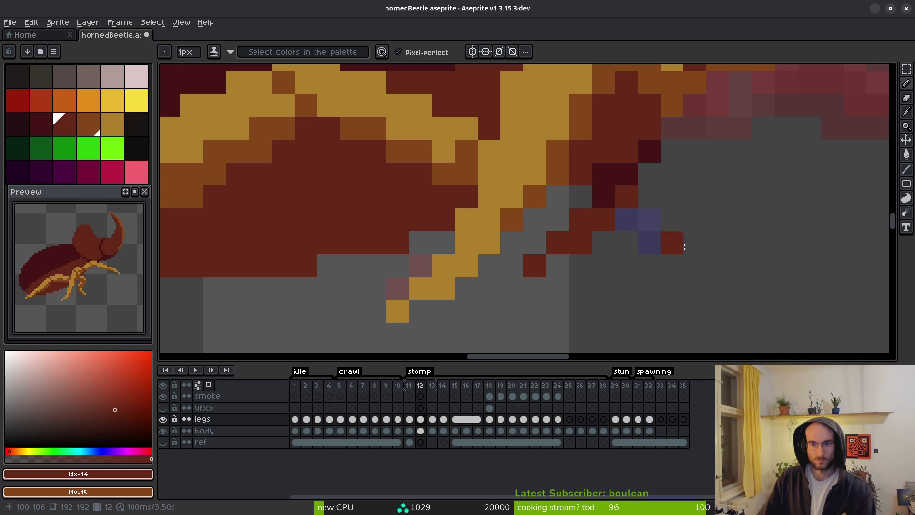
pyautogui.scroll(-5, 677, 243)
pyautogui.scroll(-3, 685, 278)
pyautogui.scroll(10, 688, 282)
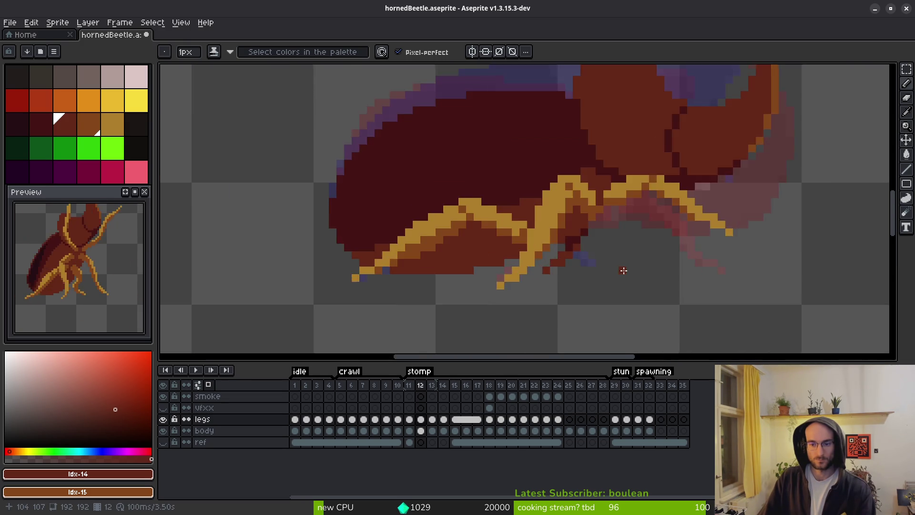
# Sample dark maroon #431414 and paint pixels trailing diagonally down-left under the leg
pyautogui.keyDown('alt'); pyautogui.click(465, 205); pyautogui.keyUp('alt')
pyautogui.click(442, 226)
pyautogui.click(478, 208)
pyautogui.click(465, 226)
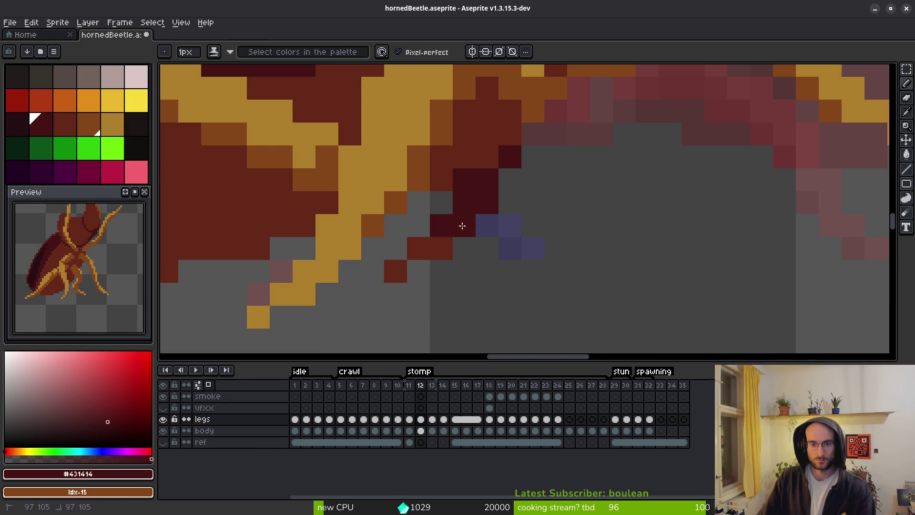
pyautogui.click(419, 249)
pyautogui.click(374, 270)
pyautogui.scroll(-7, 568, 259)
pyautogui.scroll(-3, 568, 258)
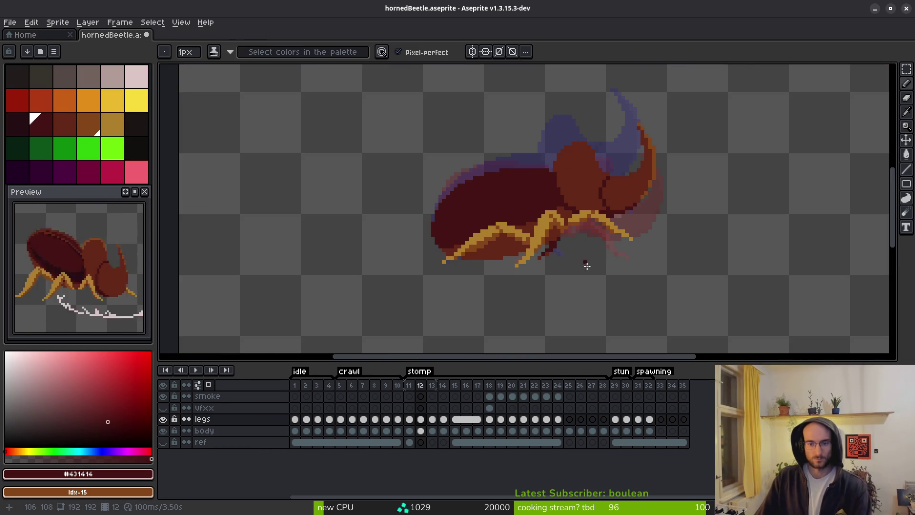
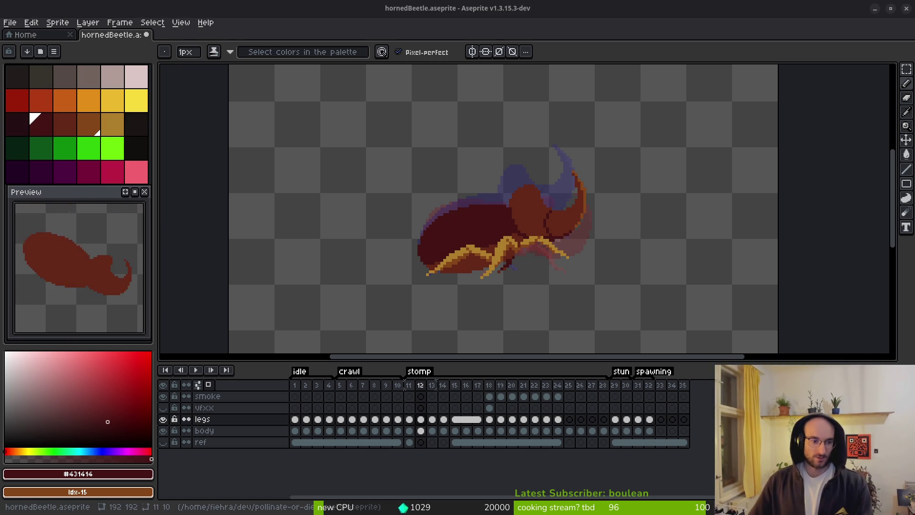
# Save hornedBeetle.aseprite
pyautogui.scroll(-3, 534, 271)
pyautogui.scroll(4, 482, 224)
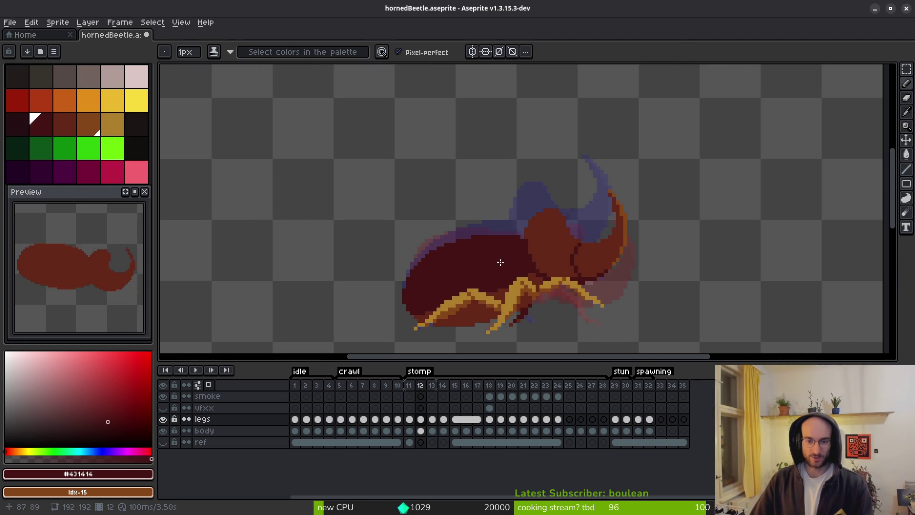
pyautogui.scroll(-1, 481, 252)
pyautogui.scroll(1, 510, 211)
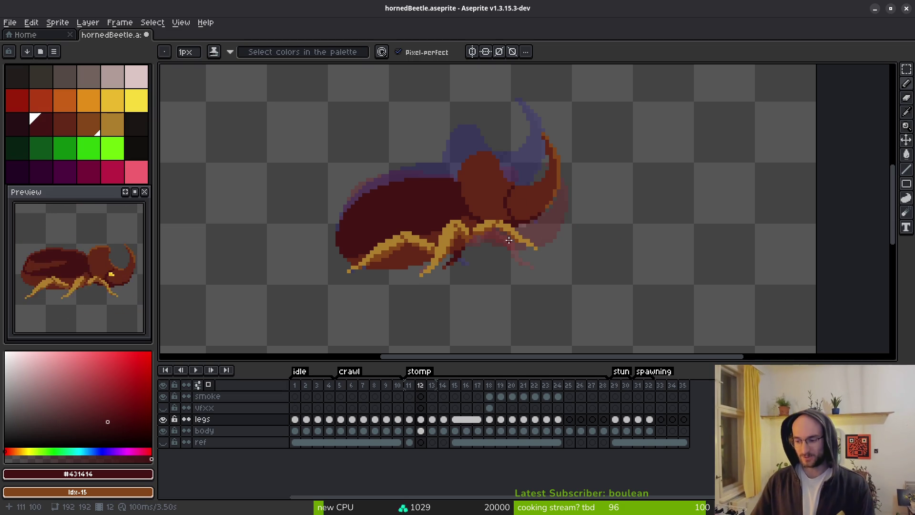
pyautogui.scroll(-1, 483, 262)
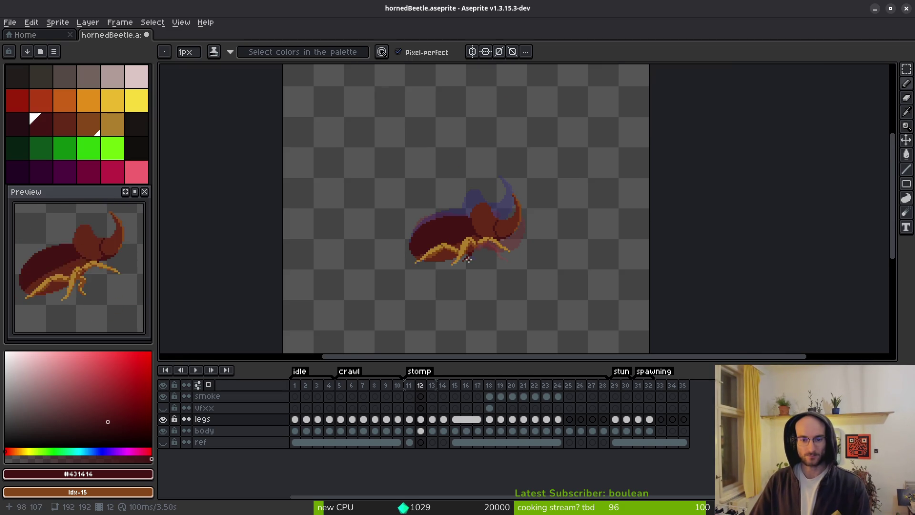
pyautogui.scroll(3, 469, 261)
pyautogui.scroll(-2, 472, 253)
pyautogui.hotkey('ctrl', 's')
# On frame 10, draw a bright yellow highlight down the beetle's front leg
pyautogui.scroll(3, 502, 233)
pyautogui.scroll(-1, 462, 219)
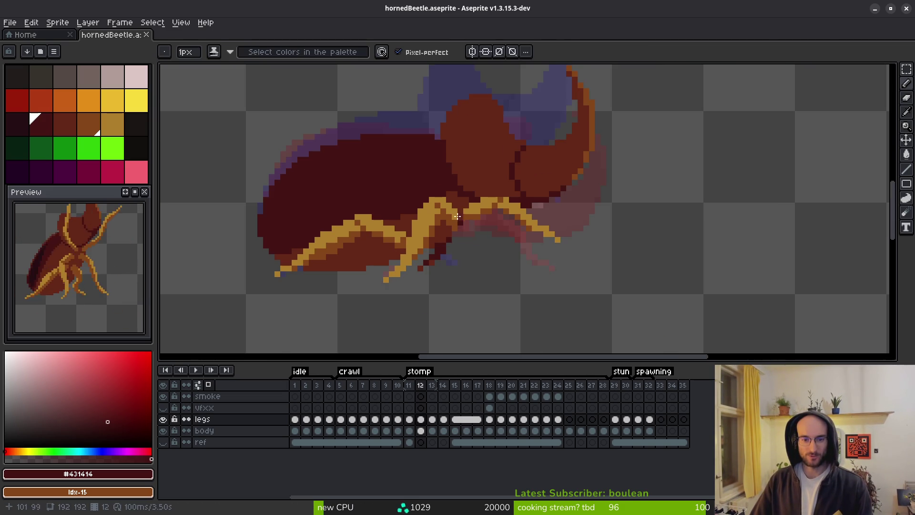
pyautogui.scroll(-3, 462, 218)
pyautogui.press(',')
pyautogui.press('alt')
pyautogui.press(',')
pyautogui.click(136, 100)
pyautogui.scroll(2, 610, 277)
pyautogui.scroll(3, 442, 214)
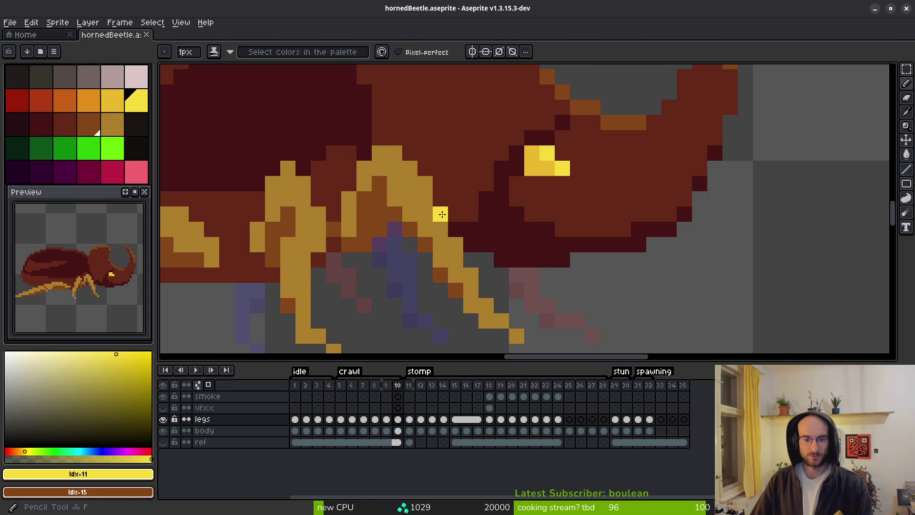
pyautogui.moveTo(454, 245)
pyautogui.mouseDown()
pyautogui.moveTo(488, 320)
pyautogui.moveTo(397, 155)
pyautogui.mouseUp()
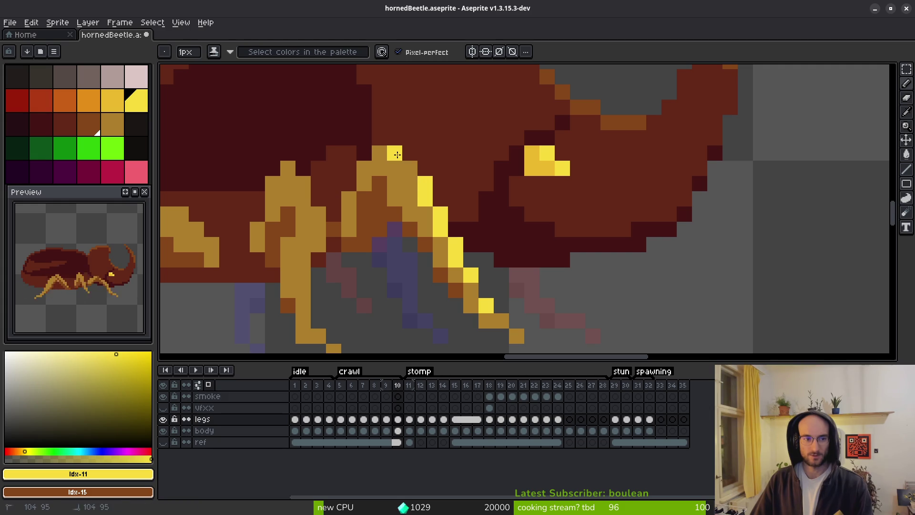
# Undo the stray pencil stroke and the bucket fill, then move to frame 12
pyautogui.click(113, 100)
pyautogui.hotkey('ctrl', 'z')
pyautogui.press('g')
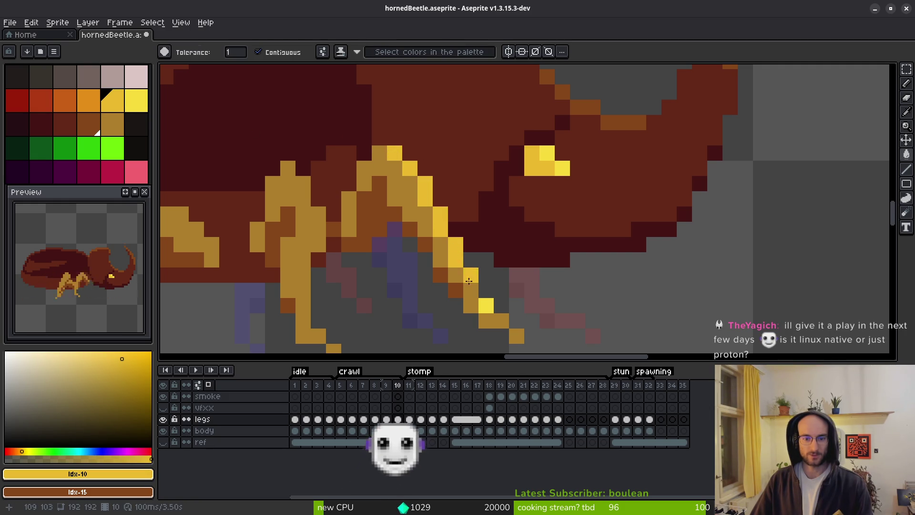
pyautogui.scroll(-9, 490, 308)
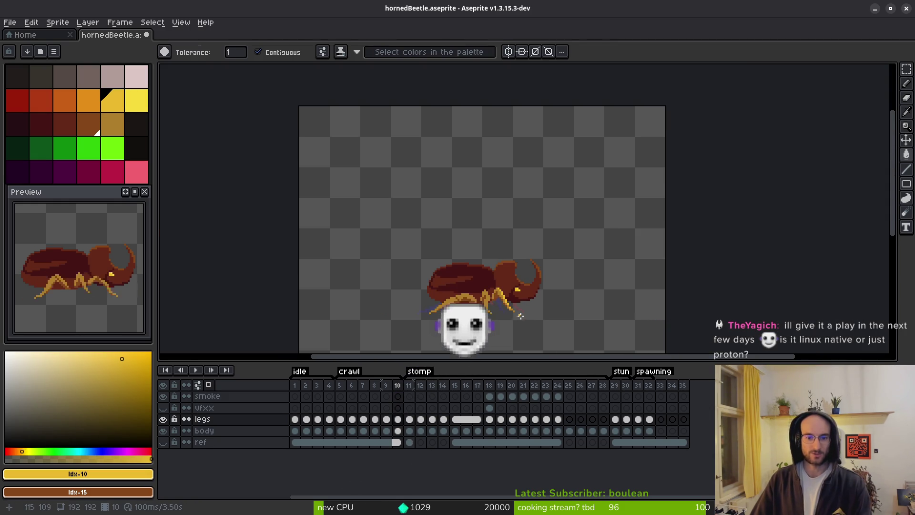
pyautogui.hotkey('ctrl', 'z')
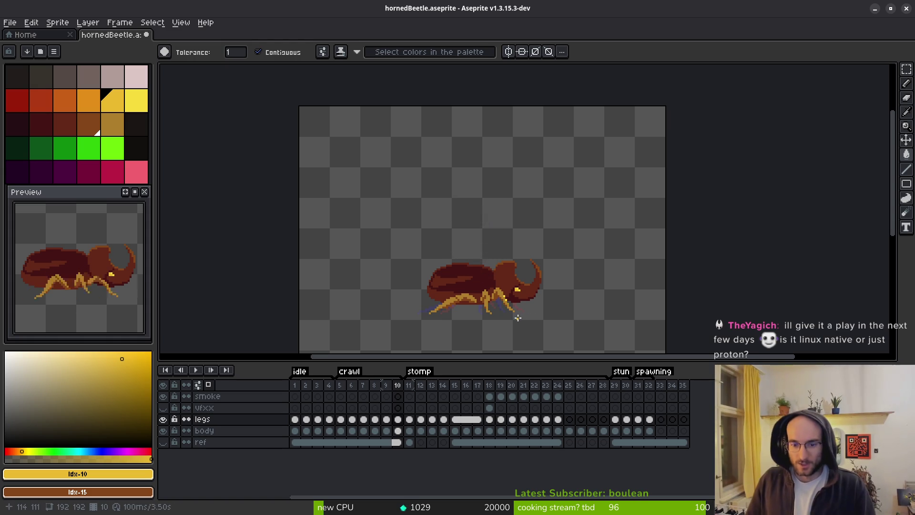
pyautogui.press('Right')
pyautogui.press('Right')
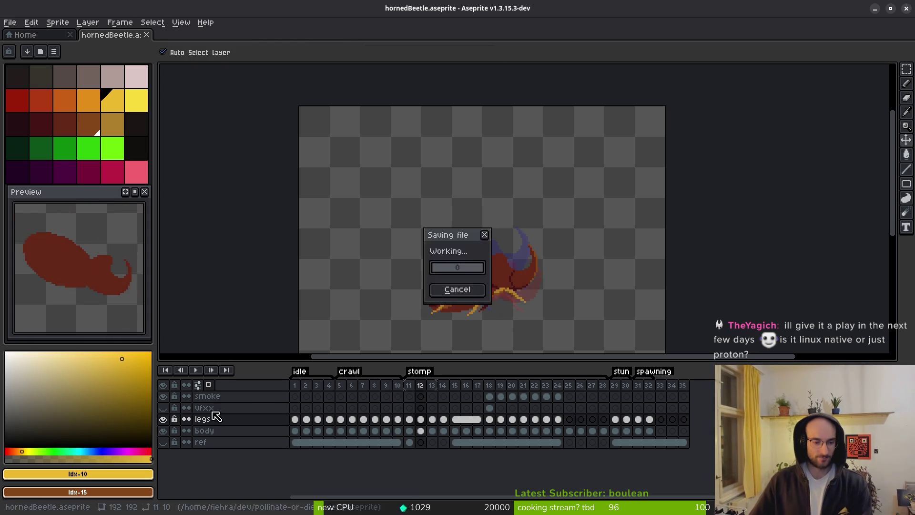
# Hide the legs layer and go to frame 11
pyautogui.click(163, 419)
pyautogui.moveTo(487, 314); pyautogui.dragTo(488, 298)
pyautogui.scroll(1, 487, 291)
pyautogui.press('Left')
pyautogui.press('Left')
pyautogui.press('Left')
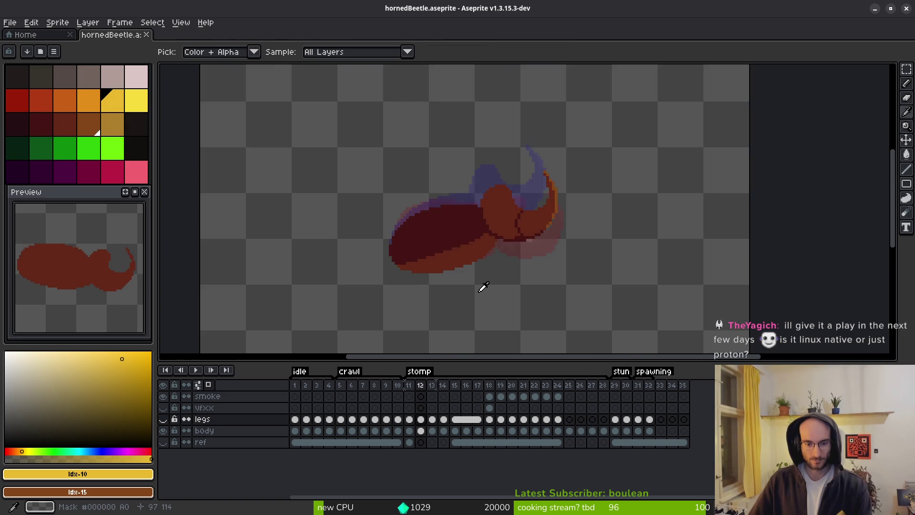
pyautogui.press('Right')
pyautogui.press('Right')
pyautogui.press('Right')
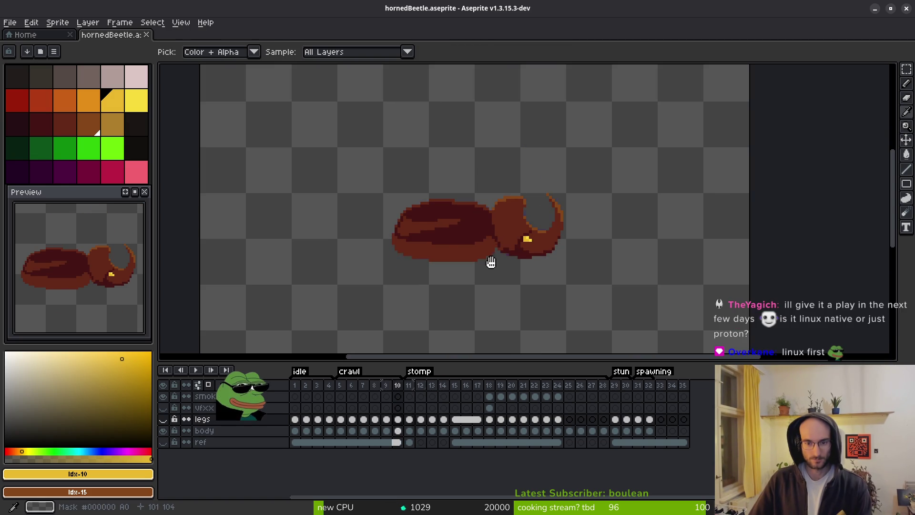
# Replace the body's mid red with gold using Replace Color
pyautogui.press('w')
pyautogui.scroll(2, 496, 251)
pyautogui.keyDown('alt'); pyautogui.click(493, 231); pyautogui.keyUp('alt')
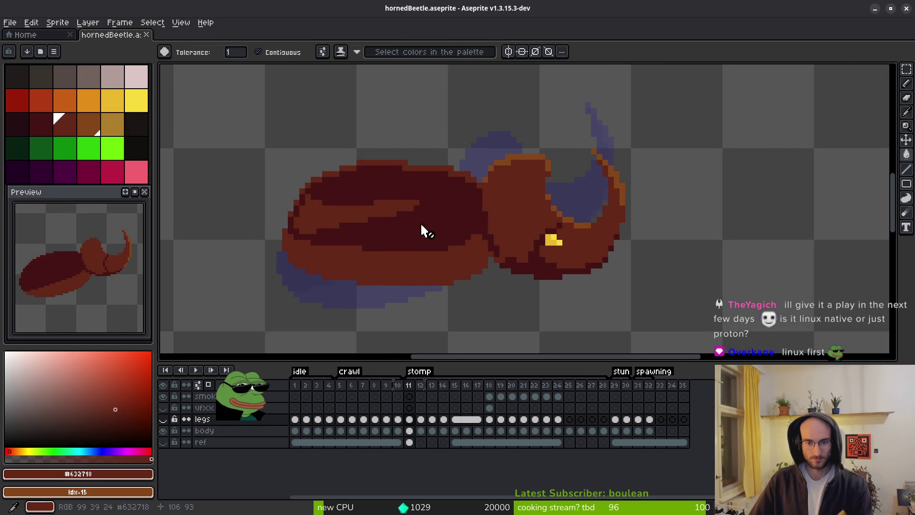
pyautogui.rightClick(110, 125)
pyautogui.hotkey('shift', 'r')
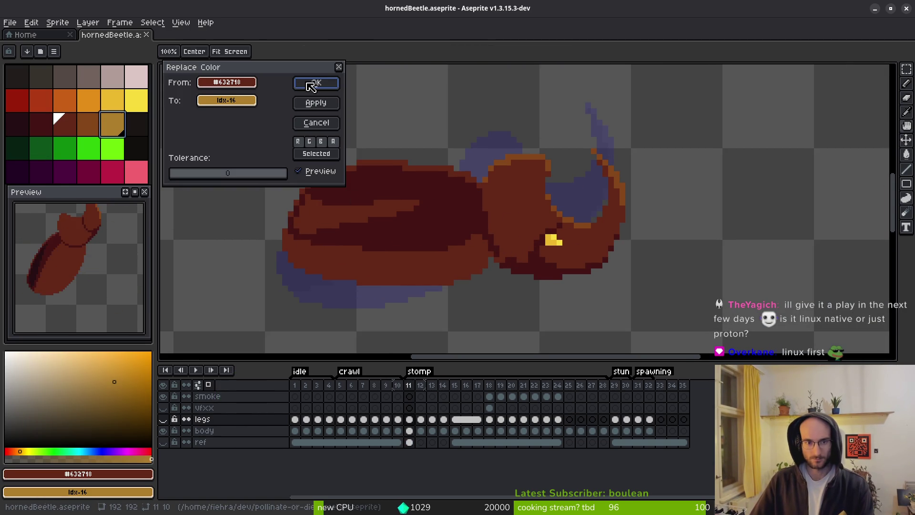
pyautogui.press('Escape')
pyautogui.click(409, 430)
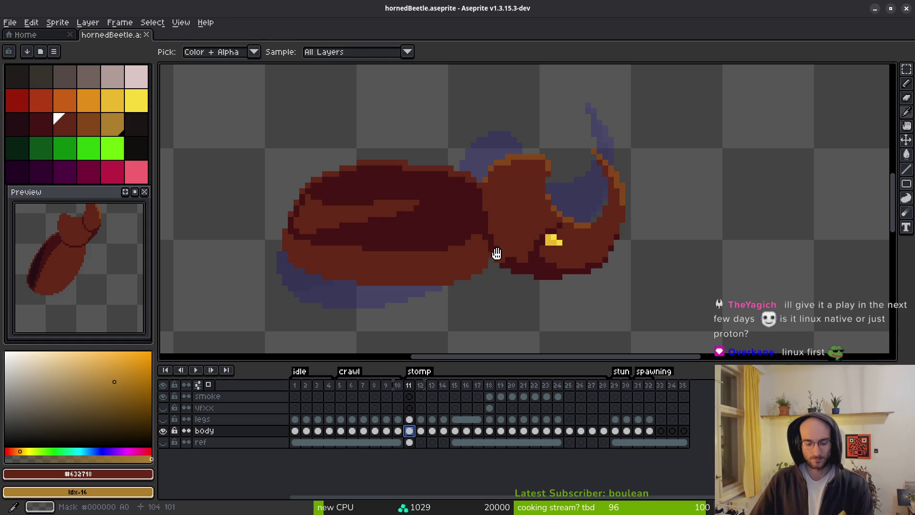
pyautogui.hotkey('shift', 'r')
pyautogui.click(318, 85)
# Replace the darkest red #431414 with brown
pyautogui.keyDown('alt'); pyautogui.click(453, 199); pyautogui.keyUp('alt')
pyautogui.rightClick(95, 126)
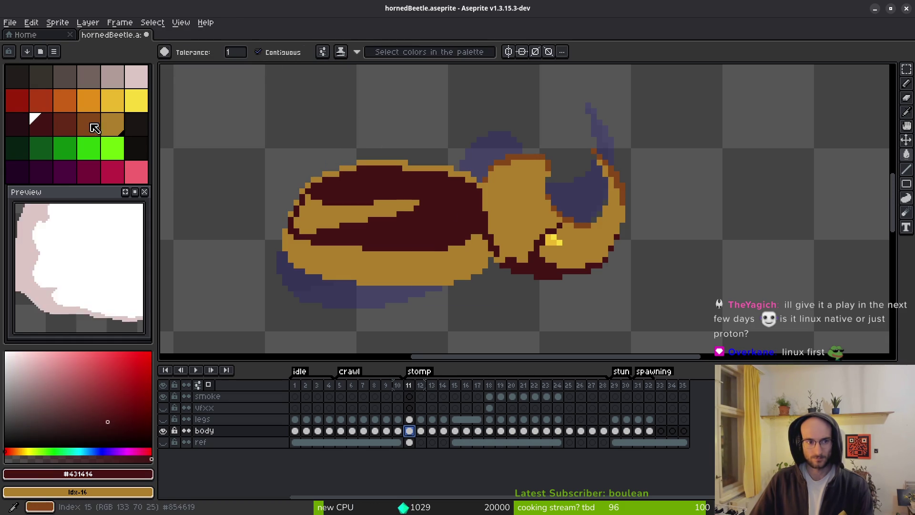
pyautogui.hotkey('shift', 'r')
pyautogui.click(316, 83)
# Try filling the yellow eye pixels dark red, then undo it
pyautogui.press('w')
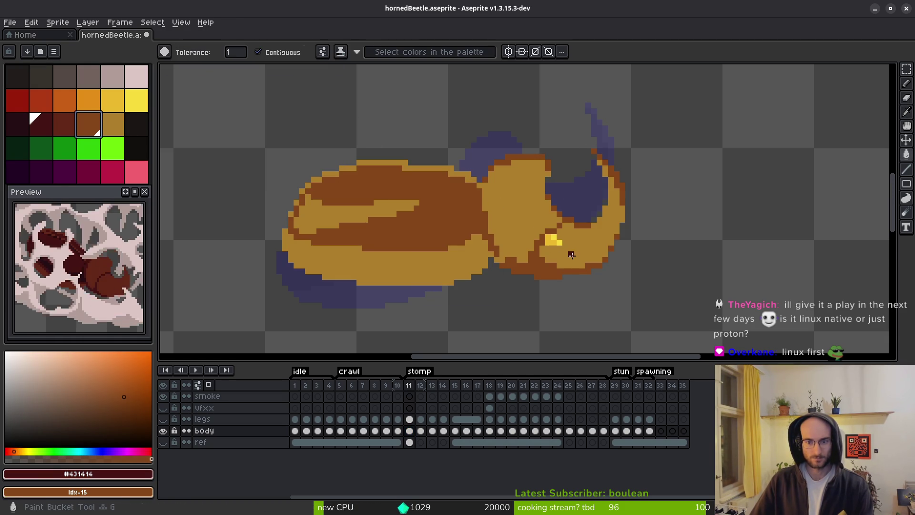
pyautogui.scroll(-3, 582, 268)
pyautogui.scroll(10, 576, 261)
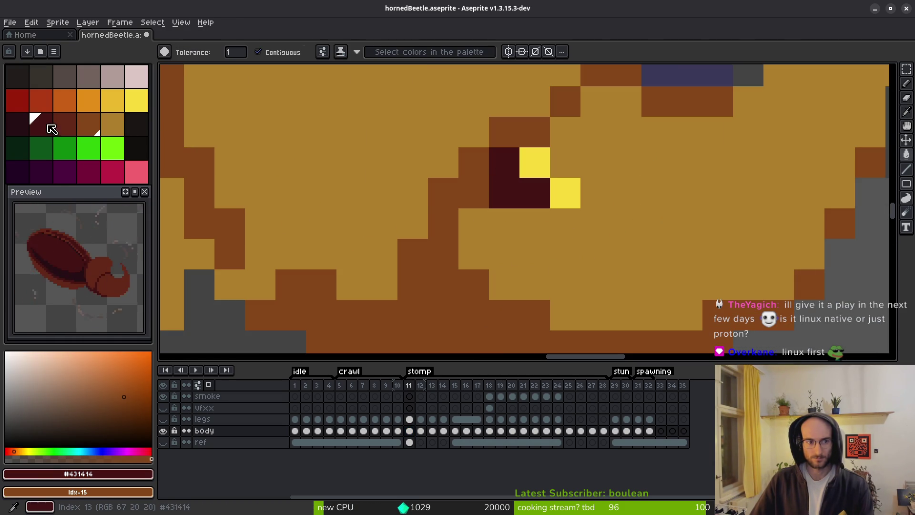
pyautogui.click(66, 126)
pyautogui.click(544, 169)
pyautogui.click(557, 197)
pyautogui.scroll(-5, 601, 233)
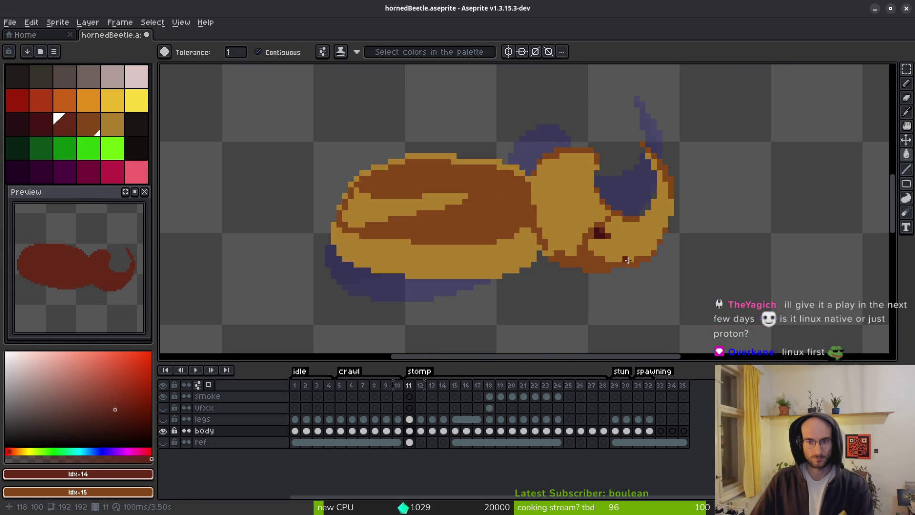
pyautogui.scroll(4, 626, 261)
pyautogui.hotkey('ctrl', 'z')
pyautogui.hotkey('ctrl', 'z')
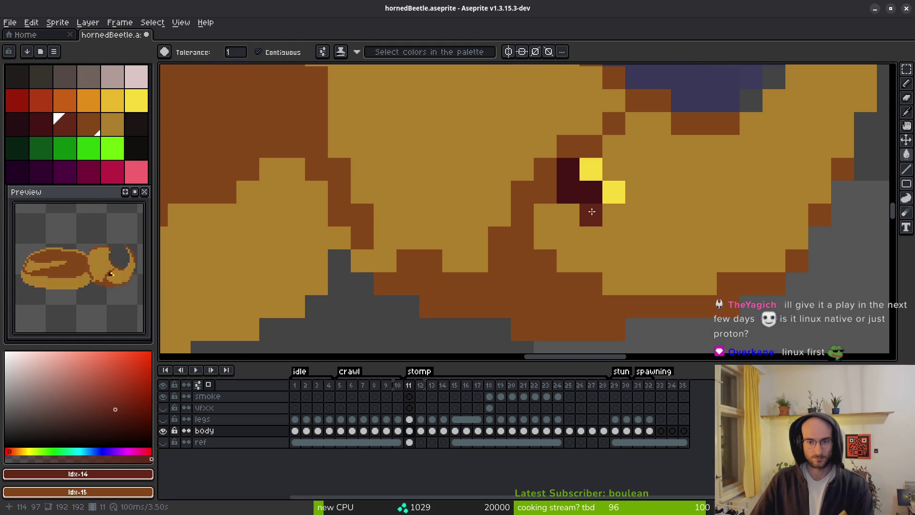
# Fill the eye pixels with darker reds, making the darkest red the main colour
pyautogui.click(572, 190)
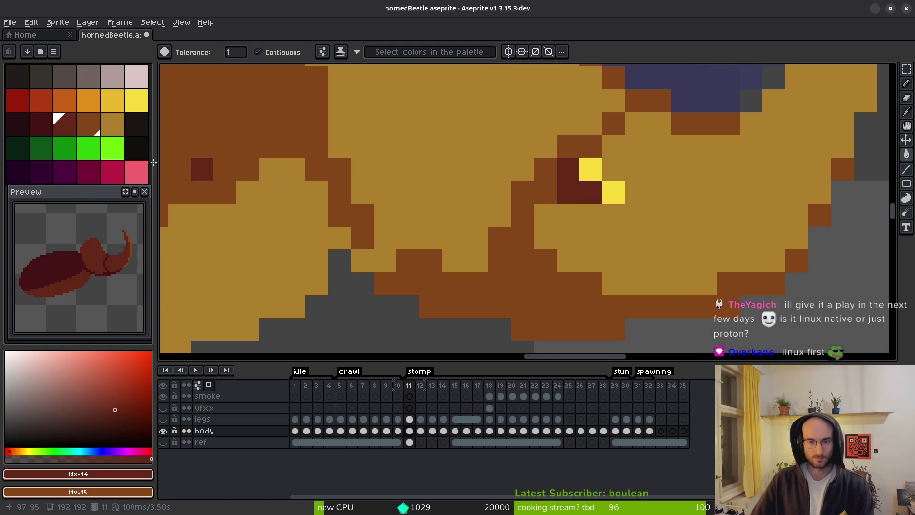
pyautogui.click(43, 125)
pyautogui.click(591, 170)
pyautogui.click(620, 192)
pyautogui.click(17, 124)
pyautogui.rightClick(41, 124)
pyautogui.click(589, 191)
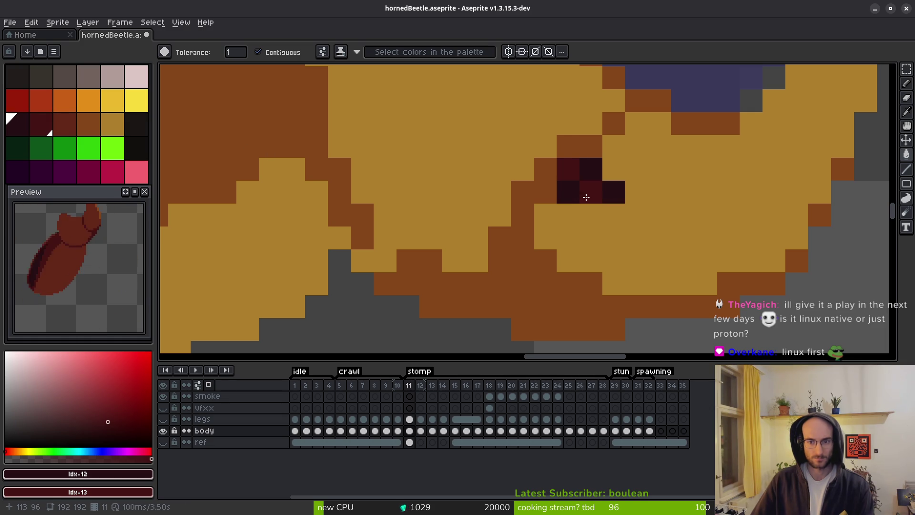
# Recolour the remaining eye pixels and the pixel below the eye to dark shades
pyautogui.scroll(-10, 658, 259)
pyautogui.scroll(11, 653, 269)
pyautogui.click(615, 163)
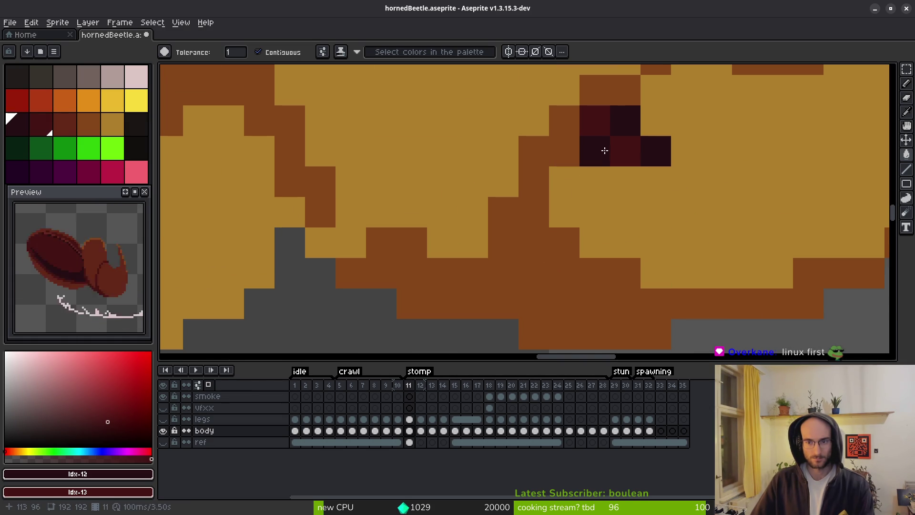
pyautogui.click(607, 148)
pyautogui.click(628, 176)
pyautogui.click(596, 158)
pyautogui.click(597, 180)
pyautogui.hotkey('ctrl', 'z')
pyautogui.click(605, 151)
pyautogui.click(690, 217)
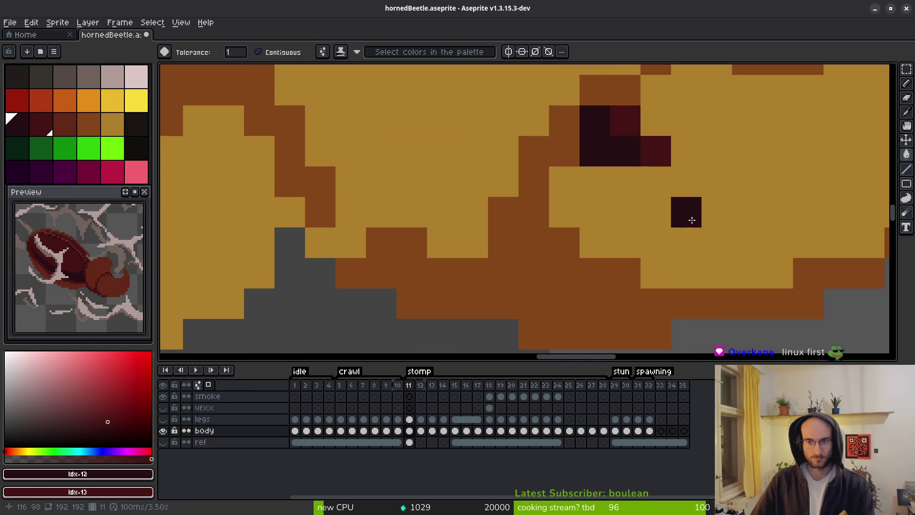
pyautogui.scroll(-3, 690, 217)
pyautogui.scroll(-1, 704, 262)
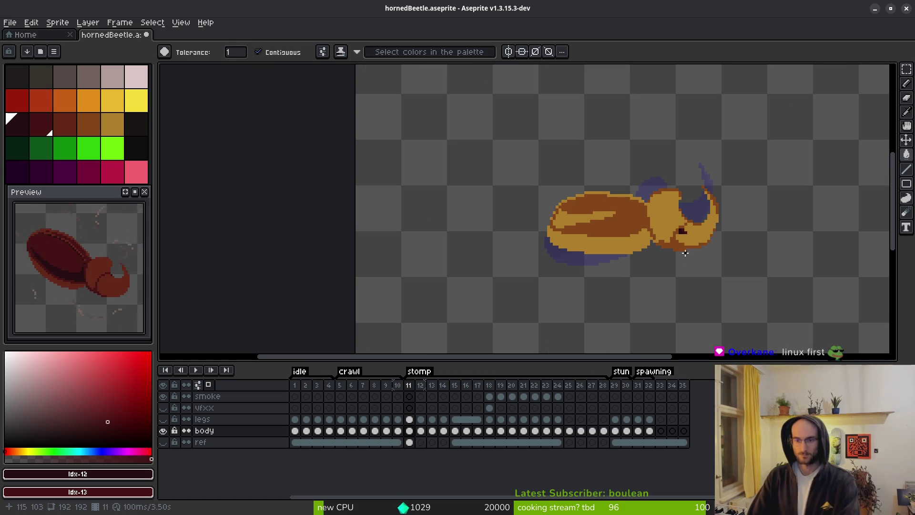
pyautogui.moveTo(681, 247); pyautogui.dragTo(618, 245)
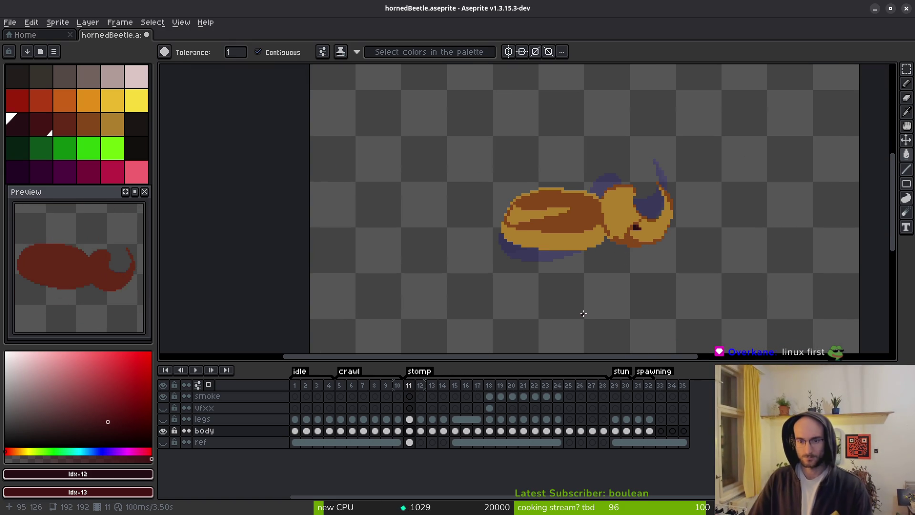
pyautogui.scroll(2, 567, 247)
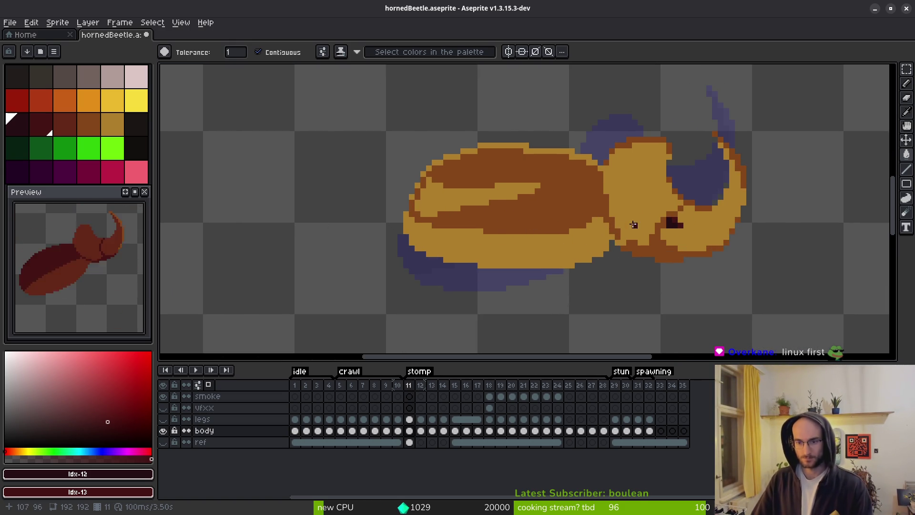
# Swap the body's brown to bright green and its gold to brown with Replace Color
pyautogui.click(113, 146)
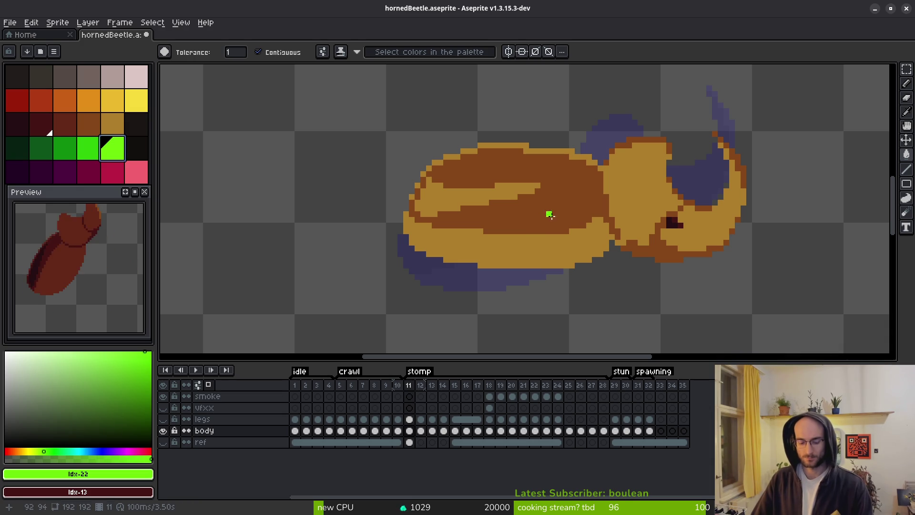
pyautogui.press('i')
pyautogui.click(549, 199)
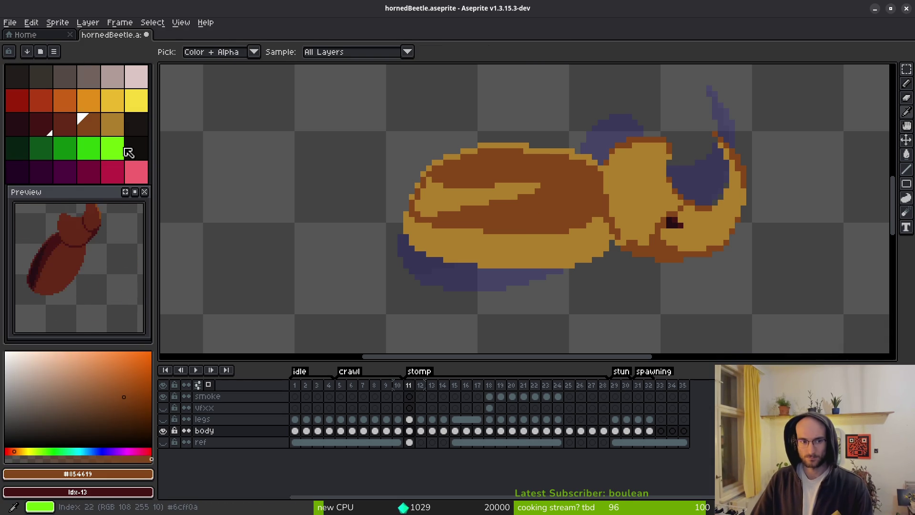
pyautogui.rightClick(117, 151)
pyautogui.hotkey('shift', 'r')
pyautogui.press('Return')
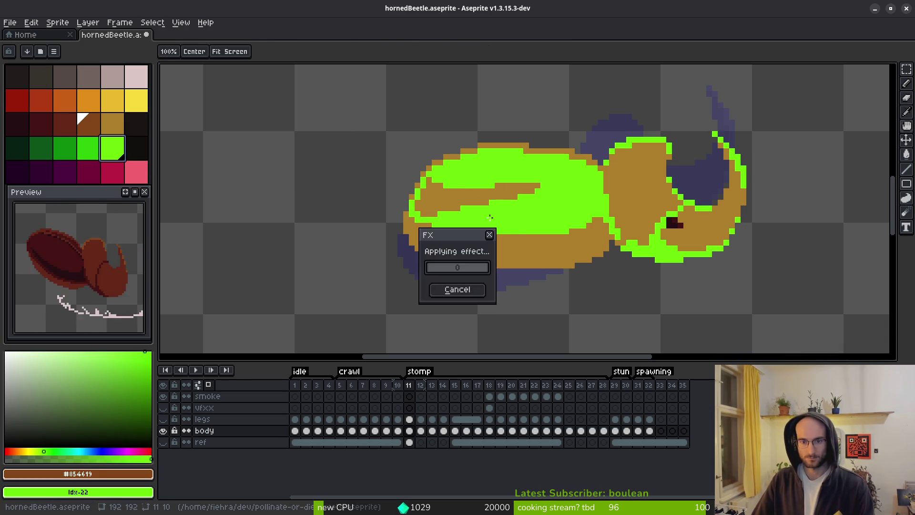
pyautogui.click(510, 239)
pyautogui.rightClick(93, 124)
pyautogui.press('w')
pyautogui.hotkey('shift', 'r')
pyautogui.press('Return')
# Replace the bright green marker colour with gold
pyautogui.press('i')
pyautogui.click(542, 202)
pyautogui.rightClick(112, 124)
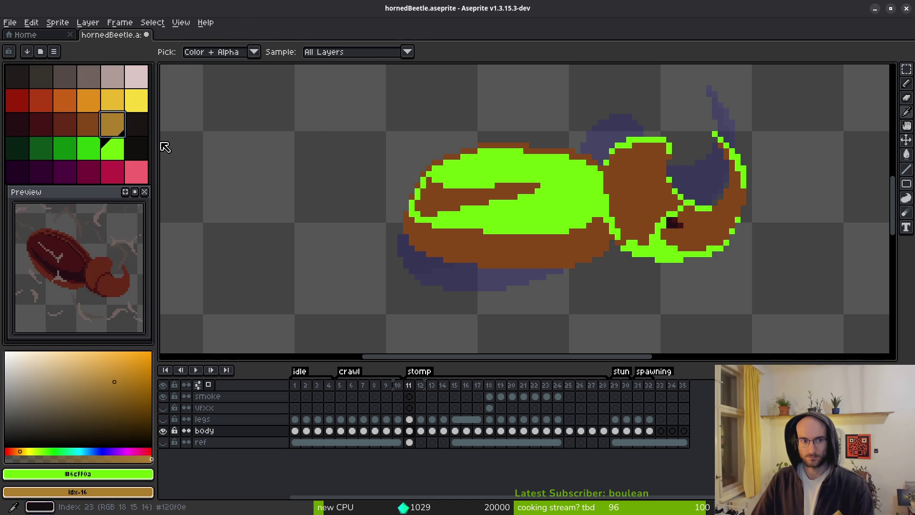
pyautogui.hotkey('shift', 'r')
pyautogui.click(314, 82)
# Test a green bucket fill on the light body areas to check gaps, then undo it
pyautogui.press('w')
pyautogui.scroll(-6, 601, 217)
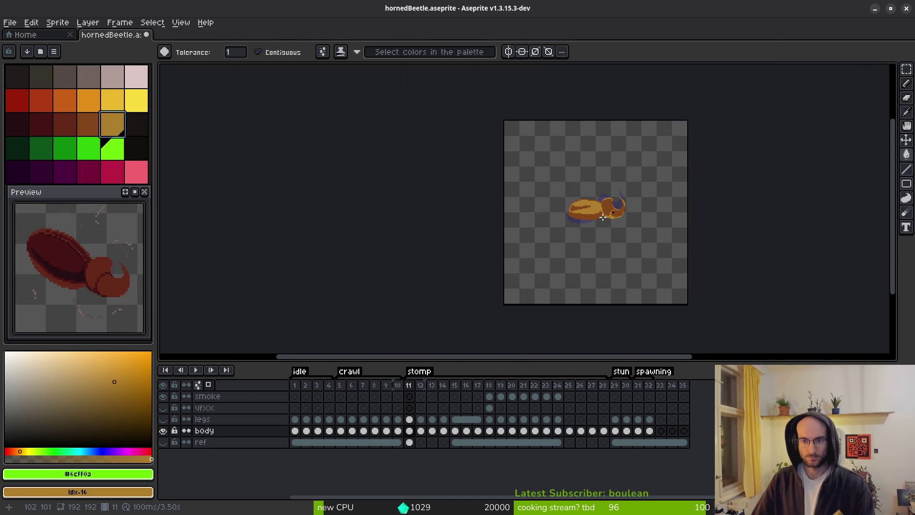
pyautogui.scroll(4, 605, 214)
pyautogui.scroll(1, 575, 231)
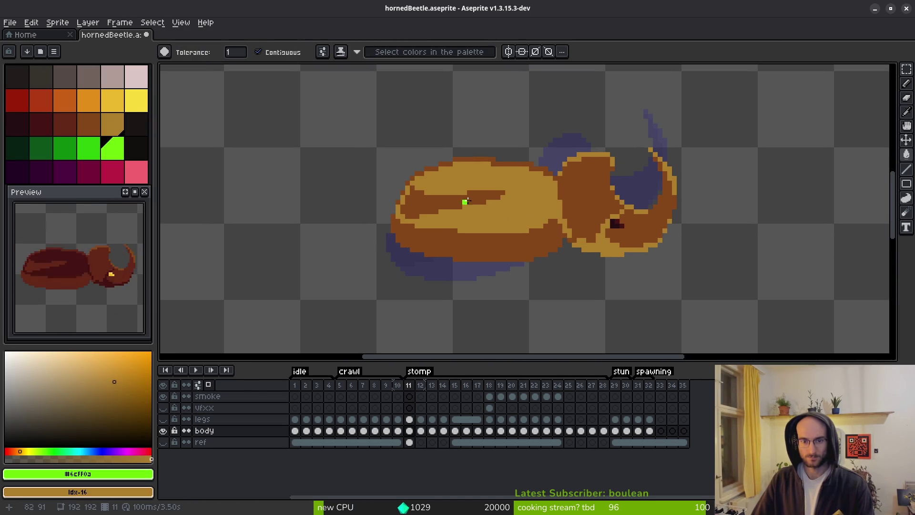
pyautogui.scroll(-2, 524, 218)
pyautogui.click(528, 217)
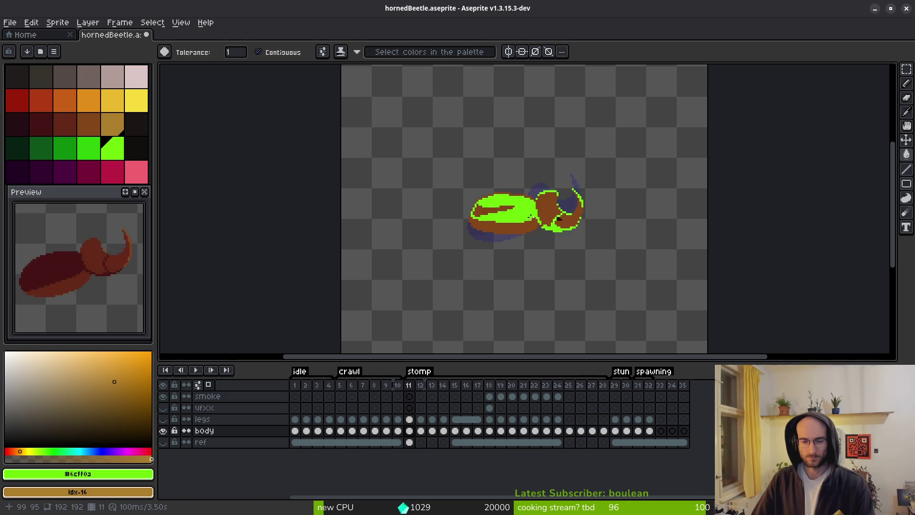
pyautogui.scroll(4, 545, 217)
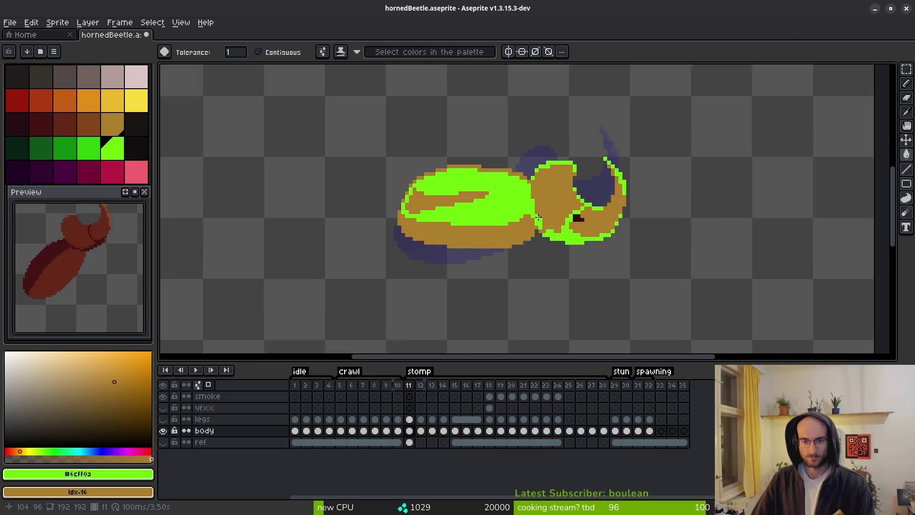
pyautogui.hotkey('ctrl', 'z')
pyautogui.hotkey('ctrl', 'z')
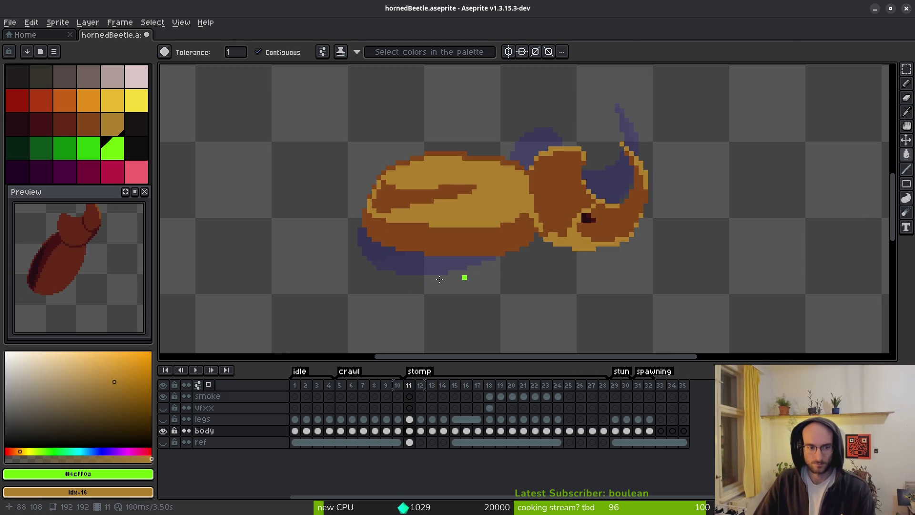
# Fill the light shell stripe with bright yellow
pyautogui.scroll(-6, 509, 250)
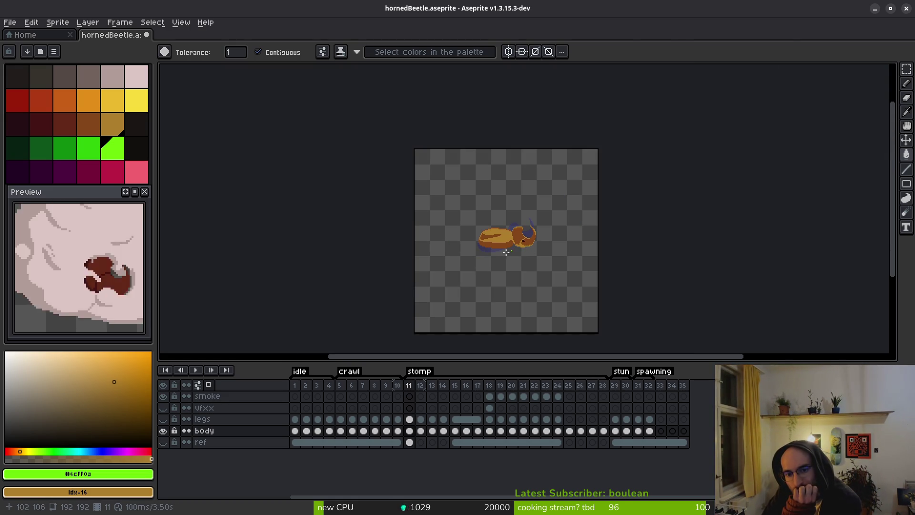
pyautogui.scroll(6, 488, 239)
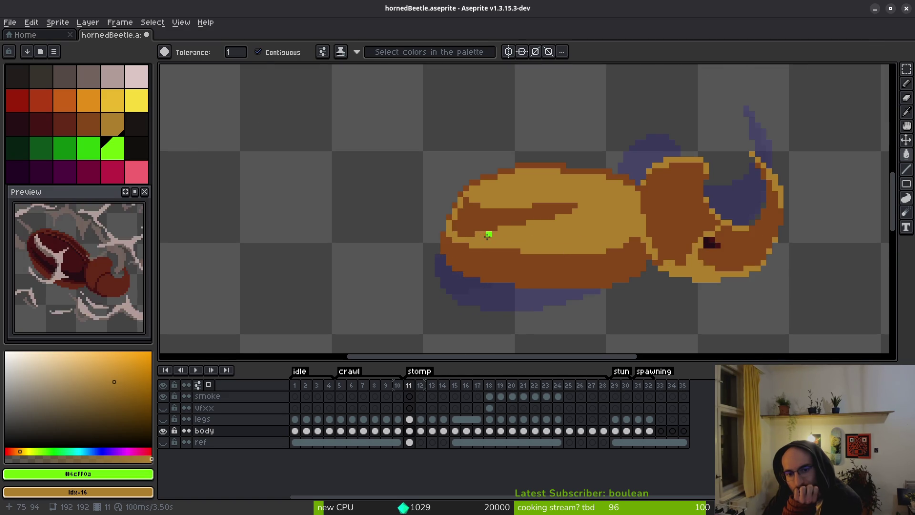
pyautogui.scroll(1, 531, 204)
pyautogui.scroll(-2, 516, 239)
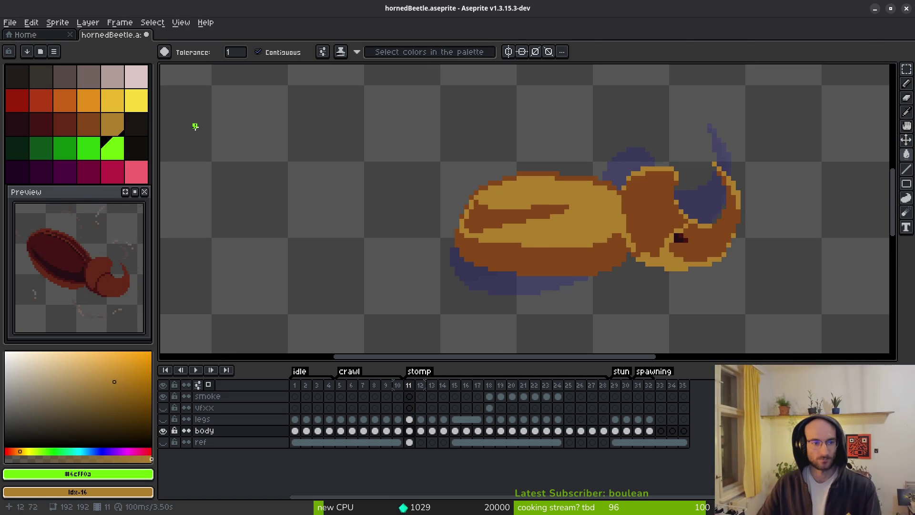
pyautogui.click(113, 100)
pyautogui.click(492, 213)
pyautogui.scroll(2, 541, 182)
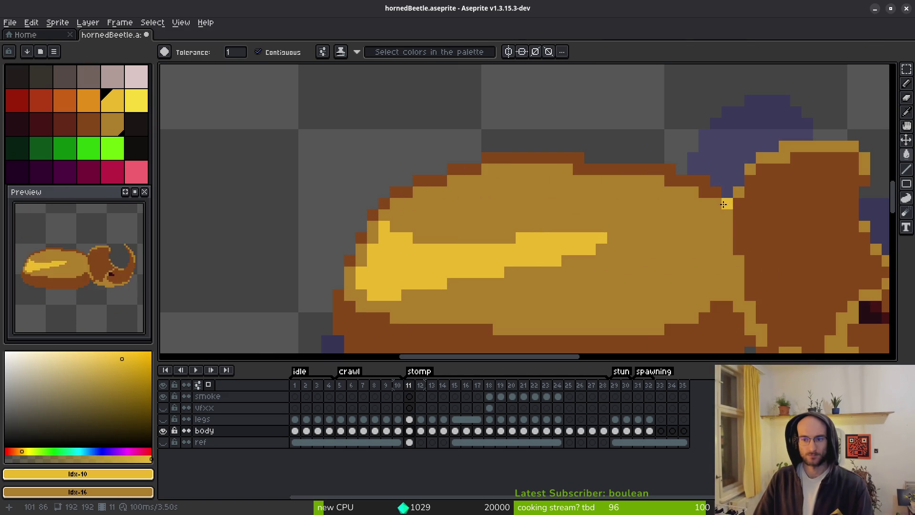
# Bucket-fill the shell's top rim, left edge, lower horn and head bright yellow
pyautogui.click(699, 181)
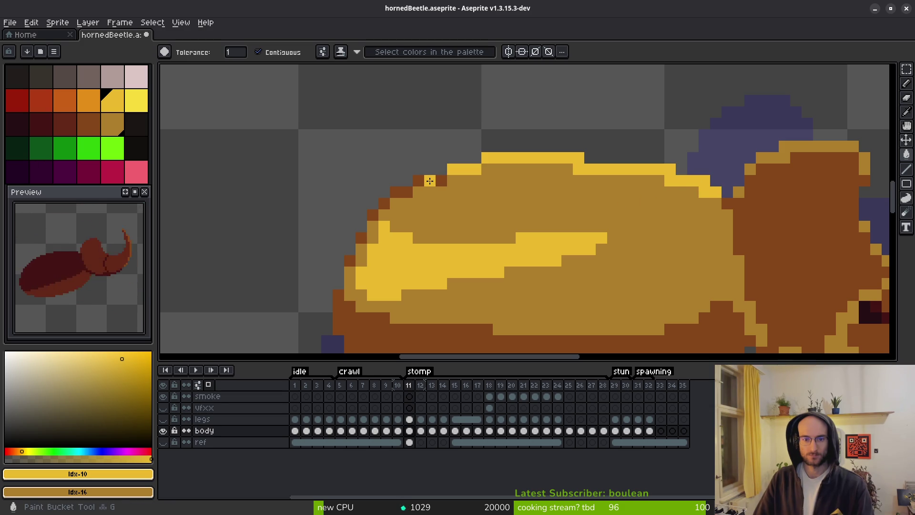
pyautogui.click(430, 181)
pyautogui.click(351, 261)
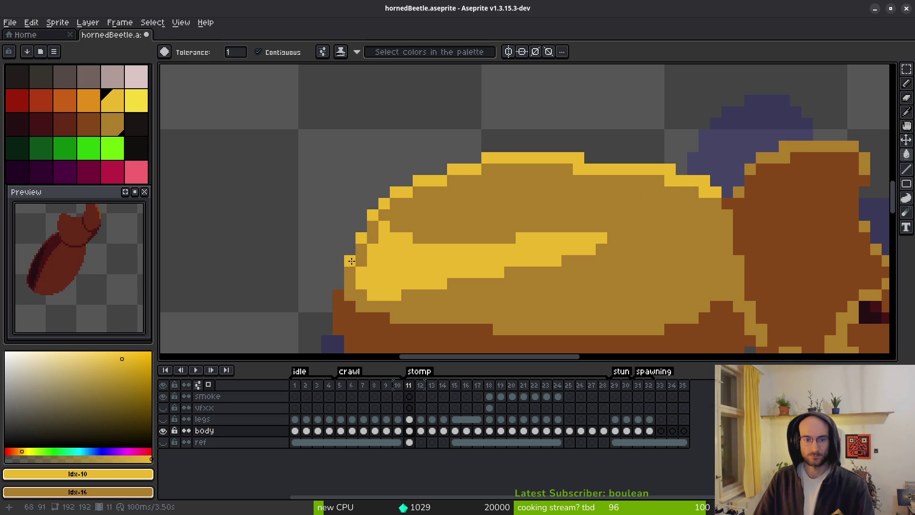
pyautogui.click(739, 238)
pyautogui.moveTo(733, 240); pyautogui.dragTo(641, 234)
pyautogui.scroll(-3, 640, 233)
pyautogui.hotkey('ctrl', 'z')
pyautogui.scroll(2, 630, 239)
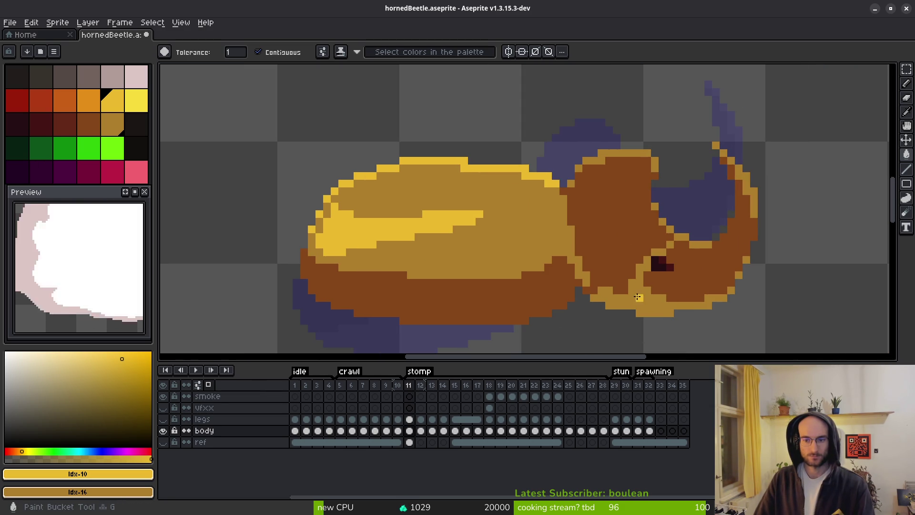
pyautogui.click(686, 281)
pyautogui.click(639, 238)
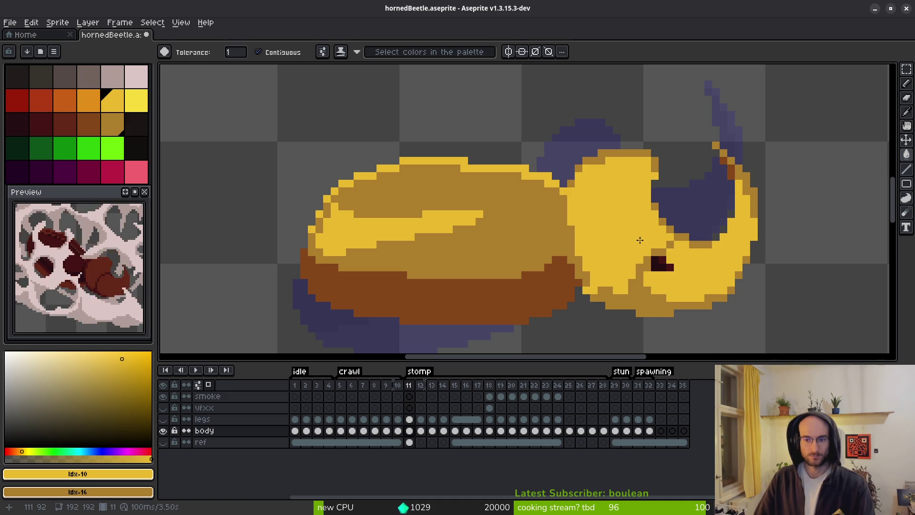
pyautogui.moveTo(614, 241); pyautogui.dragTo(506, 221)
# Recentre the beetle and fill the head's lower outline brown
pyautogui.click(113, 124)
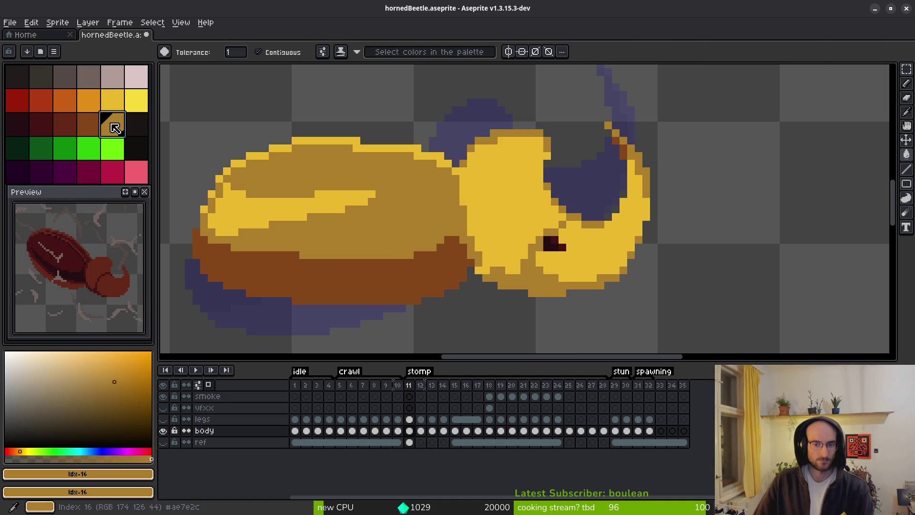
pyautogui.scroll(-3, 534, 248)
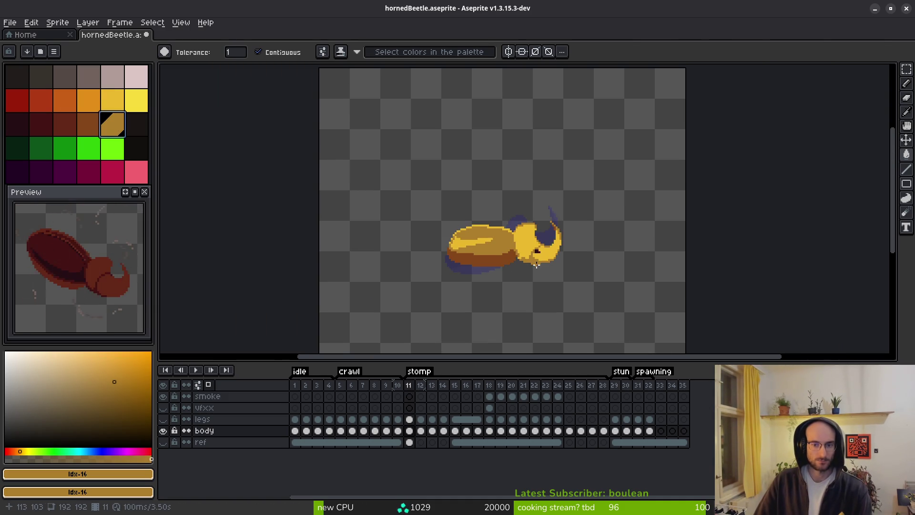
pyautogui.scroll(4, 530, 269)
pyautogui.moveTo(420, 241); pyautogui.dragTo(305, 193)
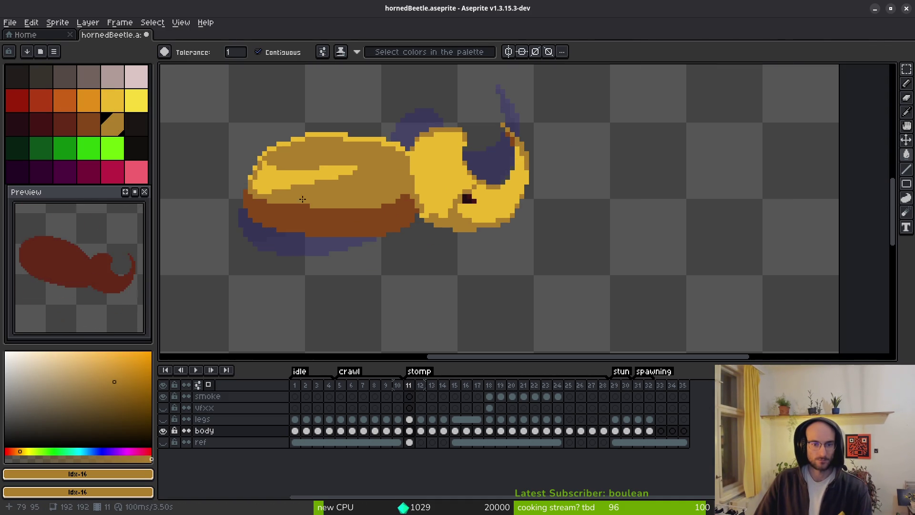
pyautogui.scroll(3, 311, 194)
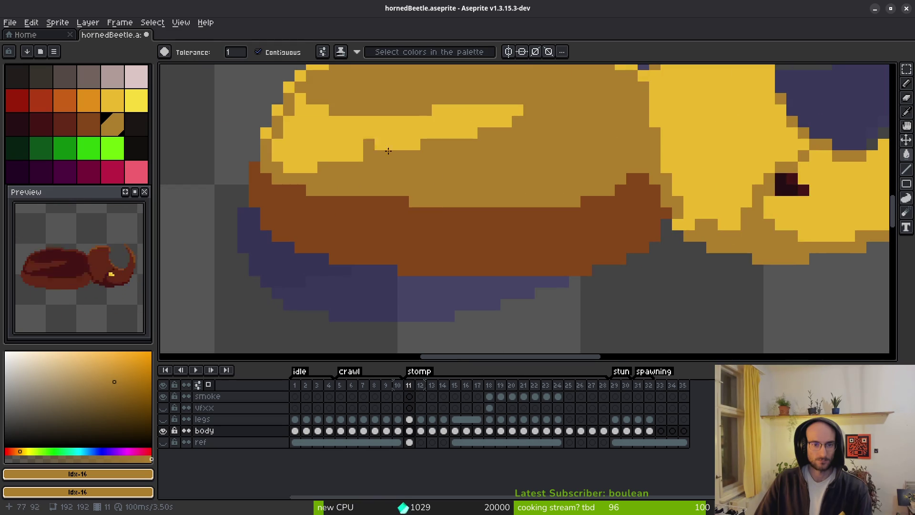
pyautogui.hscroll(3, 396, 197)
pyautogui.scroll(1, 429, 214)
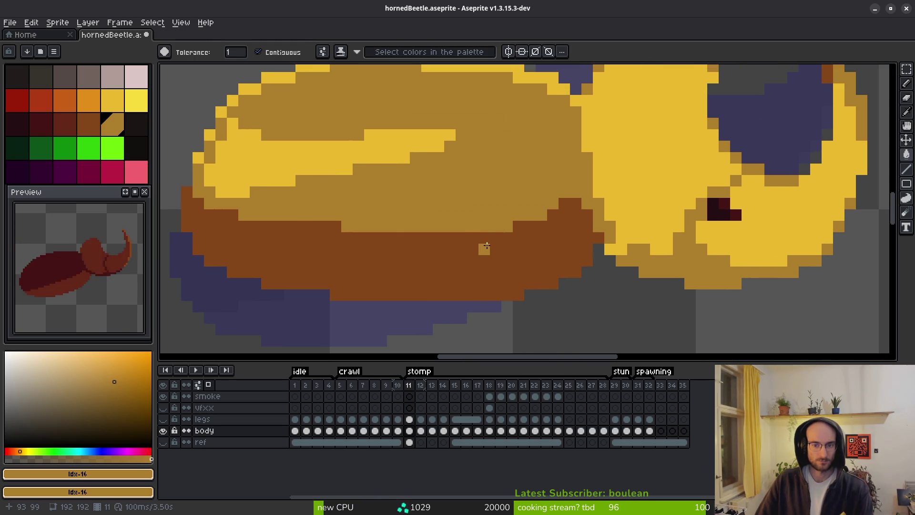
pyautogui.click(89, 124)
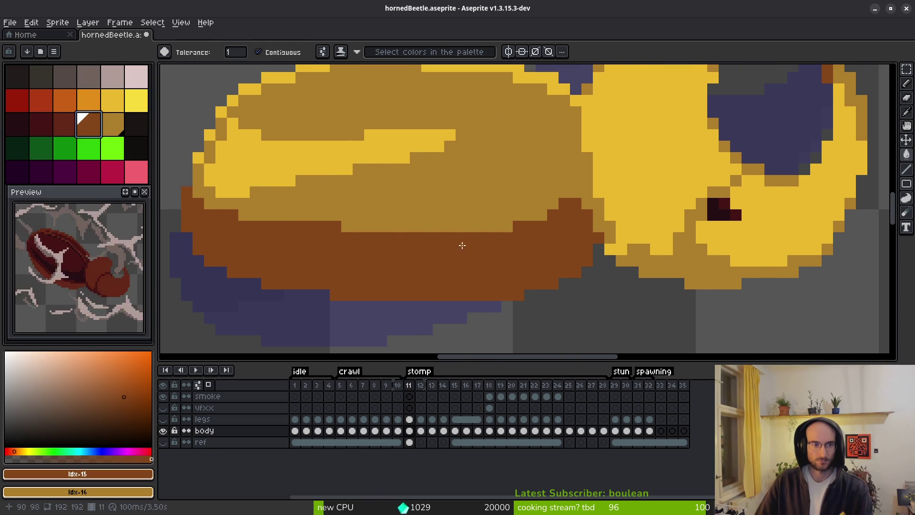
pyautogui.click(677, 266)
# Turn two more head-edge outline pixels brown, then pick the green marker colour
pyautogui.hscroll(3, 465, 258)
pyautogui.scroll(1, 465, 259)
pyautogui.click(706, 271)
pyautogui.click(718, 248)
pyautogui.hscroll(3, 699, 210)
pyautogui.scroll(1, 699, 211)
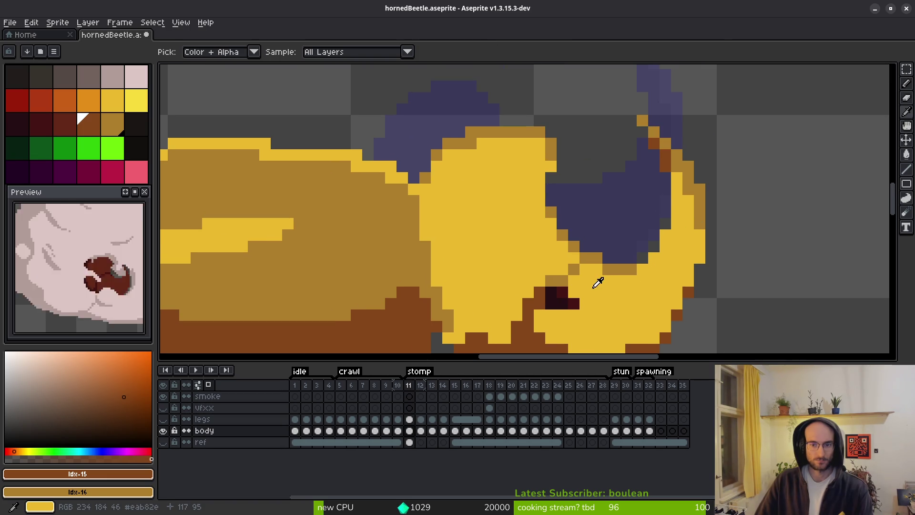
pyautogui.click(495, 227)
pyautogui.click(91, 150)
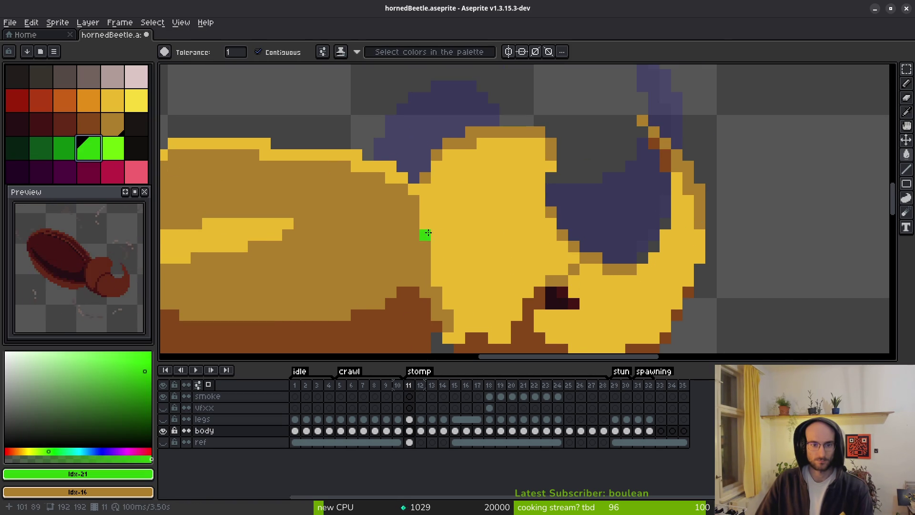
# Fill the yellow head regions and stray brown pixels with the green placeholder
pyautogui.click(448, 234)
pyautogui.click(658, 269)
pyautogui.click(674, 156)
pyautogui.hscroll(3, 459, 245)
pyautogui.click(452, 324)
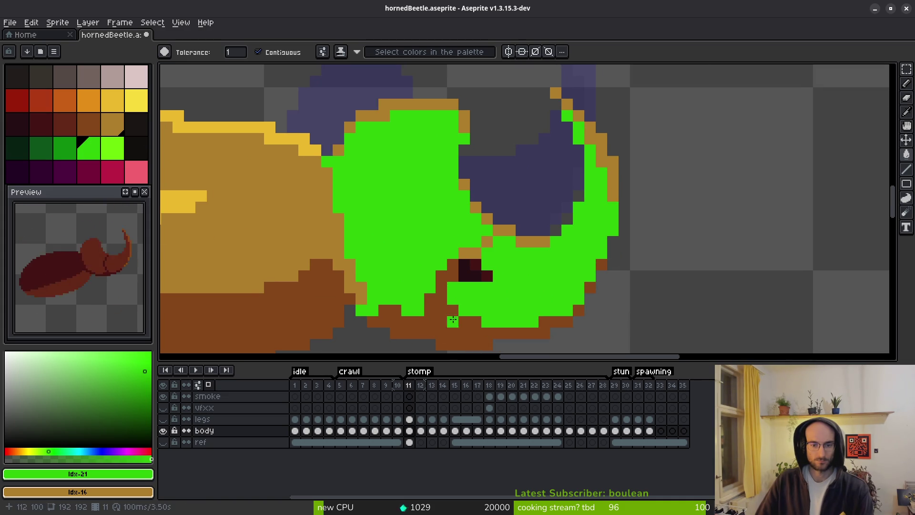
pyautogui.scroll(2, 545, 229)
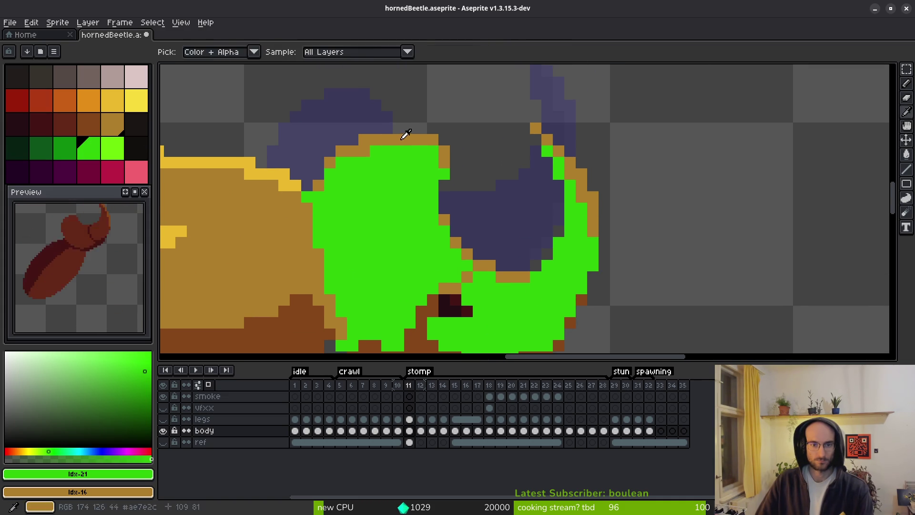
# Turn the head's top outline row and right rim pixels light yellow
pyautogui.click(136, 100)
pyautogui.click(428, 126)
pyautogui.click(410, 139)
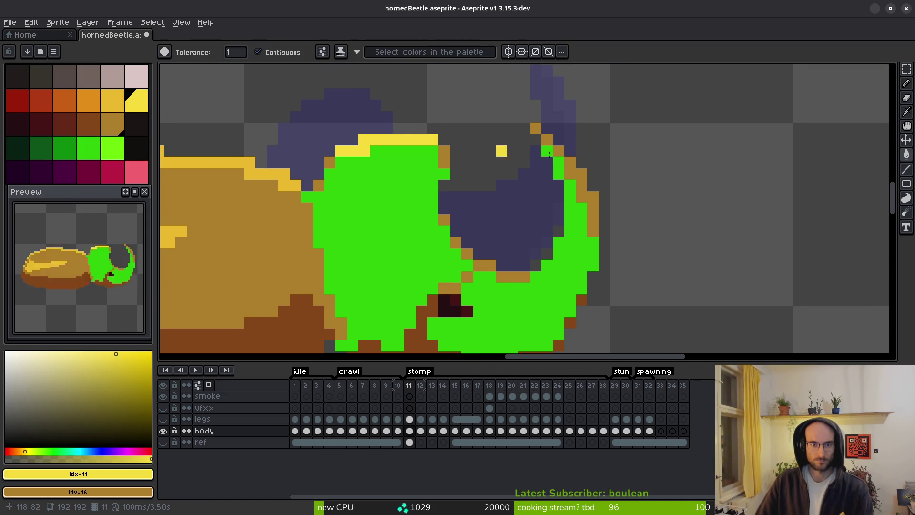
pyautogui.click(586, 186)
pyautogui.click(558, 151)
pyautogui.click(547, 139)
pyautogui.click(539, 136)
pyautogui.hotkey('ctrl', 'z')
pyautogui.click(536, 129)
pyautogui.click(440, 153)
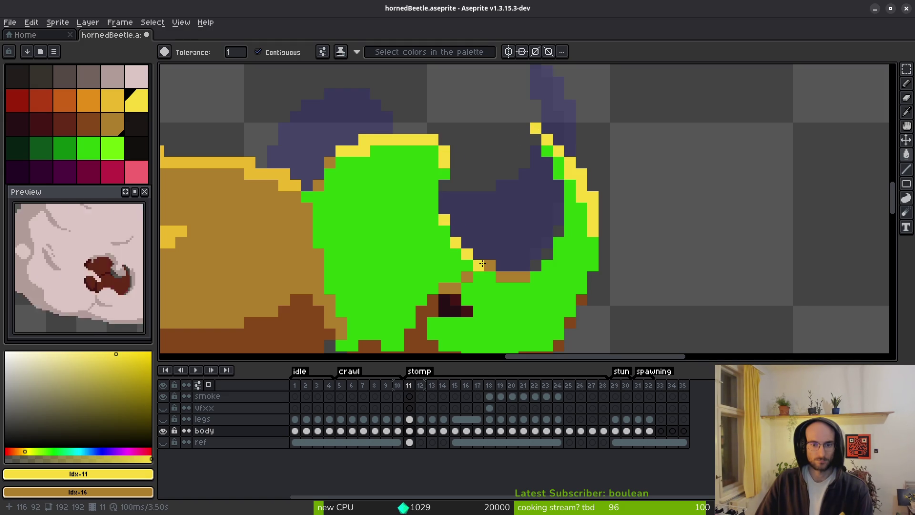
# Recolour the lower rim pixels yellow, then undo the lower-rim fill and extra pixels
pyautogui.click(444, 288)
pyautogui.click(455, 288)
pyautogui.click(455, 311)
pyautogui.click(426, 310)
pyautogui.scroll(-3, 501, 305)
pyautogui.click(563, 297)
pyautogui.hotkey('ctrl', 'z')
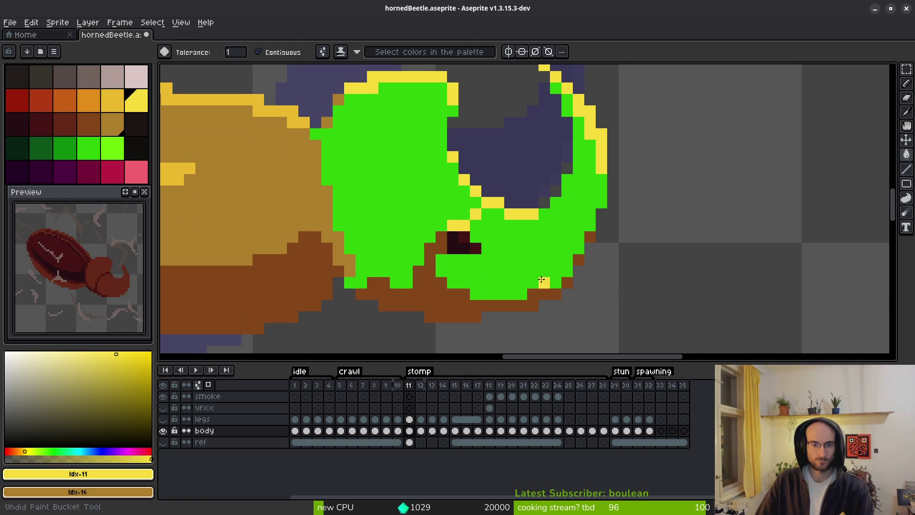
pyautogui.hotkey('ctrl', 'z')
pyautogui.hotkey('ctrl', 'z')
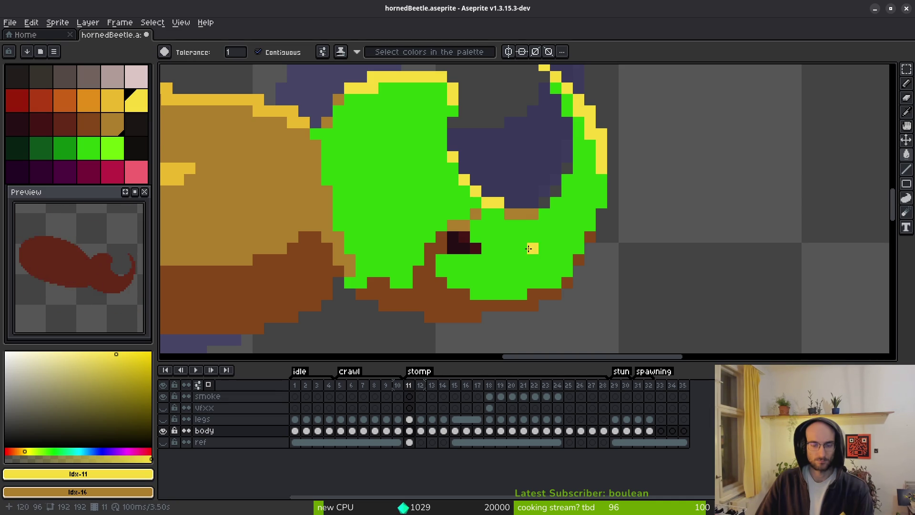
# Replace the green #2fc809 head pixels with tan #ae7c2c using Replace Color
pyautogui.keyDown('alt'); pyautogui.click(431, 298); pyautogui.keyUp('alt')
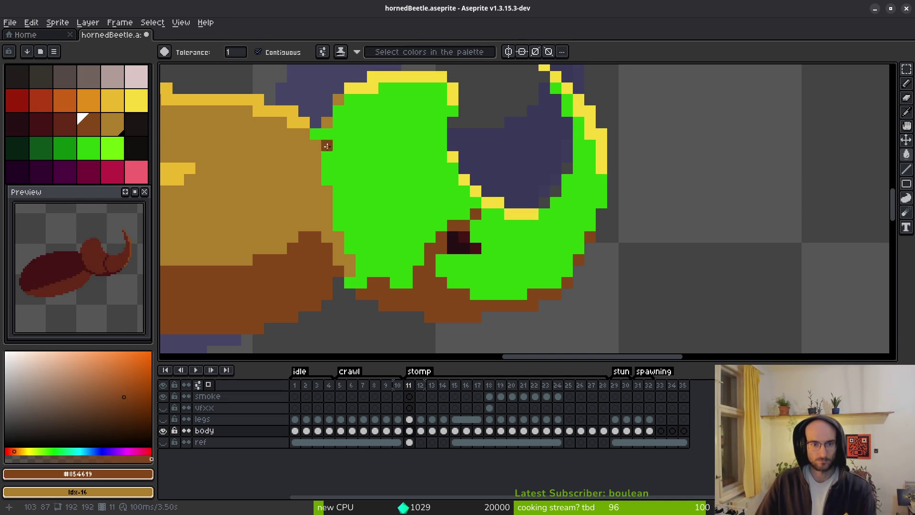
pyautogui.keyDown('alt'); pyautogui.click(345, 100); pyautogui.keyUp('alt')
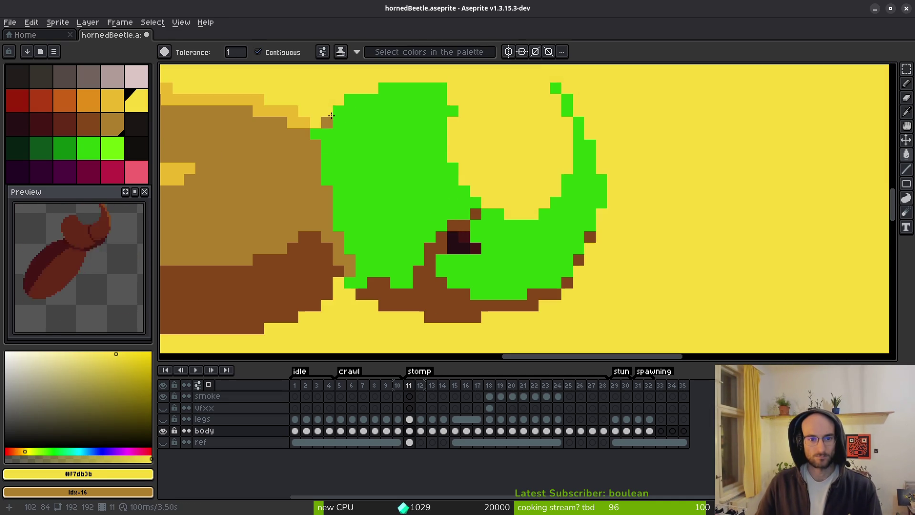
pyautogui.scroll(-3, 516, 206)
pyautogui.scroll(1, 516, 206)
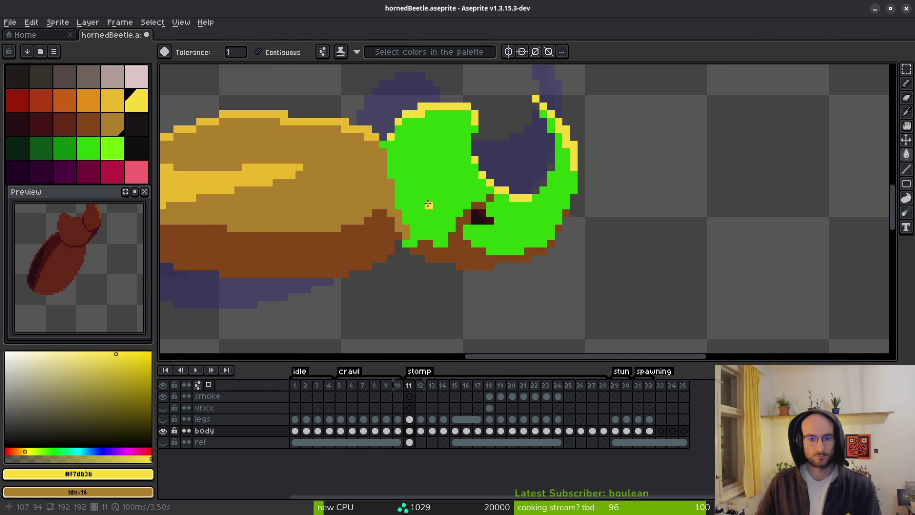
pyautogui.keyDown('alt'); pyautogui.click(516, 210); pyautogui.keyUp('alt')
pyautogui.keyDown('alt'); pyautogui.rightClick(351, 163); pyautogui.keyUp('alt')
pyautogui.hotkey('shift', 'r')
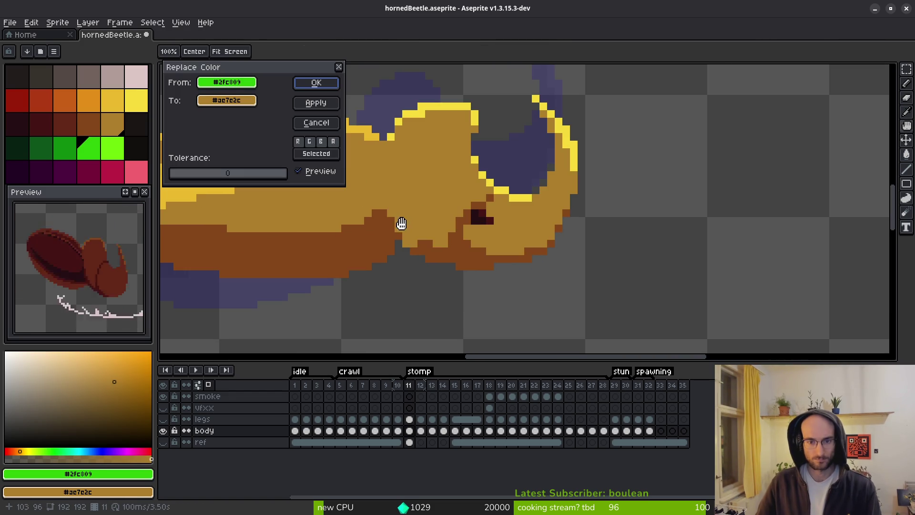
pyautogui.press('Return')
# Place a brown outline pixel on the head
pyautogui.keyDown('alt'); pyautogui.click(382, 210); pyautogui.keyUp('alt')
pyautogui.scroll(1, 382, 200)
pyautogui.click(374, 173)
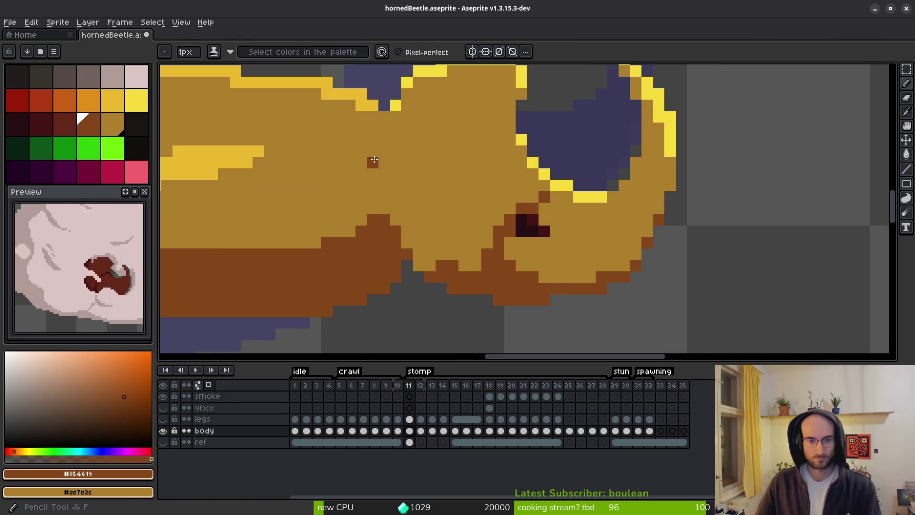
# Undo the tan recolour and draw a brown seam between shell and head
pyautogui.scroll(-2, 437, 217)
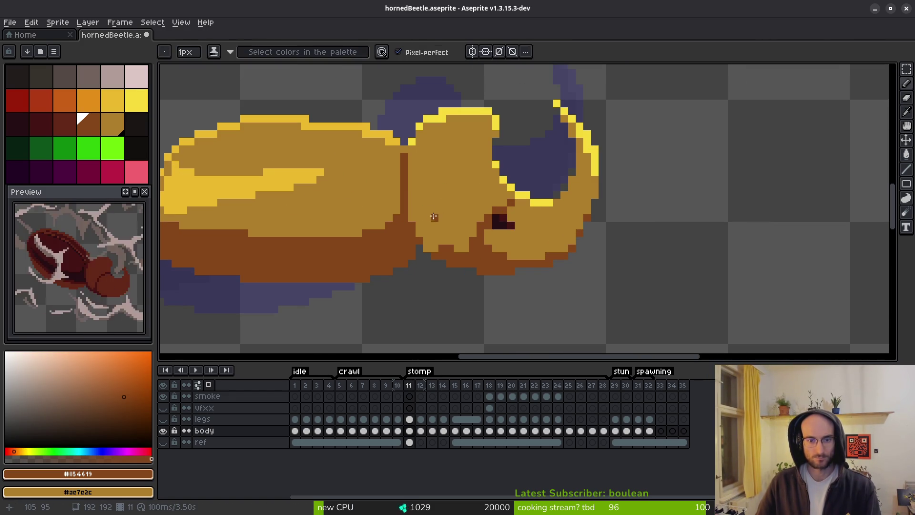
pyautogui.hotkey('ctrl', 'z')
pyautogui.scroll(3, 418, 205)
pyautogui.moveTo(391, 224); pyautogui.dragTo(374, 110)
# Replace the green again with tan, turning the head and horns tan
pyautogui.scroll(-3, 477, 237)
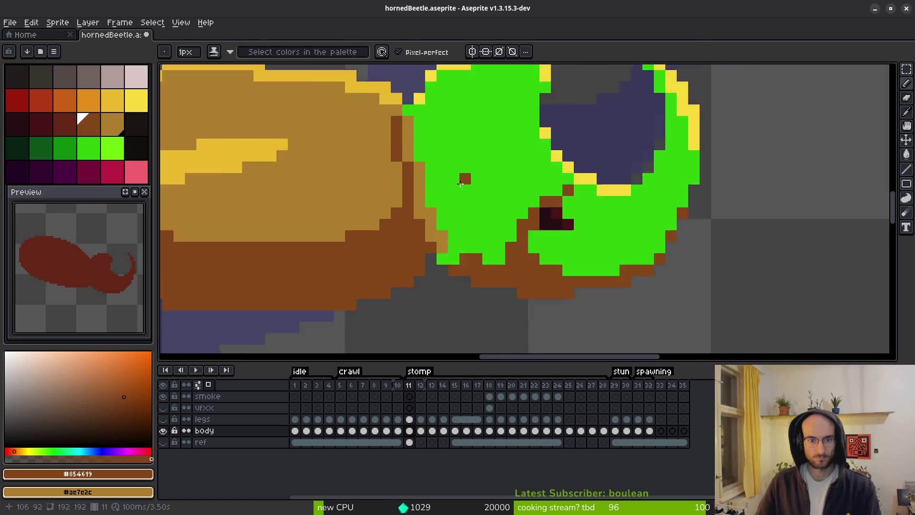
pyautogui.keyDown('alt'); pyautogui.click(477, 237); pyautogui.keyUp('alt')
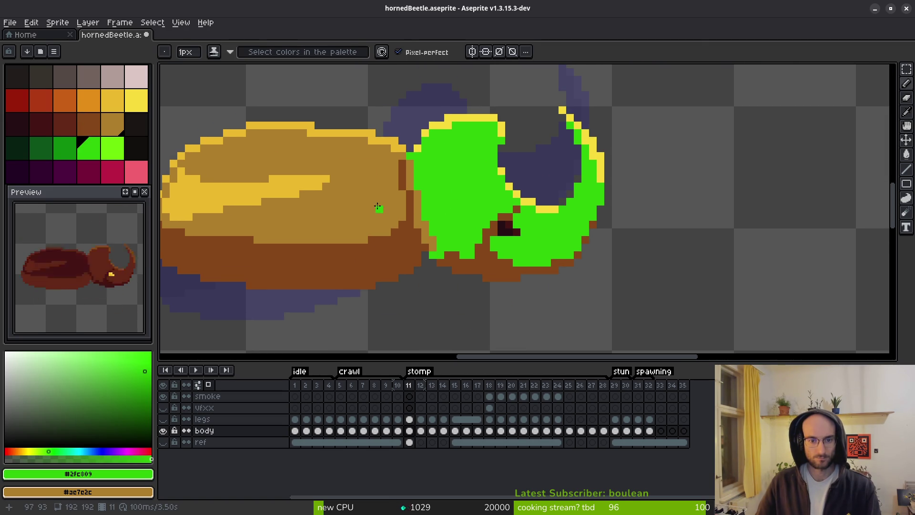
pyautogui.hotkey('shift', 'r')
pyautogui.press('Return')
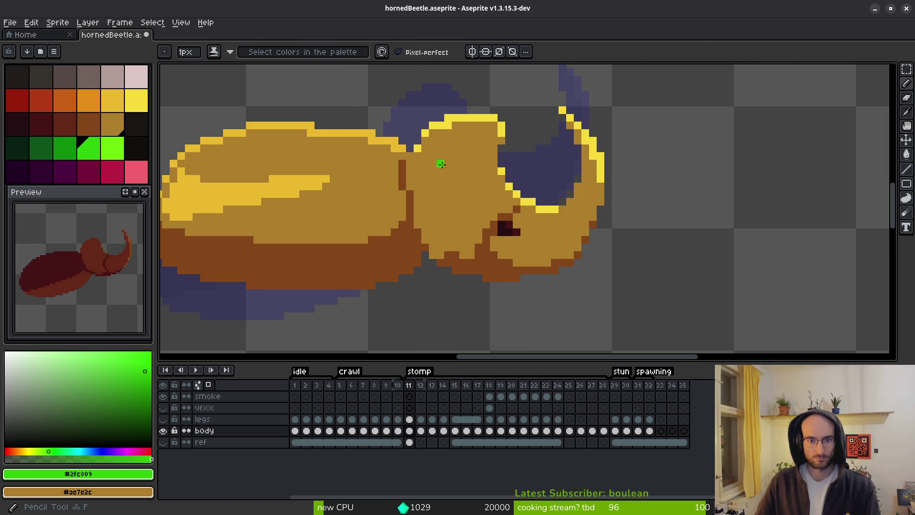
# Fill the gap in the head outline with the brown outline colour
pyautogui.scroll(2, 435, 158)
pyautogui.keyDown('alt'); pyautogui.click(393, 143); pyautogui.keyUp('alt')
pyautogui.scroll(-5, 508, 223)
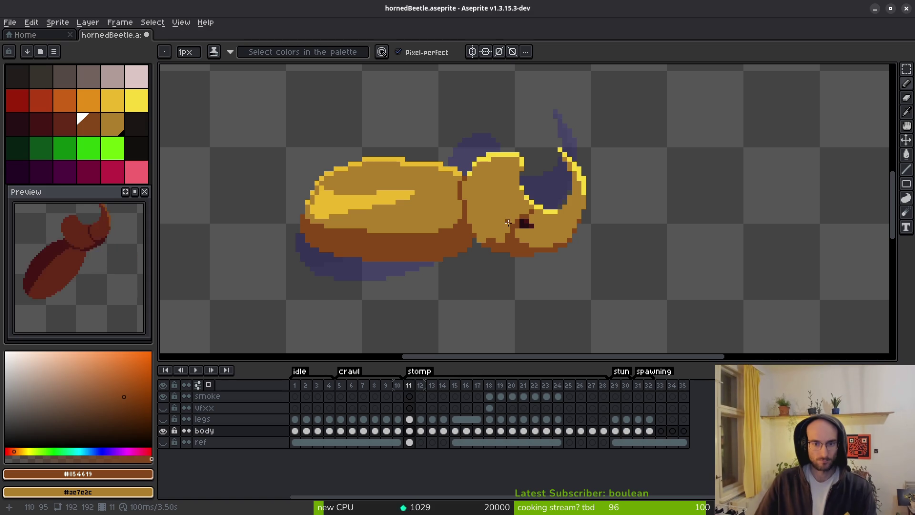
pyautogui.scroll(4, 484, 211)
pyautogui.keyDown('alt'); pyautogui.click(468, 172); pyautogui.keyUp('alt')
pyautogui.keyDown('alt'); pyautogui.click(427, 158); pyautogui.keyUp('alt')
pyautogui.click(423, 179)
# Recentre the beetle and pick a dark red from the palette
pyautogui.scroll(-4, 496, 238)
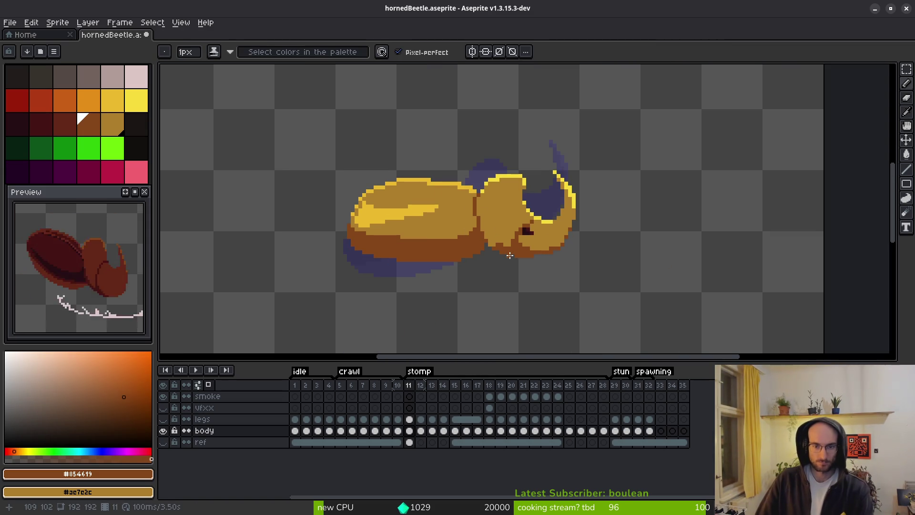
pyautogui.moveTo(545, 264); pyautogui.dragTo(513, 265)
pyautogui.scroll(-1, 456, 232)
pyautogui.scroll(2, 430, 245)
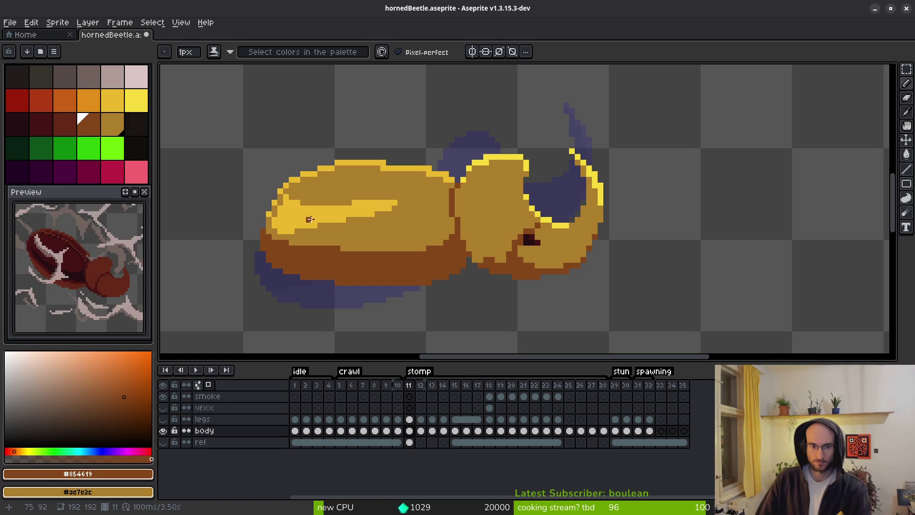
pyautogui.scroll(-5, 579, 242)
pyautogui.scroll(3, 548, 257)
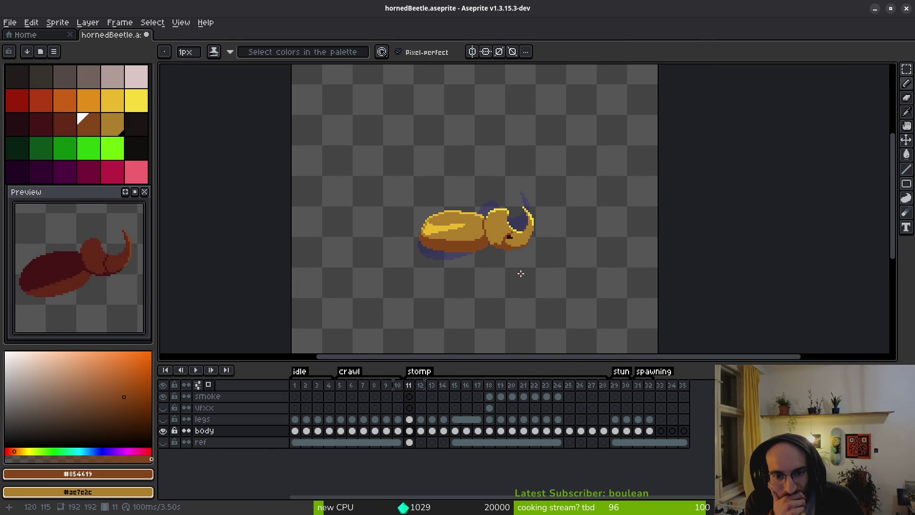
pyautogui.click(67, 125)
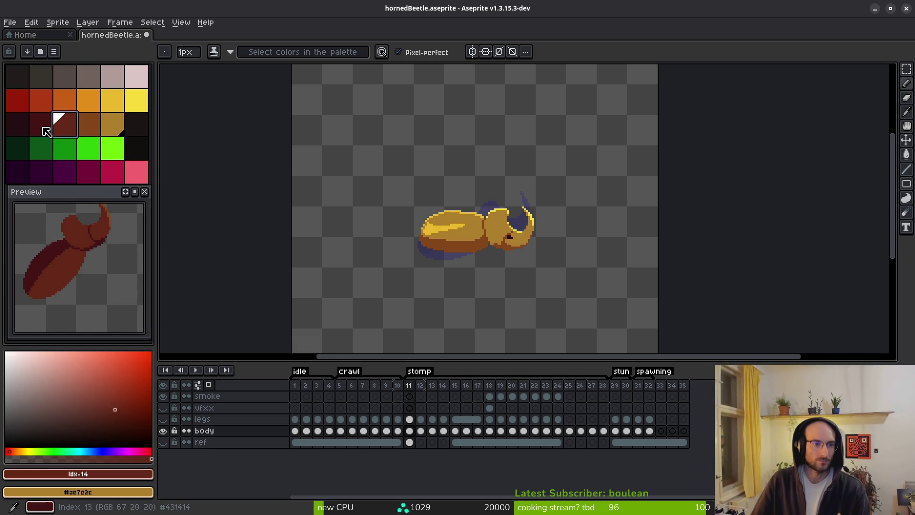
# Set a second dark red as alternate colour and hide the body layer to isolate the legs
pyautogui.rightClick(43, 128)
pyautogui.click(163, 419)
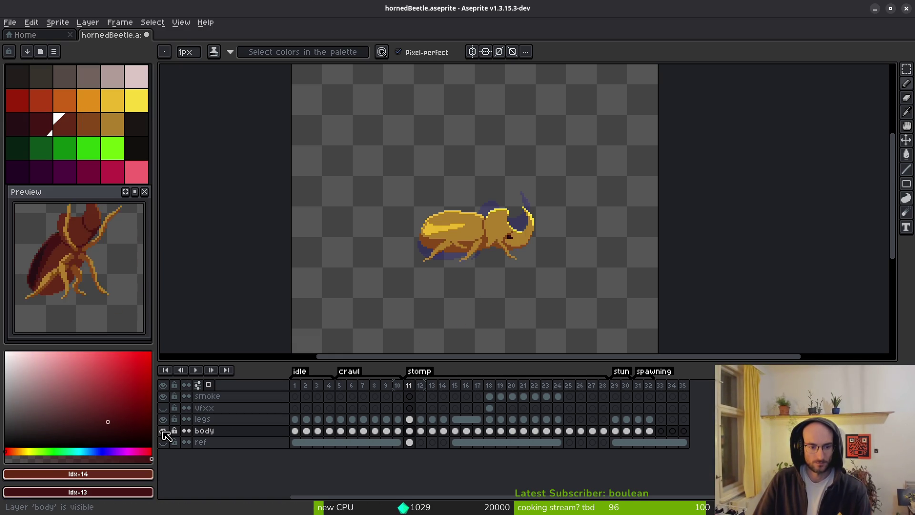
pyautogui.click(163, 430)
pyautogui.scroll(4, 441, 272)
pyautogui.scroll(-2, 513, 262)
# Replace the brown #854619 leg pixels on frame 11's legs cel with dark red
pyautogui.press('i')
pyautogui.click(493, 219)
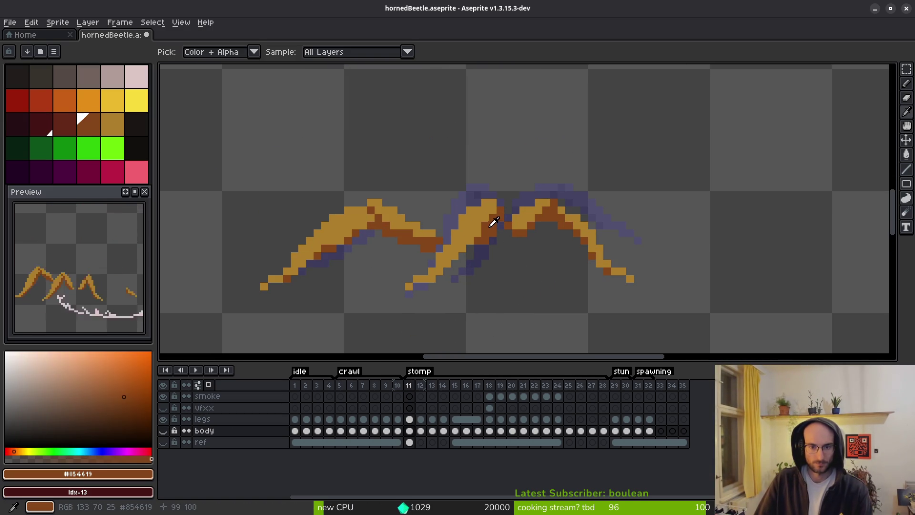
pyautogui.hotkey('shift', 'r')
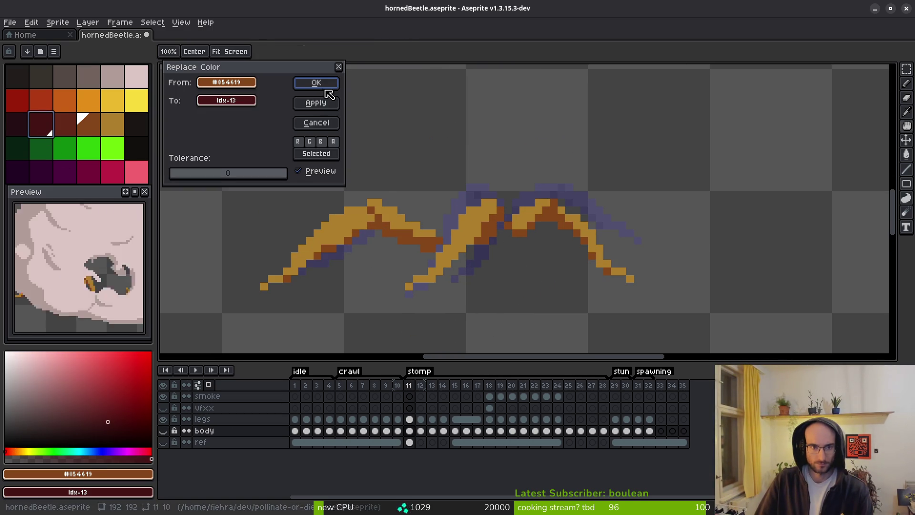
pyautogui.press('Escape')
pyautogui.click(410, 419)
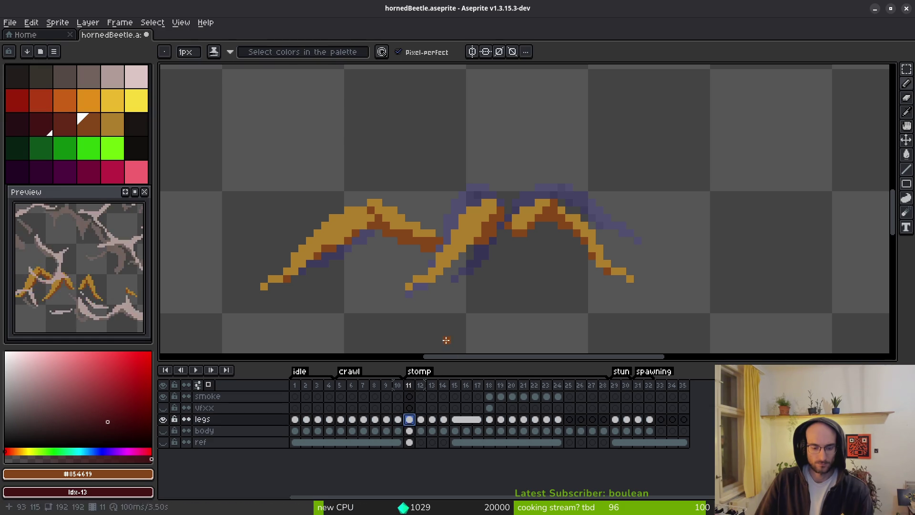
pyautogui.hotkey('shift', 'r')
pyautogui.click(316, 83)
# Replace the tan #ae7c2c leg pixels with the second dark red
pyautogui.click(113, 125)
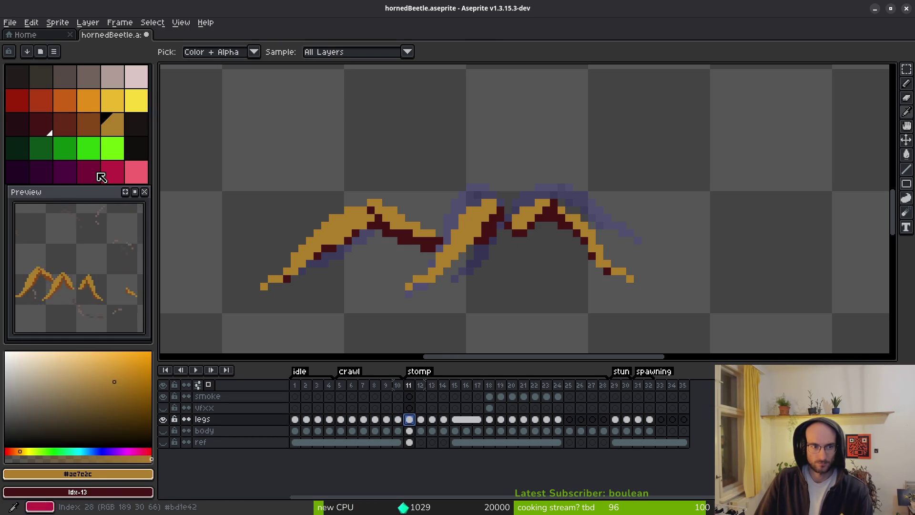
pyautogui.rightClick(71, 128)
pyautogui.hotkey('shift', 'r')
pyautogui.click(316, 83)
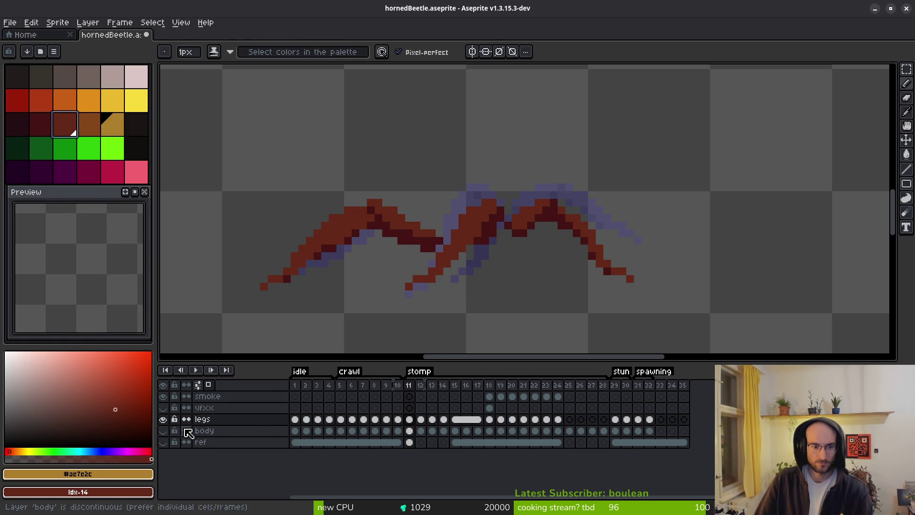
# Show the body layer again and choose bright green with a darker green alternate
pyautogui.click(170, 432)
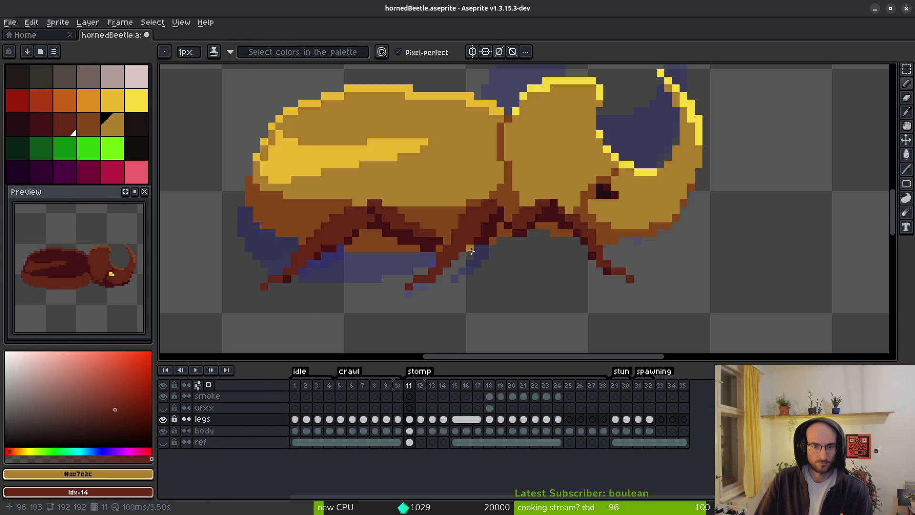
pyautogui.scroll(-4, 506, 276)
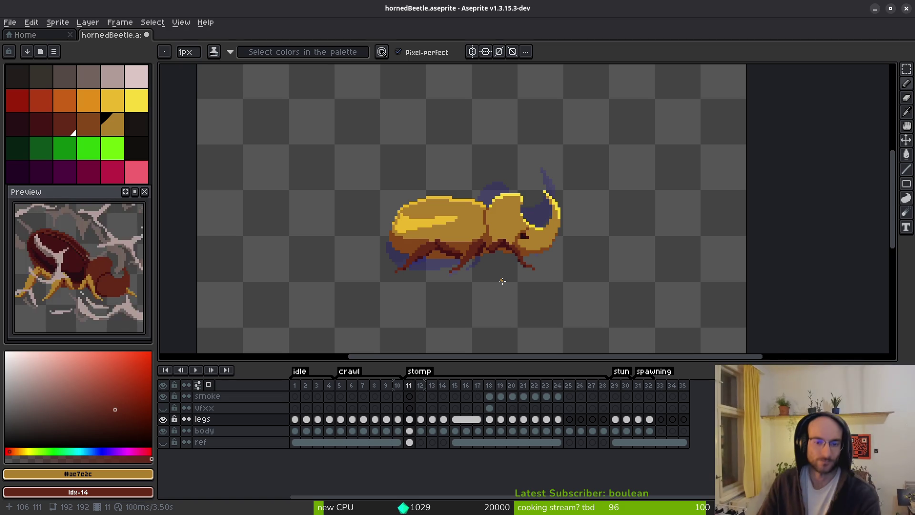
pyautogui.click(67, 147)
pyautogui.rightClick(45, 151)
# Flood-fill the beetle's head dark green on the body cel, with a bright green top outline
pyautogui.press('g')
pyautogui.scroll(4, 505, 226)
pyautogui.click(505, 225)
pyautogui.hotkey('ctrl', 'z')
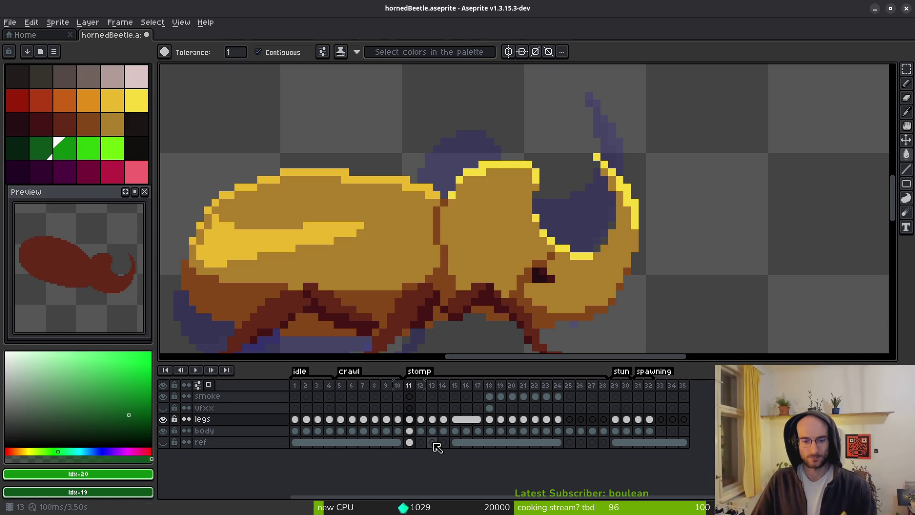
pyautogui.click(409, 431)
pyautogui.click(492, 210)
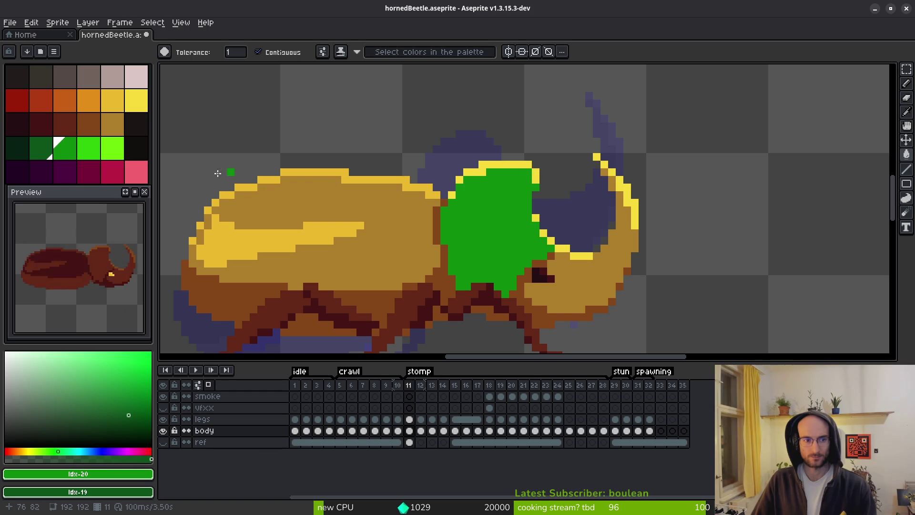
pyautogui.rightClick(505, 210)
pyautogui.click(535, 178)
pyautogui.rightClick(525, 191)
pyautogui.click(505, 165)
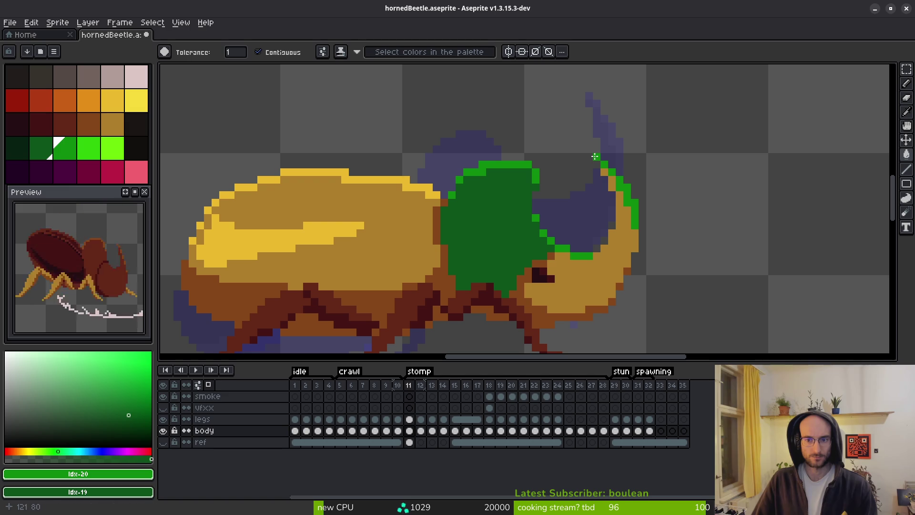
pyautogui.rightClick(619, 256)
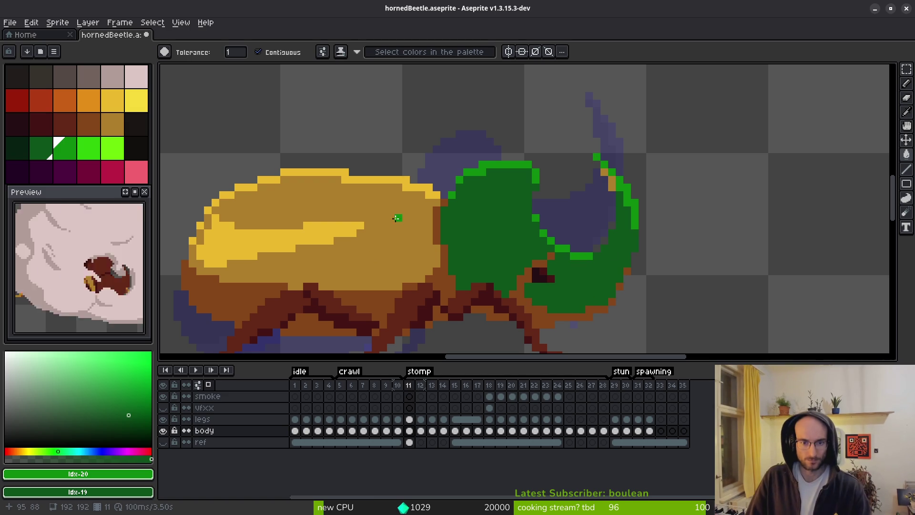
# Fill the shell dark green, with bright green top outline, back stripe and left-edge pixels
pyautogui.click(374, 182)
pyautogui.rightClick(381, 183)
pyautogui.click(355, 180)
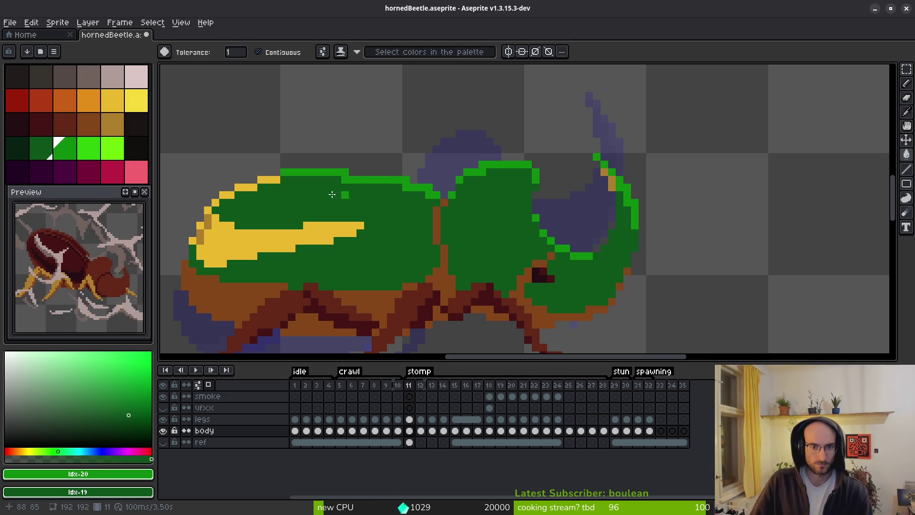
pyautogui.click(276, 181)
pyautogui.click(249, 188)
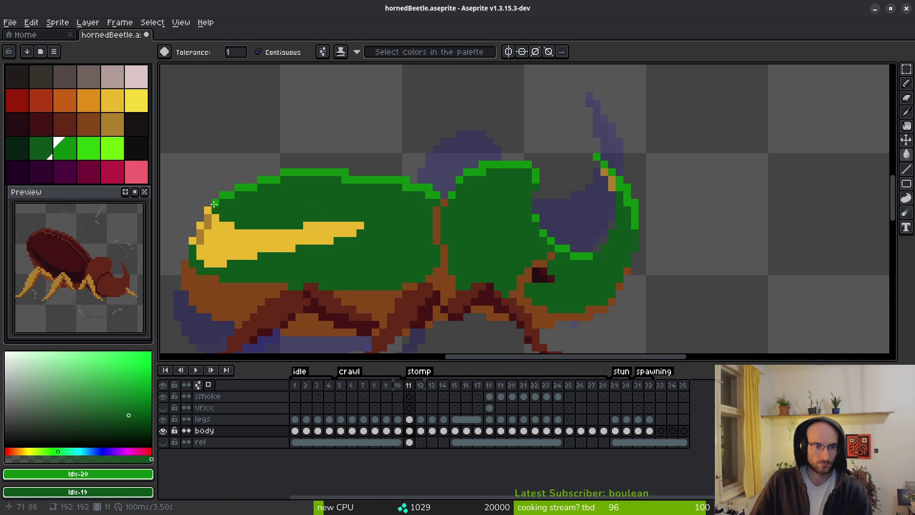
pyautogui.click(215, 227)
pyautogui.click(201, 224)
pyautogui.click(210, 218)
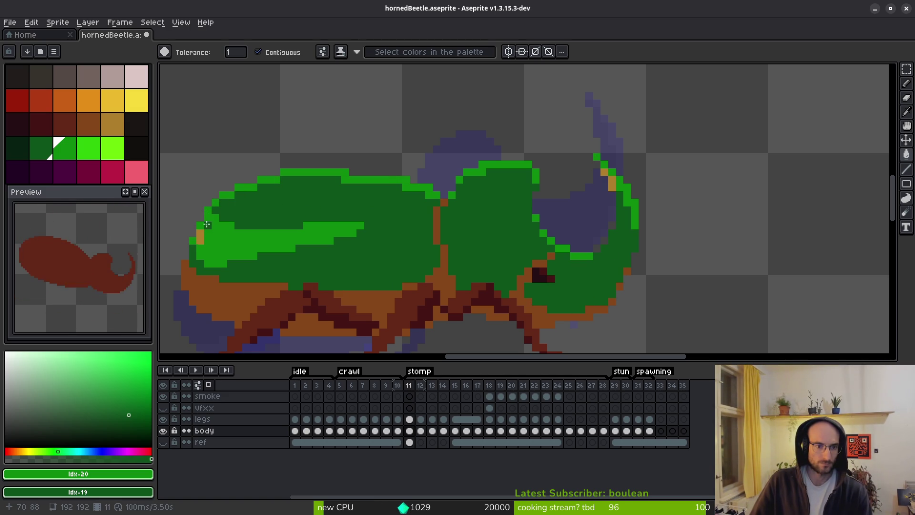
# Turn the orange horn-tip pixel green
pyautogui.scroll(-3, 438, 271)
pyautogui.scroll(5, 496, 191)
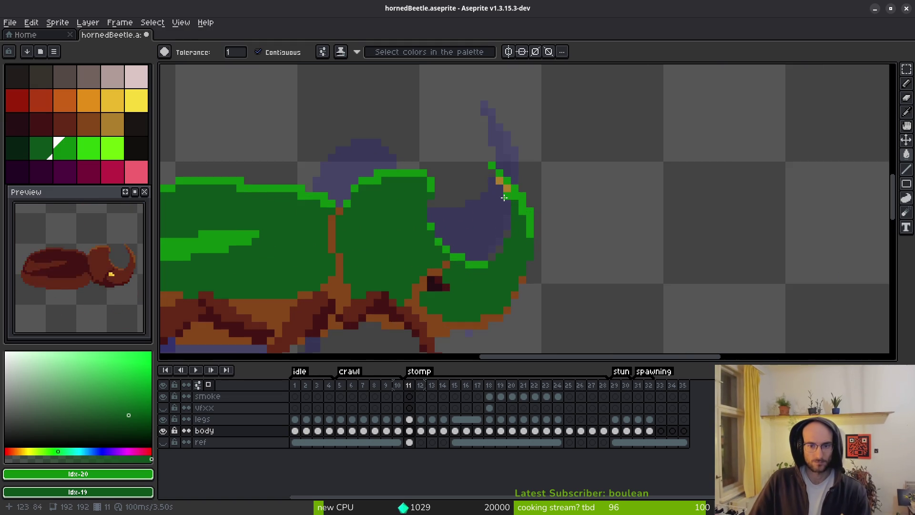
pyautogui.click(495, 185)
pyautogui.scroll(-6, 513, 232)
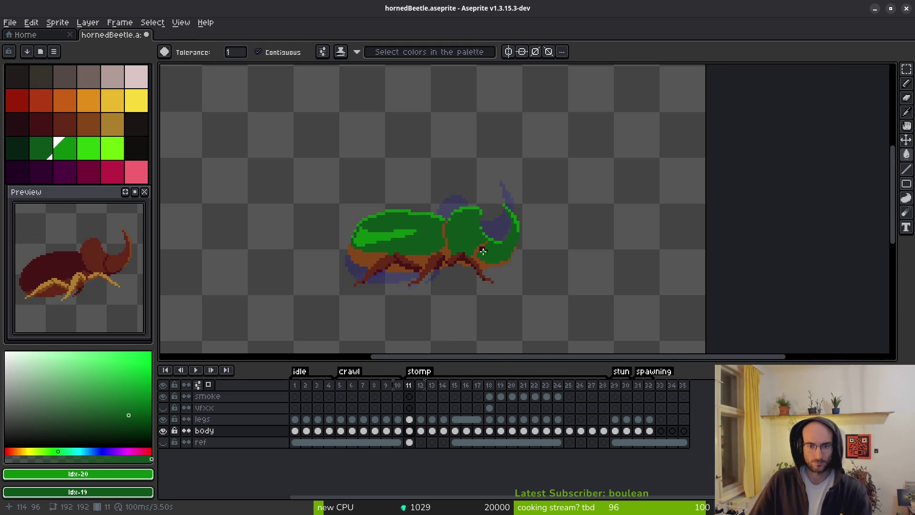
pyautogui.scroll(3, 484, 251)
pyautogui.scroll(-1, 486, 265)
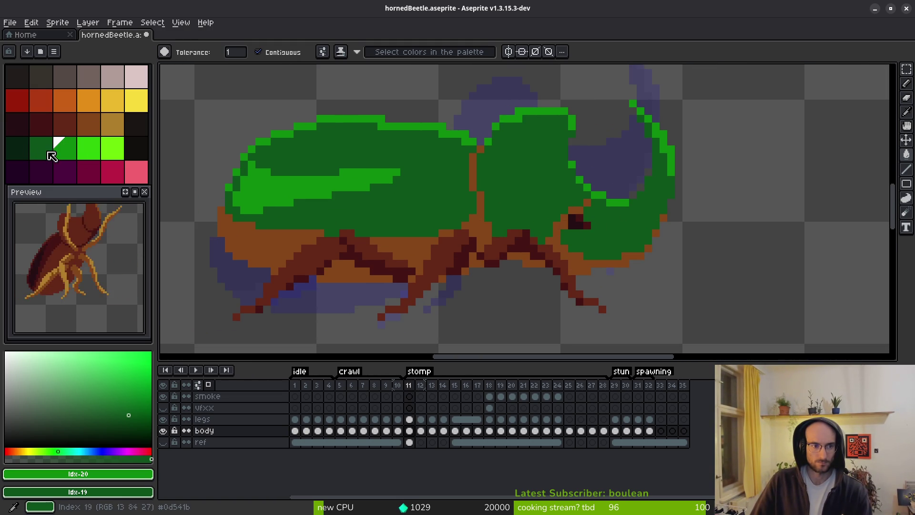
# Fill the orange belly, shell-head seam and lower head outline with the darkest green
pyautogui.click(281, 249)
pyautogui.hotkey('ctrl', 'z')
pyautogui.click(17, 147)
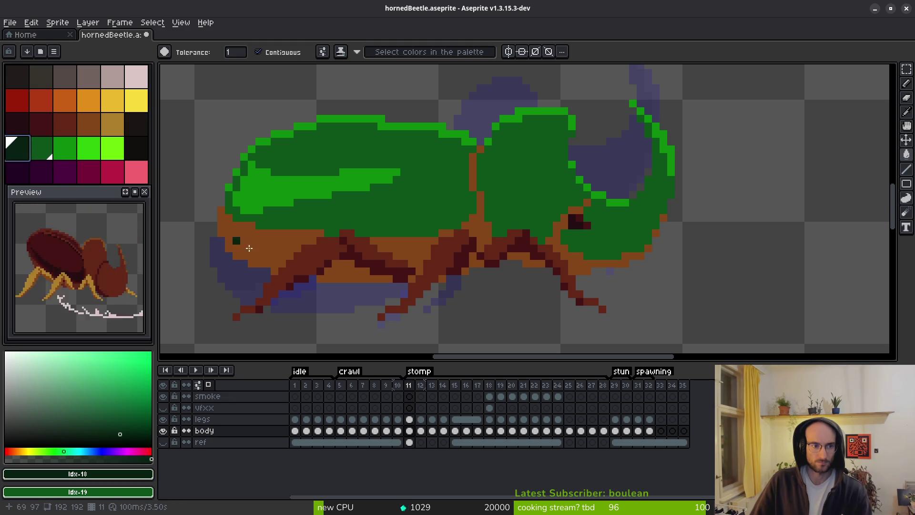
pyautogui.click(304, 263)
pyautogui.click(473, 184)
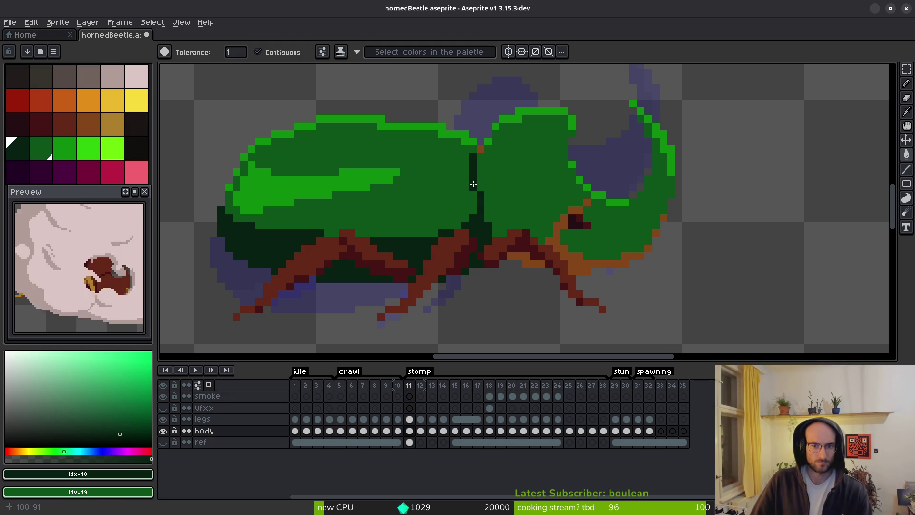
pyautogui.click(581, 264)
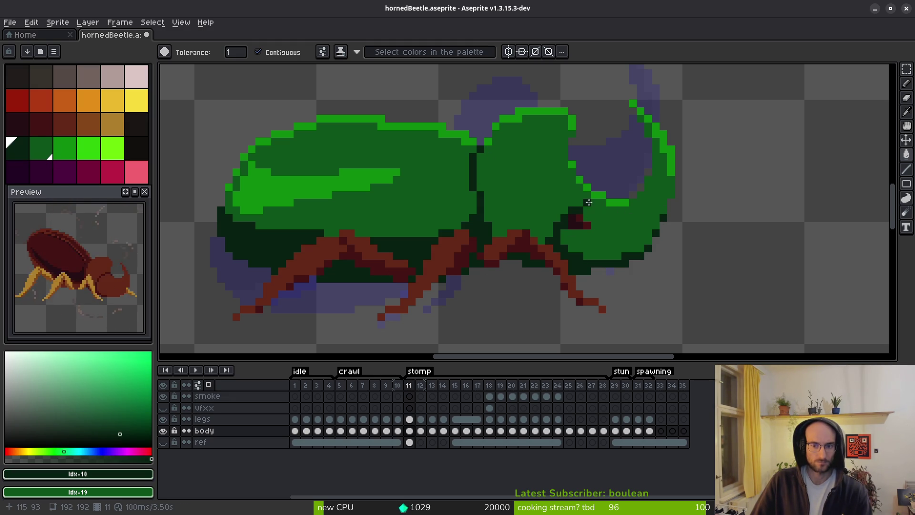
# Save hornedBeetle.aseprite and recentre the beetle on the canvas
pyautogui.scroll(-4, 590, 202)
pyautogui.hotkey('ctrl', 's')
pyautogui.moveTo(562, 265); pyautogui.dragTo(462, 253)
# Replace the dark red leg colour on frame 11's legs layer with tan
pyautogui.scroll(-4, 483, 283)
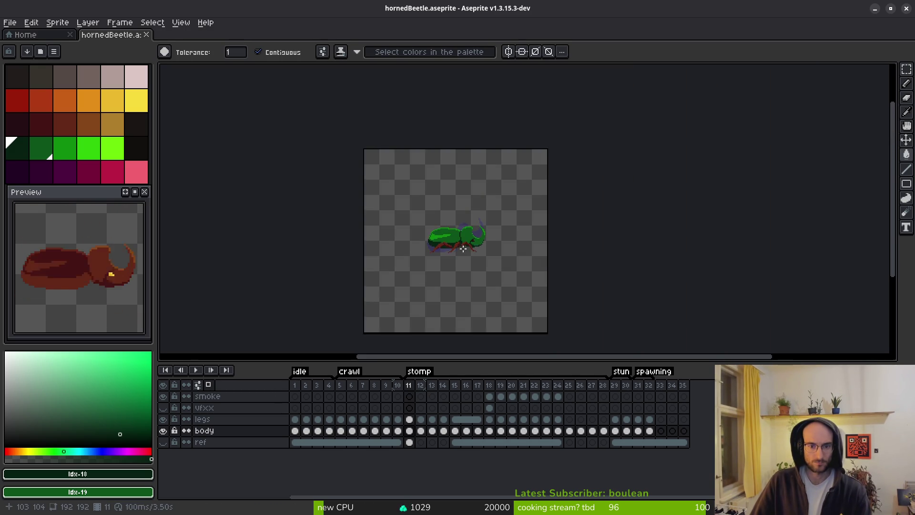
pyautogui.scroll(6, 466, 254)
pyautogui.scroll(3, 420, 242)
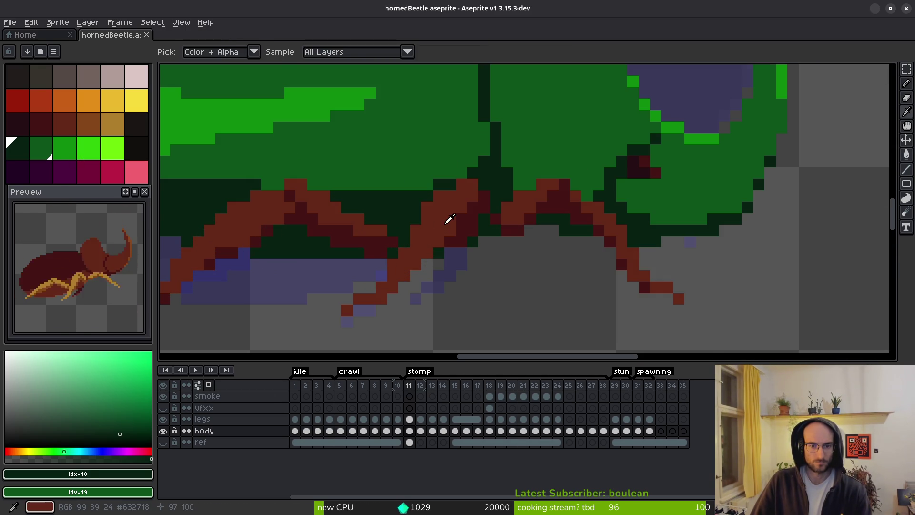
pyautogui.keyDown('alt'); pyautogui.click(447, 218); pyautogui.keyUp('alt')
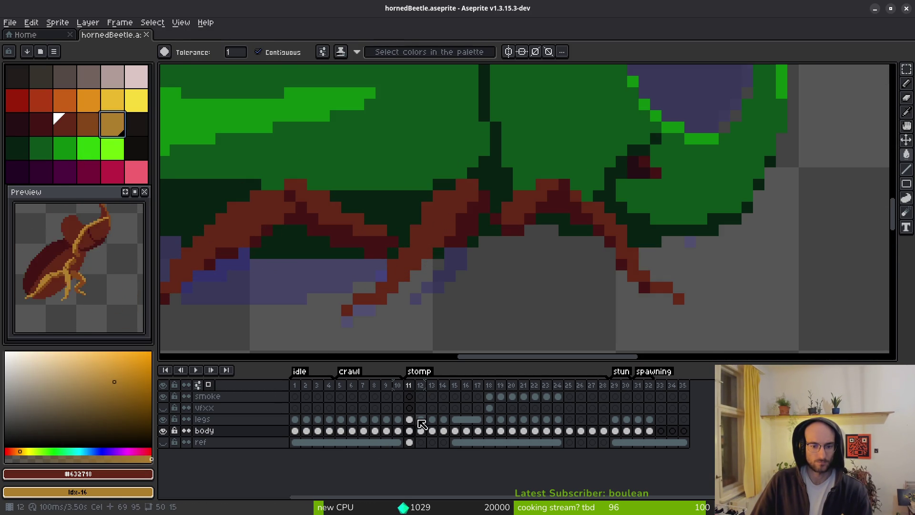
pyautogui.click(410, 419)
pyautogui.press('alt')
pyautogui.hotkey('shift', 'r')
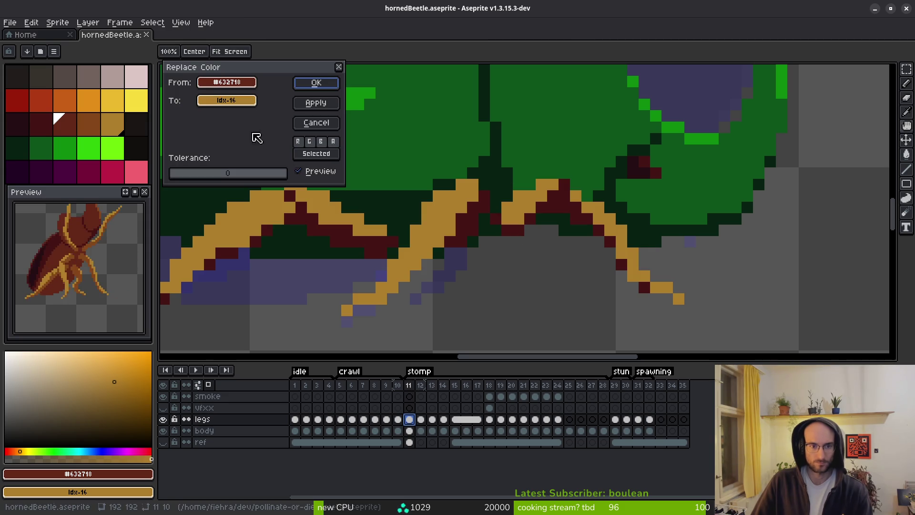
pyautogui.click(312, 81)
# Recolour the darker leg shading to light brown and save the sprite
pyautogui.keyDown('alt'); pyautogui.click(451, 216); pyautogui.keyUp('alt')
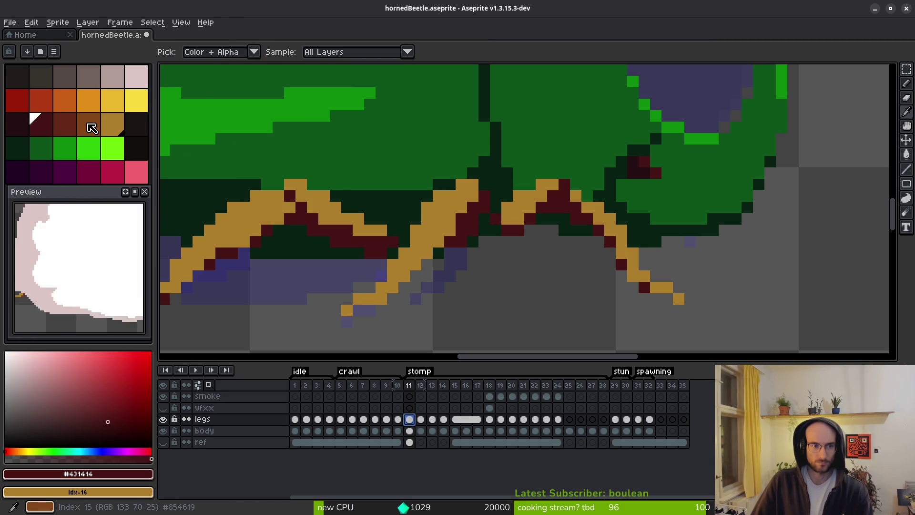
pyautogui.press('9')
pyautogui.hotkey('shift', 'r')
pyautogui.click(317, 83)
pyautogui.scroll(-3, 475, 232)
pyautogui.press('g')
pyautogui.hotkey('ctrl', 's')
# Try dark red fills around the legs and on the body's underside, undoing both
pyautogui.scroll(-2, 477, 238)
pyautogui.scroll(5, 477, 238)
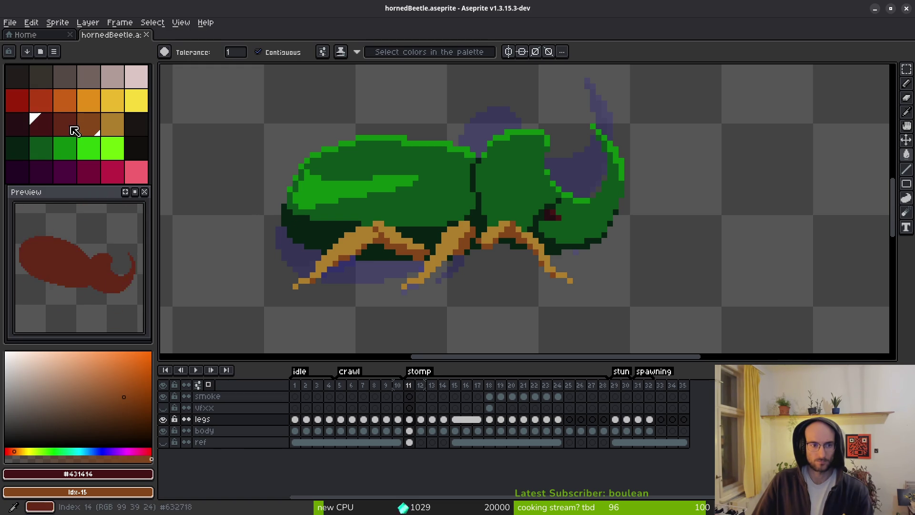
pyautogui.press(']')
pyautogui.click(340, 238)
pyautogui.hotkey('ctrl', 'z')
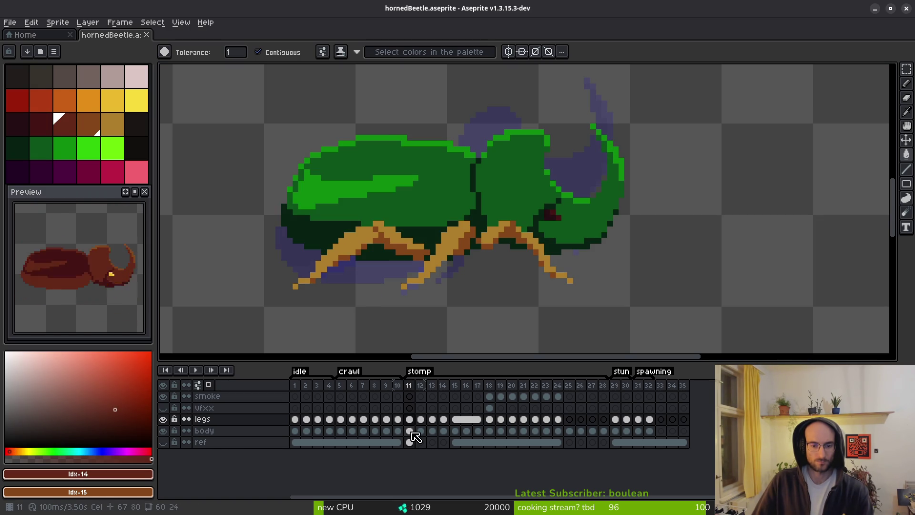
pyautogui.click(409, 430)
pyautogui.click(333, 236)
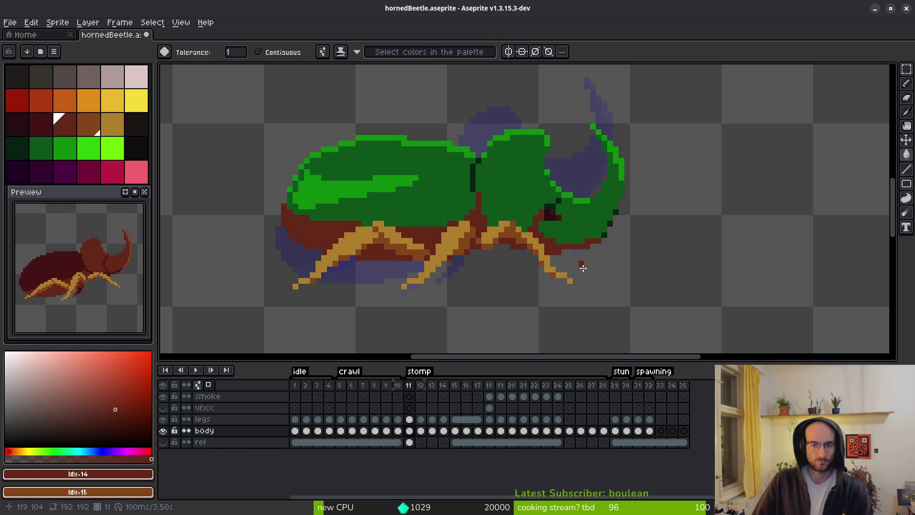
pyautogui.scroll(-4, 581, 274)
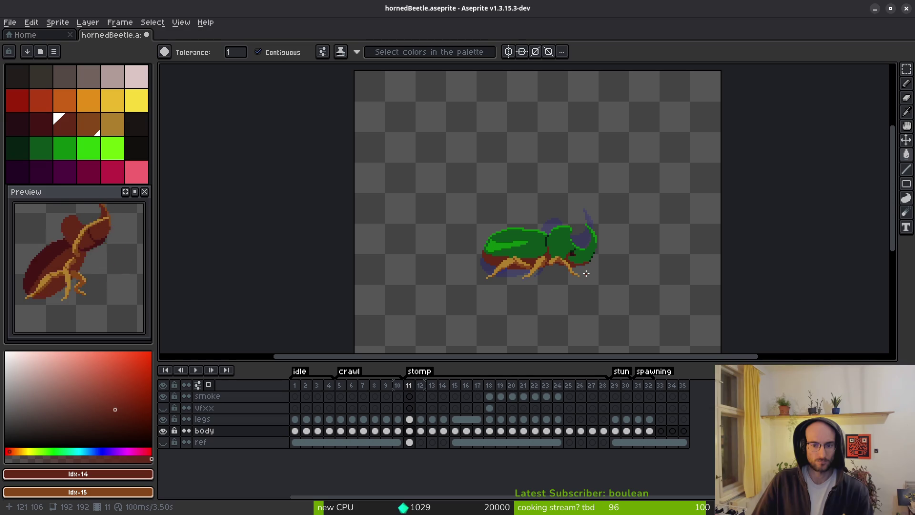
pyautogui.hotkey('ctrl', 'z')
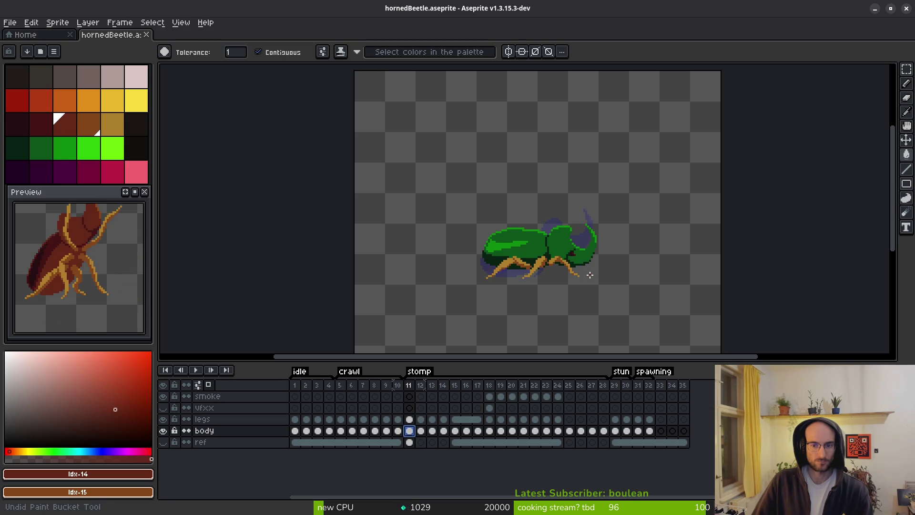
# Paint the beetle's eye pixels in bright yellow and dark yellow
pyautogui.scroll(6, 578, 268)
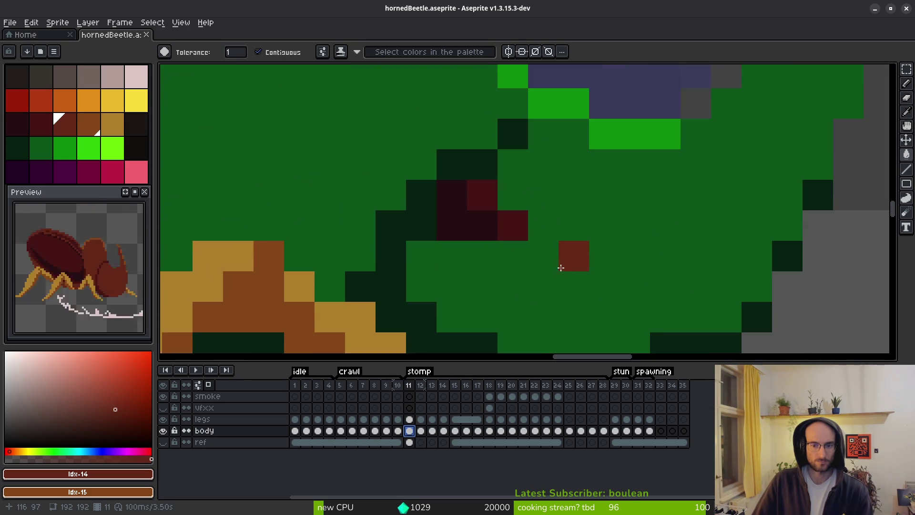
pyautogui.click(137, 100)
pyautogui.rightClick(113, 100)
pyautogui.click(445, 208)
pyautogui.click(476, 235)
pyautogui.rightClick(415, 219)
# Adjust the eye shading by swapping its light and dark yellow pixels
pyautogui.scroll(-5, 536, 267)
pyautogui.scroll(5, 486, 235)
pyautogui.click(482, 236)
pyautogui.click(469, 231)
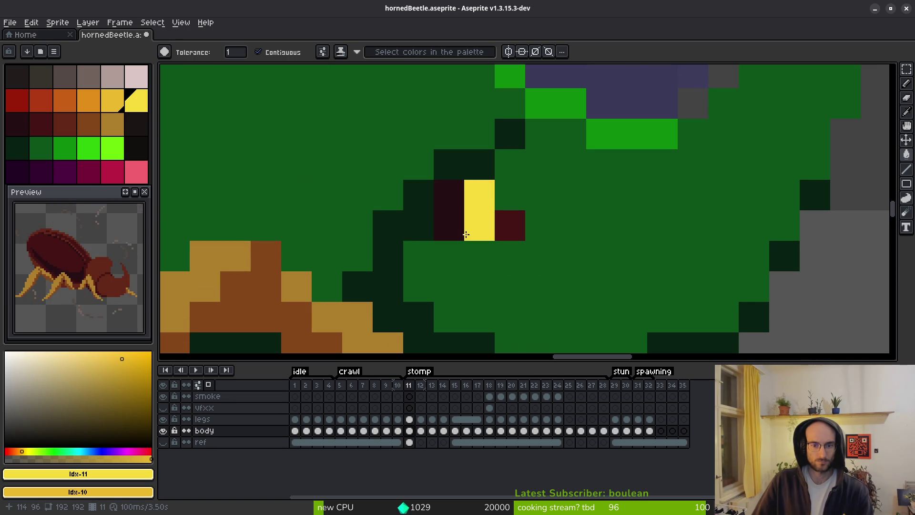
pyautogui.click(462, 225)
pyautogui.click(481, 195)
pyautogui.click(518, 232)
pyautogui.scroll(-5, 572, 266)
# Save the sprite and recentre the view on the beetle
pyautogui.hotkey('ctrl', 's')
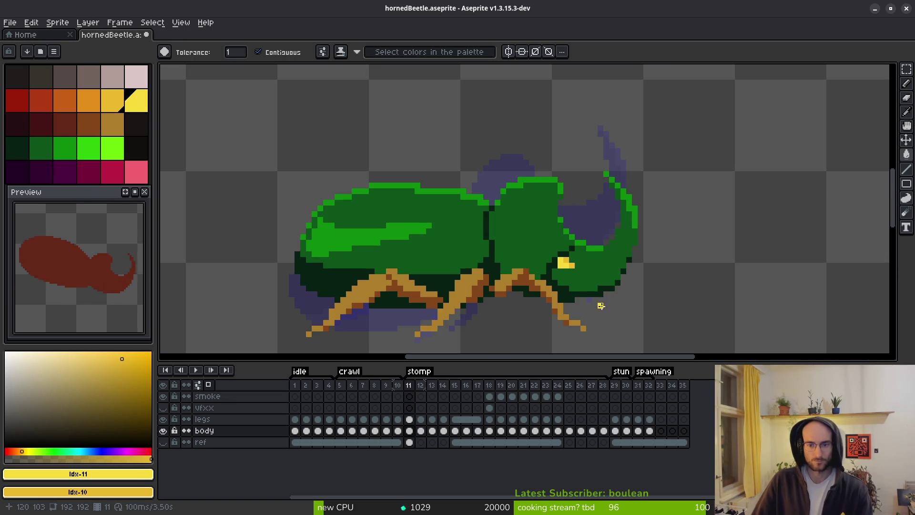
pyautogui.scroll(-2, 533, 277)
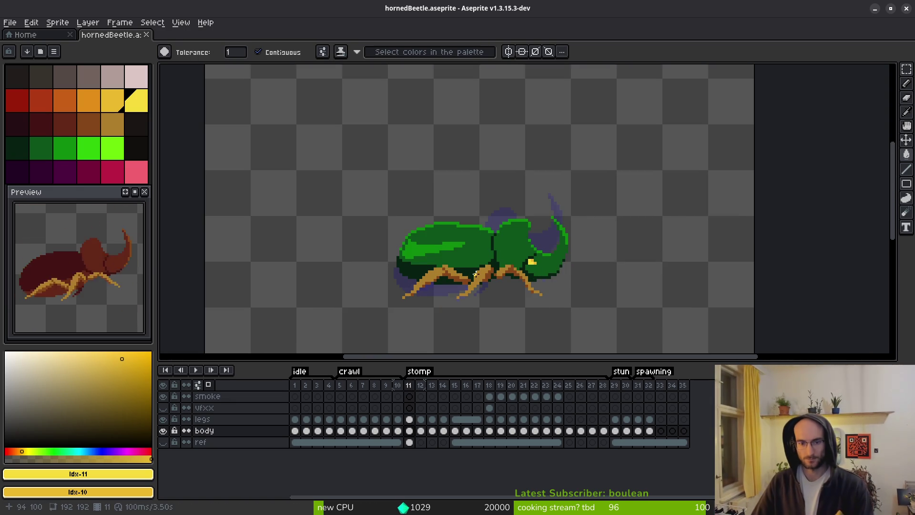
pyautogui.scroll(2, 464, 273)
pyautogui.scroll(-2, 443, 239)
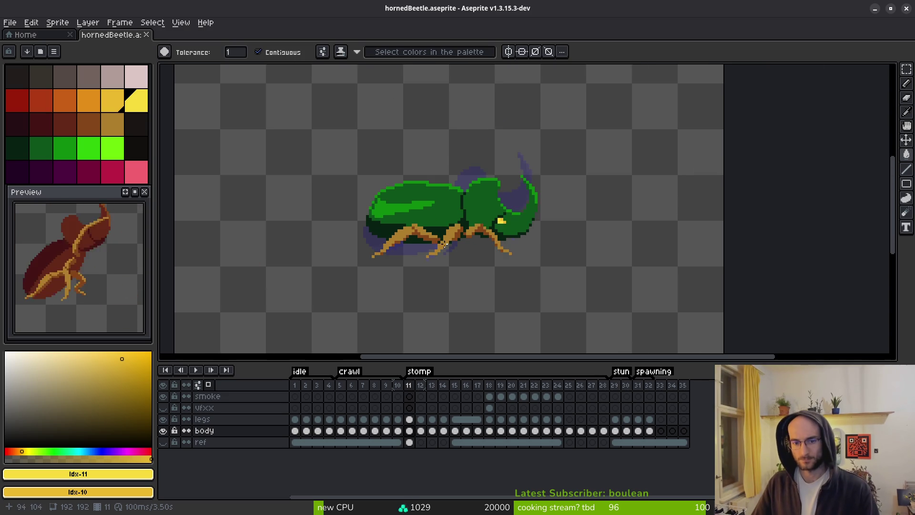
pyautogui.moveTo(468, 257); pyautogui.dragTo(437, 257)
pyautogui.hotkey('ctrl', 's')
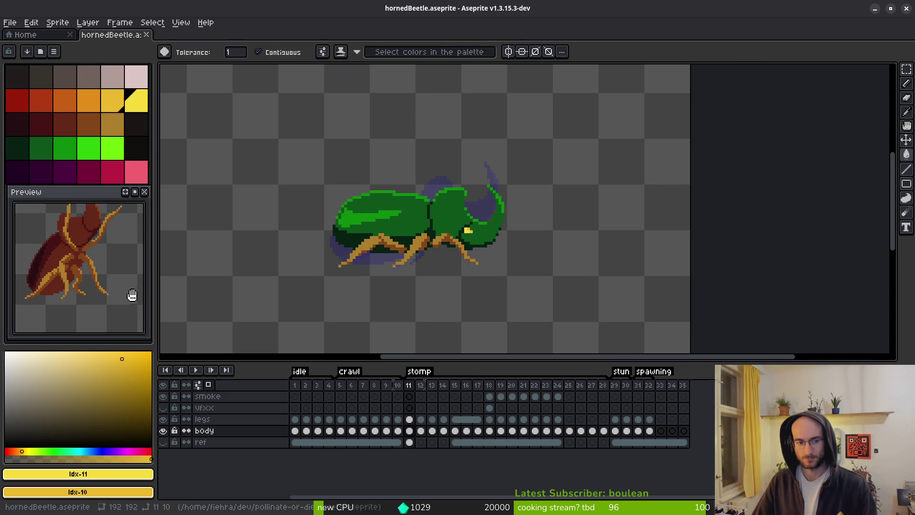
pyautogui.scroll(-2, 448, 305)
pyautogui.scroll(-3, 429, 276)
pyautogui.scroll(3, 428, 276)
pyautogui.scroll(1, 429, 276)
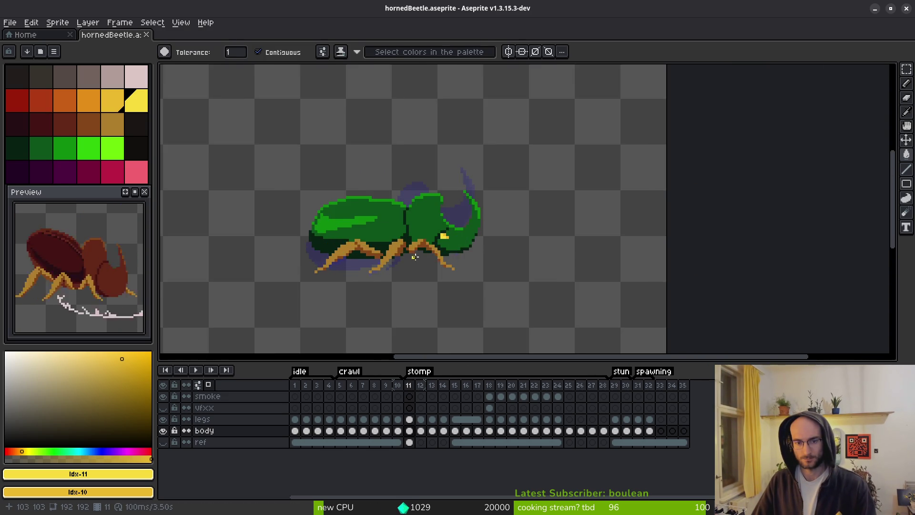
pyautogui.moveTo(446, 254); pyautogui.dragTo(497, 265)
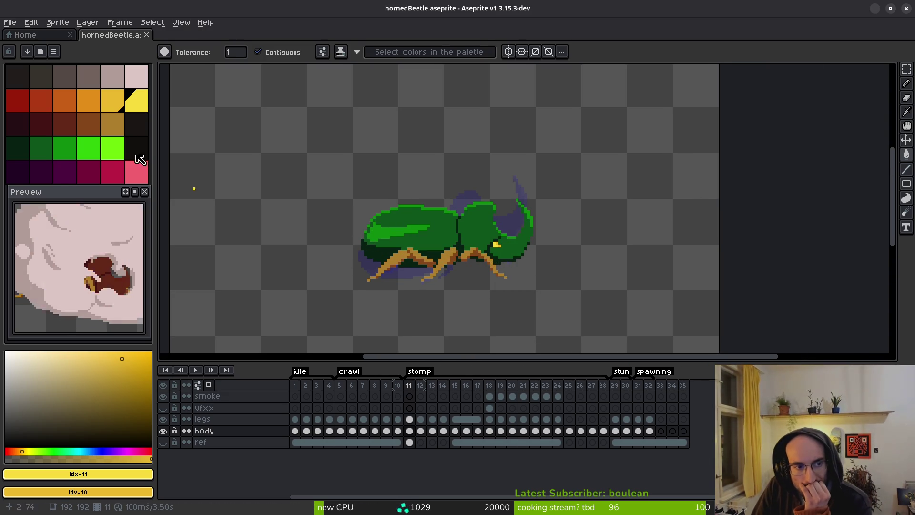
# Try filling the head with the brightest palette green, then undo it
pyautogui.click(65, 150)
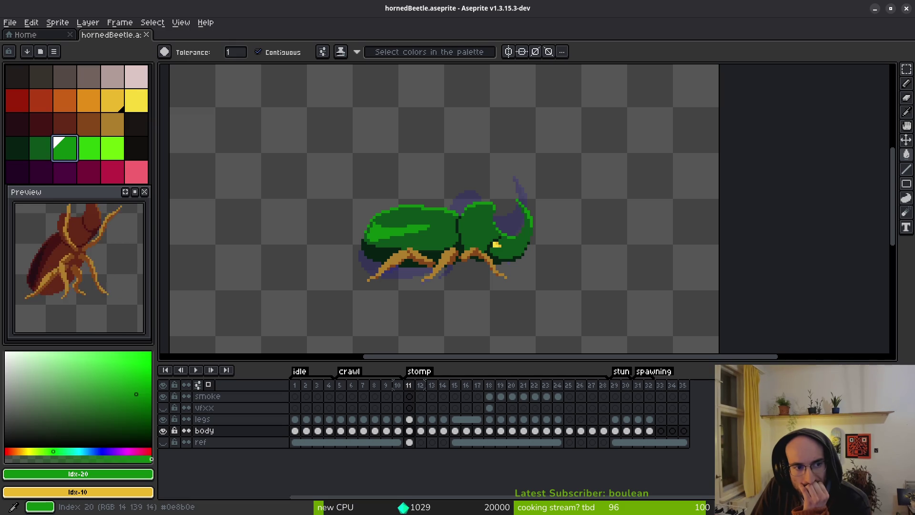
pyautogui.click(84, 148)
pyautogui.scroll(2, 469, 228)
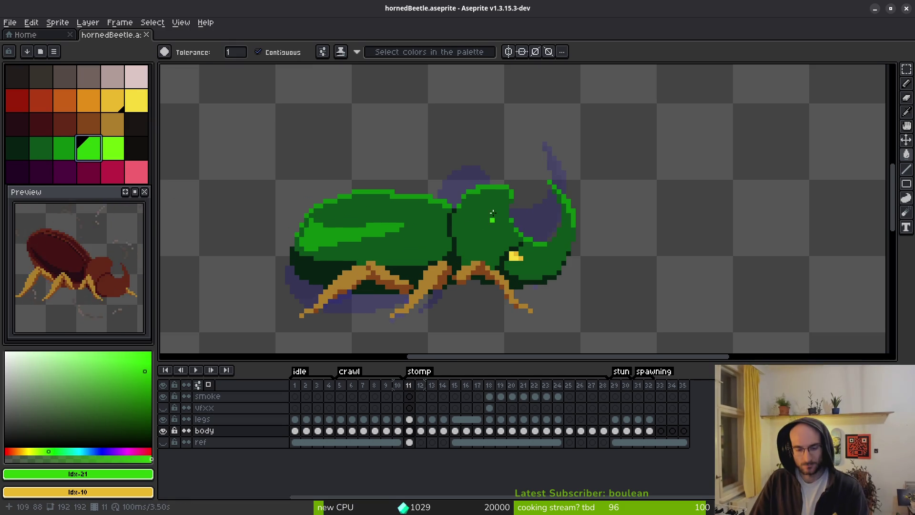
pyautogui.scroll(2, 484, 219)
pyautogui.click(482, 190)
pyautogui.hotkey('ctrl', 'z')
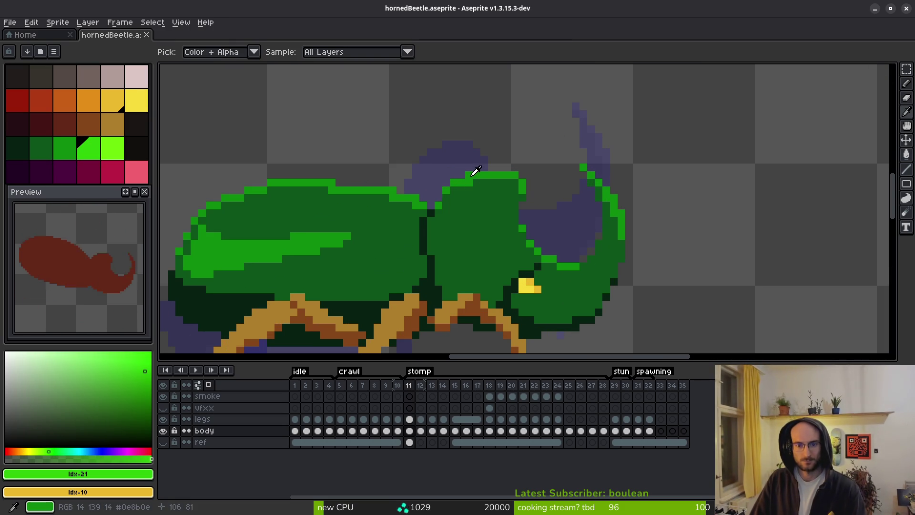
# Replace the shell's mid green with bright green and dark body green with mid green
pyautogui.keyDown('alt'); pyautogui.click(479, 190); pyautogui.keyUp('alt')
pyautogui.rightClick(89, 147)
pyautogui.hotkey('shift', 'r')
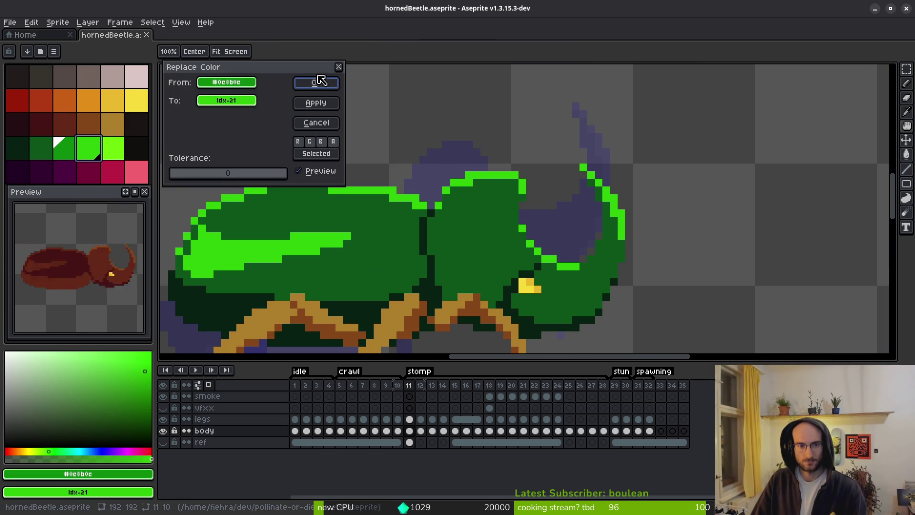
pyautogui.click(316, 82)
pyautogui.keyDown('alt'); pyautogui.click(467, 216); pyautogui.keyUp('alt')
pyautogui.rightClick(80, 146)
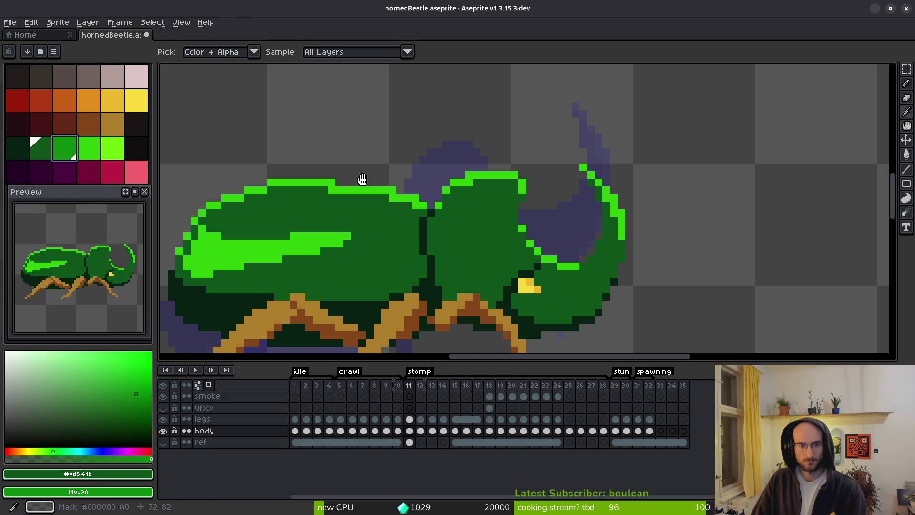
pyautogui.hotkey('shift', 'r')
pyautogui.click(316, 84)
# Replace the near-black outline colour with dark green
pyautogui.keyDown('alt'); pyautogui.click(365, 306); pyautogui.keyUp('alt')
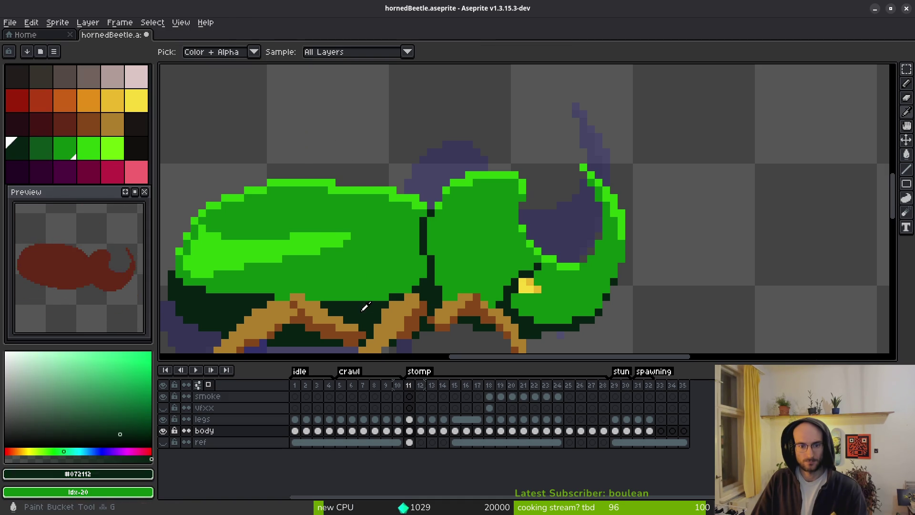
pyautogui.rightClick(41, 148)
pyautogui.hotkey('shift', 'r')
pyautogui.click(317, 83)
pyautogui.scroll(-3, 507, 209)
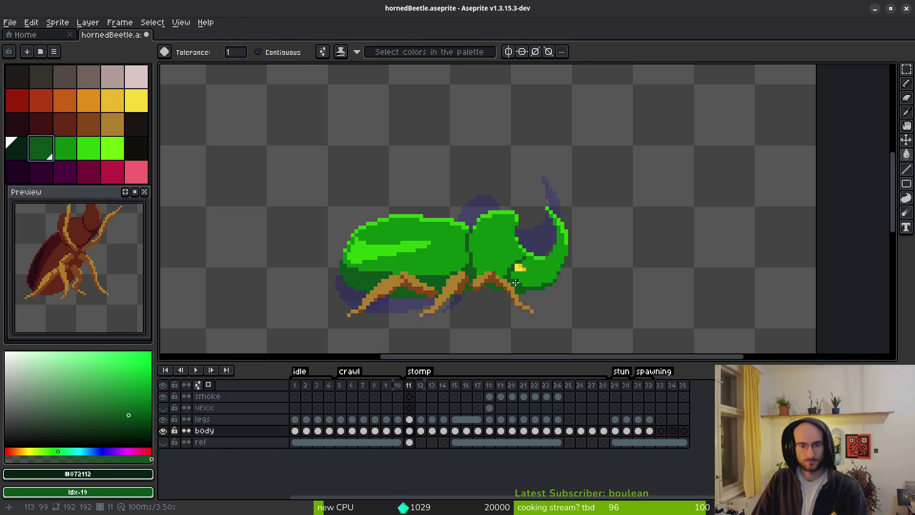
pyautogui.scroll(-3, 485, 299)
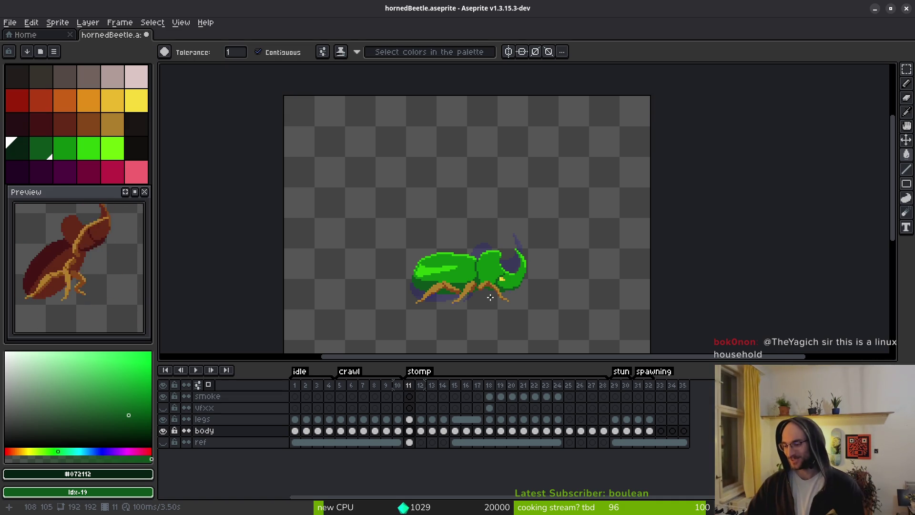
pyautogui.moveTo(459, 320)
pyautogui.mouseDown()
pyautogui.moveTo(497, 284)
pyautogui.moveTo(485, 296)
pyautogui.mouseUp()
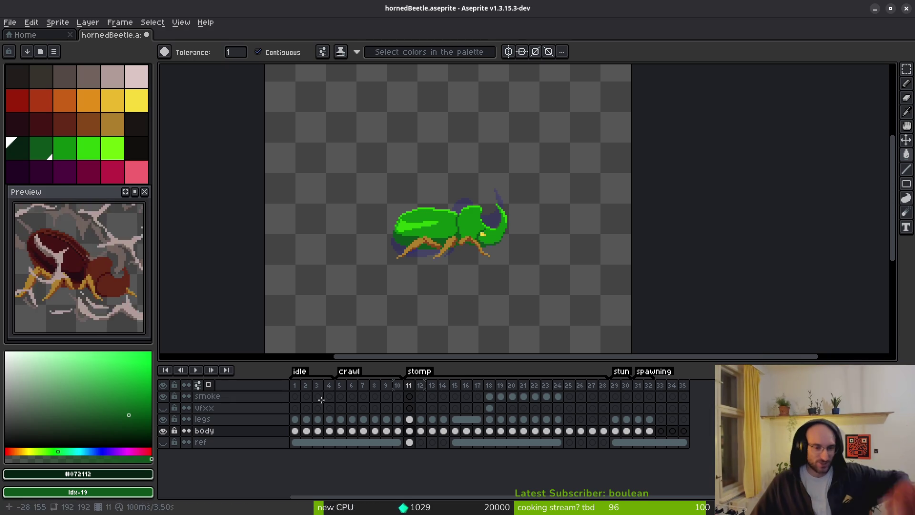
# Browse frames 6, 13, 15 and 17 to compare the stomp poses
pyautogui.click(351, 419)
pyautogui.scroll(3, 440, 241)
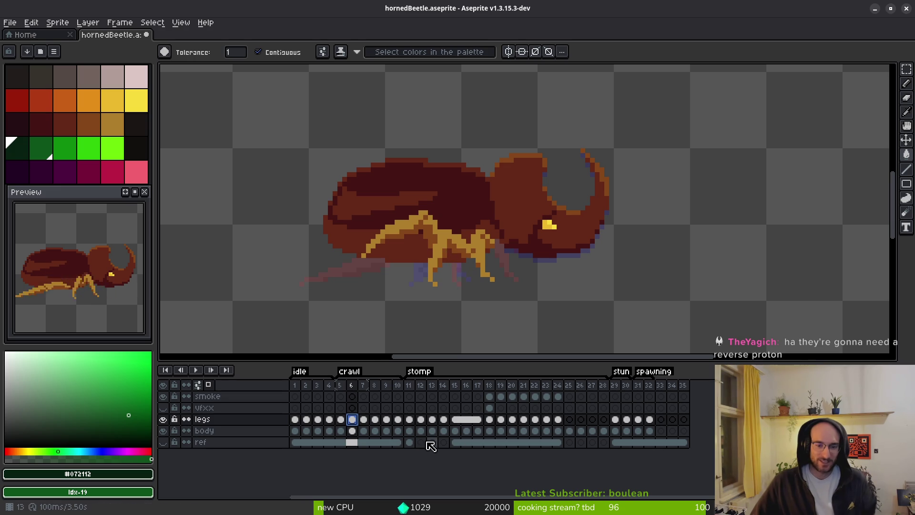
pyautogui.click(431, 397)
pyautogui.click(453, 397)
pyautogui.click(433, 397)
pyautogui.click(455, 397)
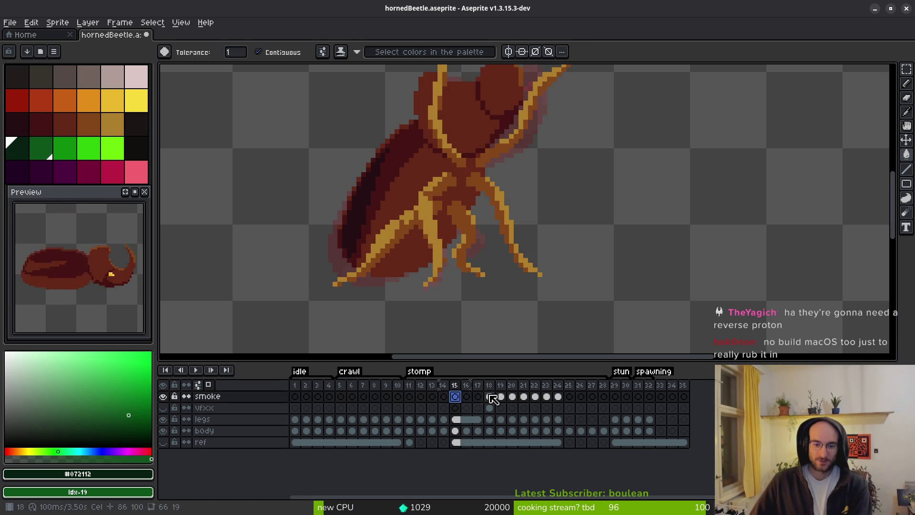
pyautogui.click(478, 397)
# Step back from frame 17 and settle on frame 11's green beetle
pyautogui.press('i')
pyautogui.press('Left')
pyautogui.press('Left')
pyautogui.press('Left')
pyautogui.press('w')
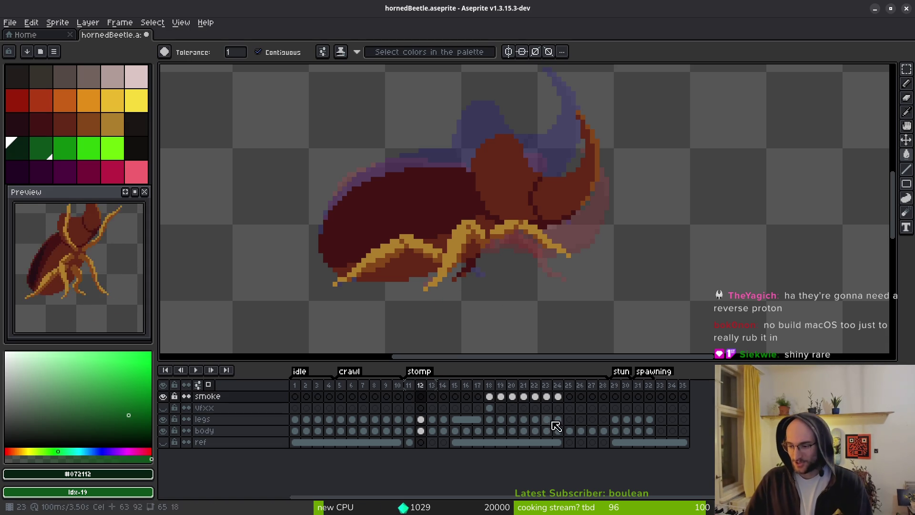
pyautogui.click(409, 401)
pyautogui.scroll(-5, 506, 250)
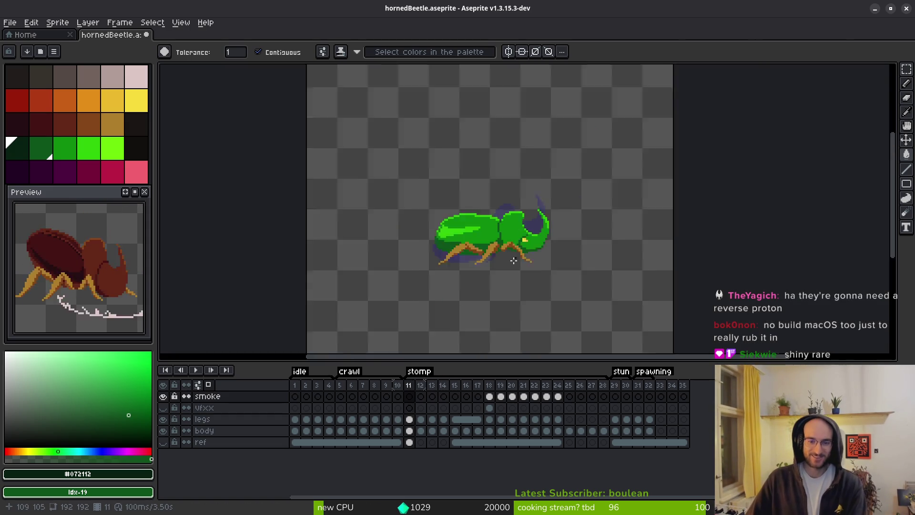
pyautogui.scroll(4, 515, 251)
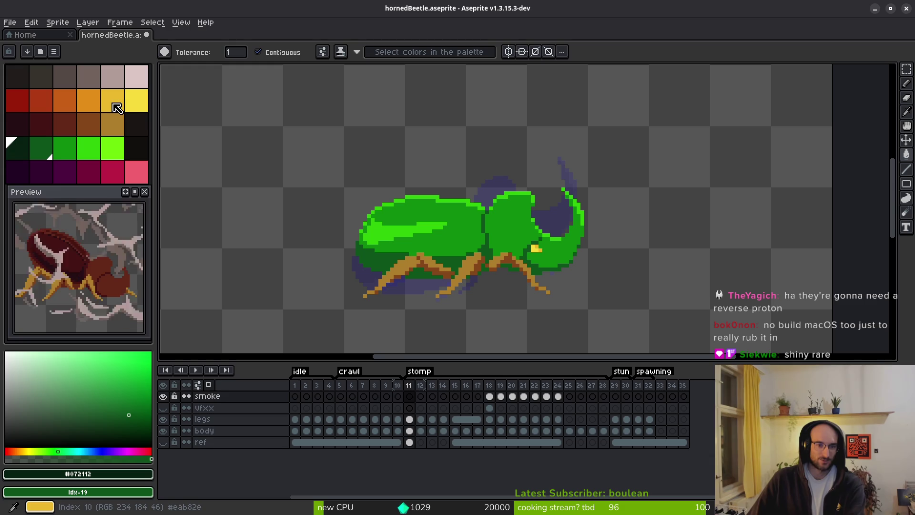
# Pick two yellows, undo an accidental canvas-wide fill, and select frame 11's body cel
pyautogui.click(136, 101)
pyautogui.rightClick(112, 101)
pyautogui.scroll(1, 496, 191)
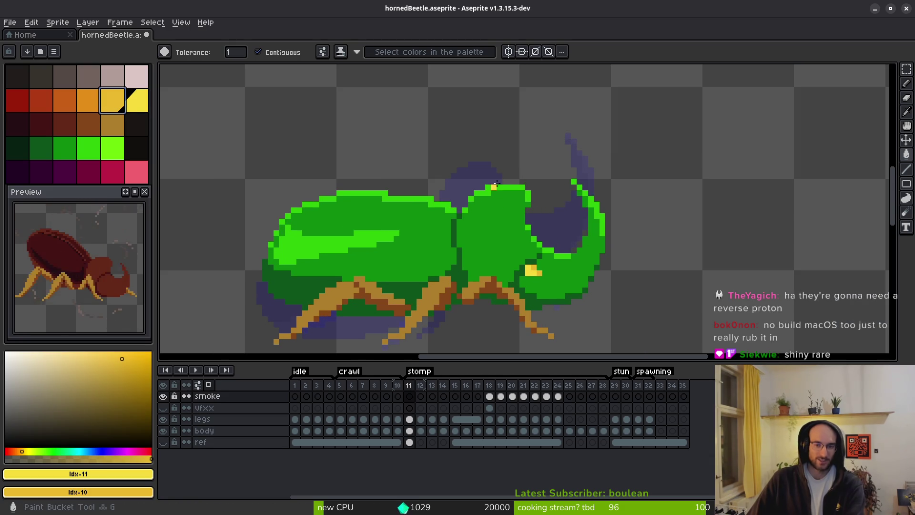
pyautogui.click(505, 186)
pyautogui.hotkey('ctrl', 'z')
pyautogui.click(410, 430)
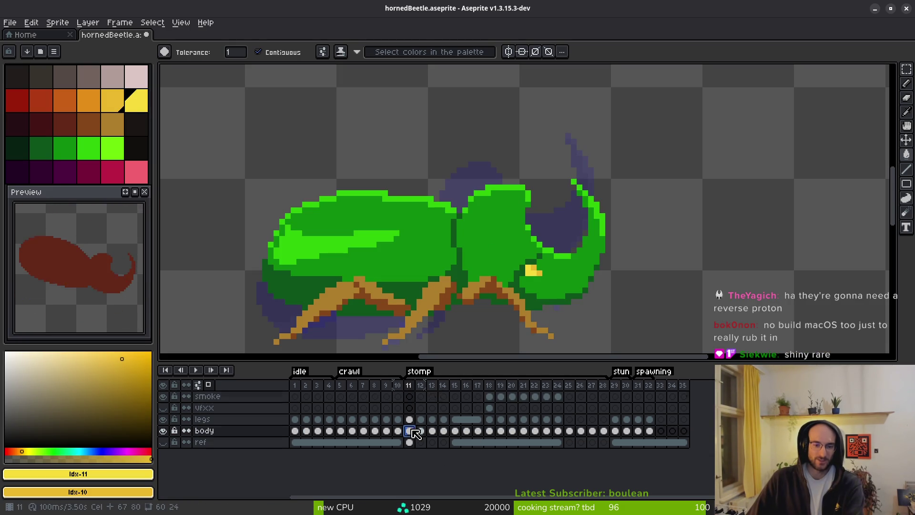
# Replace the beetle's bright green and next green shade with yellow
pyautogui.keyDown('alt'); pyautogui.click(488, 185); pyautogui.keyUp('alt')
pyautogui.rightClick(136, 101)
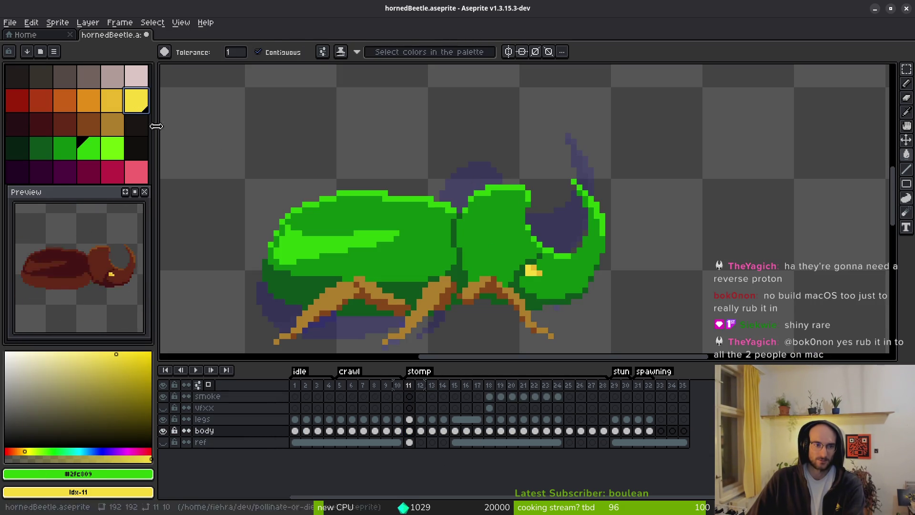
pyautogui.hotkey('shift', 'r')
pyautogui.click(316, 83)
pyautogui.press('w')
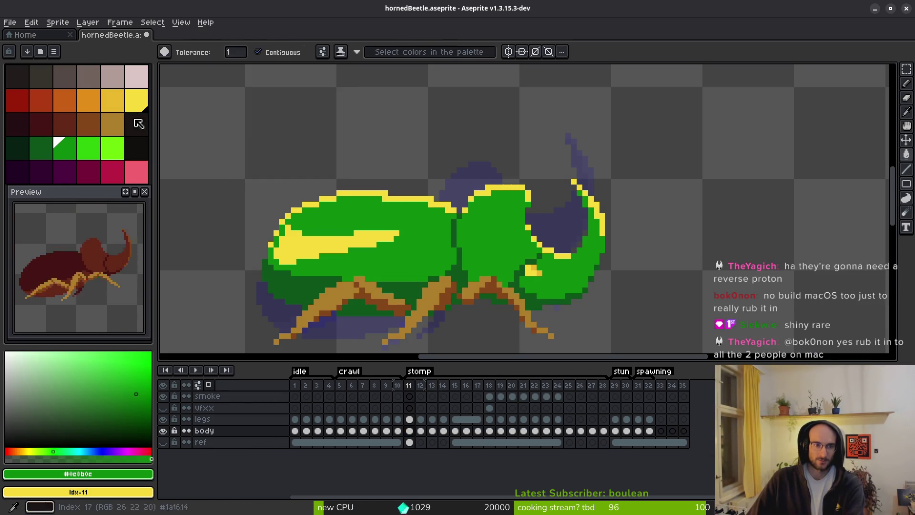
pyautogui.hotkey('shift', 'r')
pyautogui.click(316, 84)
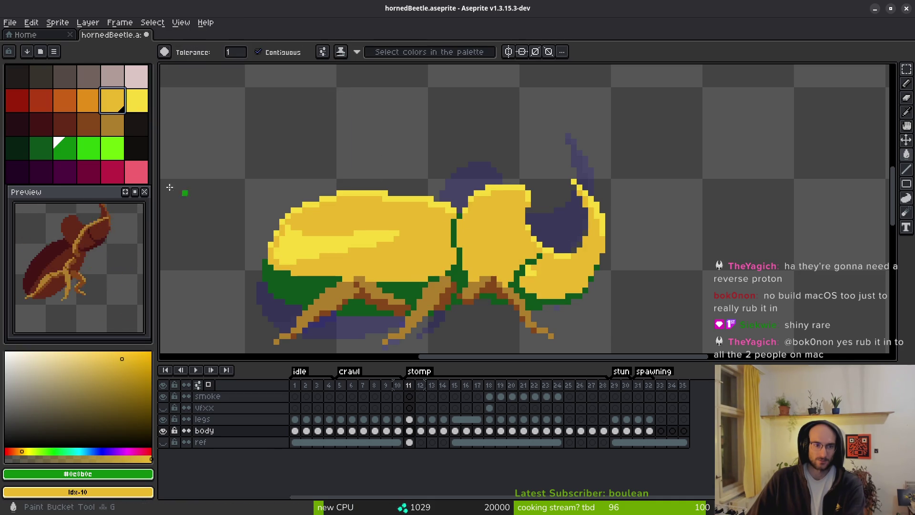
# Preview the dark underside green turning orange, then dismiss it without applying
pyautogui.keyDown('alt'); pyautogui.click(402, 285); pyautogui.keyUp('alt')
pyautogui.rightClick(89, 100)
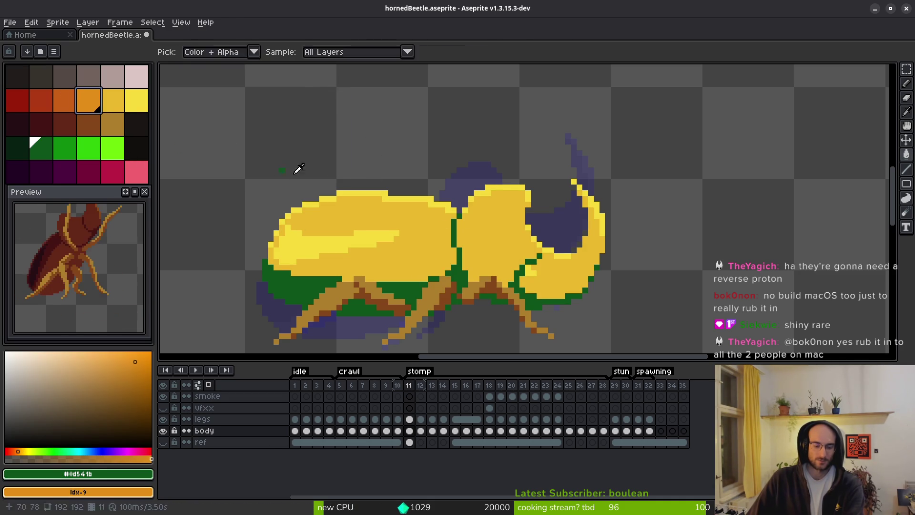
pyautogui.hotkey('shift', 'r')
pyautogui.press('Return')
pyautogui.press('g')
pyautogui.scroll(-3, 499, 282)
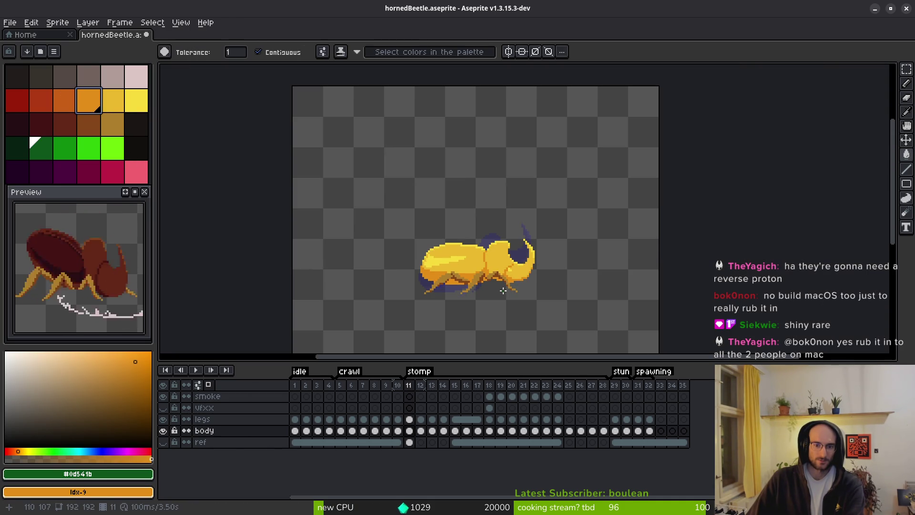
pyautogui.scroll(-2, 503, 287)
pyautogui.scroll(3, 503, 288)
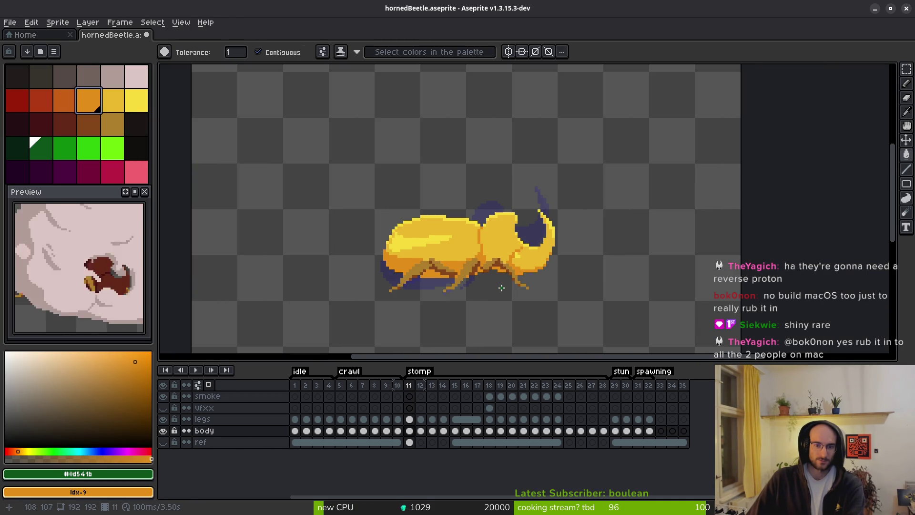
# Choose the dark orange swatch and replace the thorax's bright green with yellow
pyautogui.click(62, 101)
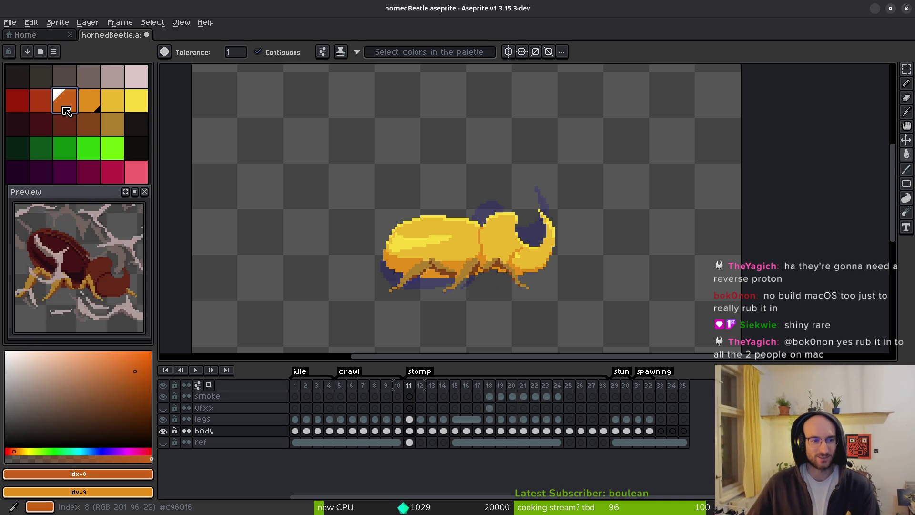
pyautogui.scroll(2, 541, 276)
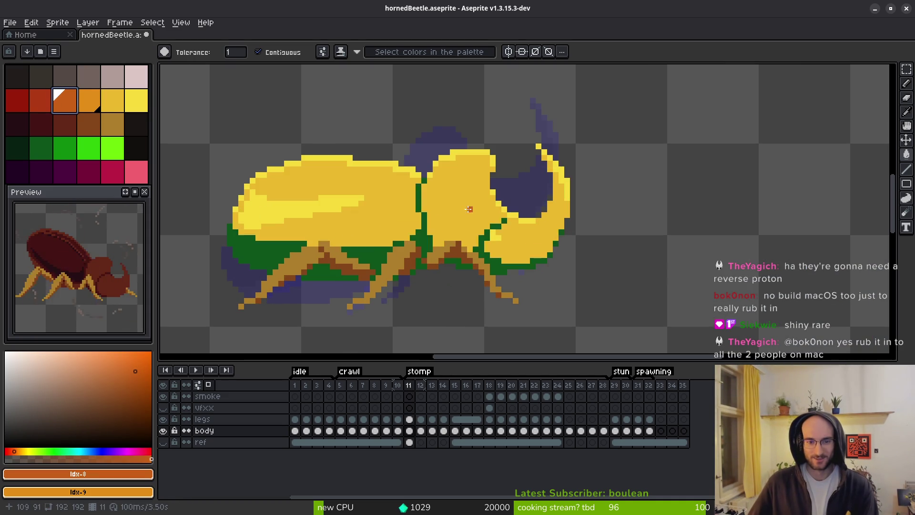
pyautogui.keyDown('alt'); pyautogui.click(464, 199); pyautogui.keyUp('alt')
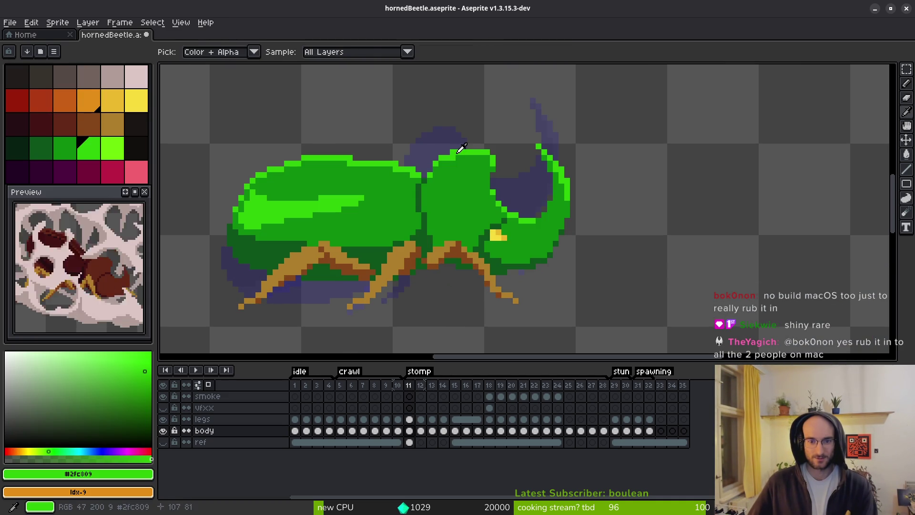
pyautogui.rightClick(111, 105)
pyautogui.hotkey('shift', 'r')
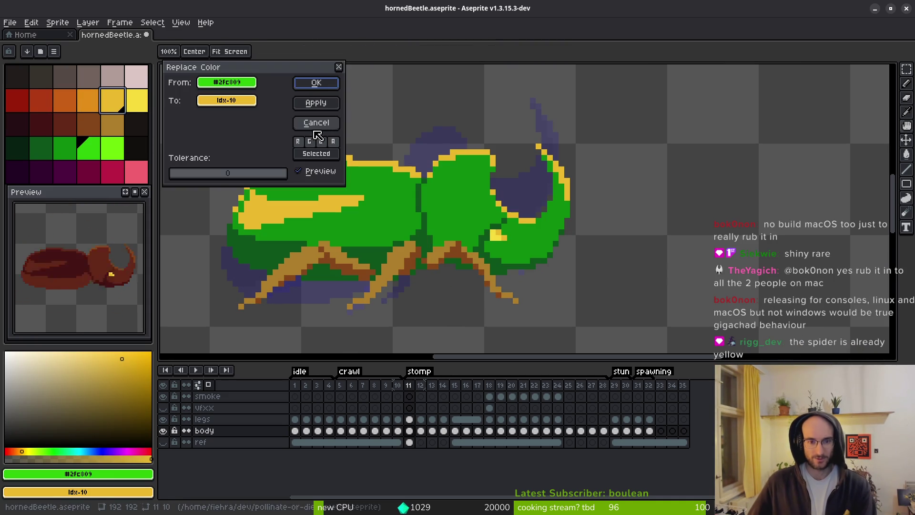
pyautogui.click(311, 83)
# Replace the darker green with orange and the next green with dark orange
pyautogui.click(65, 148)
pyautogui.rightClick(88, 100)
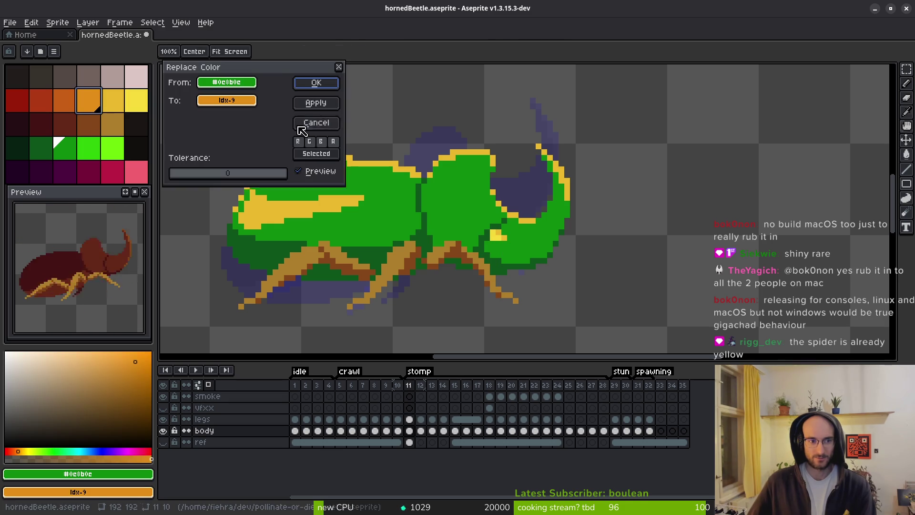
pyautogui.hotkey('shift', 'r')
pyautogui.click(312, 85)
pyautogui.click(41, 148)
pyautogui.rightClick(64, 101)
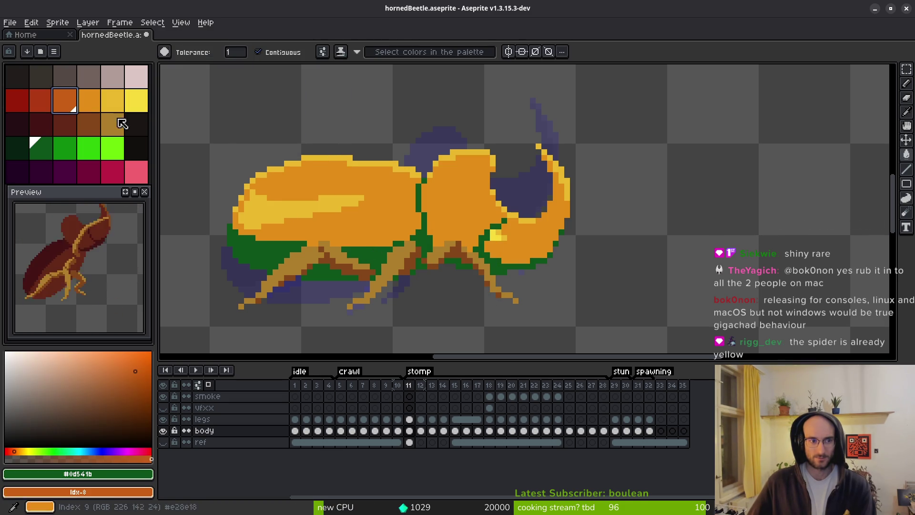
pyautogui.hotkey('shift', 'r')
pyautogui.click(316, 82)
# Undo the yellow and orange recolour and restore the frame range move
pyautogui.scroll(-5, 491, 288)
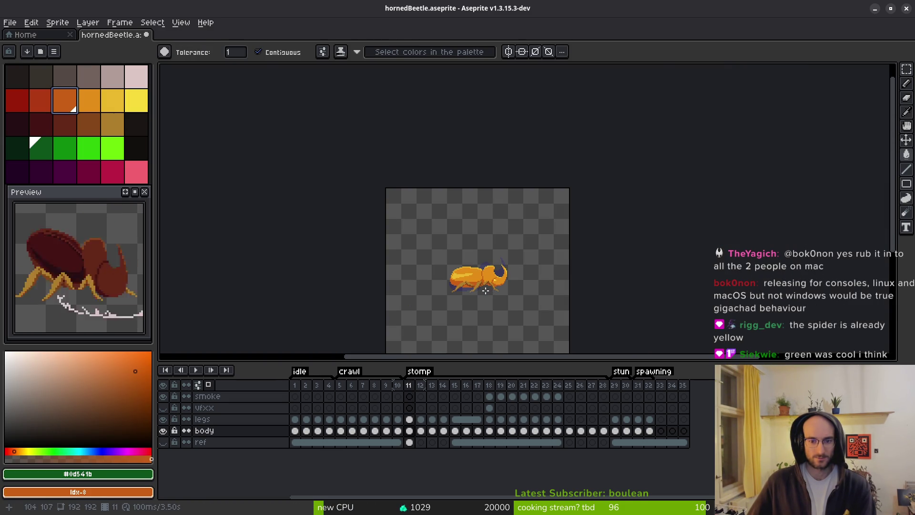
pyautogui.scroll(5, 485, 290)
pyautogui.hotkey('ctrl', 'z')
pyautogui.hotkey('ctrl', 'z')
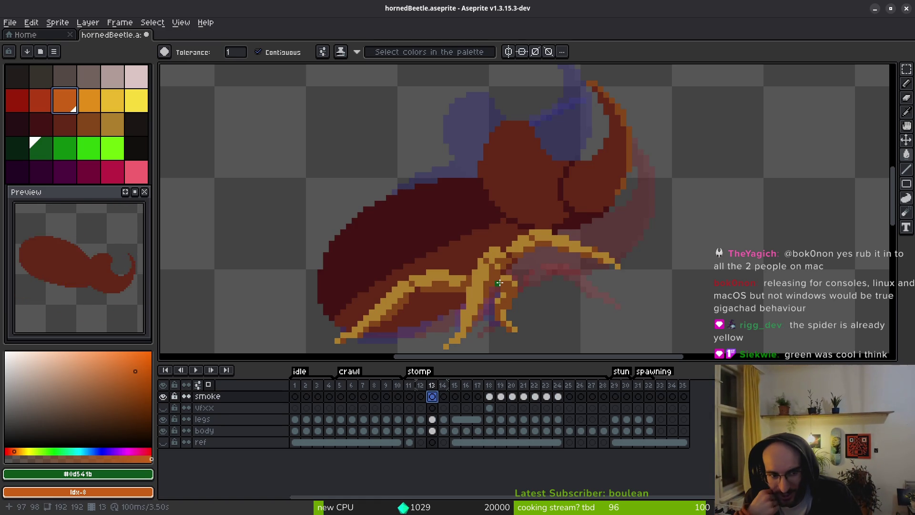
pyautogui.hotkey('ctrl', 'y')
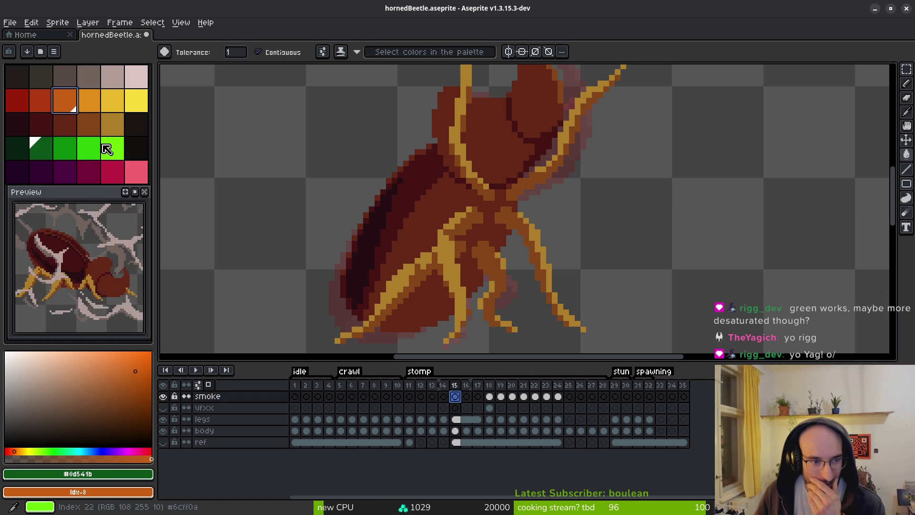
# Zoom out to see the whole beetle and pick the grey-brown swatch
pyautogui.press('-')
pyautogui.press('-')
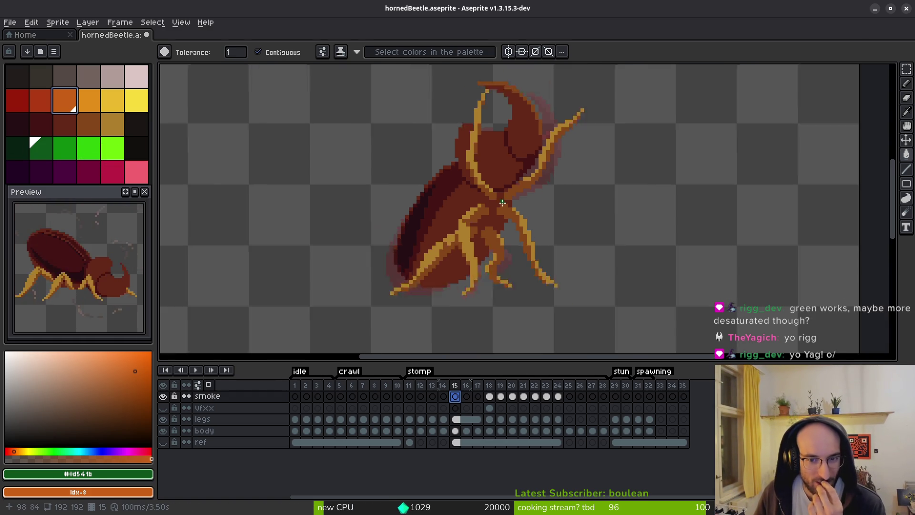
pyautogui.click(96, 81)
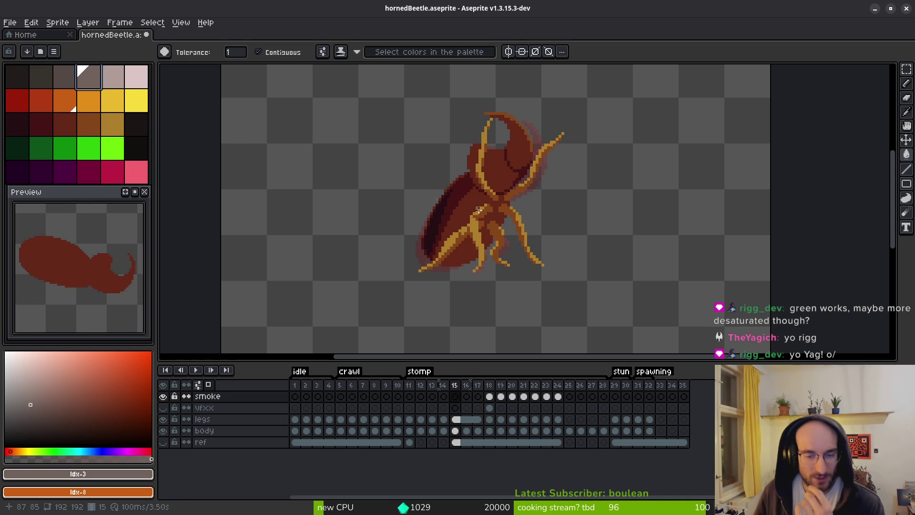
pyautogui.scroll(4, 519, 299)
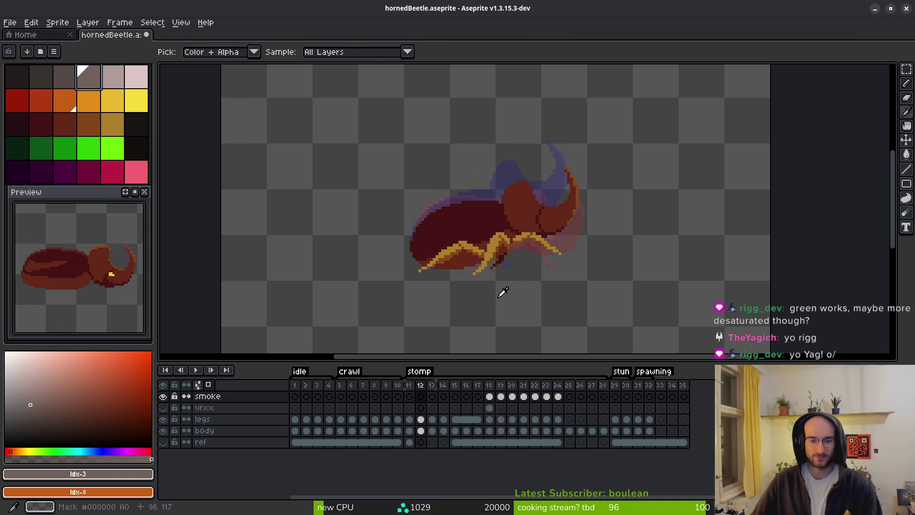
pyautogui.scroll(1, 522, 224)
pyautogui.scroll(1, 522, 224)
# Replace the beetle's bright green with grey-brown on frame 11's body cel
pyautogui.keyDown('alt'); pyautogui.click(541, 180); pyautogui.keyUp('alt')
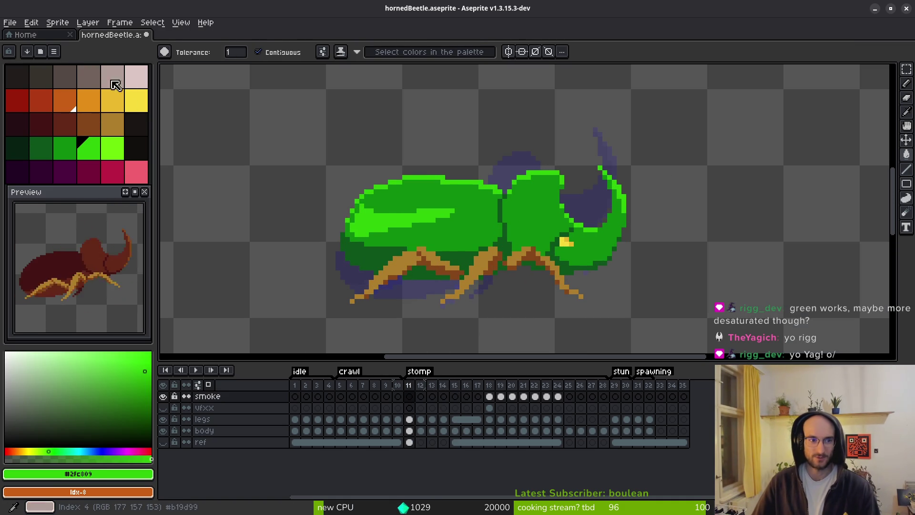
pyautogui.rightClick(95, 84)
pyautogui.click(262, 139)
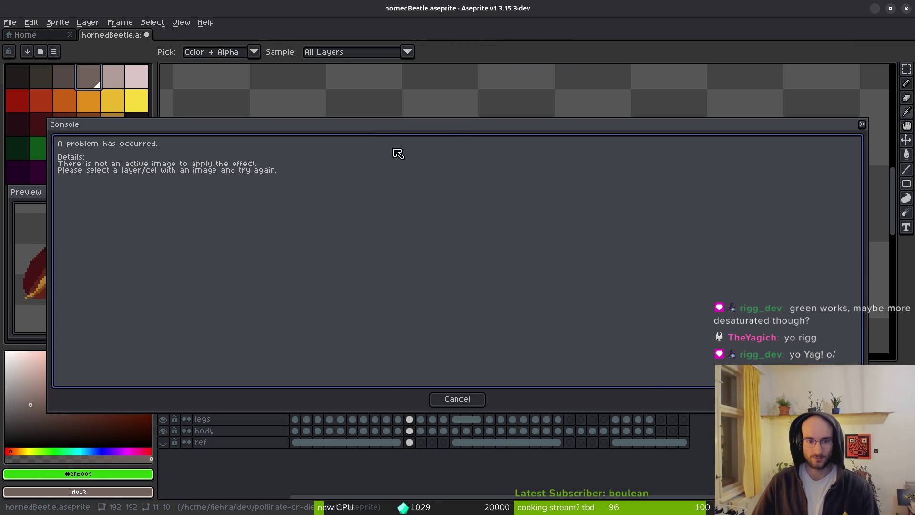
pyautogui.press('Escape')
pyautogui.hotkey('ctrl', 'z')
pyautogui.click(410, 430)
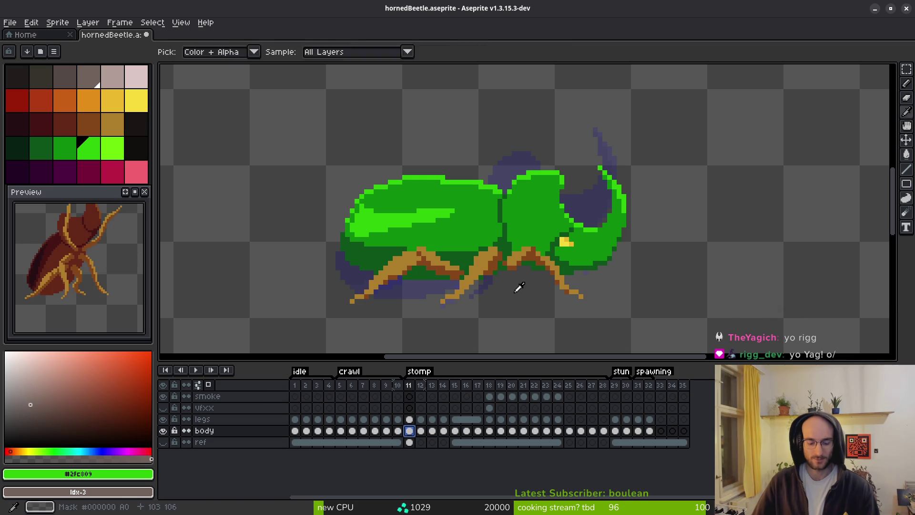
pyautogui.hotkey('shift', 'r')
pyautogui.click(316, 83)
# Turn the mid green into darker grey and the underside green into darkest grey
pyautogui.keyDown('alt'); pyautogui.click(403, 181); pyautogui.keyUp('alt')
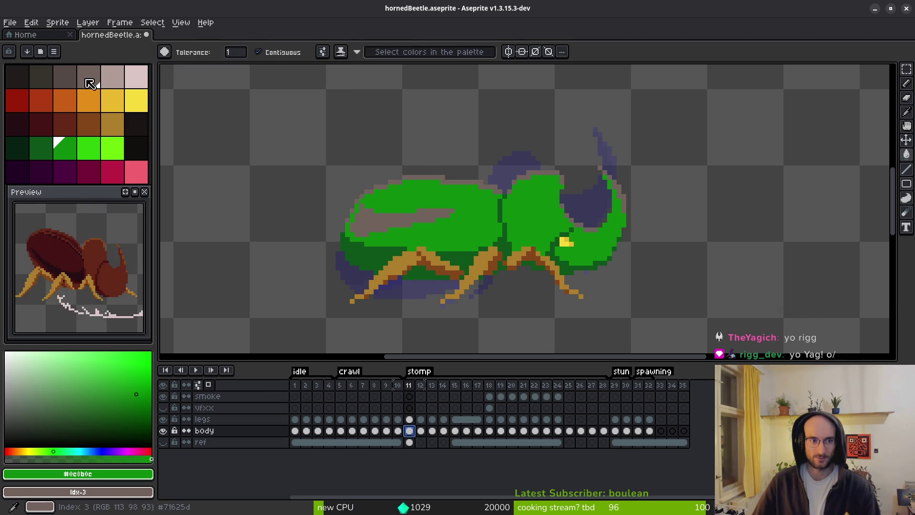
pyautogui.rightClick(65, 77)
pyautogui.hotkey('shift', 'r')
pyautogui.click(317, 83)
pyautogui.click(41, 148)
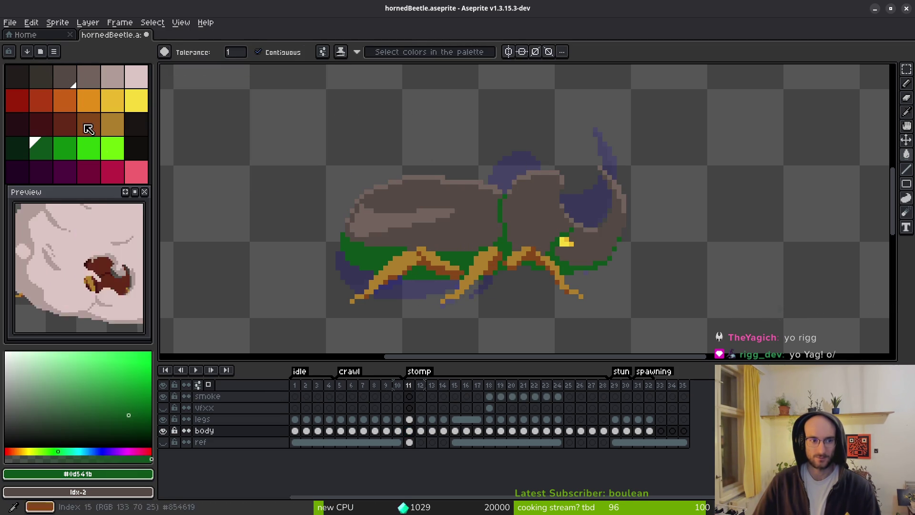
pyautogui.rightClick(45, 81)
pyautogui.hotkey('shift', 'r')
pyautogui.click(316, 82)
pyautogui.scroll(-3, 549, 275)
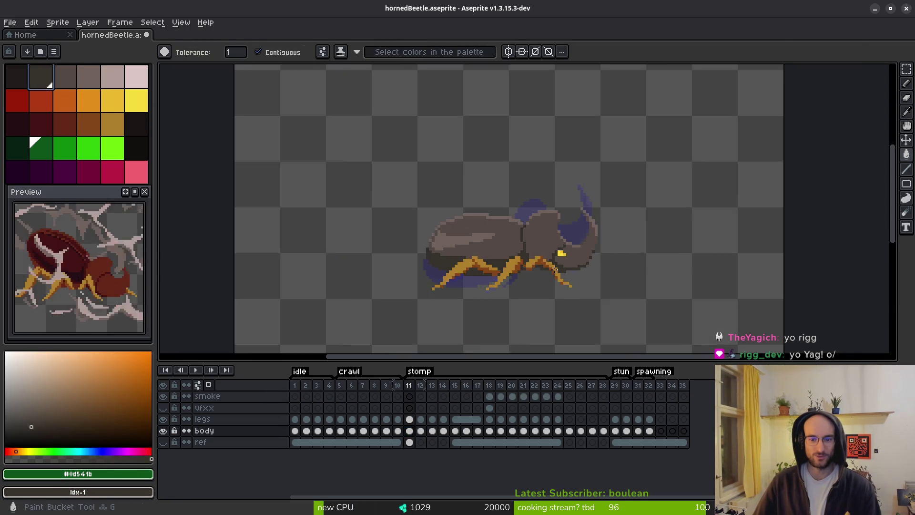
pyautogui.scroll(2, 539, 268)
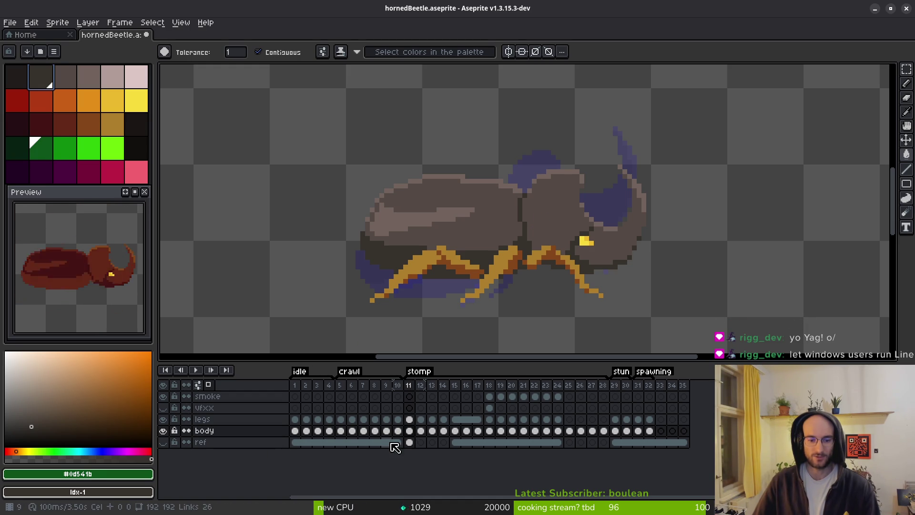
pyautogui.click(409, 443)
# Show the ref layer and set its opacity to 100% in Layer Properties
pyautogui.click(163, 442)
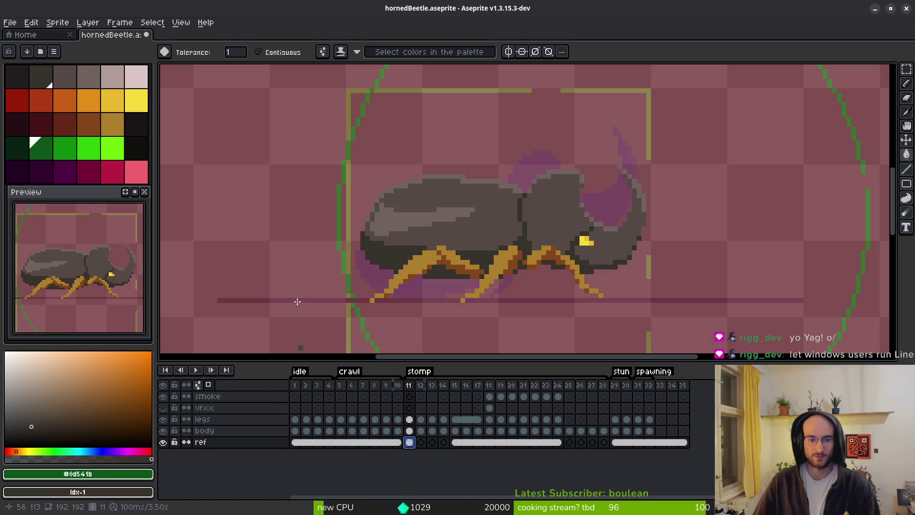
pyautogui.rightClick(221, 442)
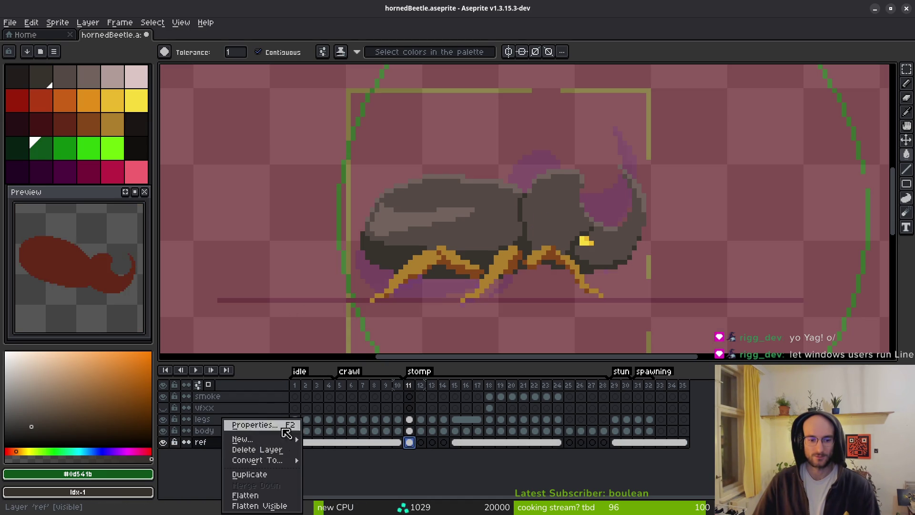
pyautogui.click(248, 420)
pyautogui.moveTo(754, 324); pyautogui.dragTo(810, 324)
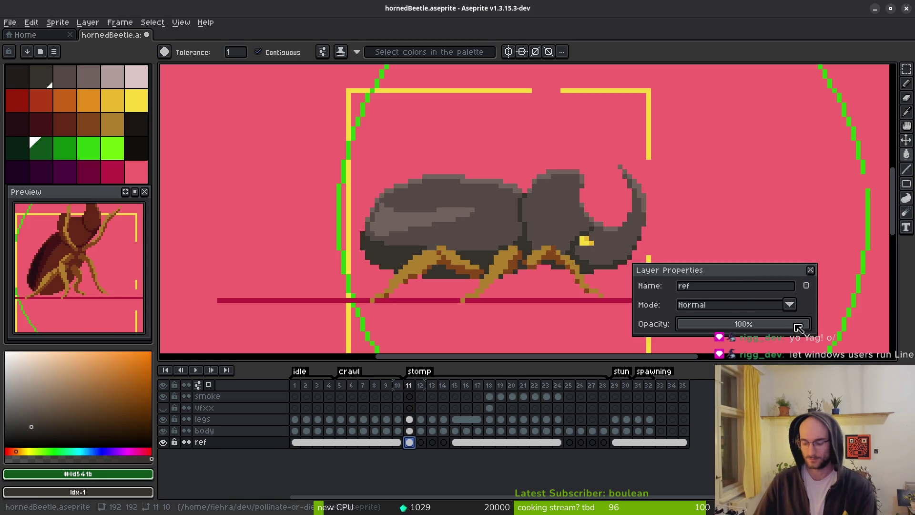
pyautogui.press('Return')
# Fill the ref layer's pink background with transparent, then go to frame 12
pyautogui.click(17, 77)
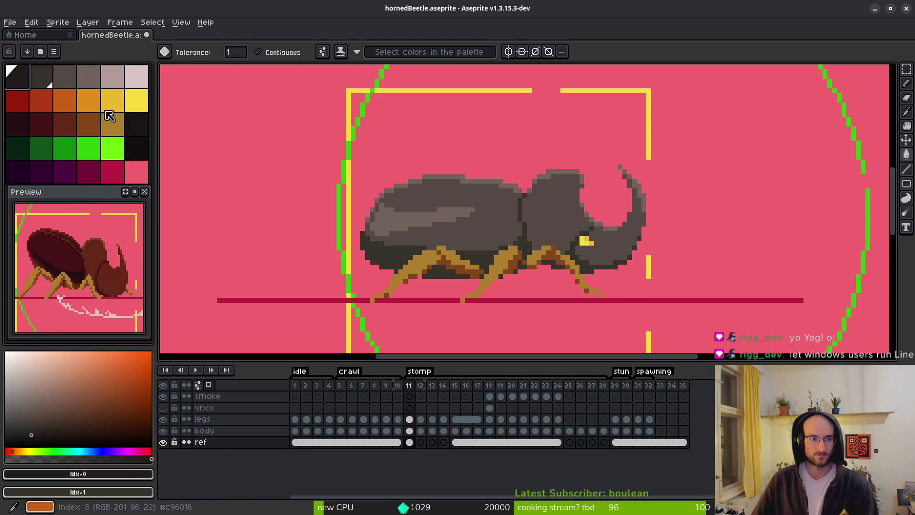
pyautogui.click(287, 244)
pyautogui.click(136, 124)
pyautogui.rightClick(139, 156)
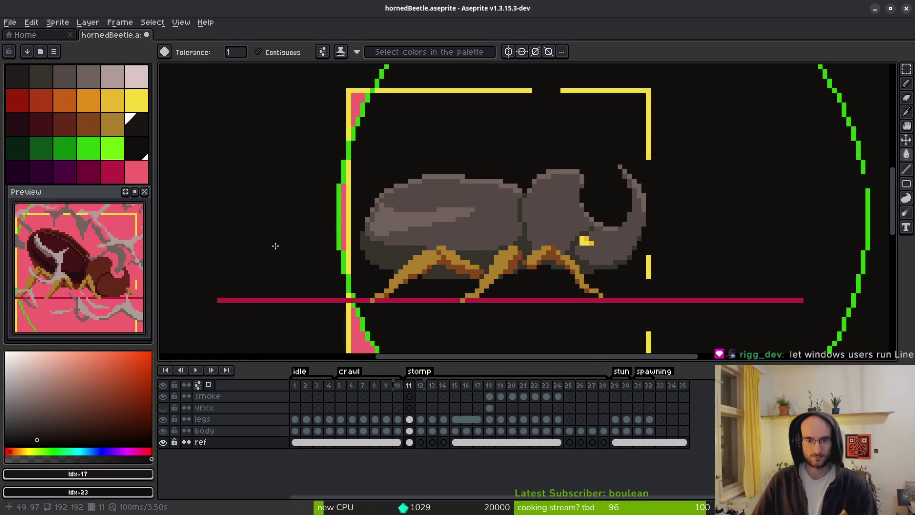
pyautogui.scroll(-3, 251, 236)
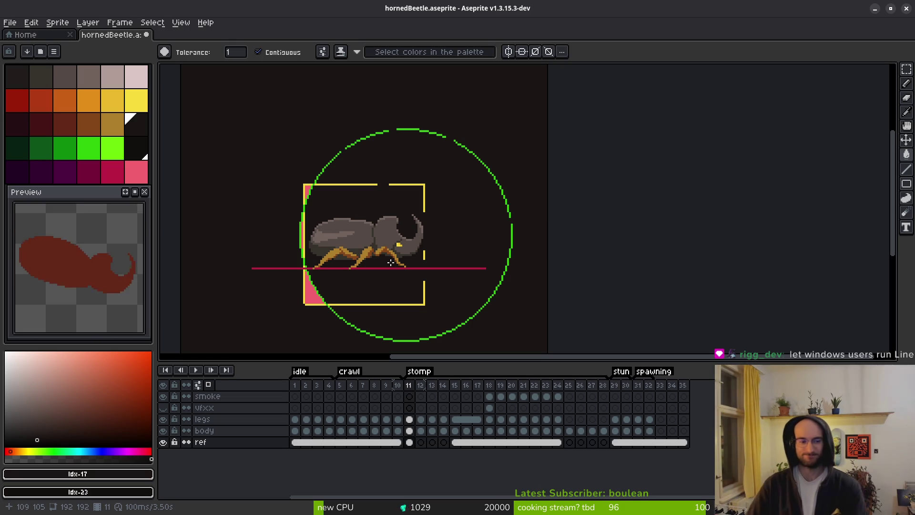
pyautogui.click(421, 407)
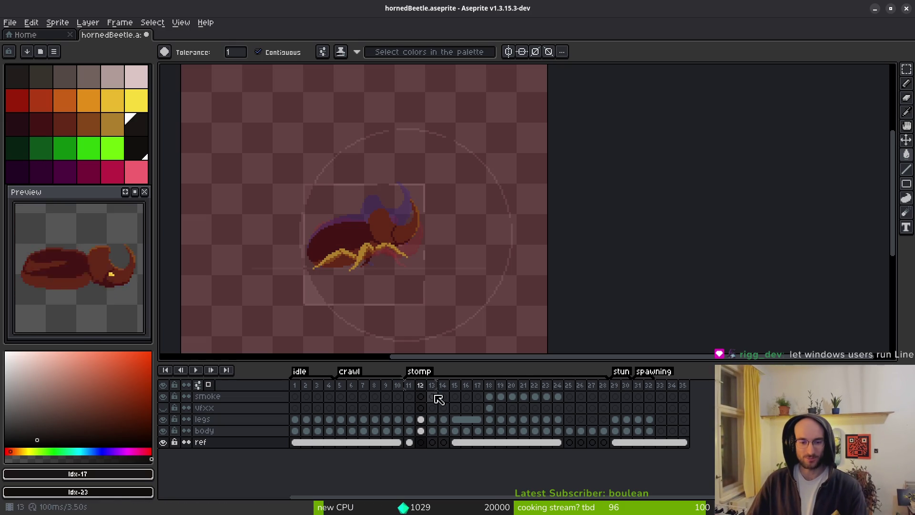
# Hide the reference layer and step through stomp frames 11, 14 and 12
pyautogui.click(164, 443)
pyautogui.press('Left')
pyautogui.press('Right')
pyautogui.press('Right')
pyautogui.press('Right')
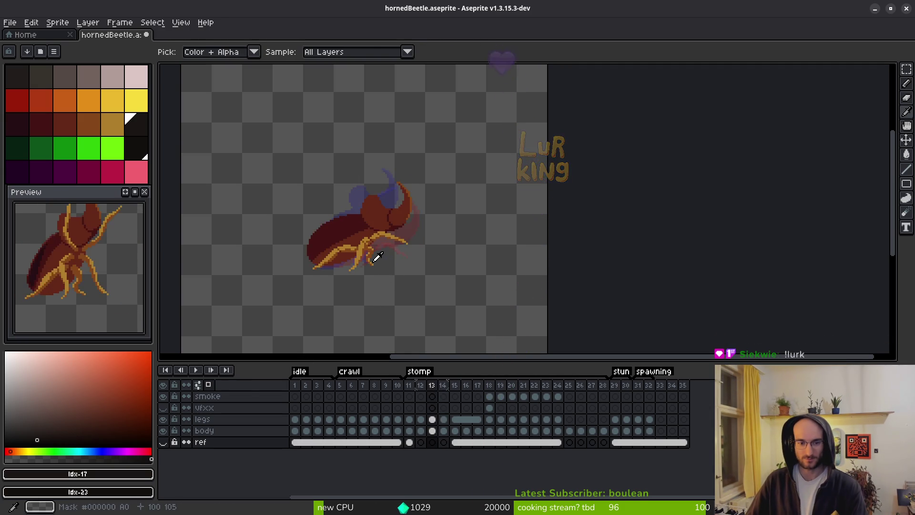
pyautogui.scroll(5, 376, 266)
pyautogui.press('Left')
pyautogui.press('Left')
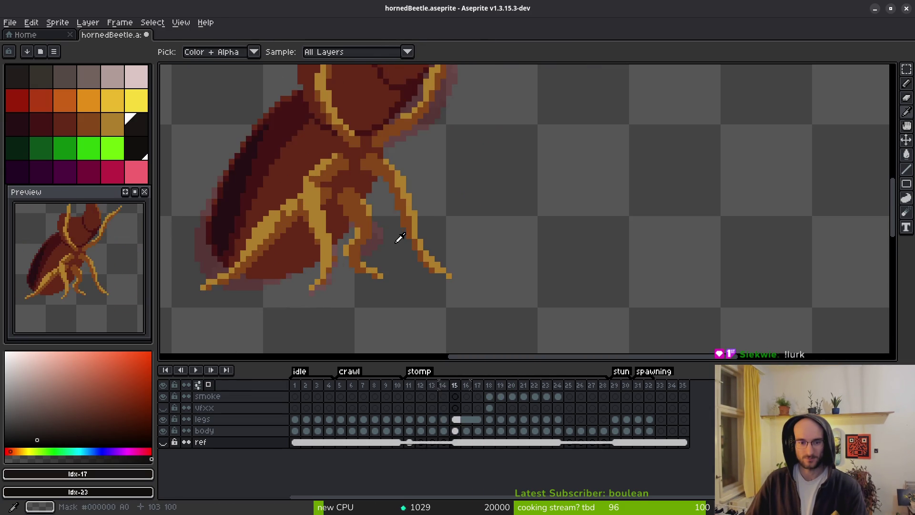
pyautogui.scroll(-5, 374, 265)
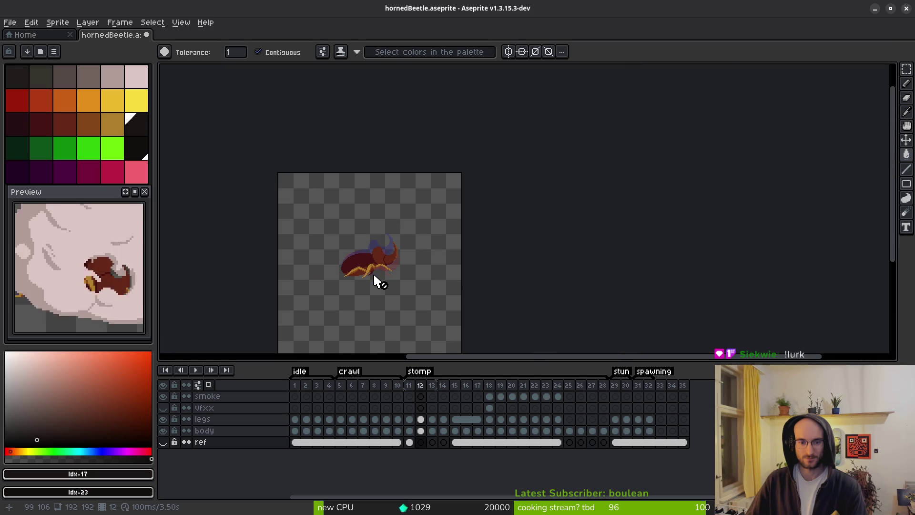
pyautogui.scroll(5, 374, 276)
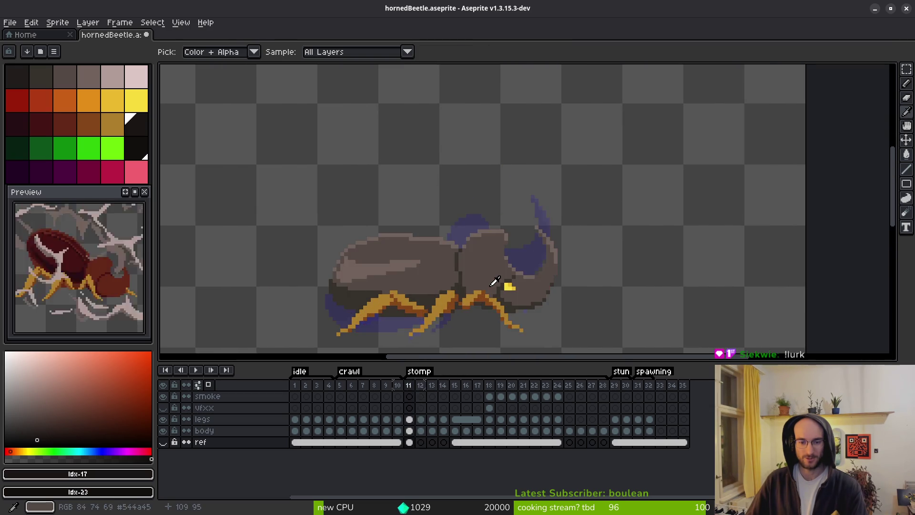
# Play the stomp animation and step forward through frames 18 and 19
pyautogui.press('Return')
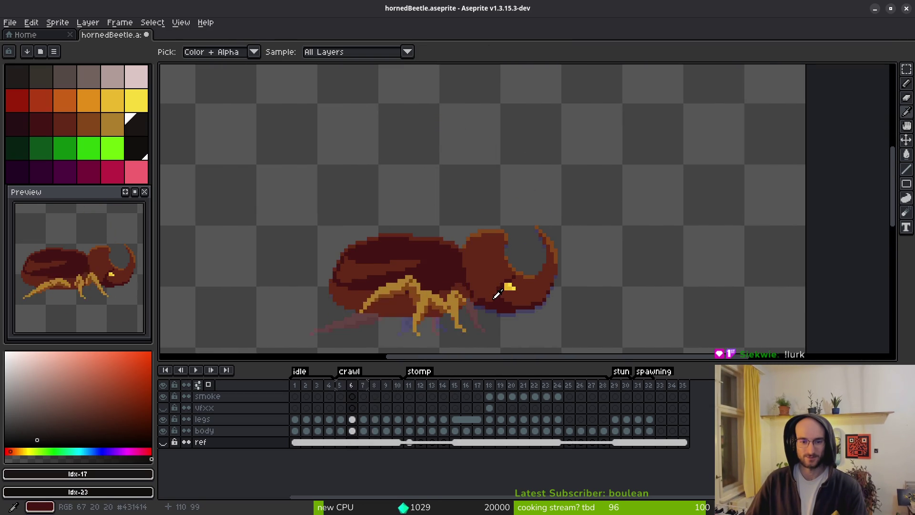
pyautogui.press('Right')
pyautogui.press('Right')
pyautogui.press('Right')
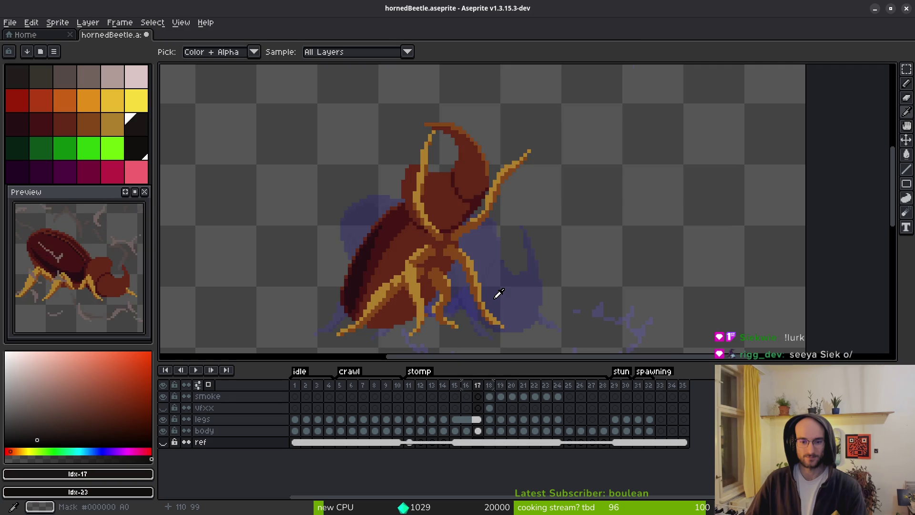
pyautogui.press('w')
pyautogui.press('Right')
# Hide the smoke layer, recentre the beetle, and jump to frame 15
pyautogui.click(163, 396)
pyautogui.scroll(-1, 568, 266)
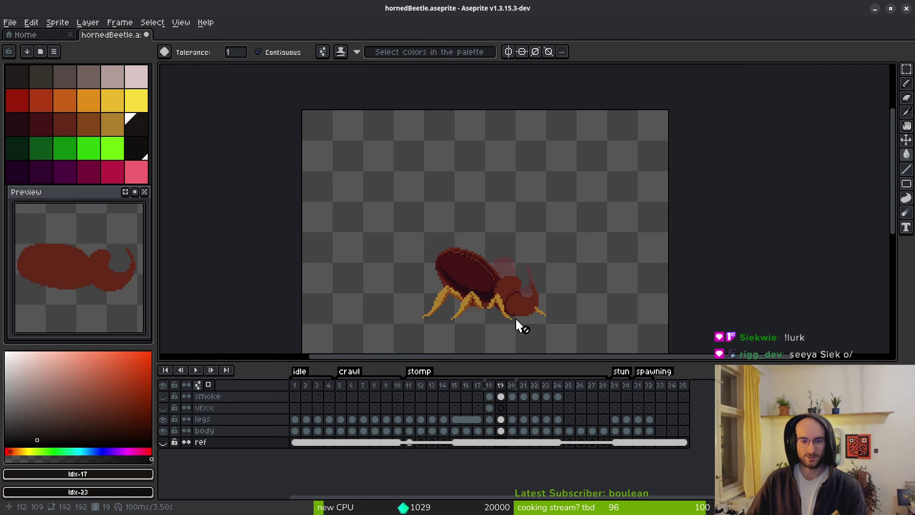
pyautogui.moveTo(462, 302); pyautogui.dragTo(439, 298)
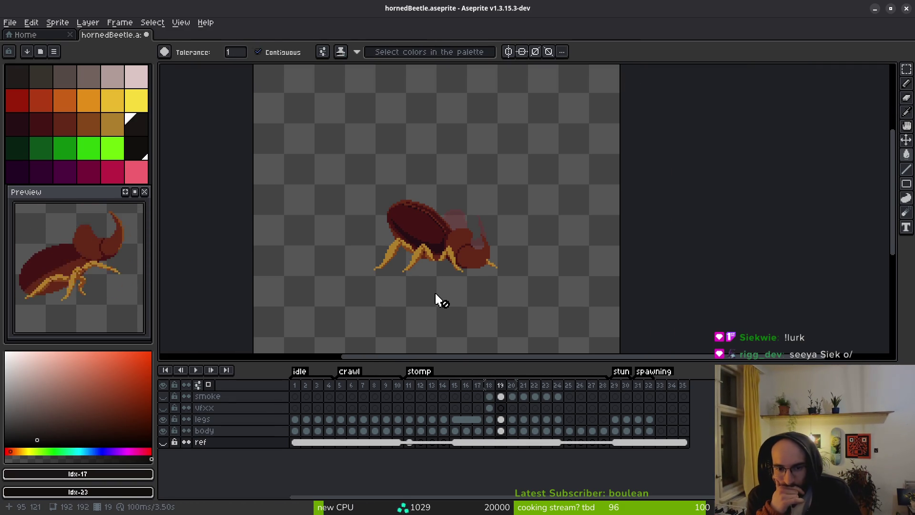
pyautogui.scroll(6, 435, 294)
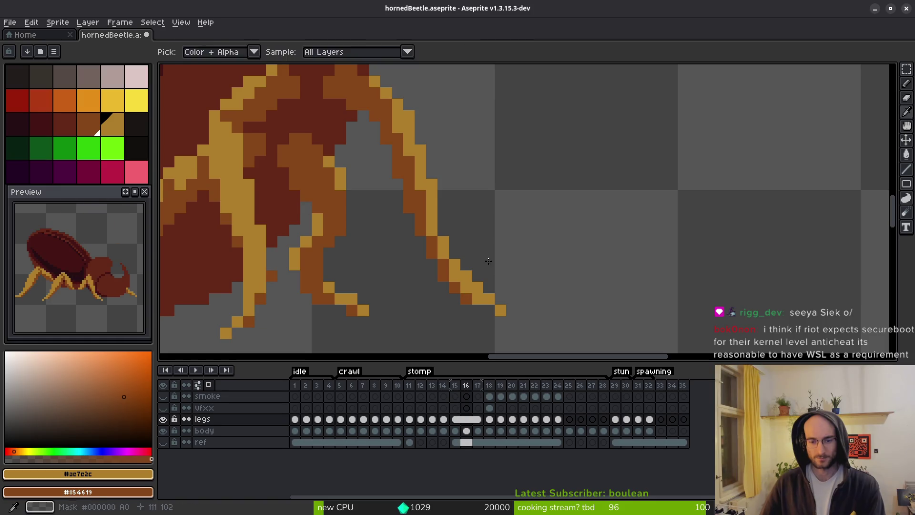
pyautogui.click(457, 430)
# Select frame 14's legs cel and switch to the Pencil
pyautogui.click(467, 429)
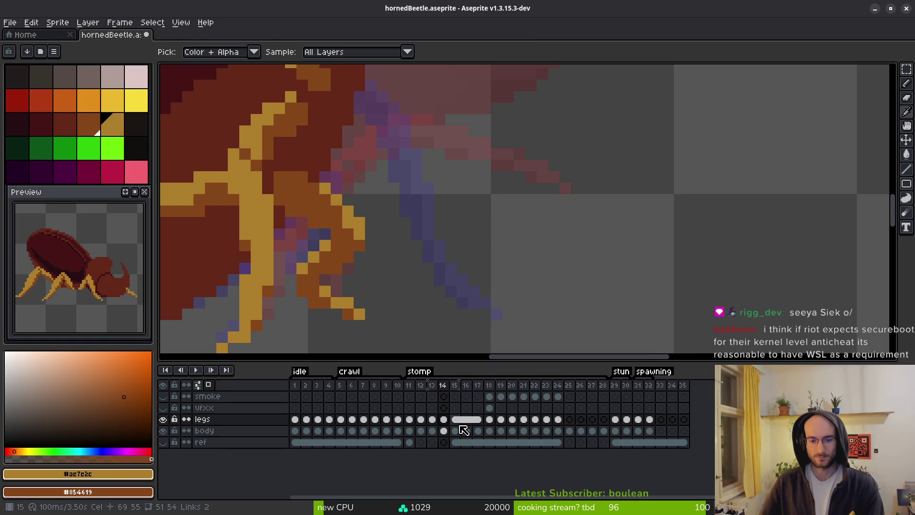
pyautogui.click(449, 422)
pyautogui.press('b')
pyautogui.scroll(-2, 504, 232)
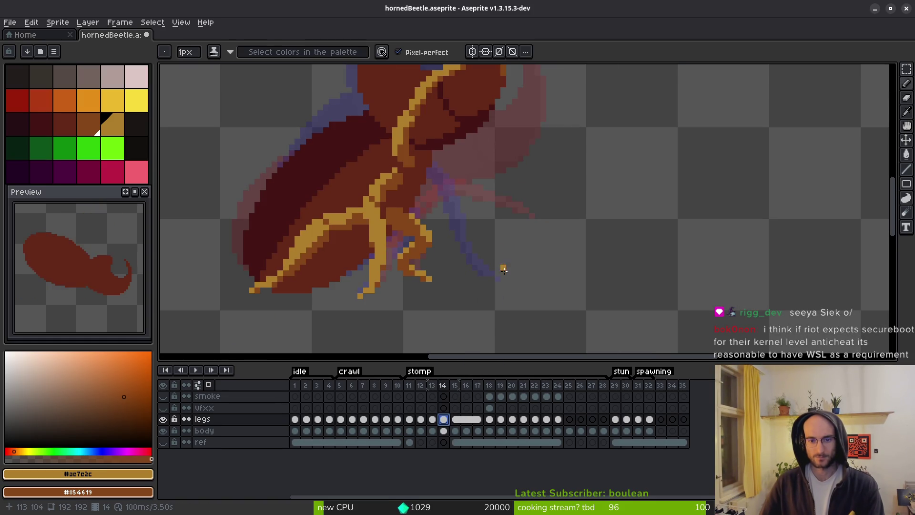
pyautogui.scroll(2, 497, 275)
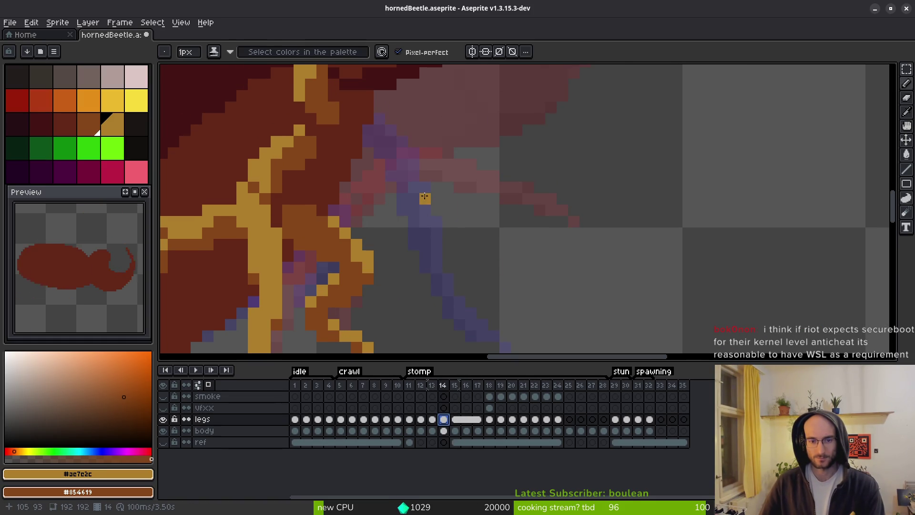
pyautogui.scroll(-3, 443, 181)
pyautogui.scroll(1, 448, 194)
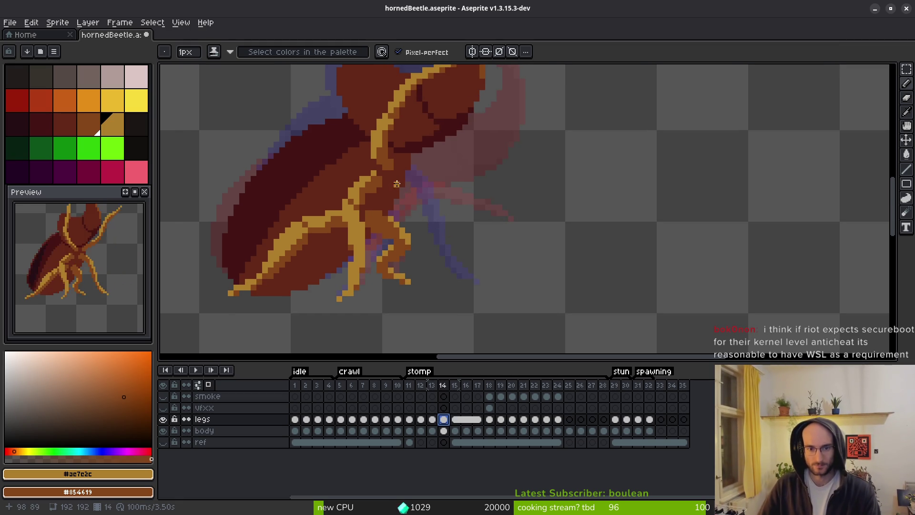
pyautogui.scroll(2, 393, 180)
# Paint an orange diagonal leg line with a dark orange pixel and gold highlight
pyautogui.moveTo(398, 195)
pyautogui.mouseDown()
pyautogui.moveTo(439, 219)
pyautogui.moveTo(505, 212)
pyautogui.mouseUp()
pyautogui.moveTo(566, 259); pyautogui.dragTo(547, 173)
pyautogui.moveTo(498, 122)
pyautogui.mouseDown()
pyautogui.moveTo(542, 187)
pyautogui.moveTo(563, 203)
pyautogui.mouseUp()
pyautogui.moveTo(609, 230); pyautogui.dragTo(554, 168)
pyautogui.moveTo(508, 141)
pyautogui.mouseDown()
pyautogui.moveTo(510, 169)
pyautogui.moveTo(568, 200)
pyautogui.moveTo(513, 256)
pyautogui.moveTo(516, 266)
pyautogui.mouseUp()
pyautogui.click(567, 200)
pyautogui.moveTo(513, 222)
pyautogui.mouseDown()
pyautogui.moveTo(470, 206)
pyautogui.moveTo(405, 238)
pyautogui.mouseUp()
pyautogui.moveTo(363, 205)
pyautogui.mouseDown()
pyautogui.moveTo(377, 219)
pyautogui.moveTo(358, 229)
pyautogui.mouseUp()
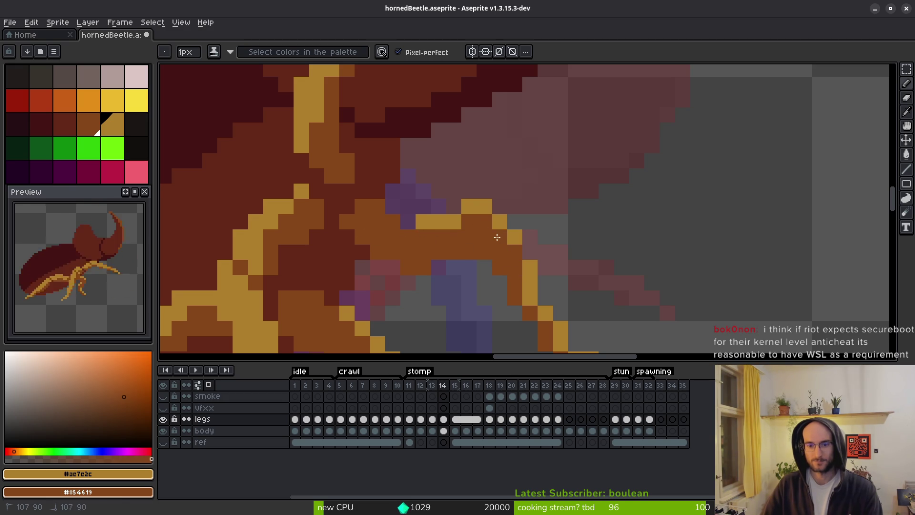
# Add a gold edge pixel, fill two orange leg gaps, and erase a stray orange pixel
pyautogui.scroll(-5, 497, 229)
pyautogui.scroll(5, 500, 238)
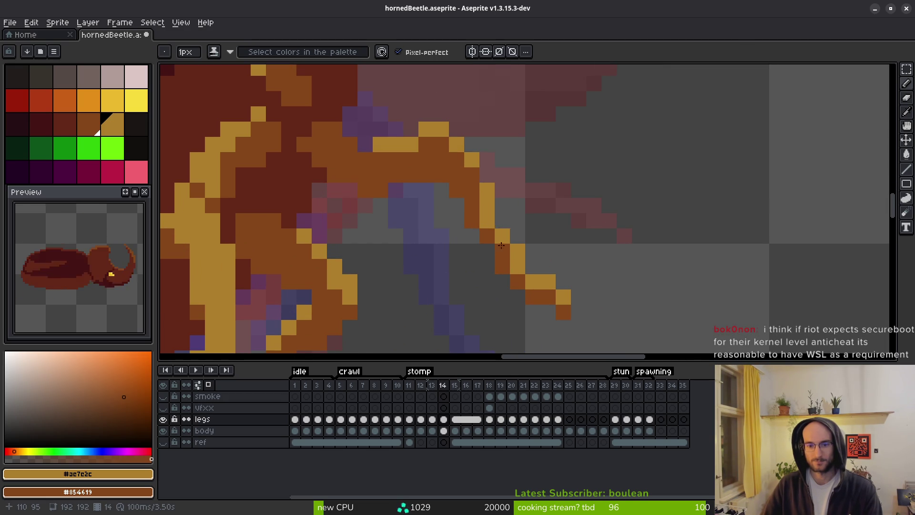
pyautogui.click(502, 221)
pyautogui.rightClick(487, 252)
pyautogui.rightClick(441, 205)
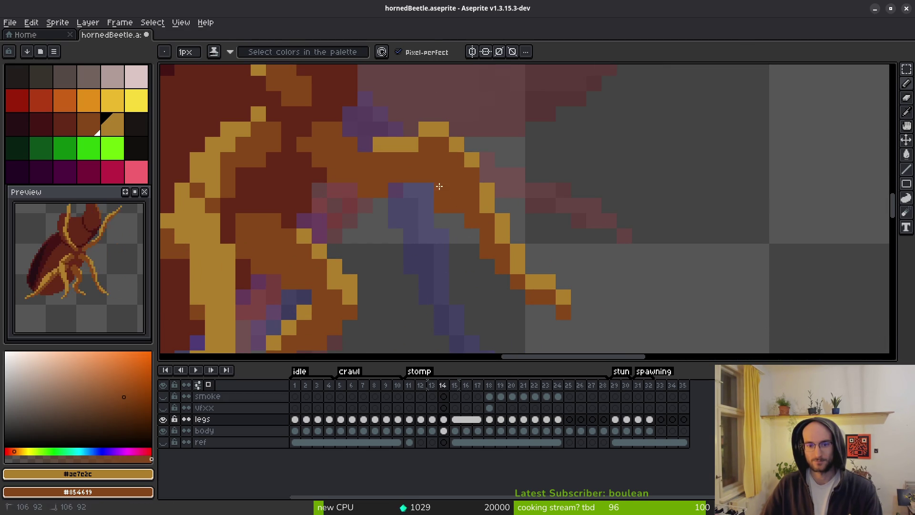
pyautogui.scroll(-1, 525, 229)
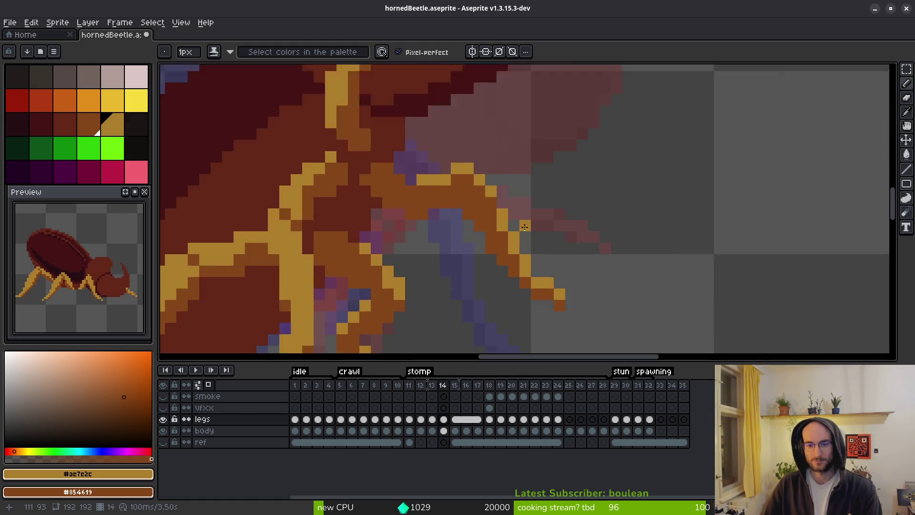
pyautogui.scroll(1, 525, 229)
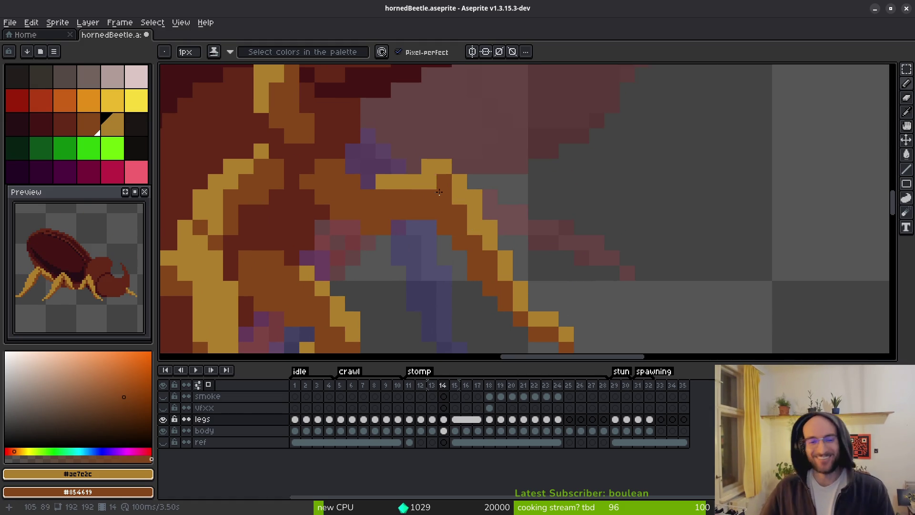
pyautogui.press('e')
pyautogui.click(429, 213)
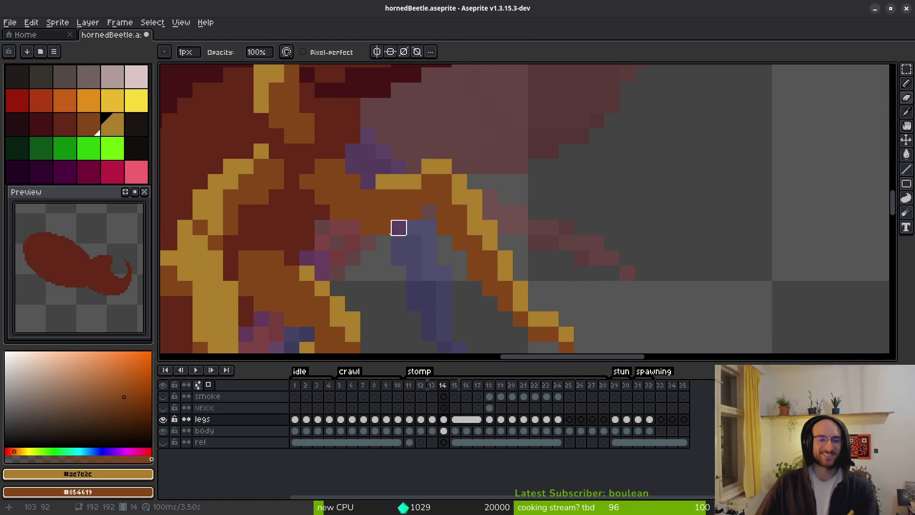
# Lengthen the yellow leg highlight and redraw the diagonal leg edge in yellow and orange
pyautogui.press('b')
pyautogui.moveTo(413, 185); pyautogui.dragTo(424, 183)
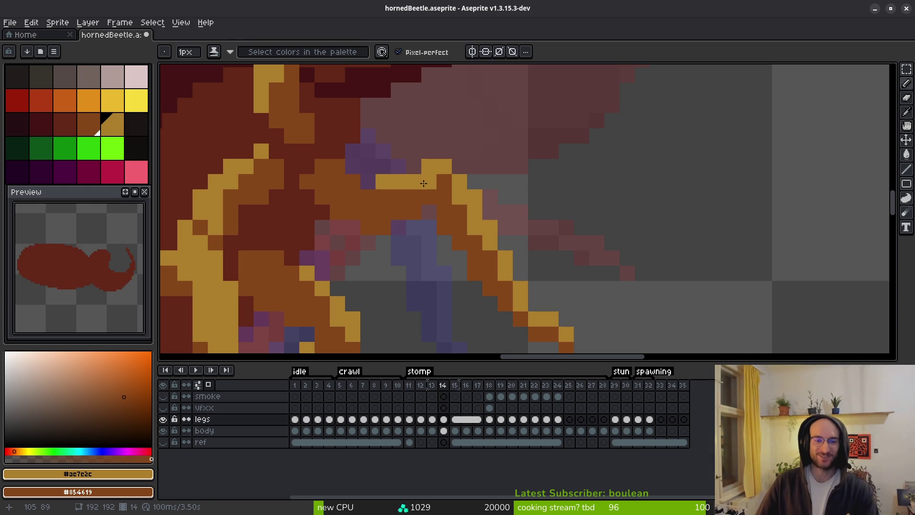
pyautogui.moveTo(369, 196); pyautogui.dragTo(405, 191)
pyautogui.rightClick(453, 238)
pyautogui.click(460, 208)
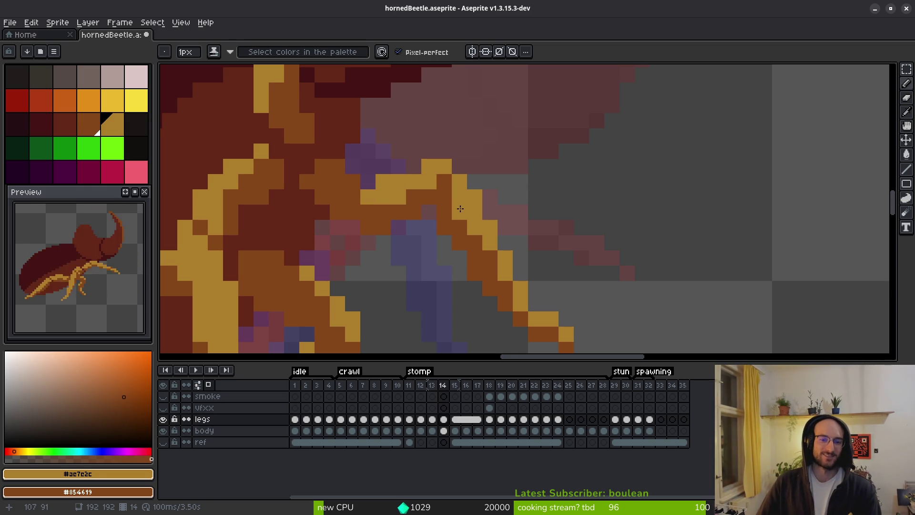
pyautogui.moveTo(479, 240); pyautogui.dragTo(519, 300)
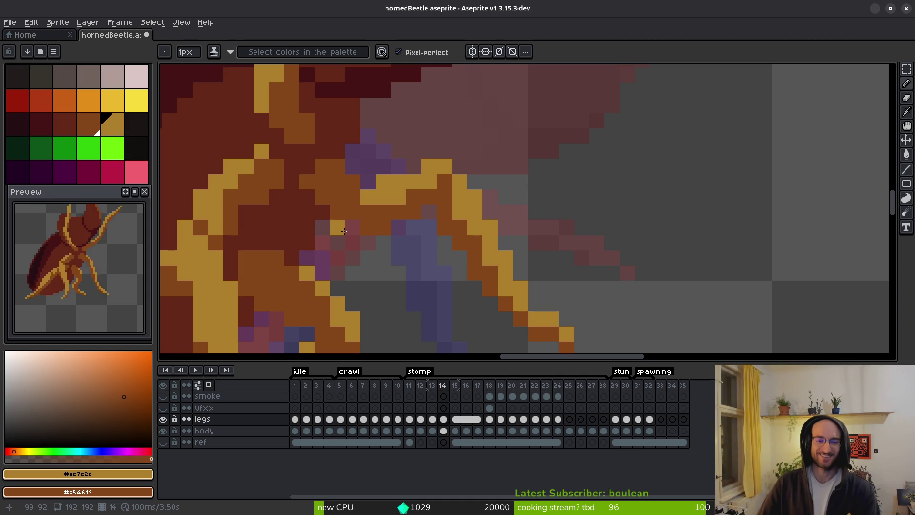
pyautogui.scroll(-5, 413, 218)
pyautogui.scroll(-1, 412, 218)
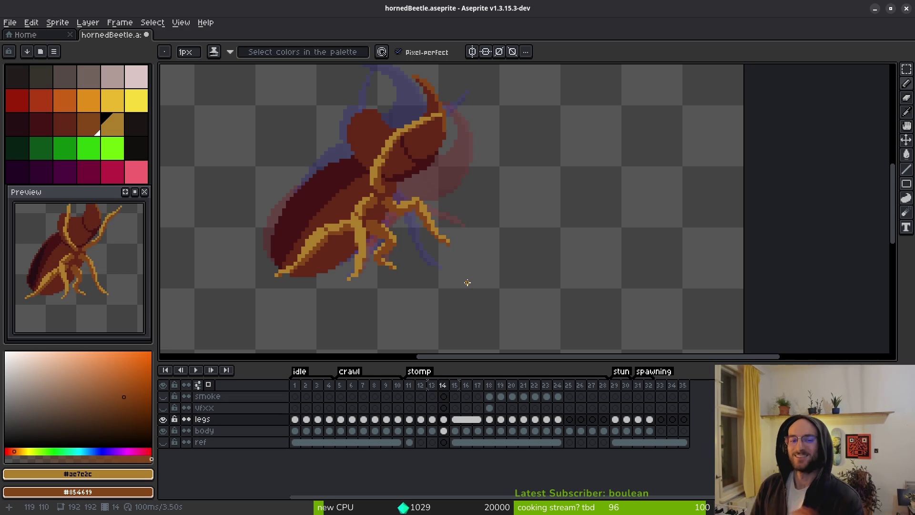
# Compare frames 13–15, sample a colour from the sprite, and return to the Pencil on frame 13
pyautogui.press('Right')
pyautogui.press('Left')
pyautogui.press('Right')
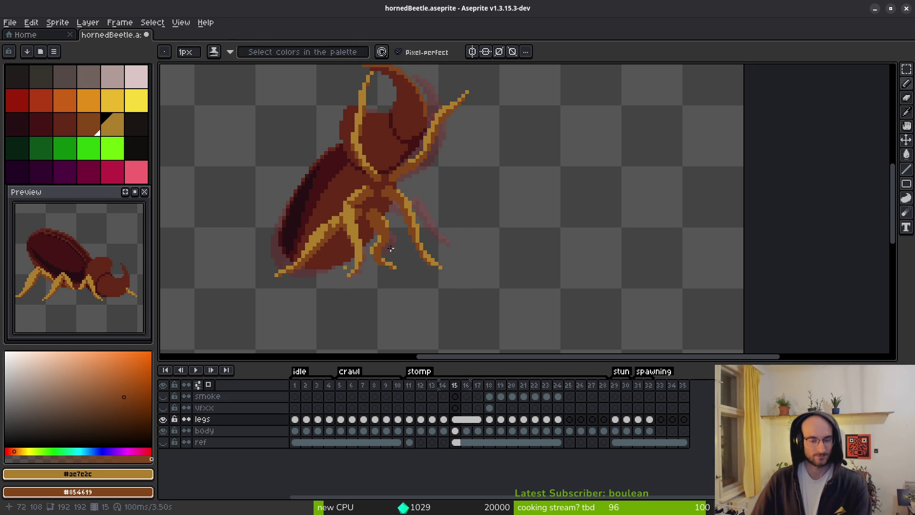
pyautogui.press('i')
pyautogui.press('Left')
pyautogui.press('b')
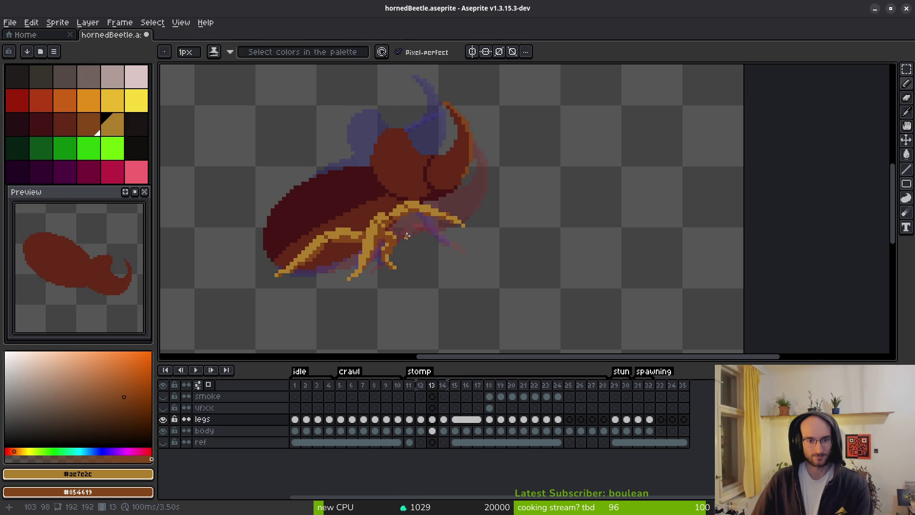
pyautogui.scroll(4, 434, 237)
pyautogui.scroll(2, 448, 215)
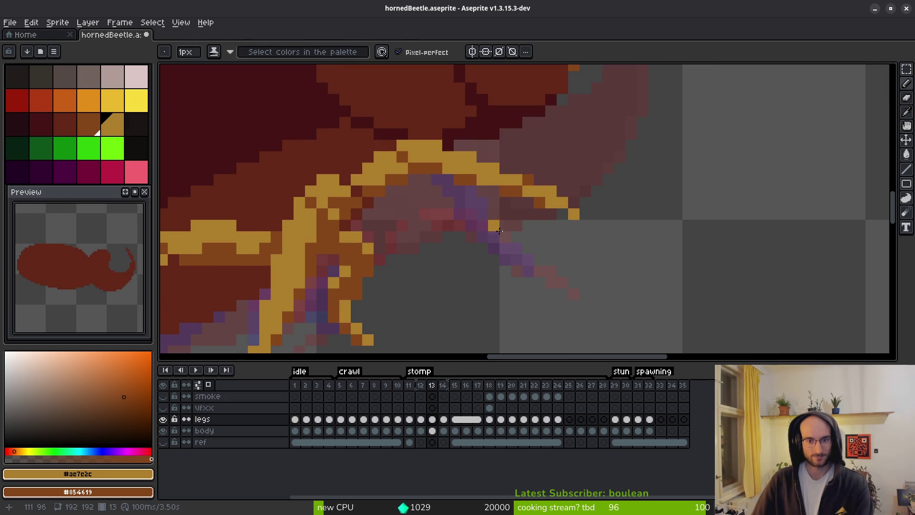
pyautogui.scroll(-2, 477, 201)
pyautogui.press('i')
pyautogui.press('Left')
pyautogui.press('Right')
pyautogui.press('Left')
pyautogui.scroll(2, 453, 139)
pyautogui.press('b')
# Place tan leg pixels, undo them, and redraw a tan leg stroke down and right
pyautogui.click(451, 170)
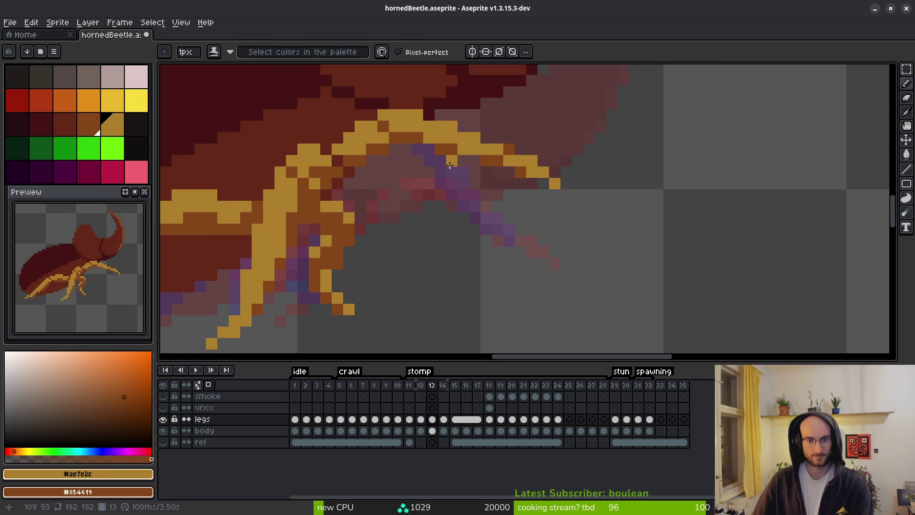
pyautogui.keyDown('shift'); pyautogui.click(458, 230); pyautogui.keyUp('shift')
pyautogui.click(452, 229)
pyautogui.click(475, 252)
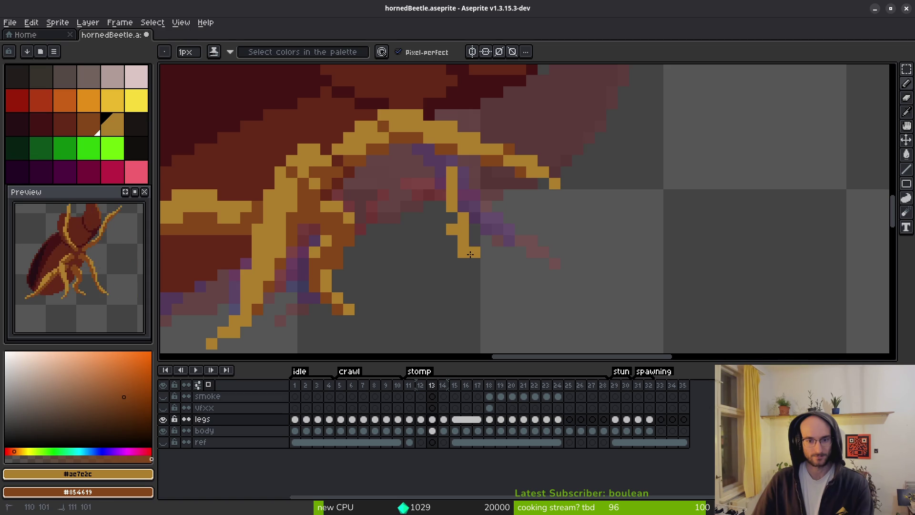
pyautogui.hotkey('ctrl', 'z')
pyautogui.hotkey('ctrl', 'z')
pyautogui.hotkey('ctrl', 'z')
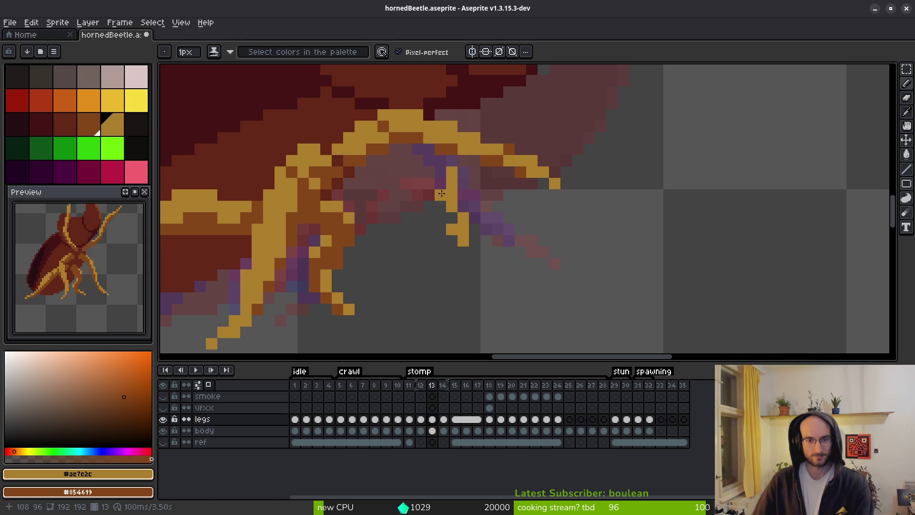
pyautogui.moveTo(430, 159)
pyautogui.mouseDown()
pyautogui.moveTo(470, 274)
pyautogui.moveTo(441, 233)
pyautogui.moveTo(441, 245)
pyautogui.moveTo(463, 264)
pyautogui.mouseUp()
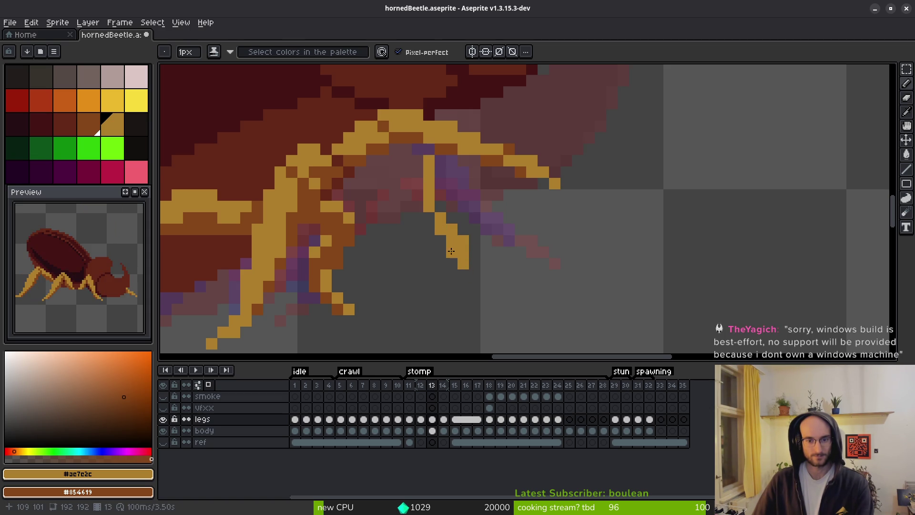
# Undo the leg-tip pixels, extend the tan leg column, and add tan pixels toward the body
pyautogui.press('e')
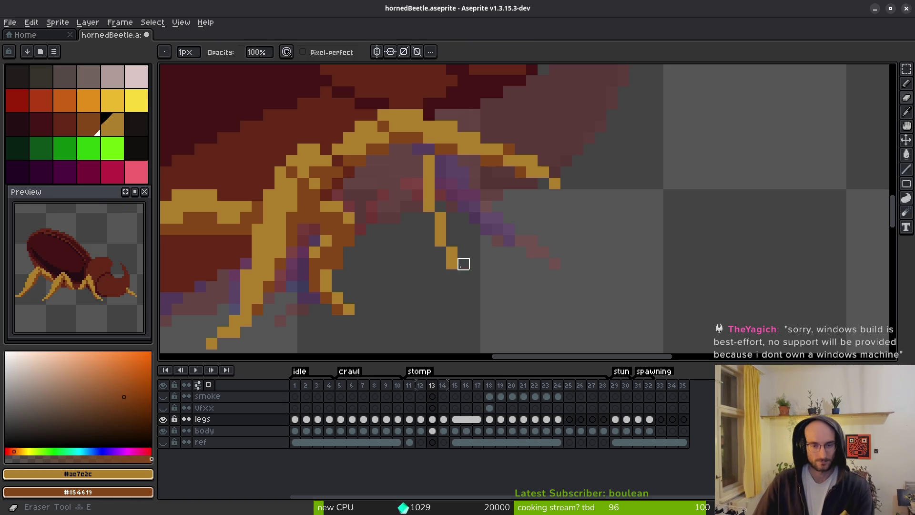
pyautogui.hotkey('ctrl', 'z')
pyautogui.press('b')
pyautogui.moveTo(429, 247)
pyautogui.mouseDown()
pyautogui.moveTo(429, 212)
pyautogui.moveTo(406, 179)
pyautogui.moveTo(407, 157)
pyautogui.moveTo(416, 216)
pyautogui.mouseUp()
pyautogui.press('e')
pyautogui.press('b')
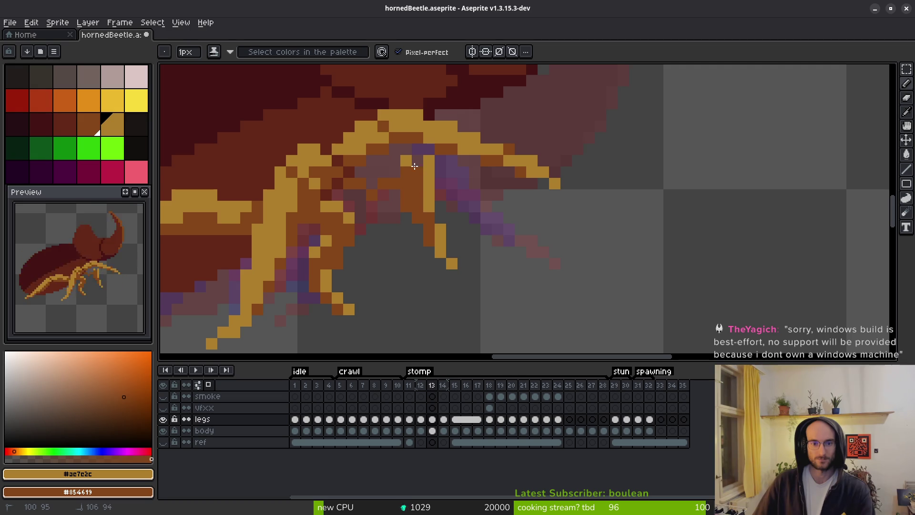
pyautogui.moveTo(360, 189); pyautogui.dragTo(360, 186)
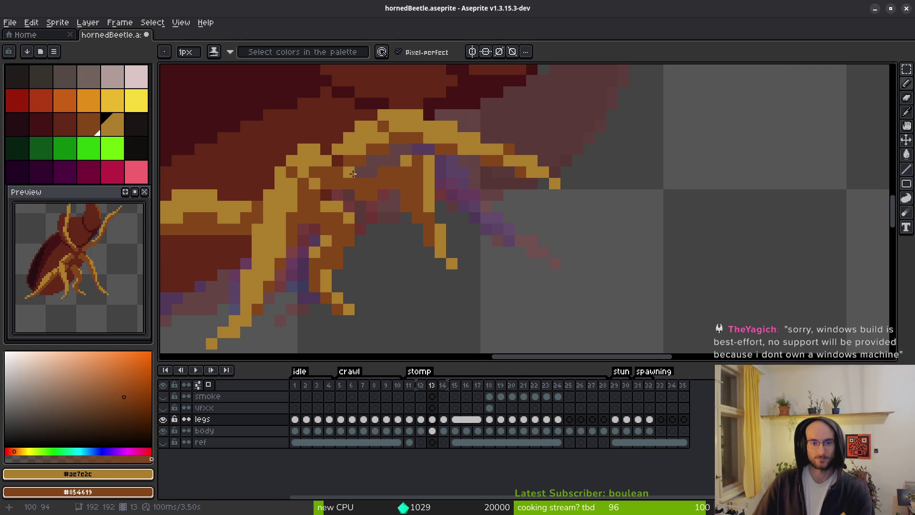
pyautogui.click(394, 161)
pyautogui.click(418, 149)
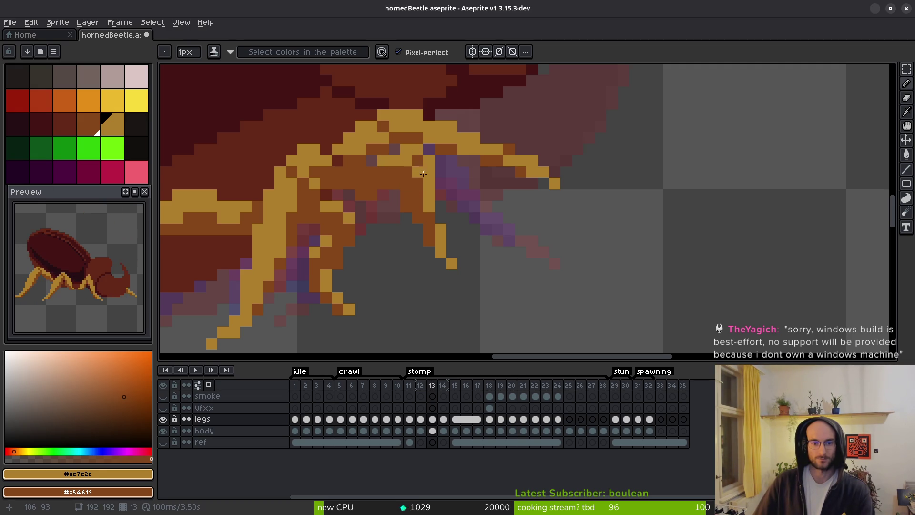
pyautogui.moveTo(440, 206); pyautogui.dragTo(440, 218)
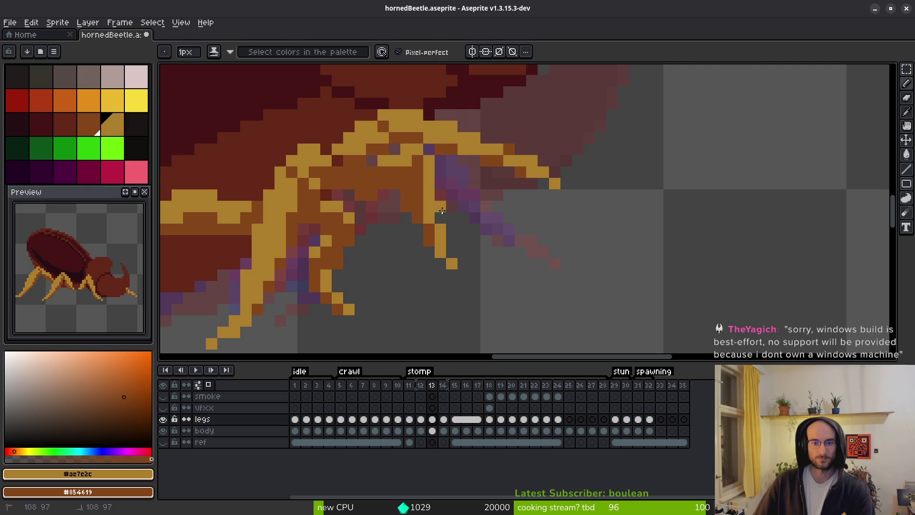
# Erase the stray leg pixels lying over the beetle's body
pyautogui.press('e')
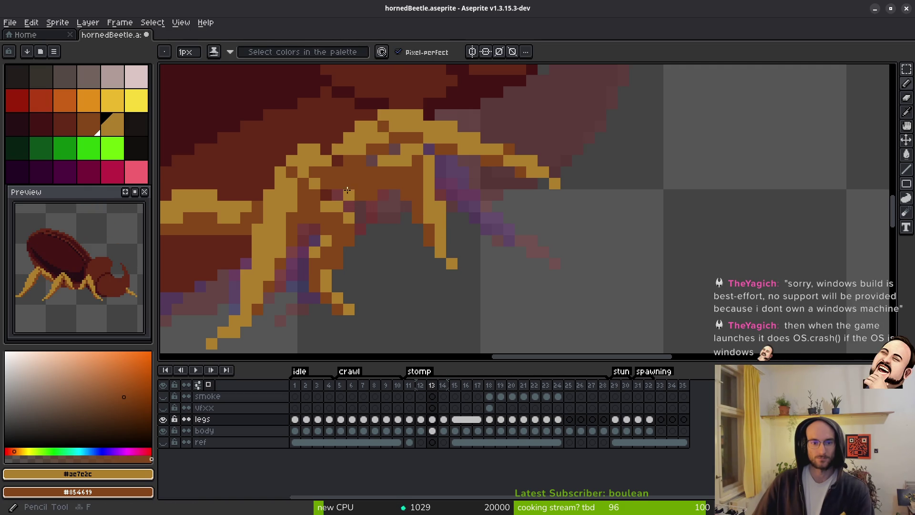
pyautogui.moveTo(384, 195)
pyautogui.mouseDown()
pyautogui.moveTo(394, 194)
pyautogui.moveTo(395, 218)
pyautogui.moveTo(382, 205)
pyautogui.moveTo(359, 205)
pyautogui.moveTo(359, 194)
pyautogui.moveTo(384, 195)
pyautogui.moveTo(338, 183)
pyautogui.mouseUp()
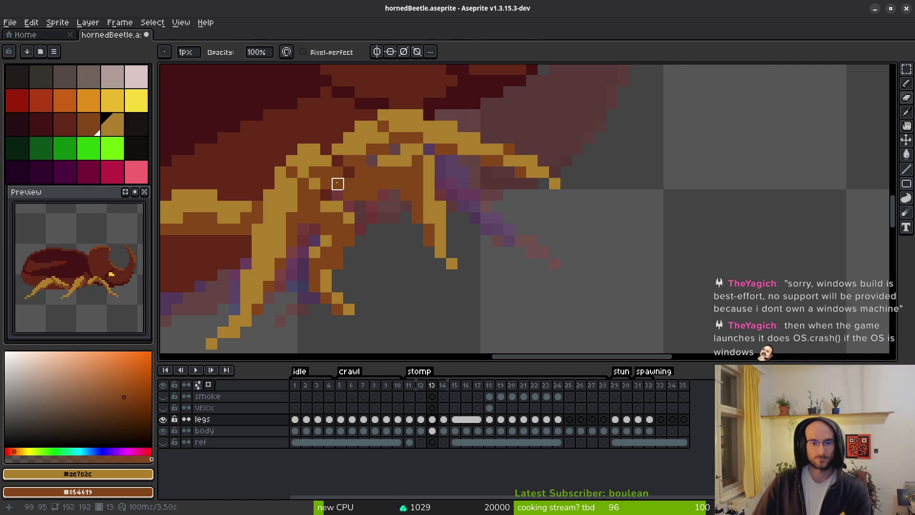
pyautogui.press('f')
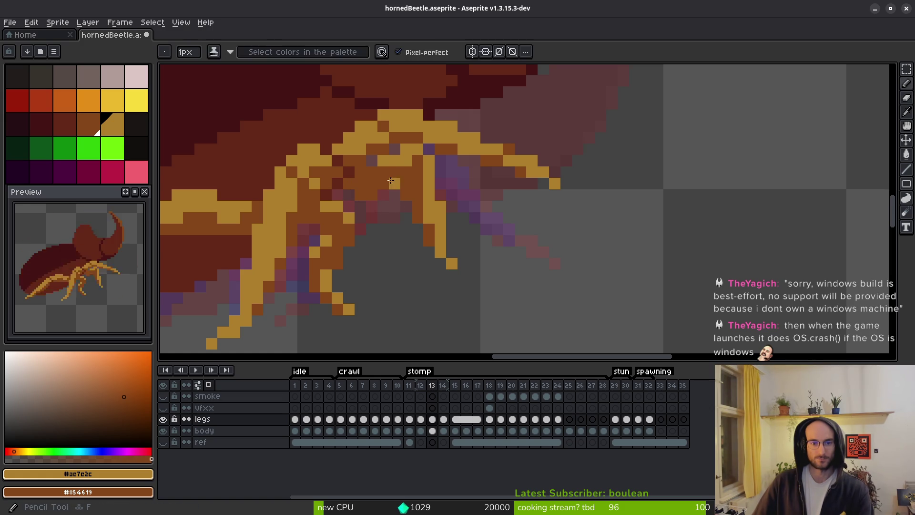
pyautogui.scroll(2, 411, 207)
pyautogui.press('e')
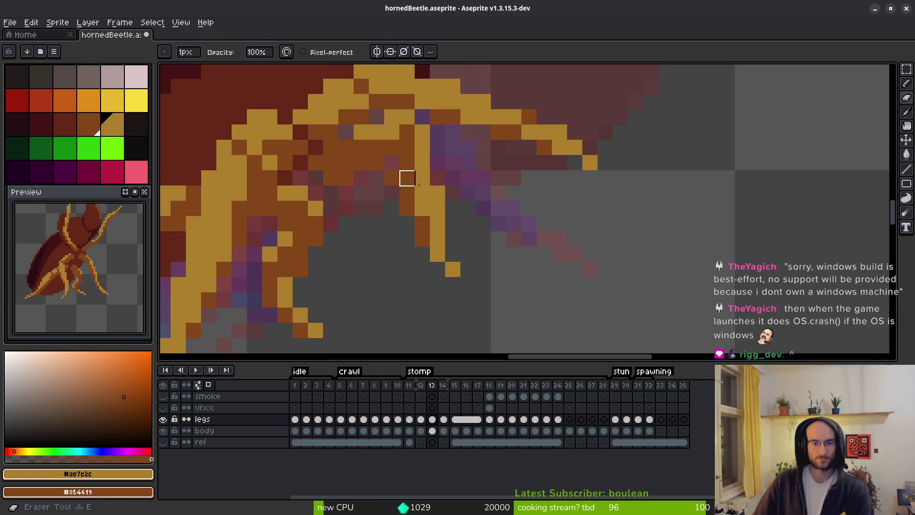
pyautogui.scroll(-4, 408, 208)
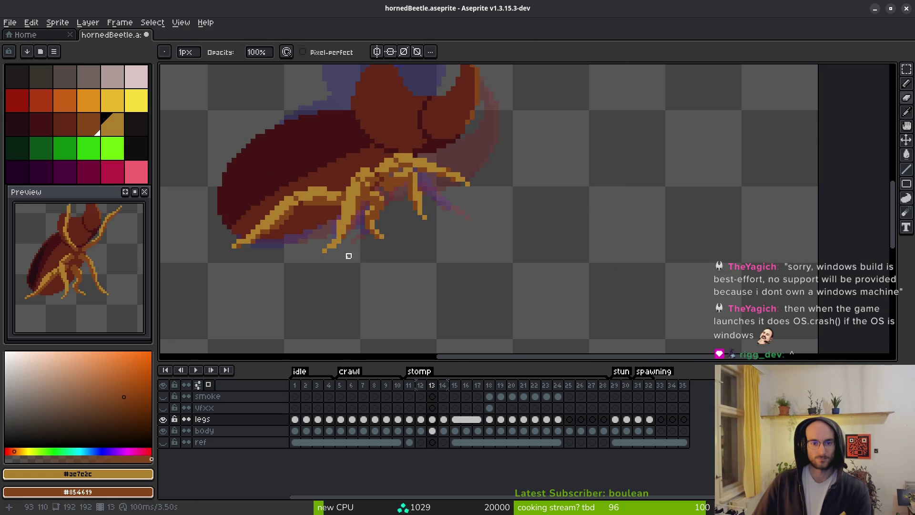
pyautogui.click(164, 442)
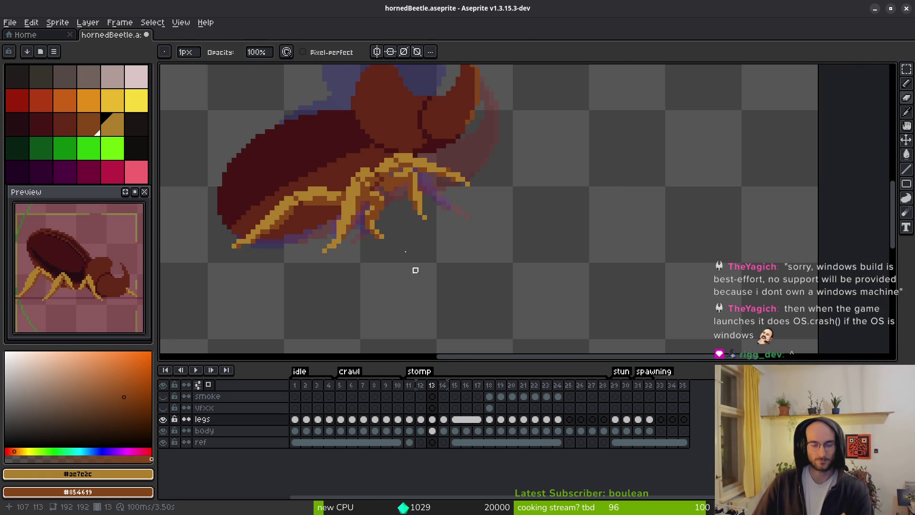
pyautogui.moveTo(419, 298); pyautogui.dragTo(464, 352)
pyautogui.click(163, 442)
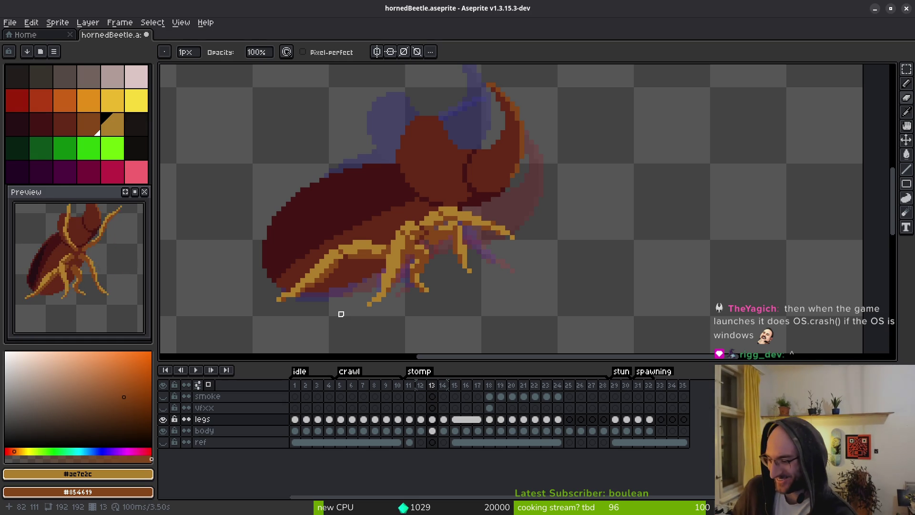
pyautogui.press('XF86AudioLowerVolume')
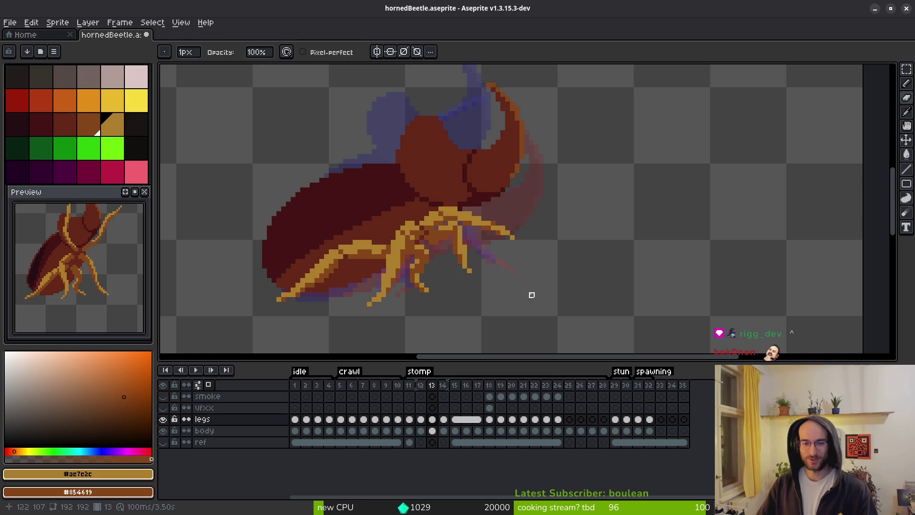
pyautogui.scroll(5, 522, 299)
pyautogui.press('e')
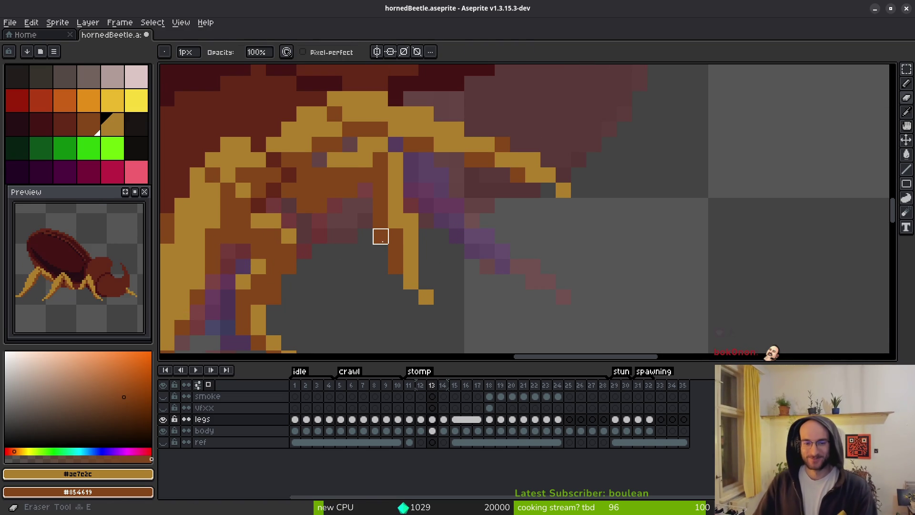
pyautogui.press('b')
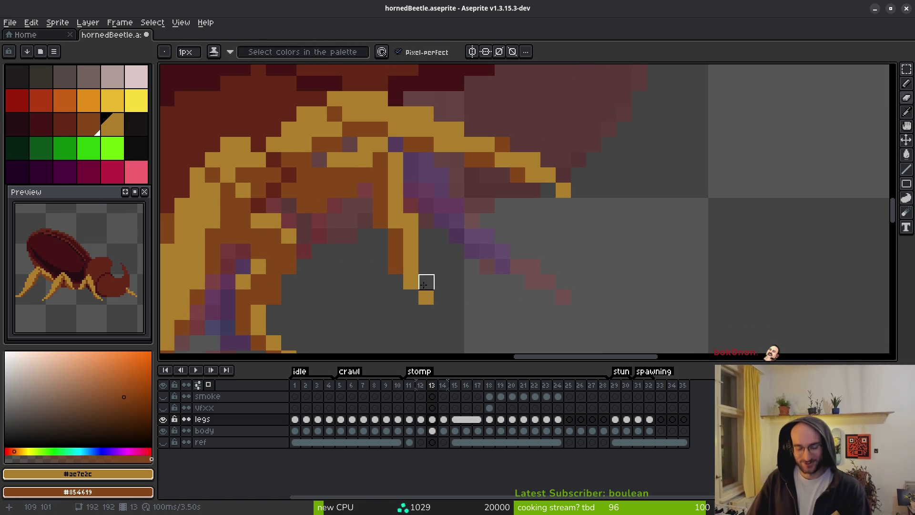
pyautogui.scroll(-5, 447, 256)
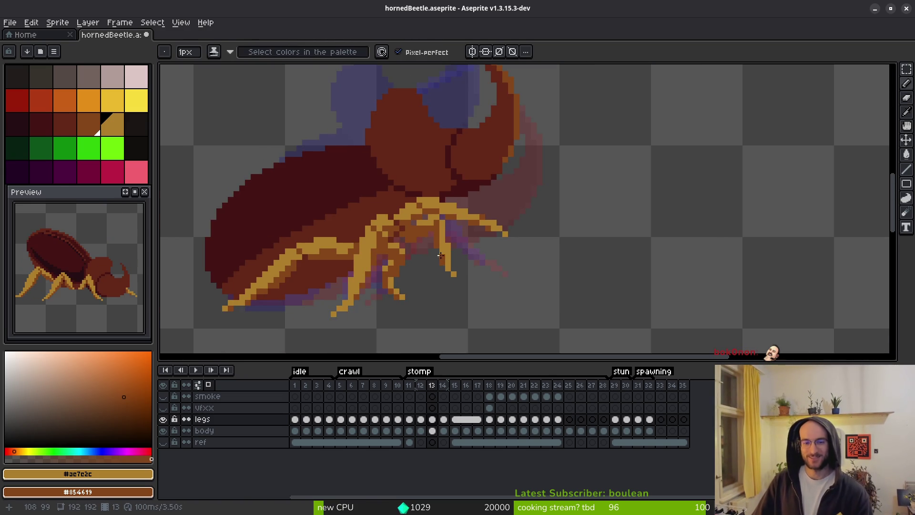
pyautogui.moveTo(459, 260); pyautogui.dragTo(497, 267)
pyautogui.scroll(-4, 522, 290)
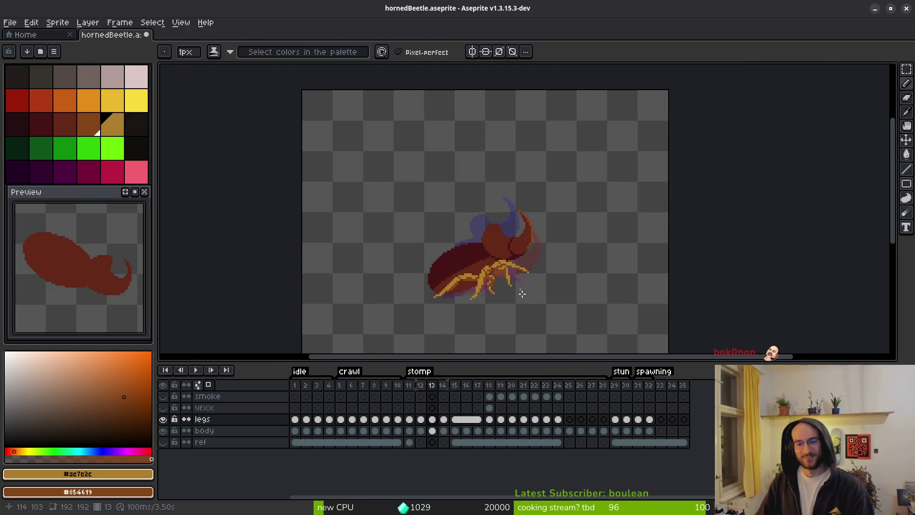
pyautogui.press('i')
pyautogui.press('Right')
pyautogui.press('Left')
pyautogui.press('Right')
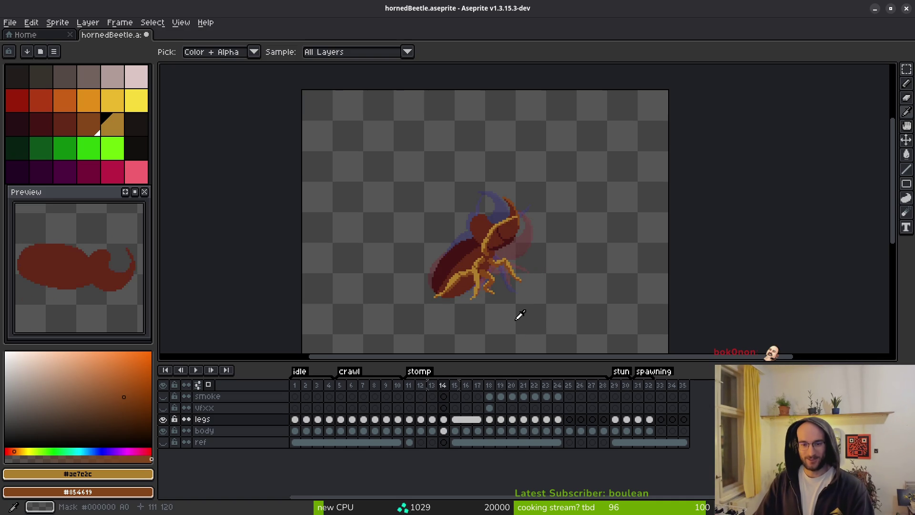
pyautogui.press('Left')
pyautogui.press('Right')
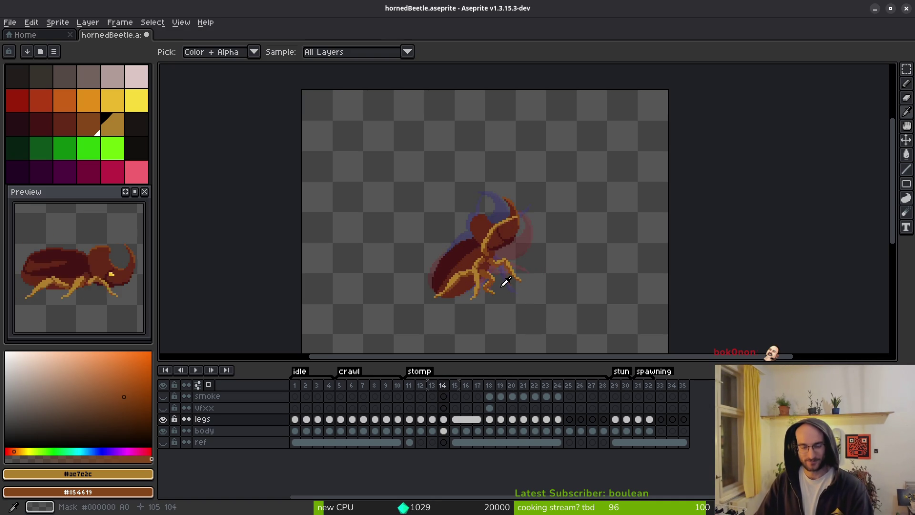
pyautogui.press('Left')
pyautogui.press('b')
pyautogui.scroll(4, 510, 288)
pyautogui.scroll(4, 473, 268)
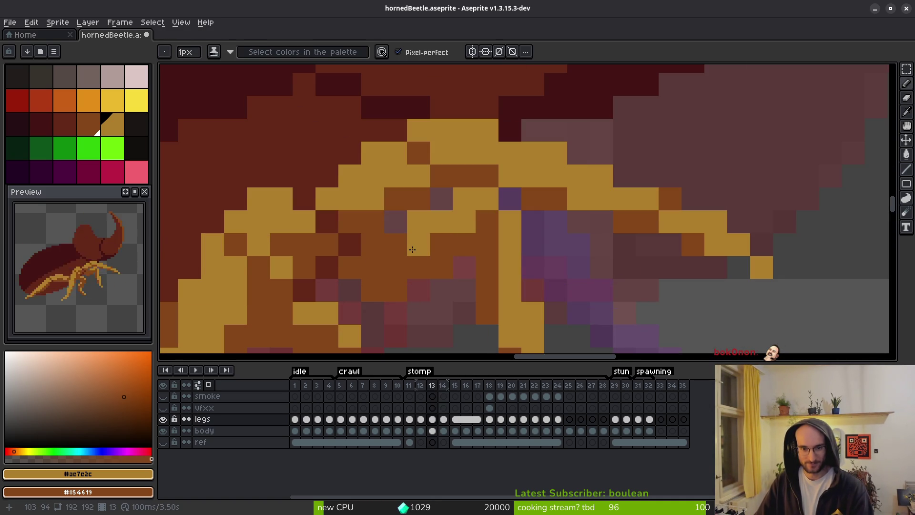
# Paint a tan leg pixel, darken two to brown, and erase a stray pixel
pyautogui.click(396, 245)
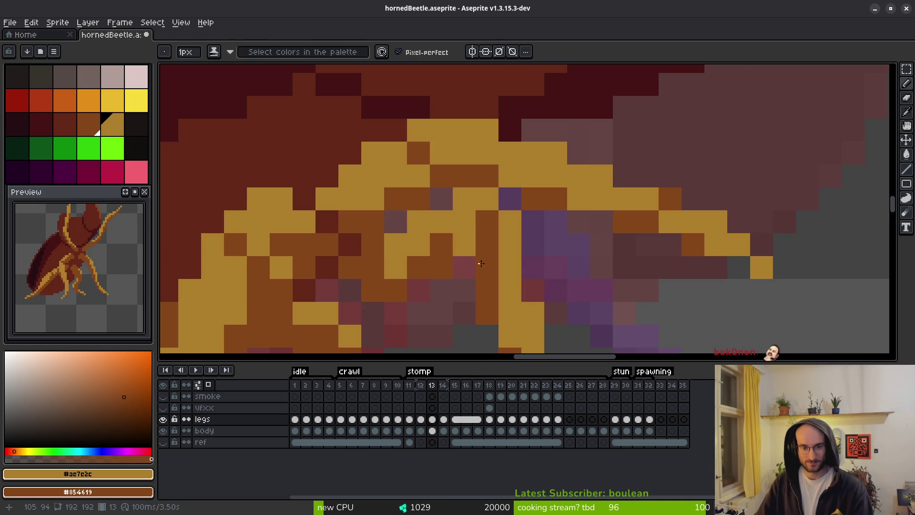
pyautogui.moveTo(408, 284); pyautogui.dragTo(395, 266)
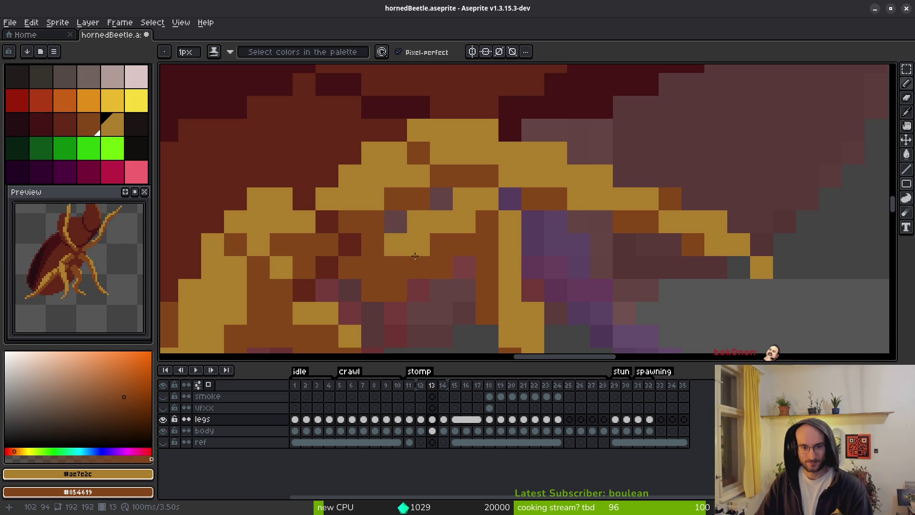
pyautogui.scroll(-5, 405, 253)
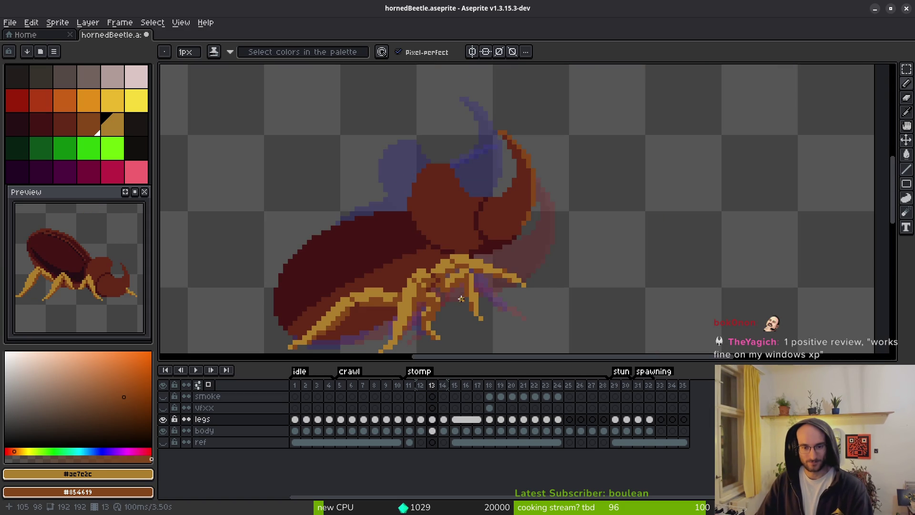
pyautogui.scroll(3, 464, 299)
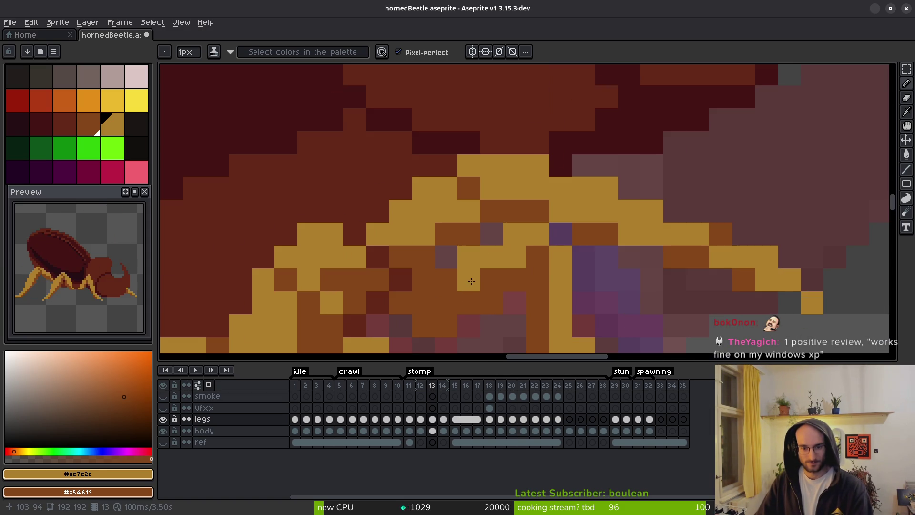
pyautogui.scroll(-4, 504, 313)
pyautogui.scroll(5, 499, 309)
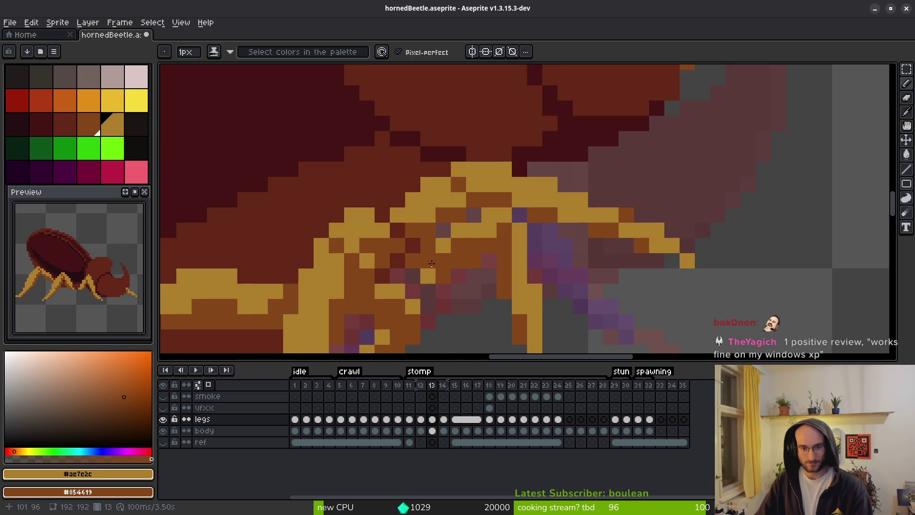
pyautogui.press('e')
pyautogui.click(443, 246)
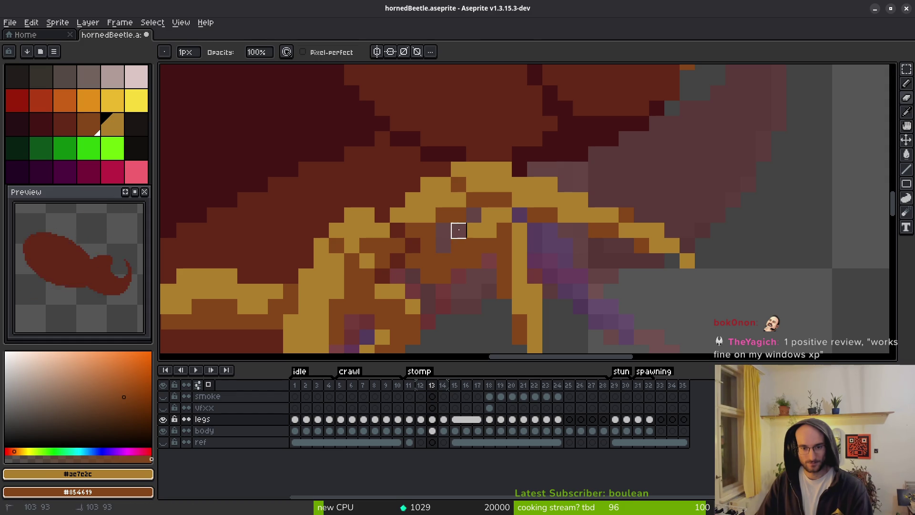
# Shade a run of leg pixels and the inner edge darker, then save hornedBeetle.aseprite
pyautogui.press('b')
pyautogui.moveTo(418, 275)
pyautogui.mouseDown()
pyautogui.moveTo(435, 290)
pyautogui.moveTo(459, 272)
pyautogui.moveTo(472, 291)
pyautogui.mouseUp()
pyautogui.moveTo(468, 240)
pyautogui.mouseDown()
pyautogui.moveTo(438, 265)
pyautogui.moveTo(453, 289)
pyautogui.mouseUp()
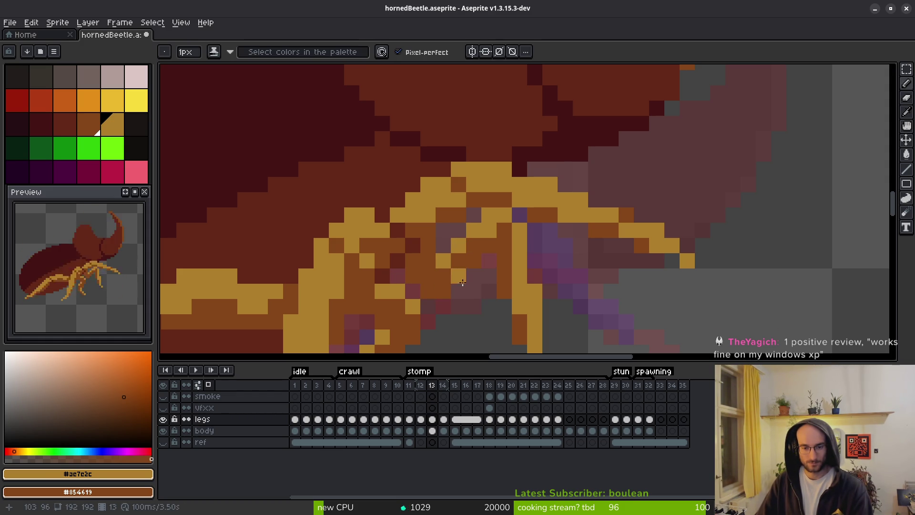
pyautogui.scroll(-5, 464, 291)
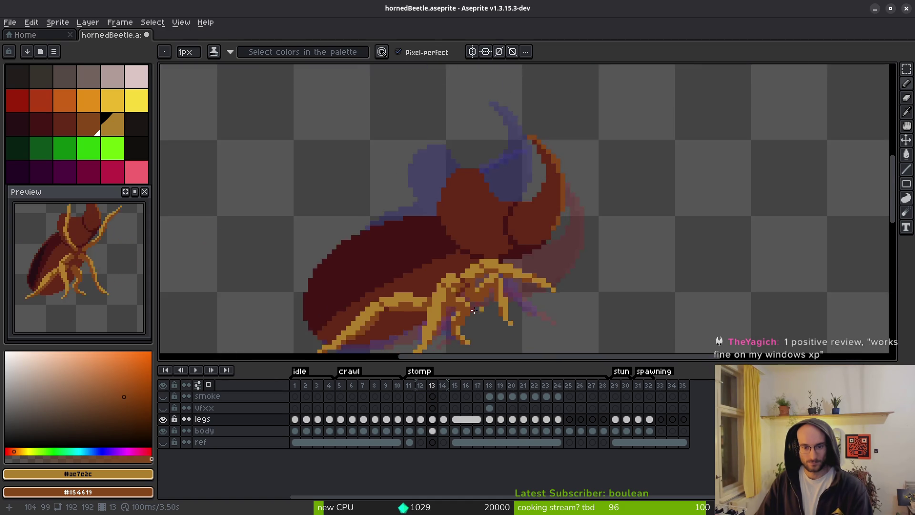
pyautogui.scroll(4, 477, 290)
pyautogui.press('e')
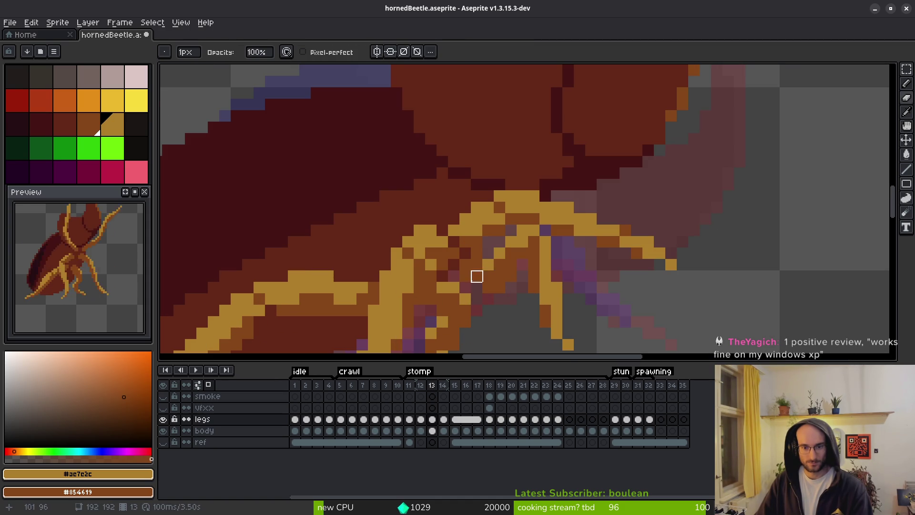
pyautogui.press('b')
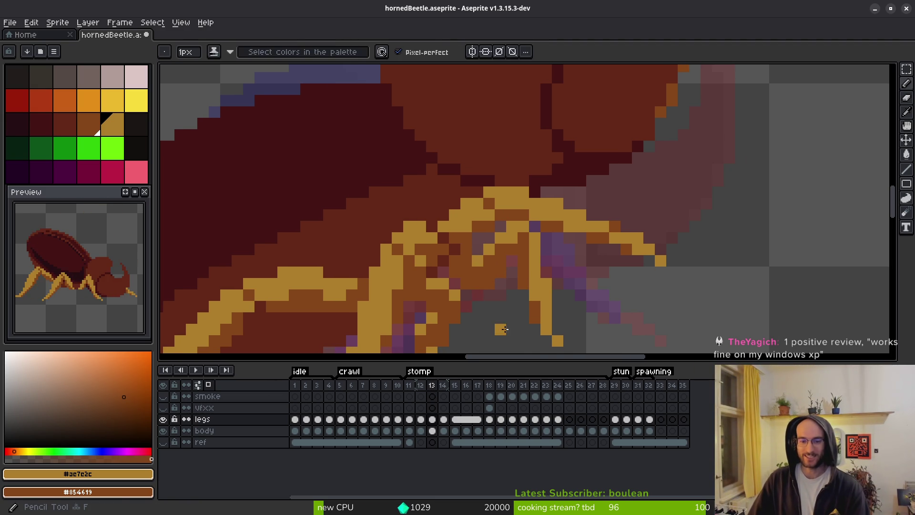
pyautogui.scroll(-3, 548, 300)
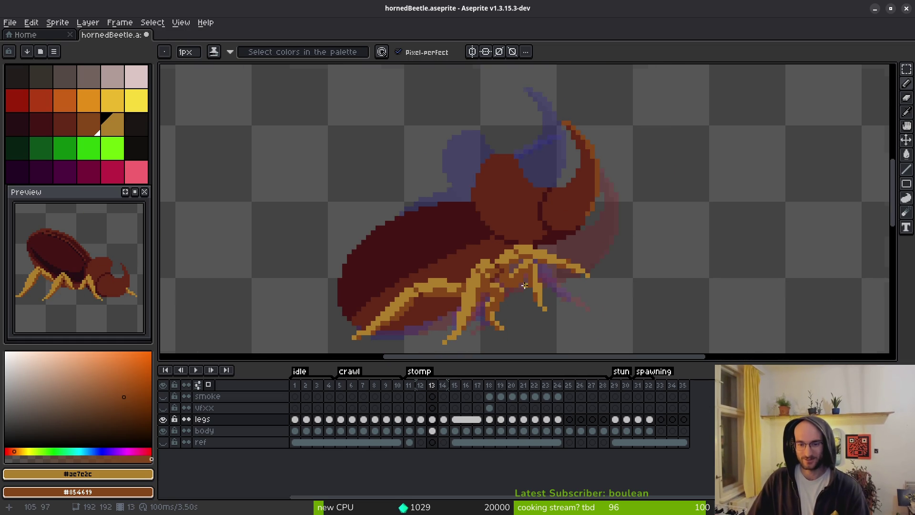
pyautogui.scroll(4, 548, 300)
pyautogui.scroll(-4, 535, 277)
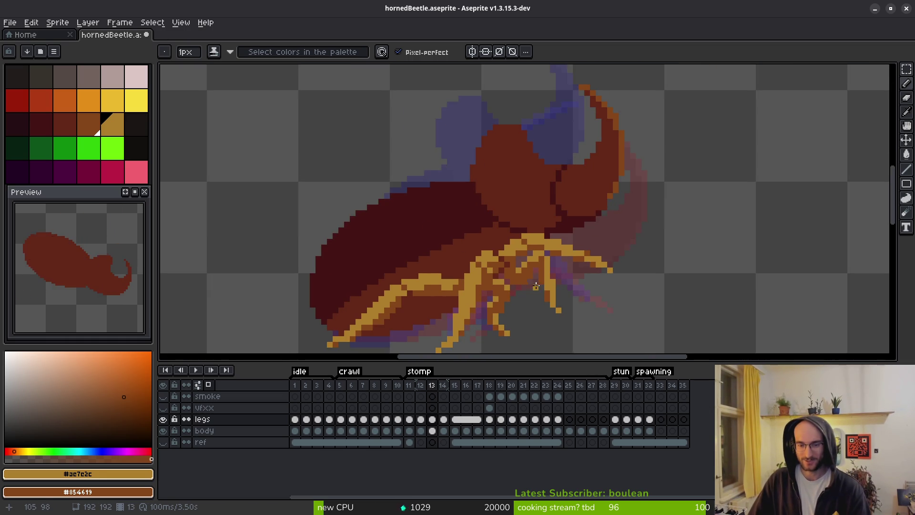
pyautogui.hotkey('ctrl', 's')
pyautogui.scroll(-2, 558, 296)
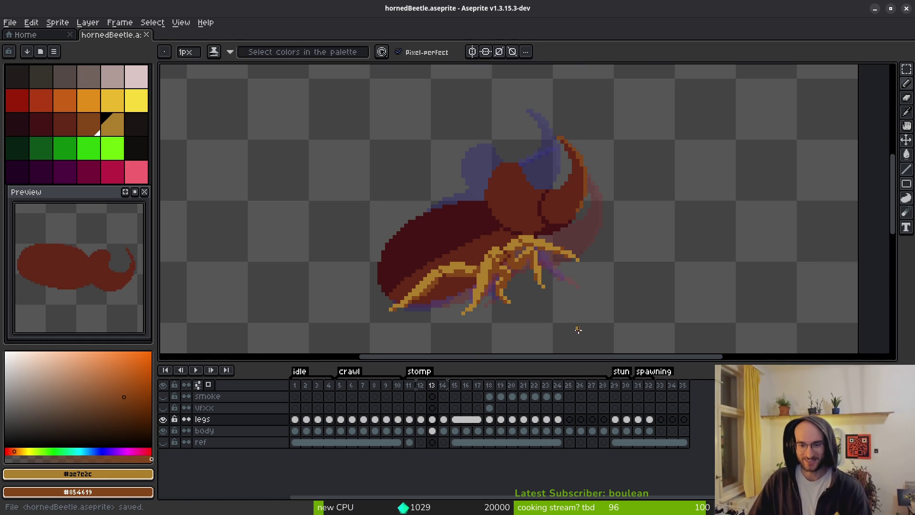
pyautogui.press('i')
pyautogui.press('Right')
pyautogui.press('Left')
pyautogui.press('Right')
pyautogui.press('Right')
pyautogui.press('Left')
pyautogui.press('Left')
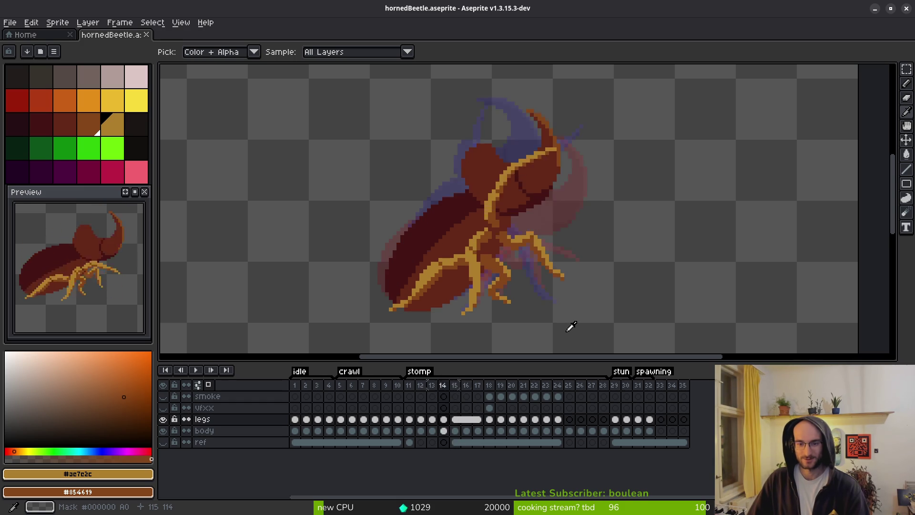
pyautogui.press('Right')
pyautogui.press('Right')
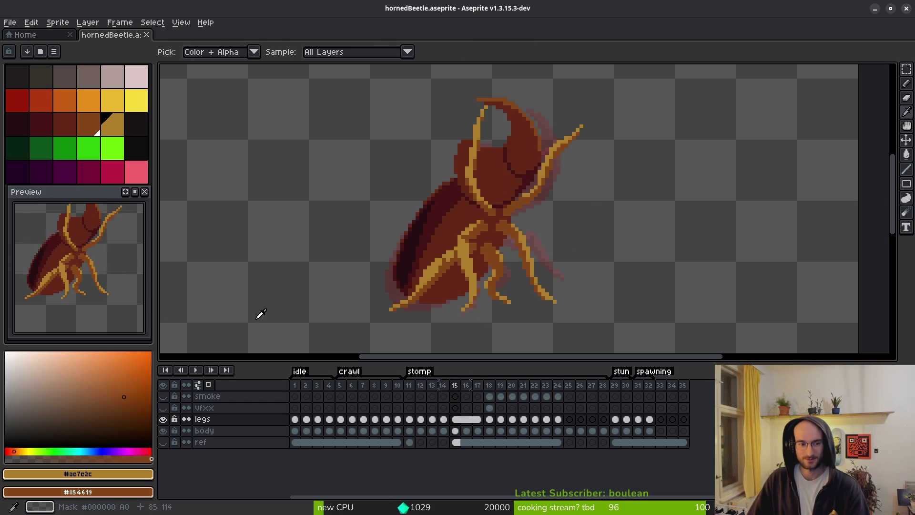
pyautogui.press('b')
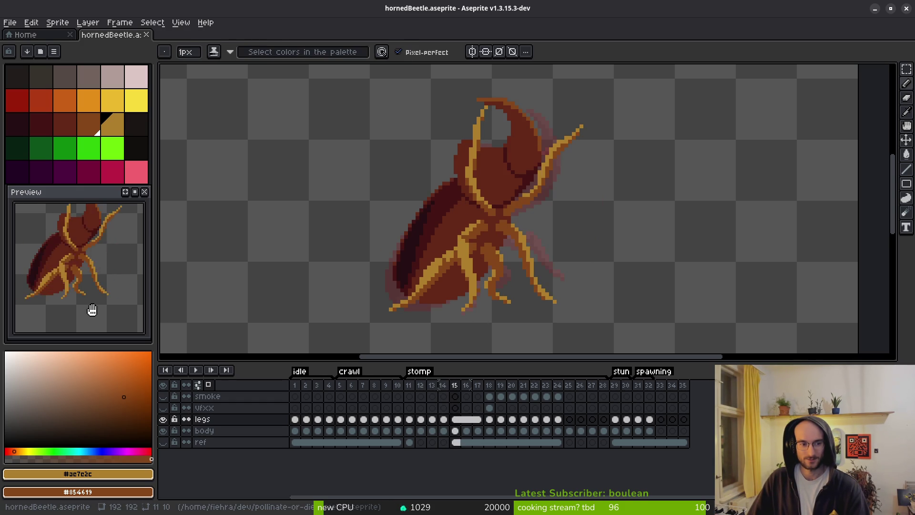
pyautogui.press('Left')
pyautogui.press('Left')
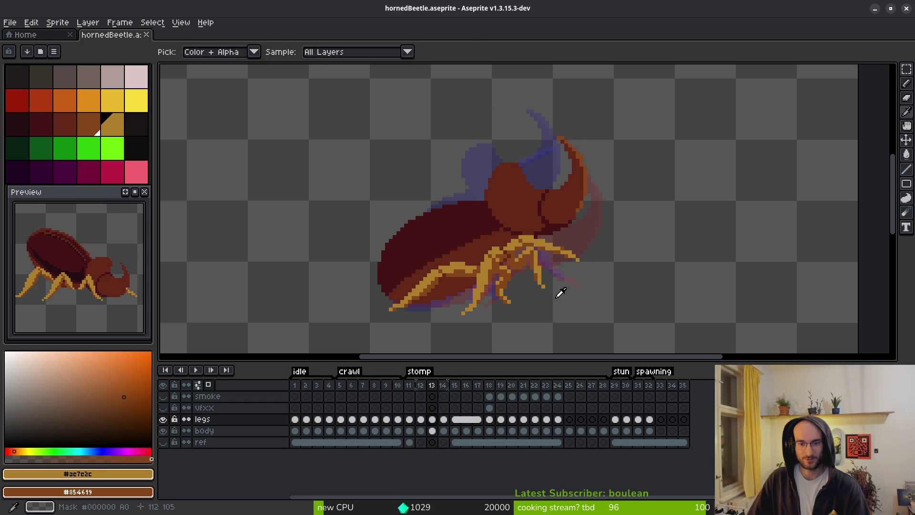
pyautogui.scroll(3, 552, 299)
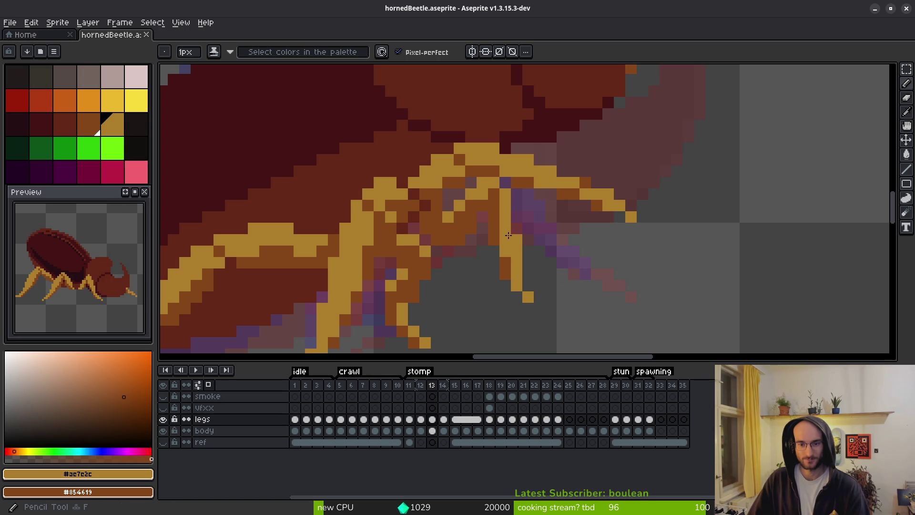
# Draw a new diagonal front leg on frame 13 and erase the old leg pixels below the body
pyautogui.hscroll(2, 492, 245)
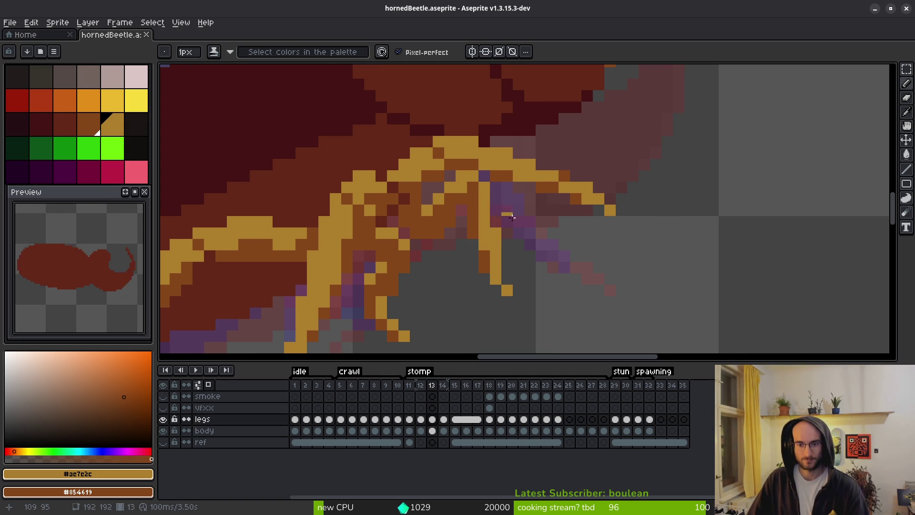
pyautogui.moveTo(485, 181); pyautogui.dragTo(575, 222)
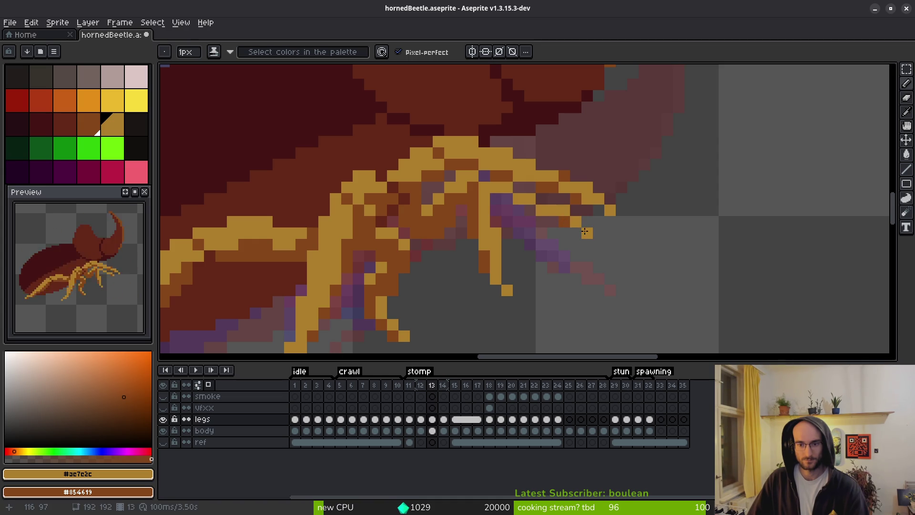
pyautogui.moveTo(556, 222); pyautogui.dragTo(482, 205)
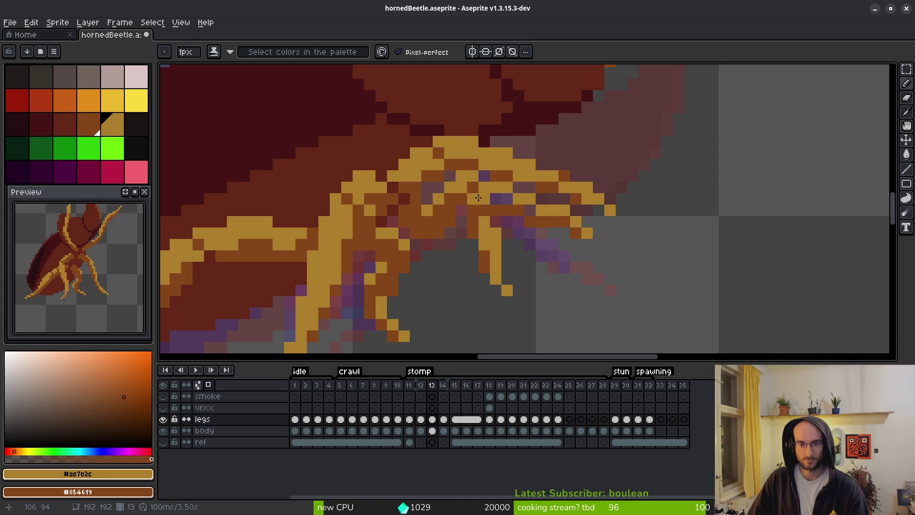
pyautogui.press('e')
pyautogui.moveTo(496, 244)
pyautogui.mouseDown()
pyautogui.moveTo(506, 290)
pyautogui.moveTo(485, 233)
pyautogui.moveTo(494, 234)
pyautogui.mouseUp()
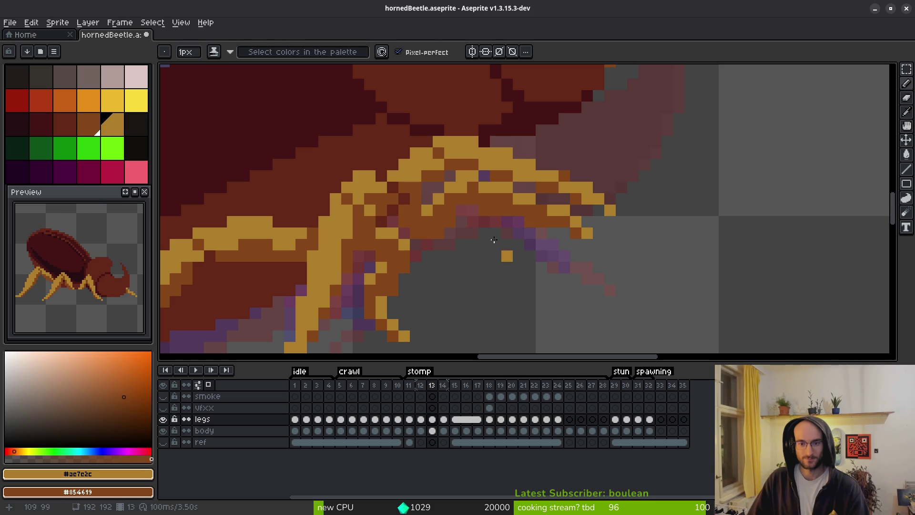
pyautogui.press('b')
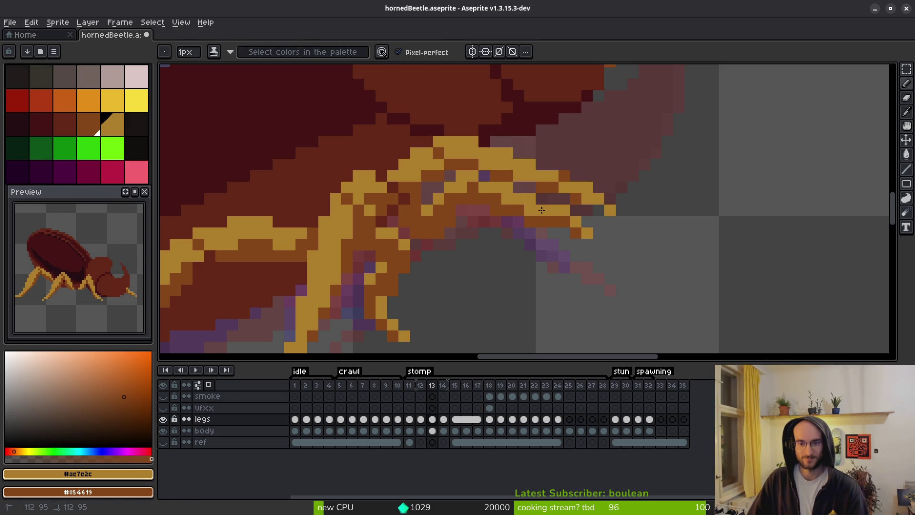
pyautogui.scroll(-8, 538, 267)
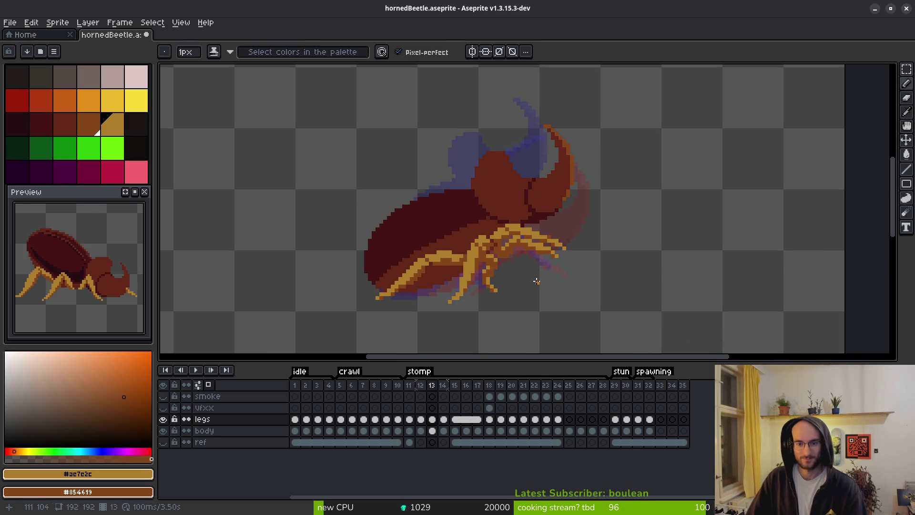
# Flip between frames 13 and 14 to compare the leg pose, then move to frame 12
pyautogui.press('i')
pyautogui.press('Right')
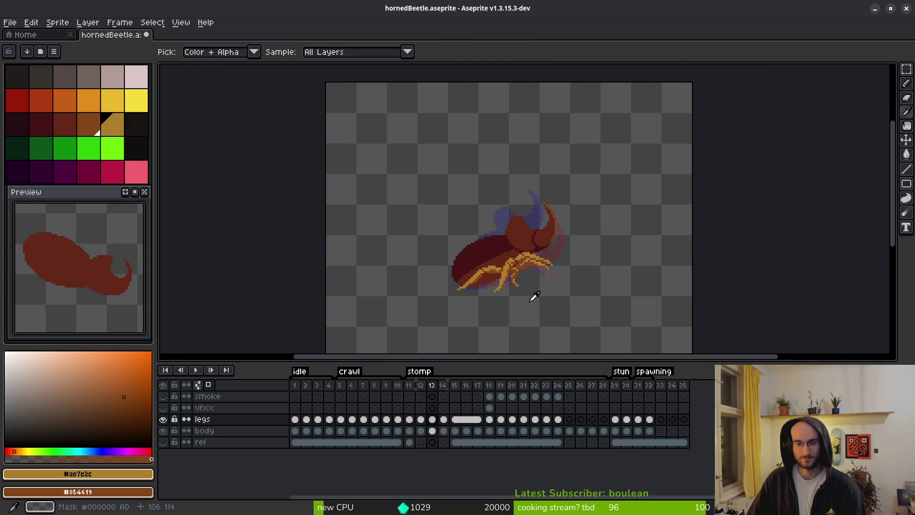
pyautogui.press('Left')
pyautogui.press('Right')
pyautogui.press('Left')
pyautogui.press('Right')
pyautogui.press('Left')
pyautogui.press('Left')
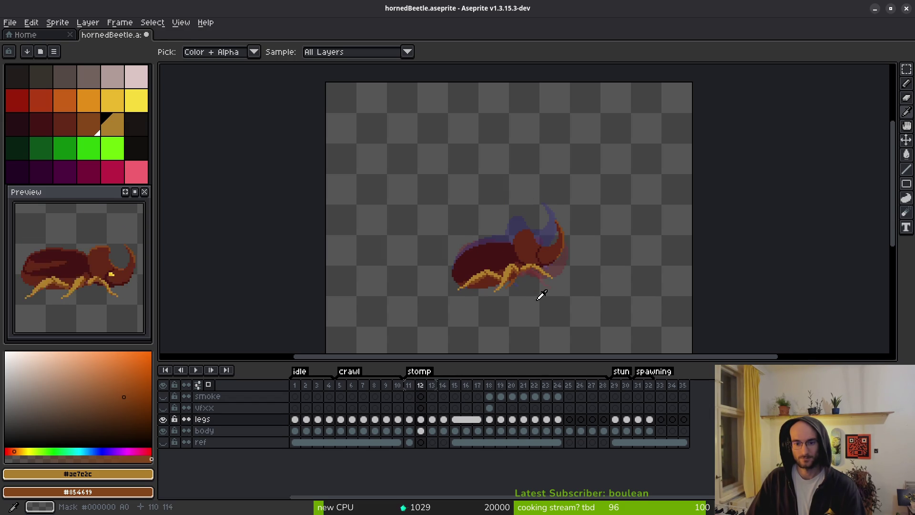
pyautogui.press('b')
pyautogui.scroll(3, 524, 281)
pyautogui.scroll(3, 525, 284)
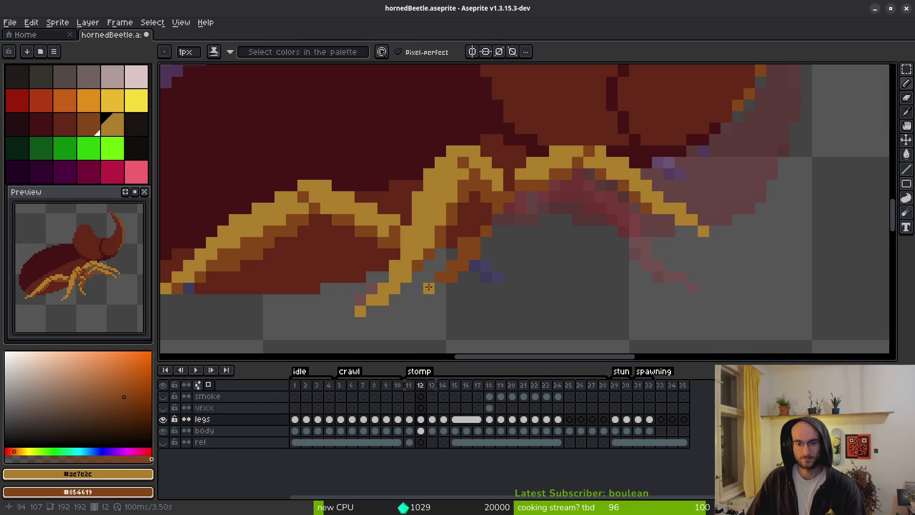
pyautogui.scroll(-6, 511, 312)
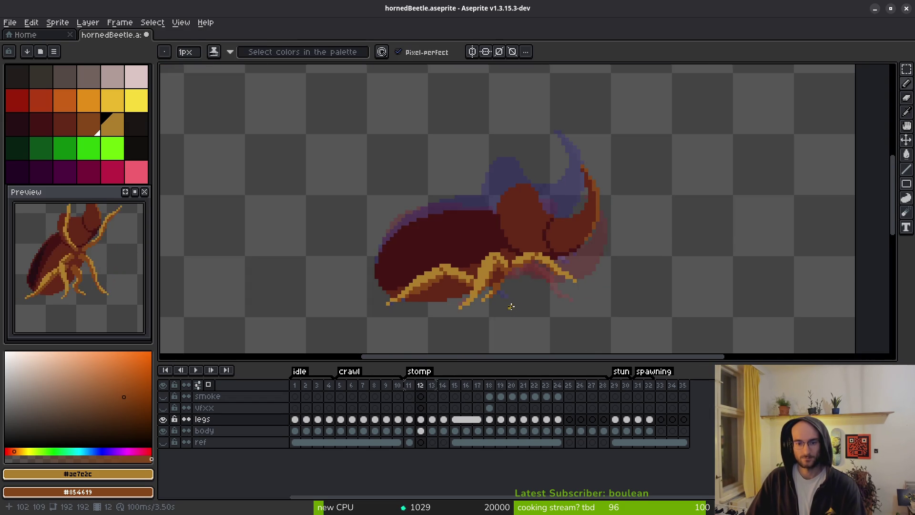
pyautogui.scroll(-2, 512, 307)
pyautogui.scroll(4, 512, 313)
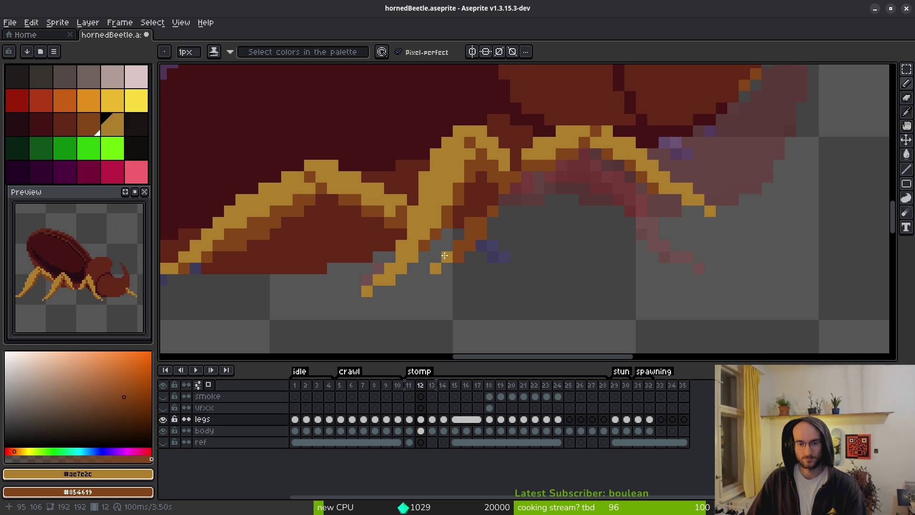
# Add brown and yellow pixels to frame 12's middle leg tip, raising one misplaced pixel a row
pyautogui.rightClick(469, 258)
pyautogui.click(481, 246)
pyautogui.click(458, 246)
pyautogui.click(492, 269)
pyautogui.hotkey('ctrl', 'z')
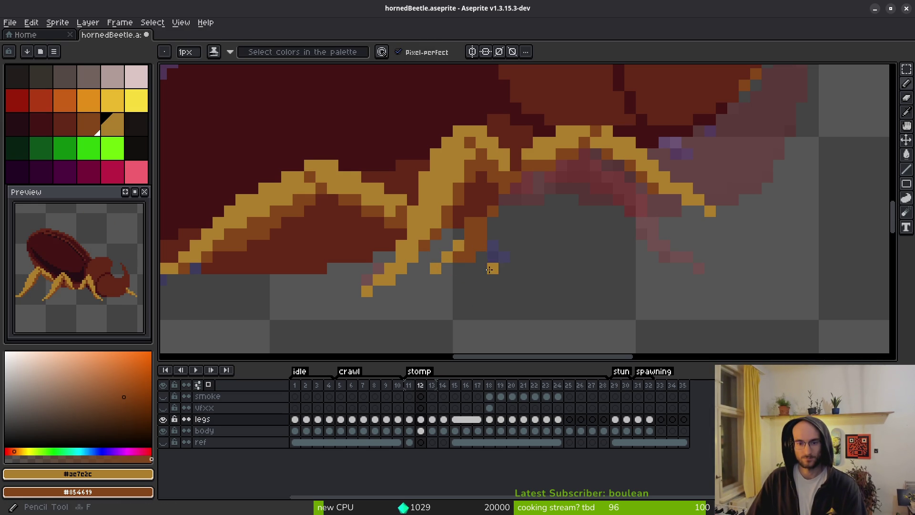
pyautogui.click(493, 258)
pyautogui.scroll(-5, 493, 258)
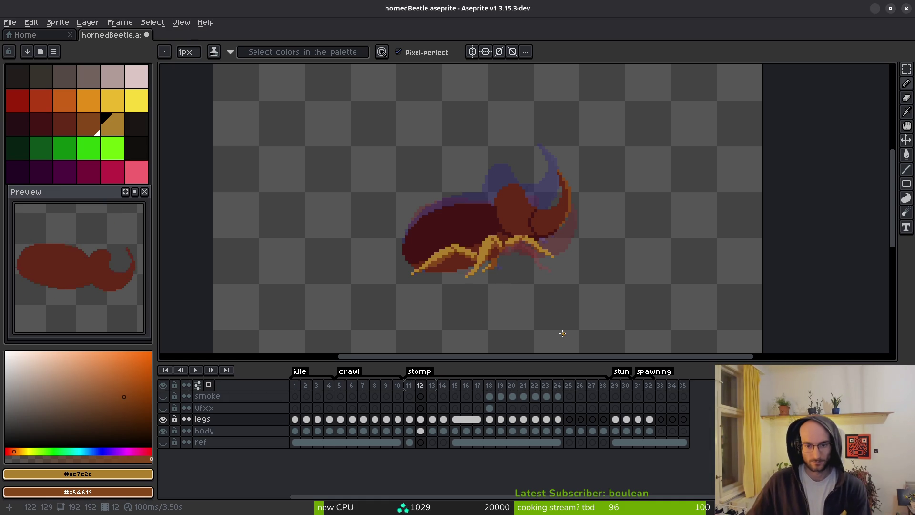
# Compare stomp frames 12 and 13, then undo the last pencil stroke
pyautogui.press('i')
pyautogui.press('.')
pyautogui.press(',')
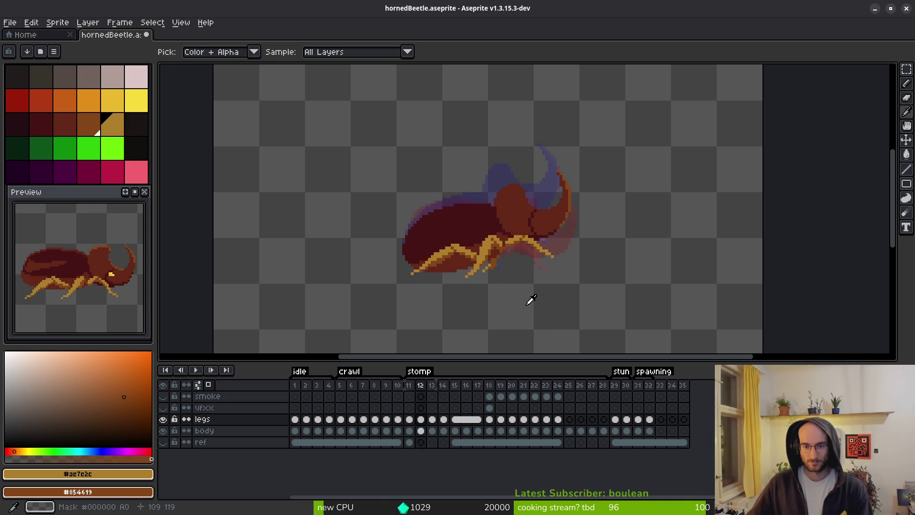
pyautogui.press('.')
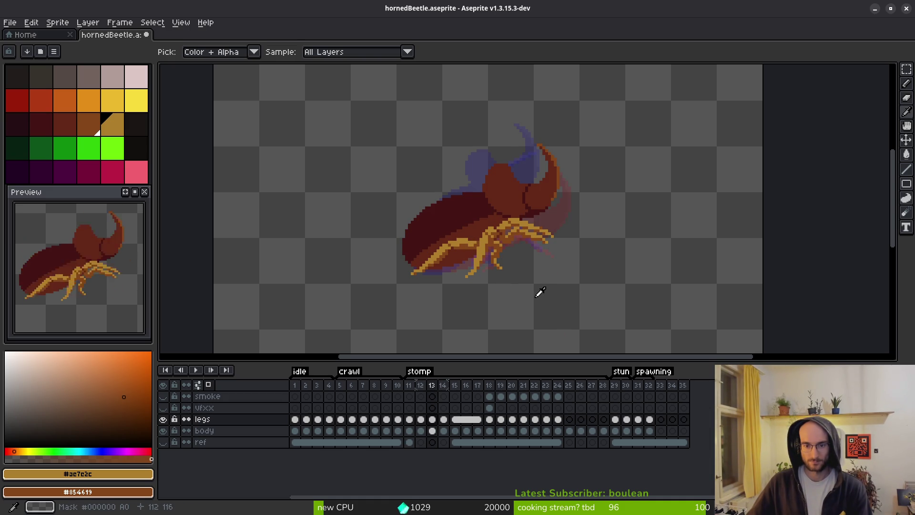
pyautogui.press(',')
pyautogui.press(',')
pyautogui.press('.')
pyautogui.press('.')
pyautogui.hotkey('ctrl', 'z')
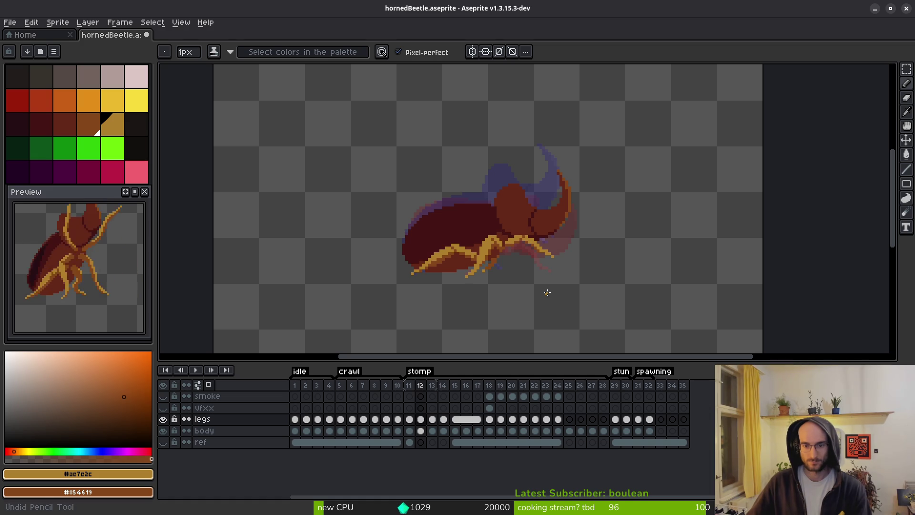
# On frame 12, replace the stray orange leg-tip pixels with tan
pyautogui.press('Left')
pyautogui.press('alt')
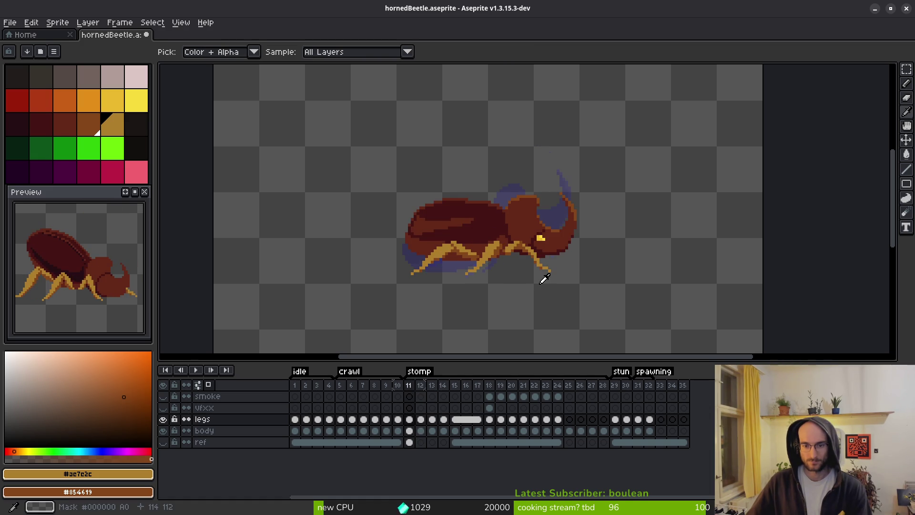
pyautogui.press('Right')
pyautogui.press('Right')
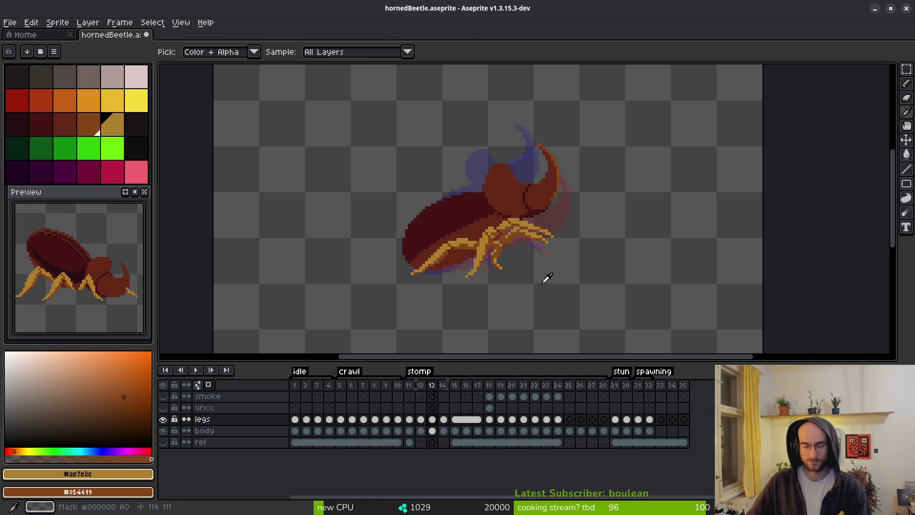
pyautogui.press('Left')
pyautogui.scroll(4, 466, 284)
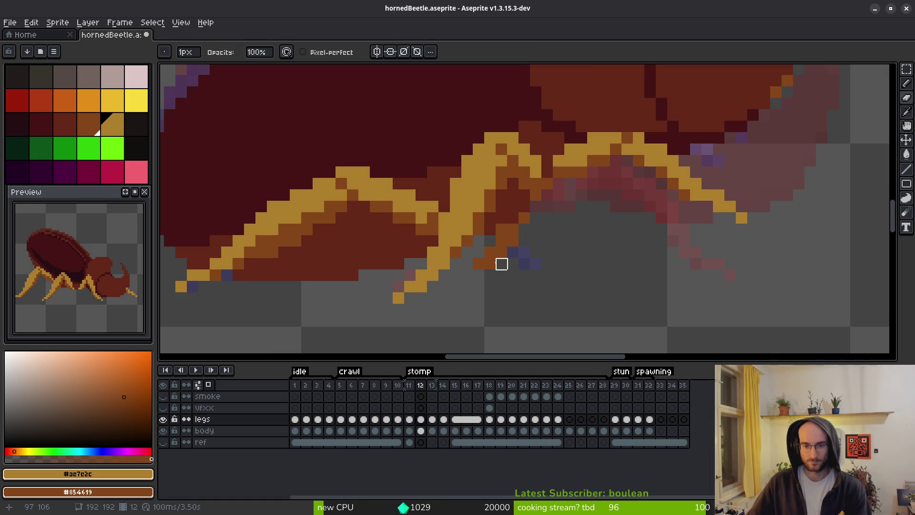
pyautogui.press('b')
pyautogui.moveTo(490, 263); pyautogui.dragTo(492, 253)
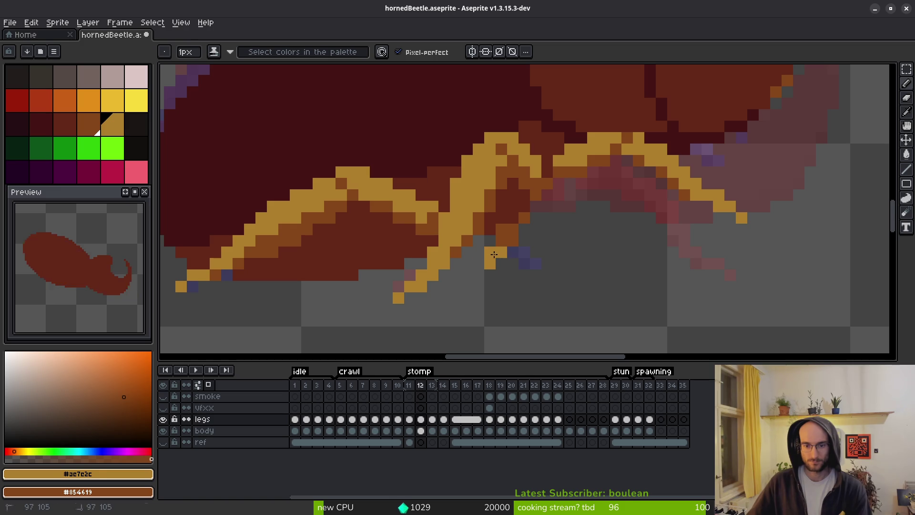
pyautogui.scroll(-5, 571, 276)
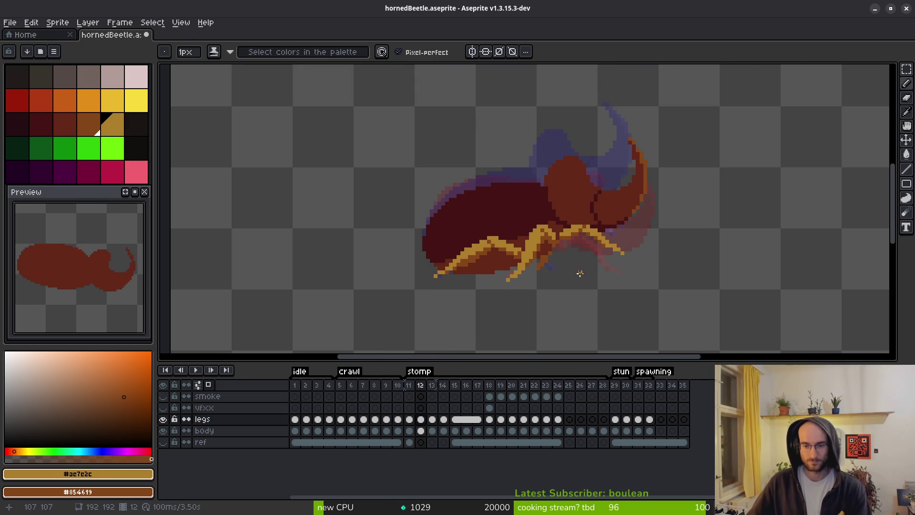
# Compare frames 12 and 13, then add one tan pixel below frame 12's legs
pyautogui.press('Right')
pyautogui.press('Left')
pyautogui.press('Right')
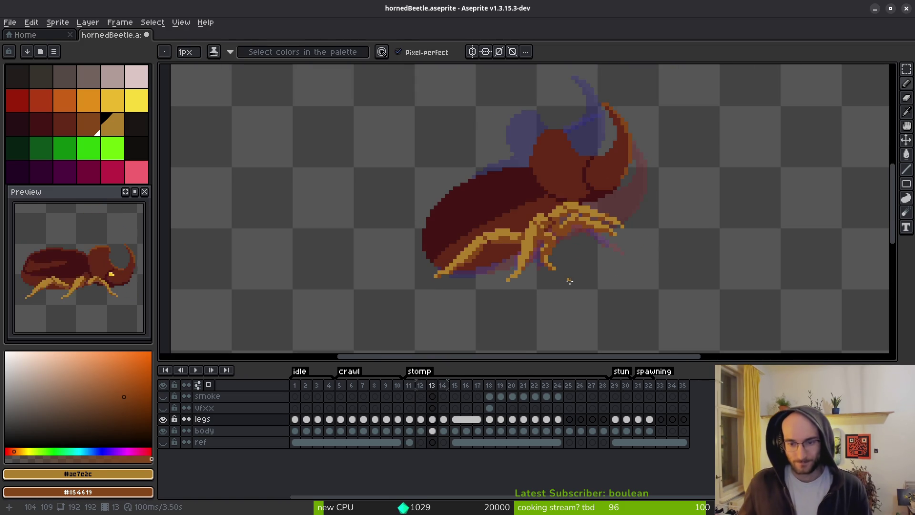
pyautogui.press('Left')
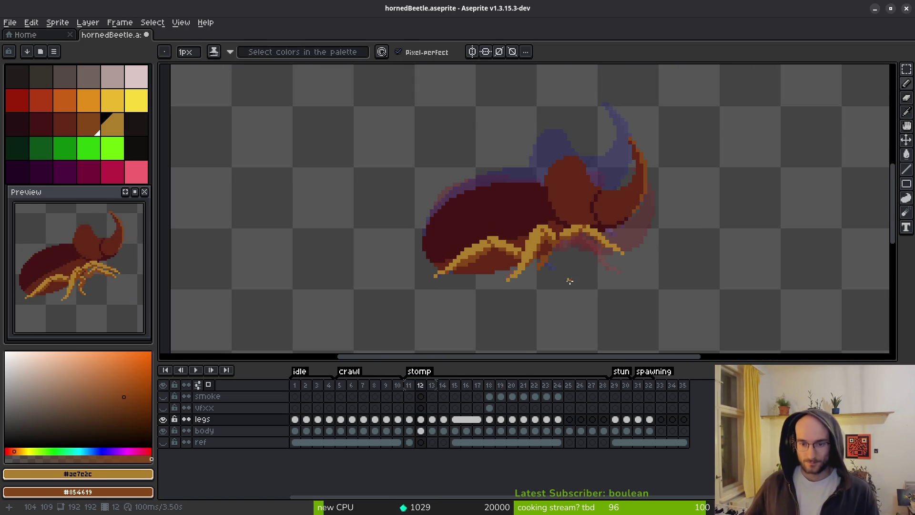
pyautogui.scroll(3, 569, 281)
pyautogui.click(500, 264)
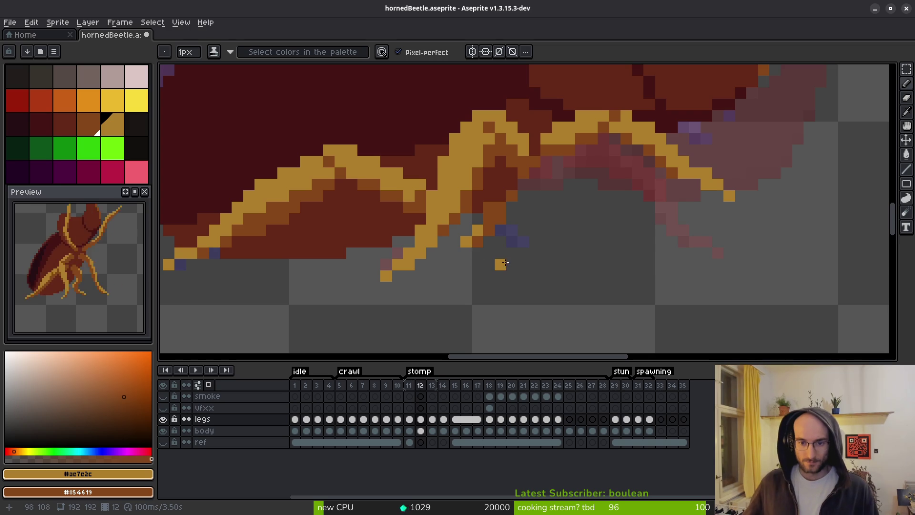
pyautogui.scroll(-3, 528, 262)
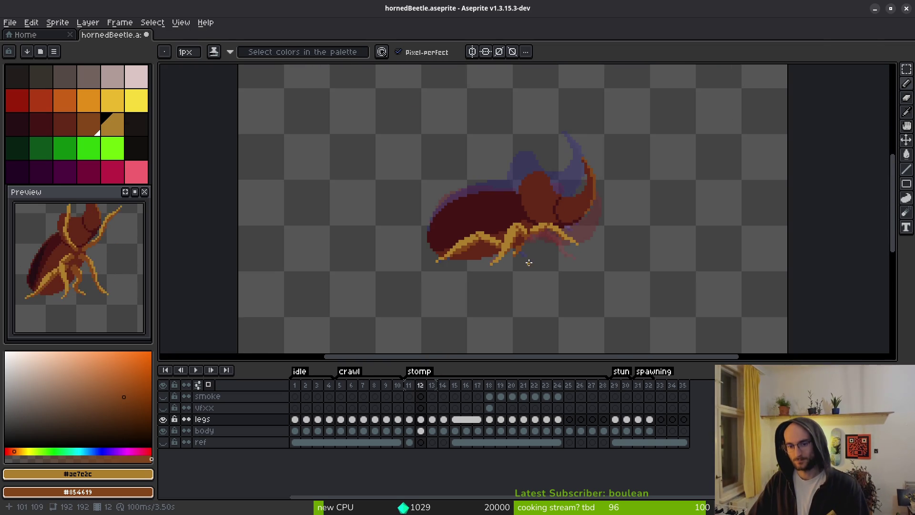
pyautogui.scroll(4, 529, 263)
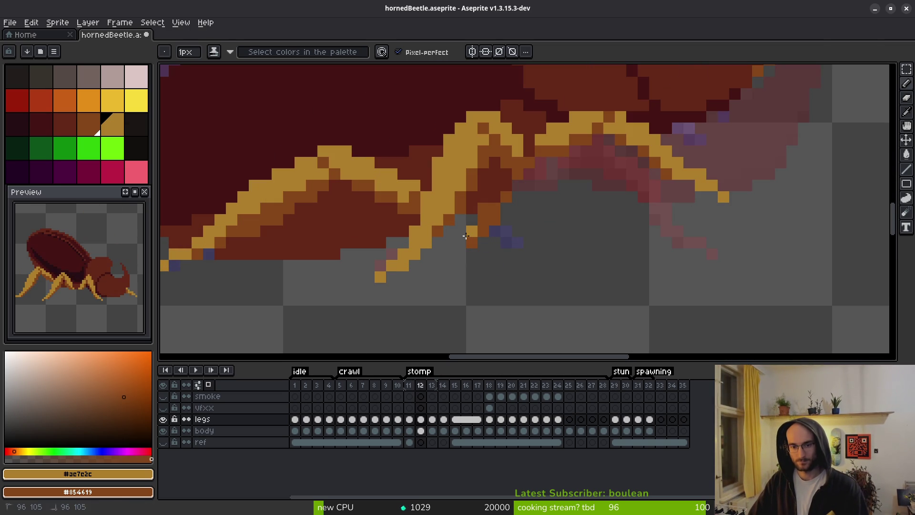
pyautogui.scroll(-4, 529, 276)
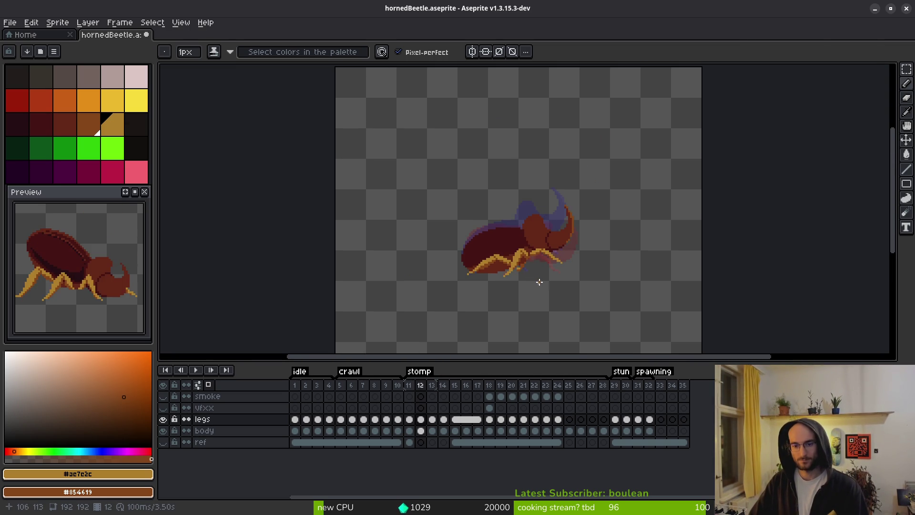
# Step forward to the next frame to check the beetle's pose
pyautogui.press('alt')
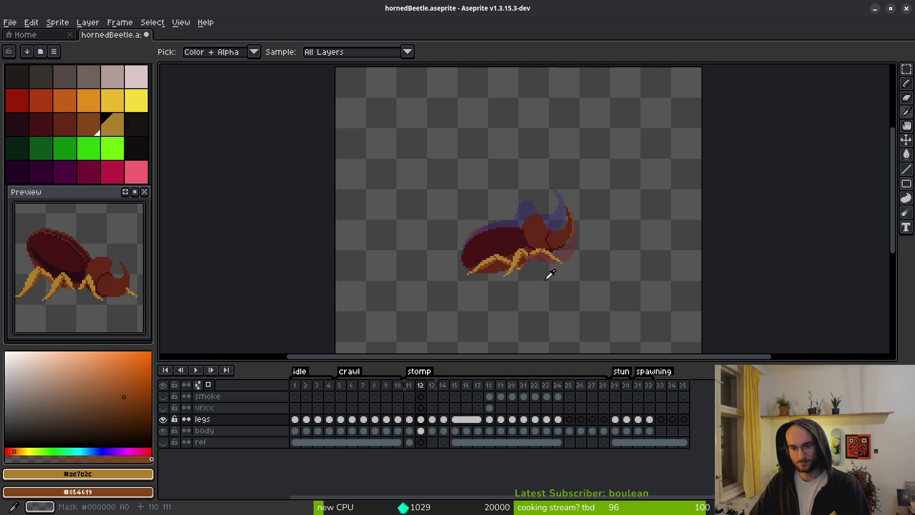
pyautogui.press('Right')
pyautogui.press('Right')
pyautogui.scroll(3, 548, 273)
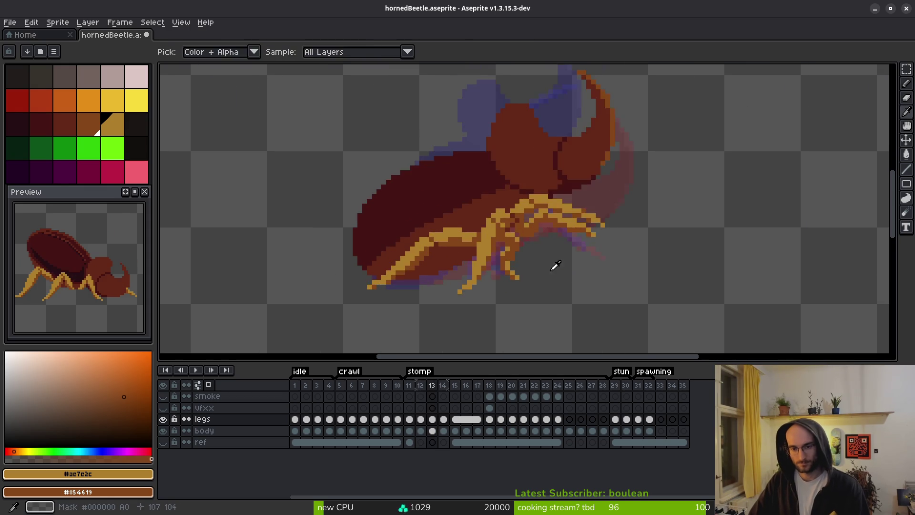
pyautogui.press('Left')
pyautogui.scroll(-3, 563, 267)
pyautogui.press('alt')
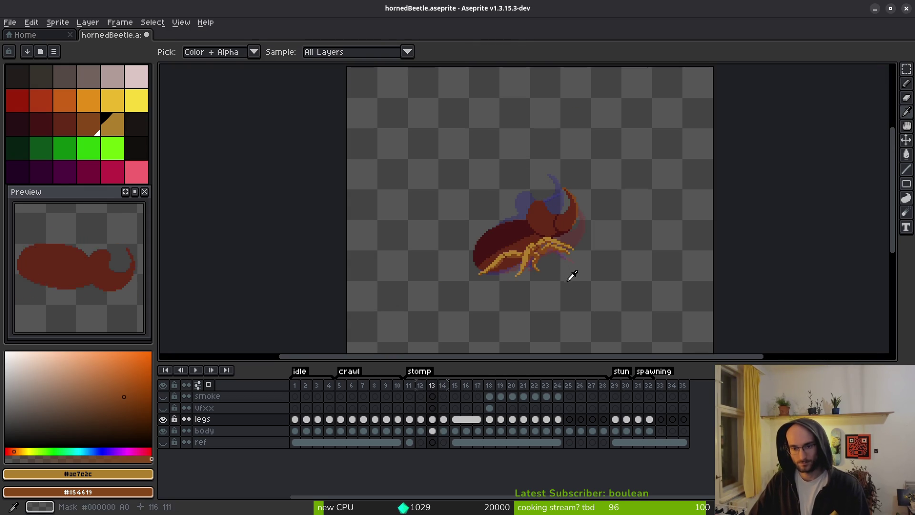
pyautogui.scroll(3, 553, 253)
pyautogui.press('Right')
pyautogui.press('Left')
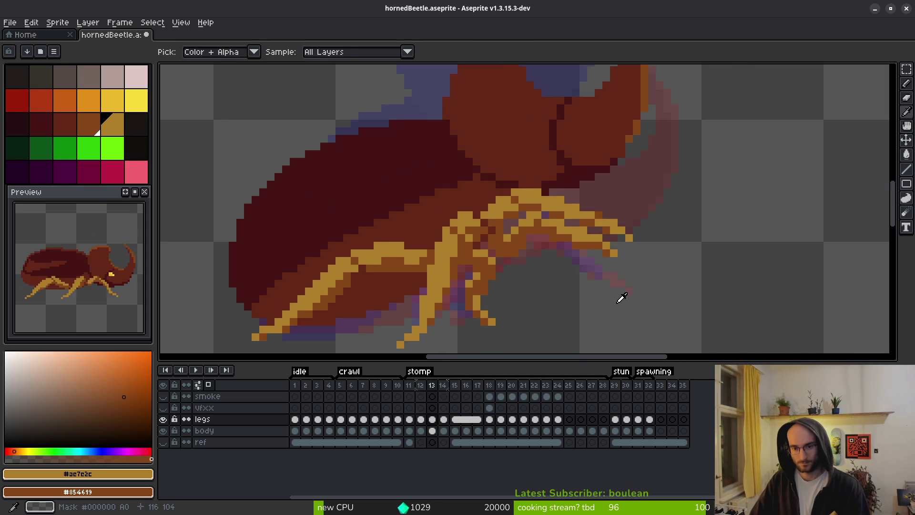
pyautogui.press('Right')
pyautogui.scroll(-3, 641, 292)
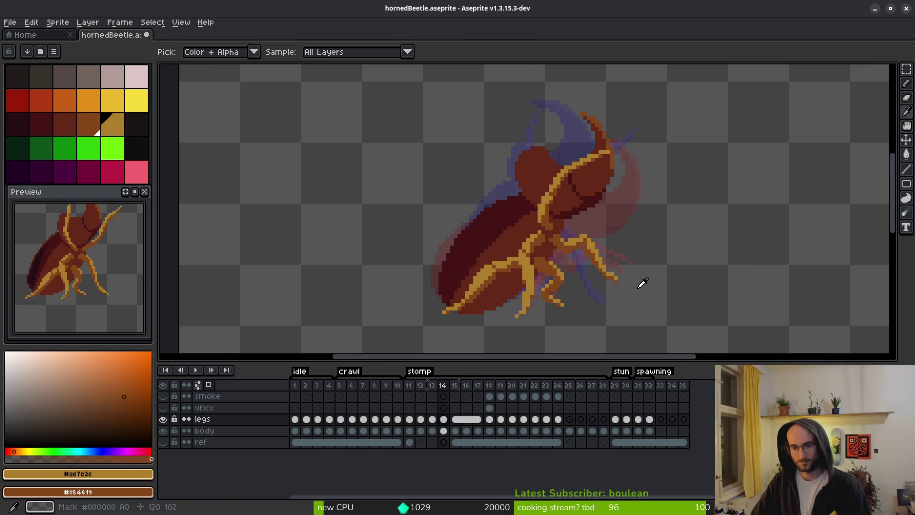
pyautogui.press('Right')
pyautogui.press('Left')
pyautogui.press('Right')
pyautogui.press('Left')
pyautogui.press('Right')
pyautogui.press('Left')
pyautogui.press('Left')
pyautogui.press('Left')
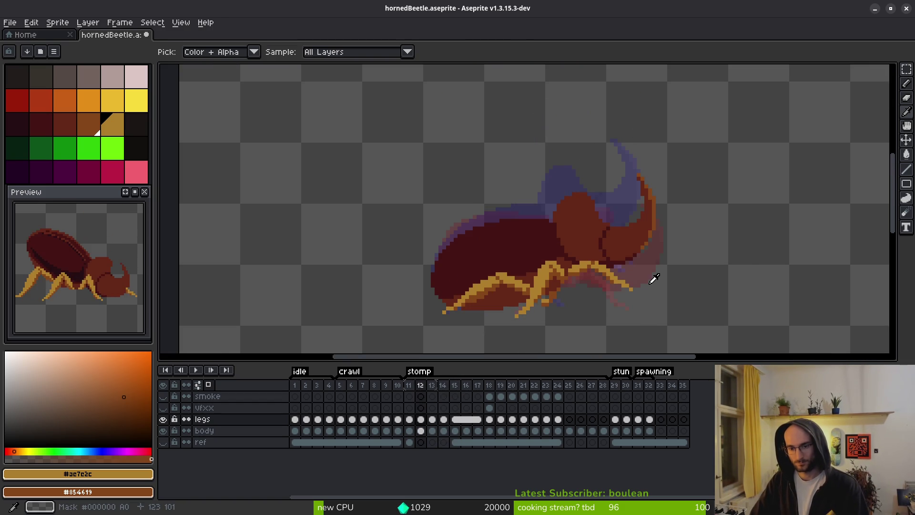
pyautogui.press('Right')
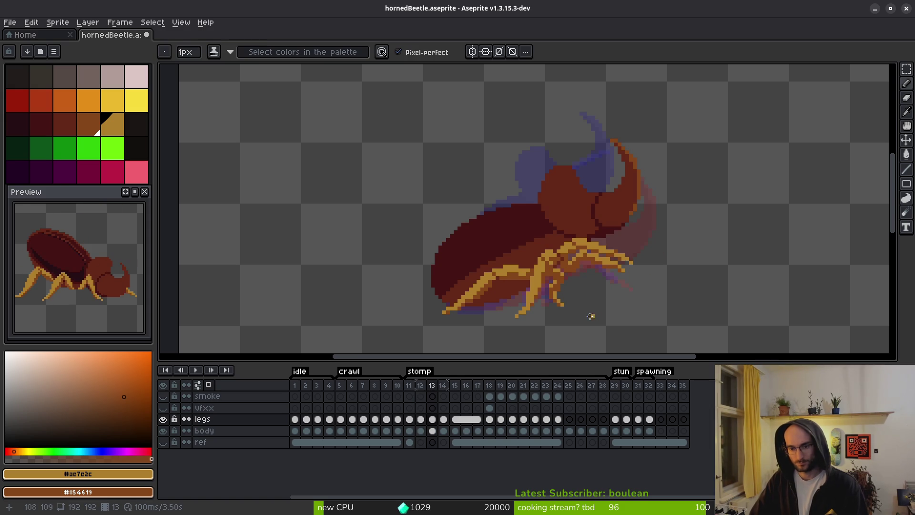
pyautogui.press('Left')
pyautogui.press('Right')
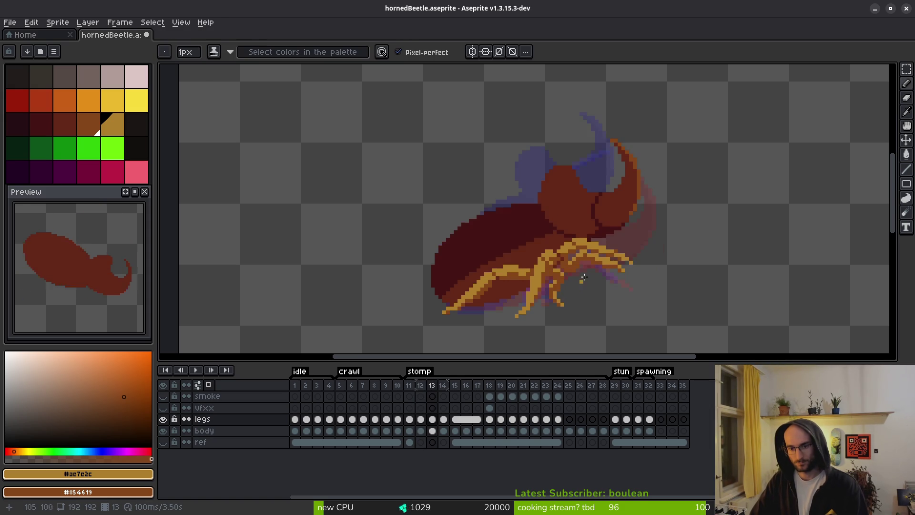
pyautogui.scroll(5, 578, 280)
pyautogui.press('Right')
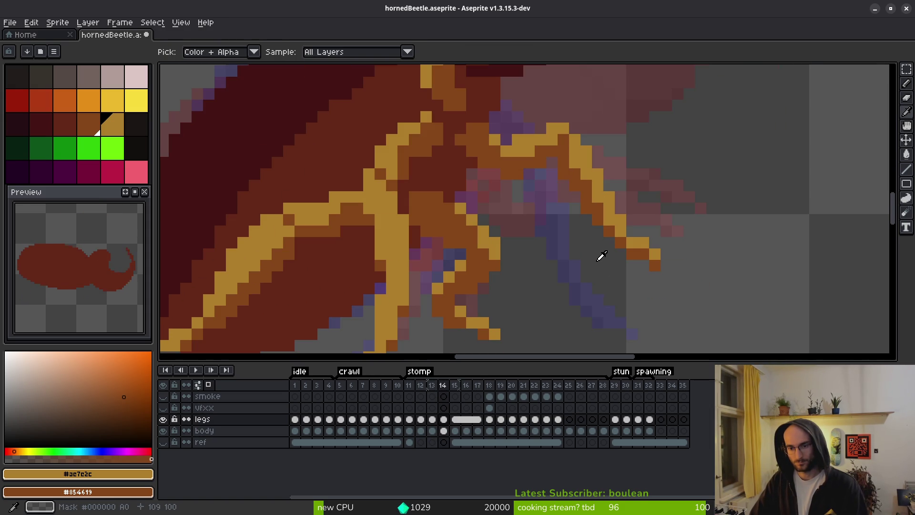
pyautogui.press('Right')
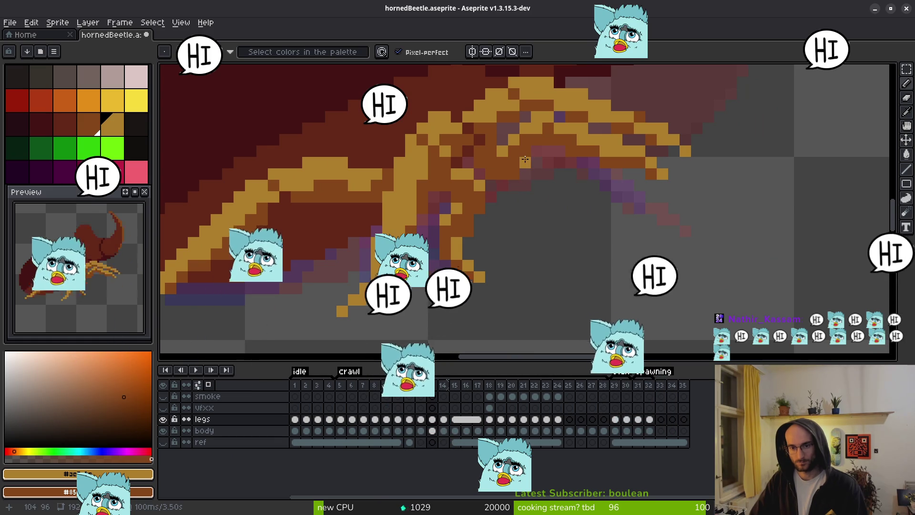
# On frame 13, draw brown and tan strokes down the front leg and erase stray pixels below it
pyautogui.moveTo(536, 160); pyautogui.dragTo(542, 244)
pyautogui.moveTo(514, 173); pyautogui.dragTo(547, 241)
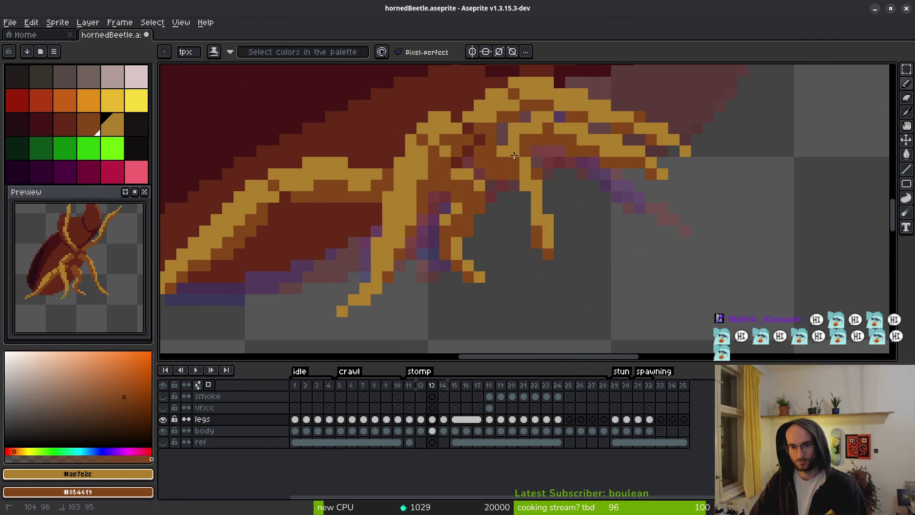
pyautogui.press('e')
pyautogui.moveTo(503, 139)
pyautogui.mouseDown()
pyautogui.moveTo(549, 117)
pyautogui.moveTo(639, 150)
pyautogui.moveTo(628, 161)
pyautogui.moveTo(560, 152)
pyautogui.mouseUp()
# Redraw the front leg in tan and shade its edge darker brown
pyautogui.press('b')
pyautogui.moveTo(503, 177)
pyautogui.mouseDown()
pyautogui.moveTo(525, 198)
pyautogui.moveTo(532, 234)
pyautogui.mouseUp()
pyautogui.moveTo(503, 174); pyautogui.dragTo(532, 234)
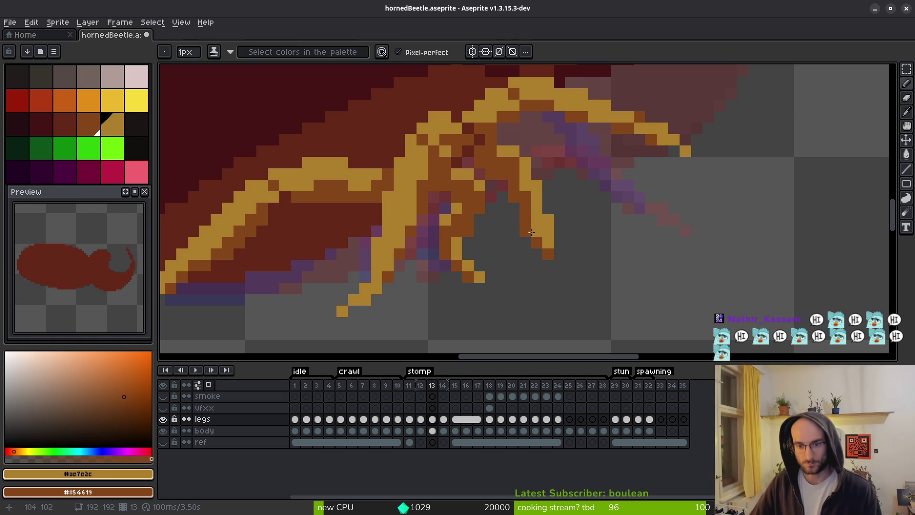
pyautogui.press('e')
pyautogui.scroll(-2, 559, 266)
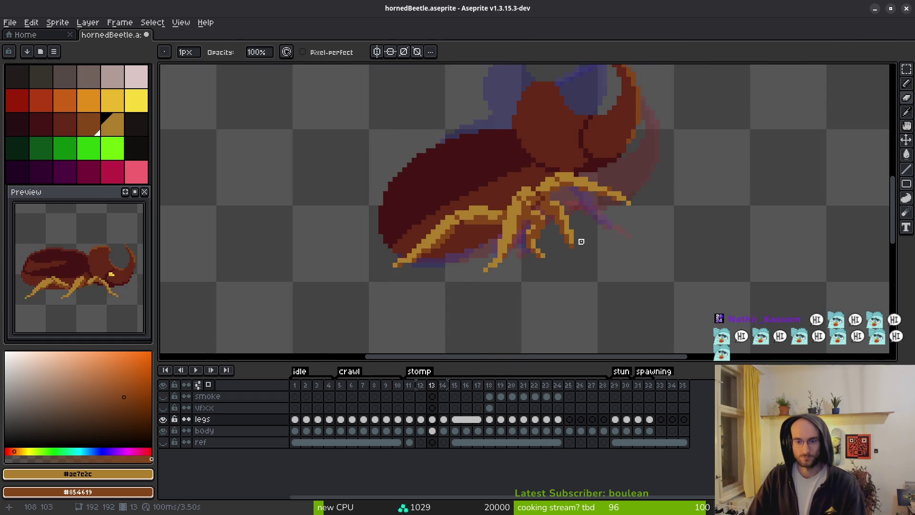
# Undo the last pencil stroke on frame 13's front leg
pyautogui.scroll(2, 582, 241)
pyautogui.press('b')
pyautogui.scroll(-3, 568, 208)
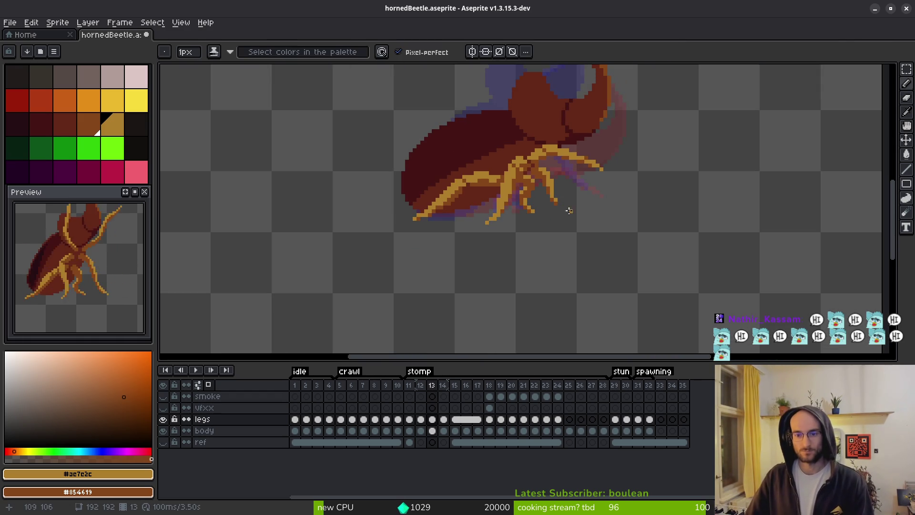
pyautogui.hotkey('ctrl', 'z')
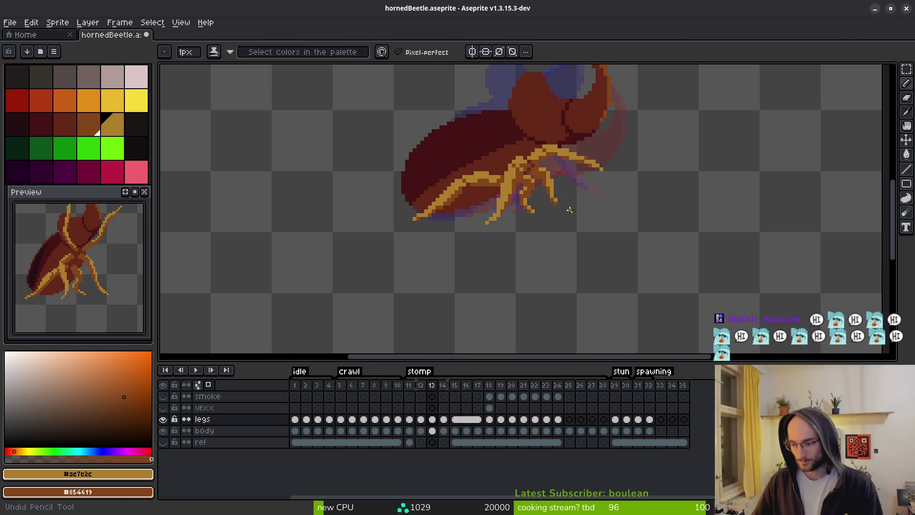
pyautogui.scroll(4, 553, 190)
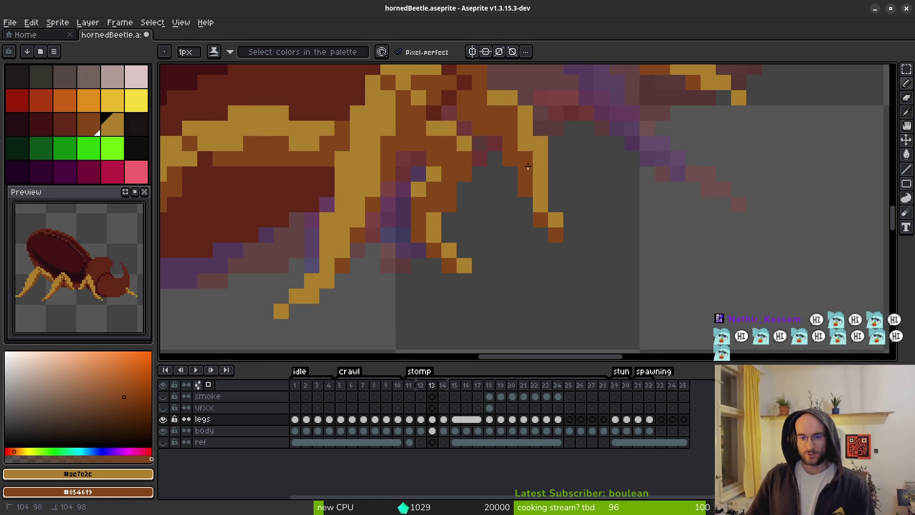
pyautogui.scroll(1, 581, 235)
pyautogui.scroll(-2, 581, 235)
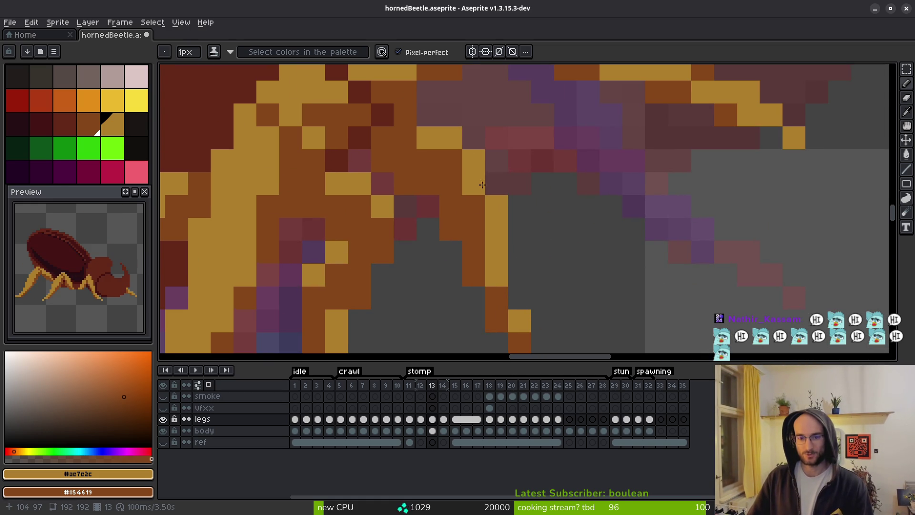
pyautogui.scroll(-1, 513, 237)
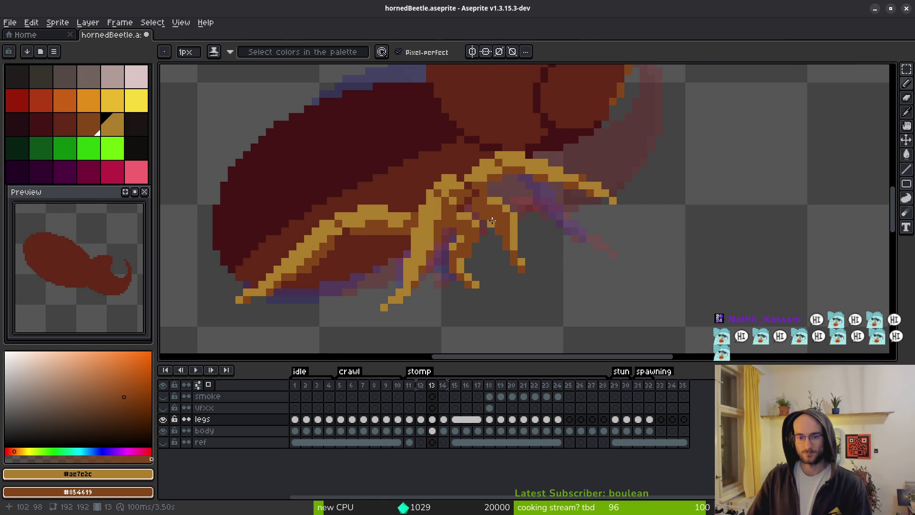
pyautogui.scroll(1, 491, 223)
# Rework the leg-tip pixels in tan and brown to form a small gold foot
pyautogui.press('e')
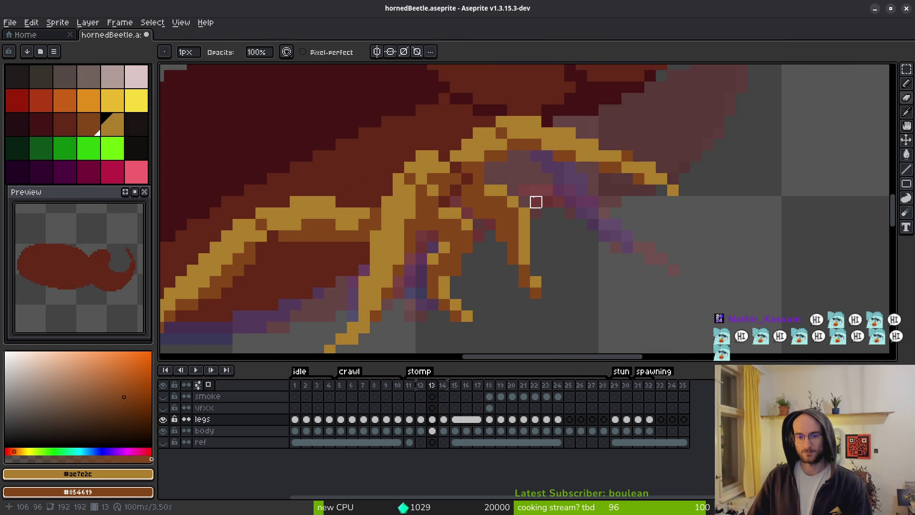
pyautogui.press('b')
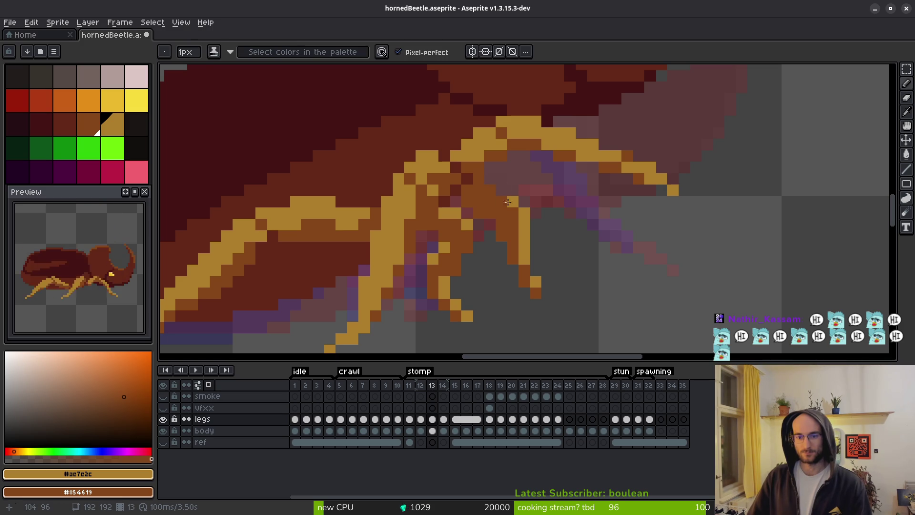
pyautogui.press('e')
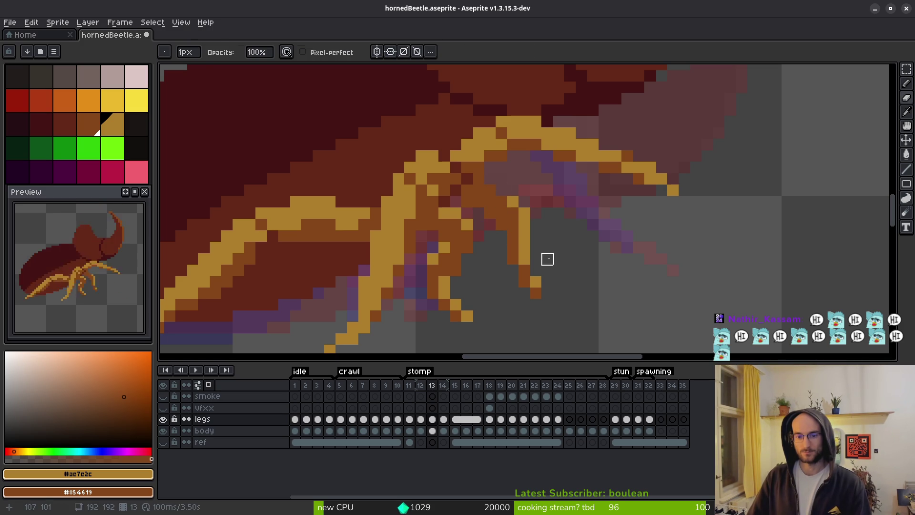
pyautogui.press('b')
pyautogui.scroll(1, 505, 240)
pyautogui.moveTo(512, 246); pyautogui.dragTo(523, 278)
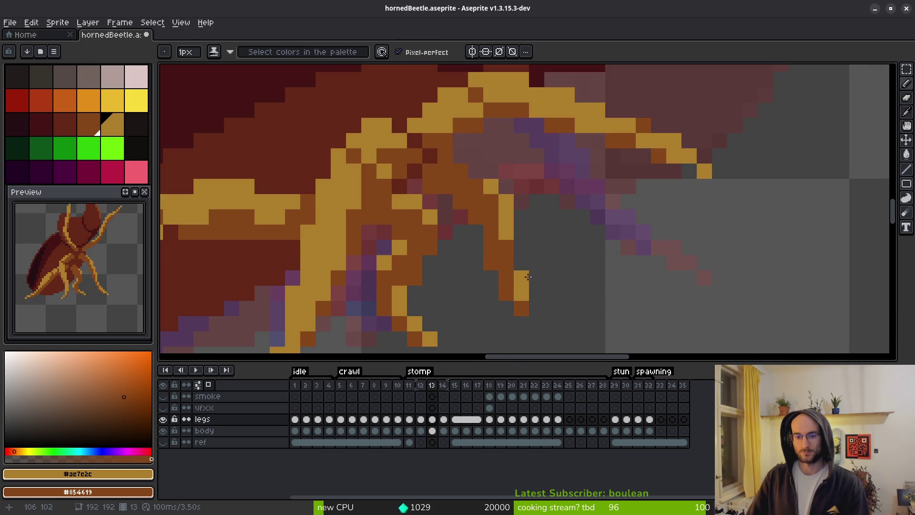
pyautogui.scroll(-3, 522, 276)
pyautogui.scroll(3, 534, 225)
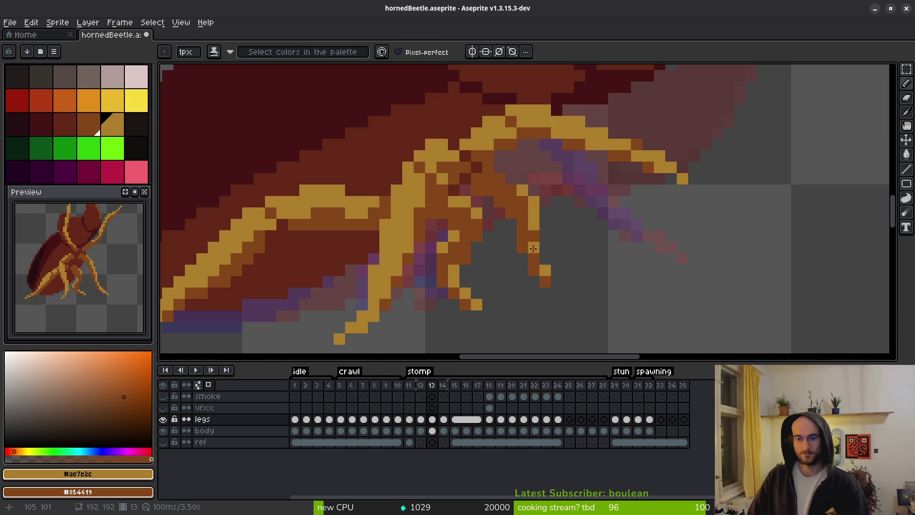
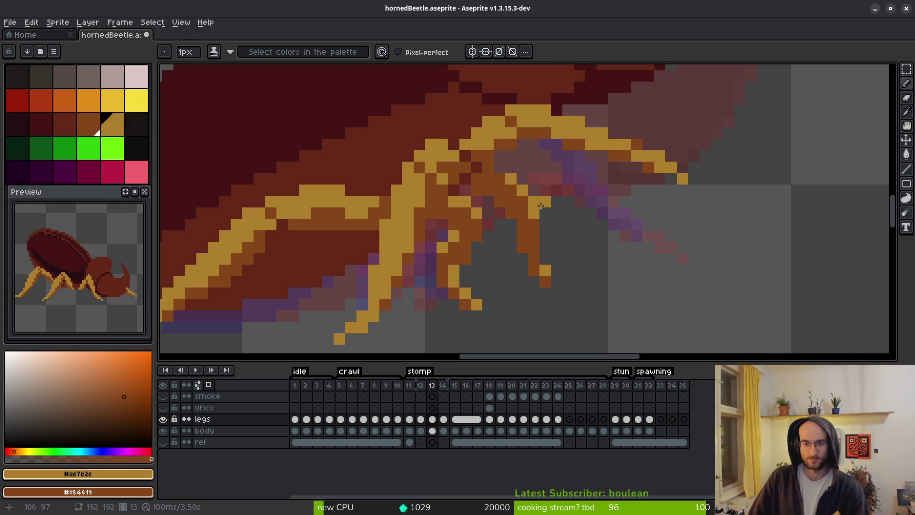
# Flip between stomp frames 12, 13 and 14, zooming to compare the leg poses
pyautogui.scroll(-4, 512, 265)
pyautogui.press('Left')
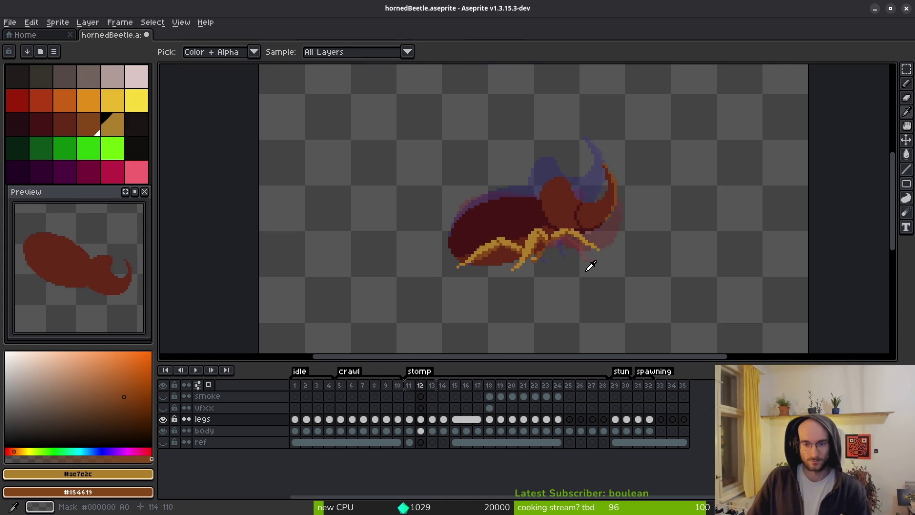
pyautogui.press('Right')
pyautogui.press('Right')
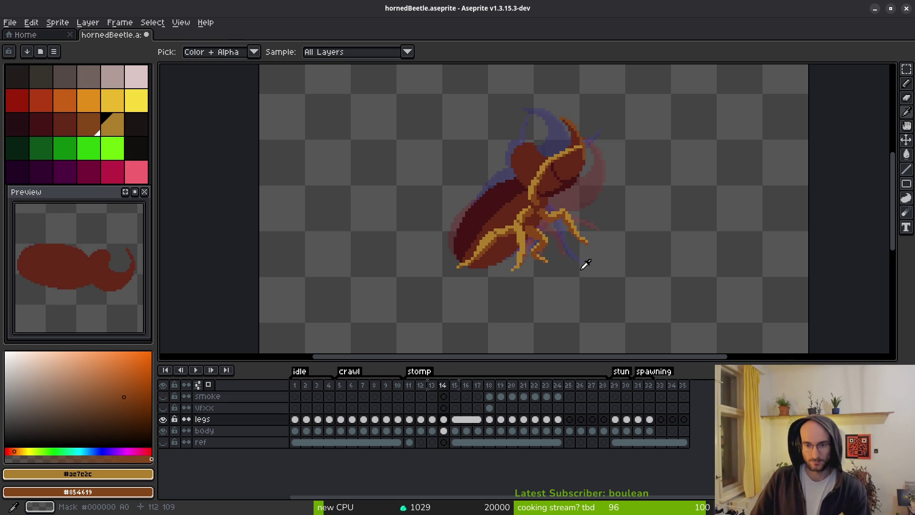
pyautogui.press('Right')
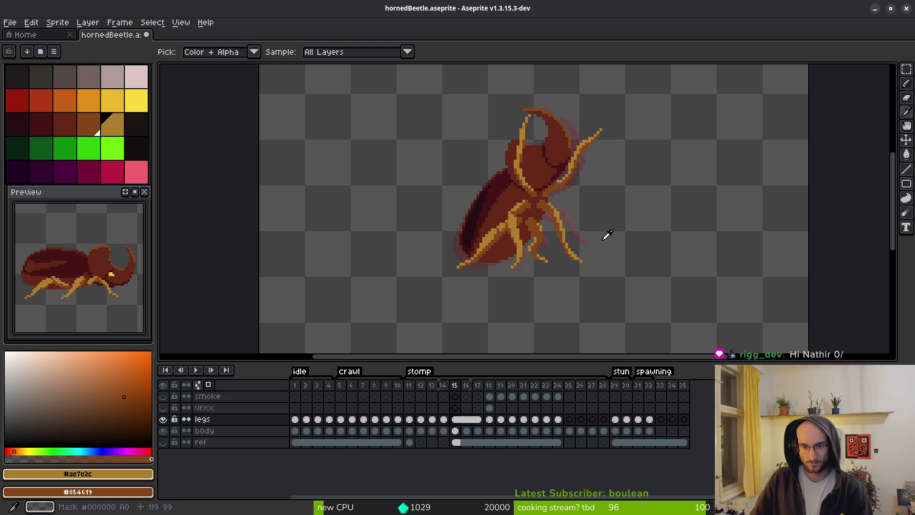
pyautogui.press('Left')
pyautogui.press('Left')
pyautogui.press('b')
pyautogui.scroll(4, 586, 246)
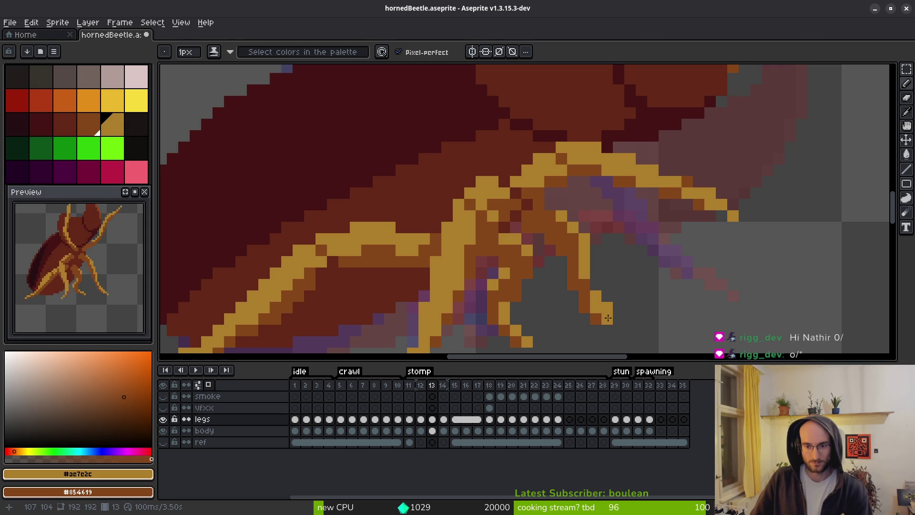
pyautogui.scroll(-3, 631, 321)
pyautogui.scroll(2, 654, 320)
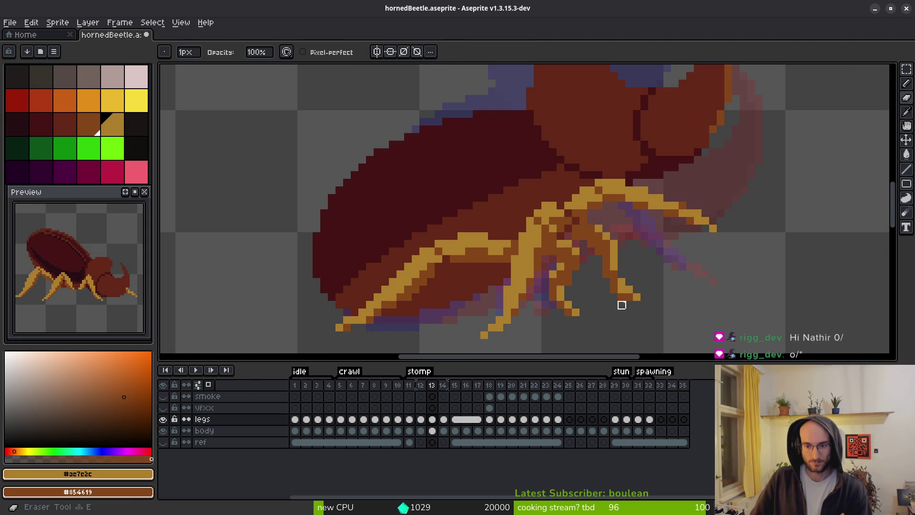
pyautogui.press('alt')
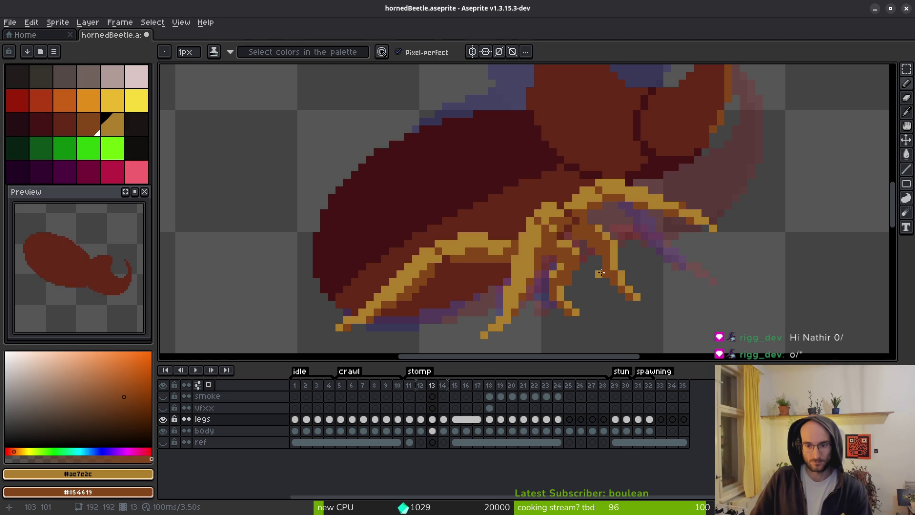
pyautogui.scroll(-3, 634, 295)
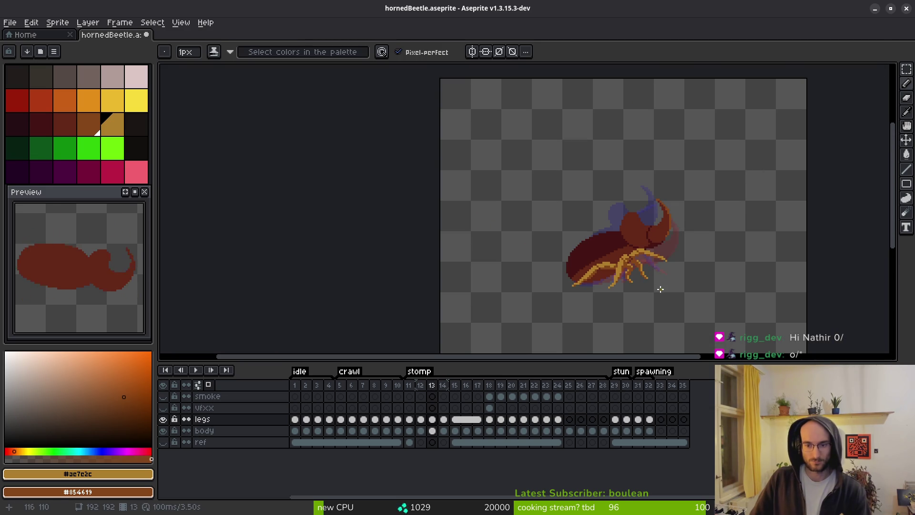
# Flick back and forth between frames 13 and 14, settling on frame 13
pyautogui.press('i')
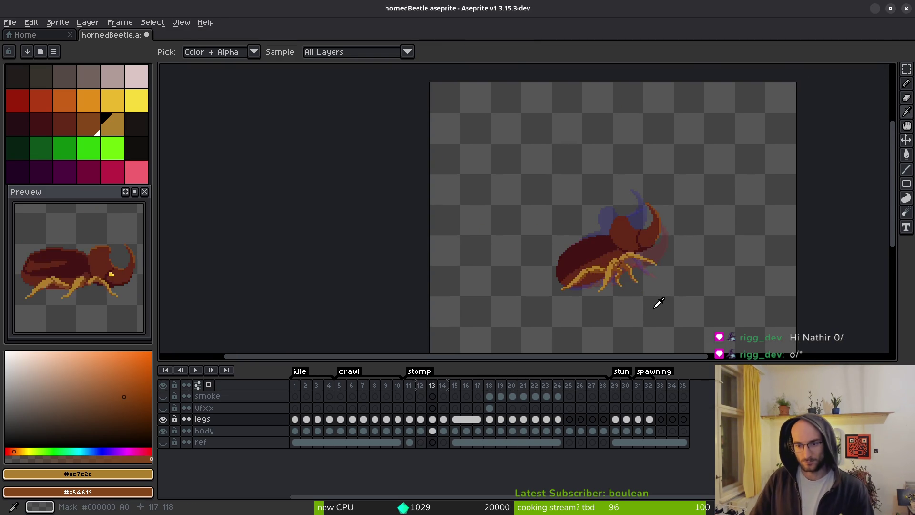
pyautogui.press('Right')
pyautogui.press('Left')
pyautogui.press('Right')
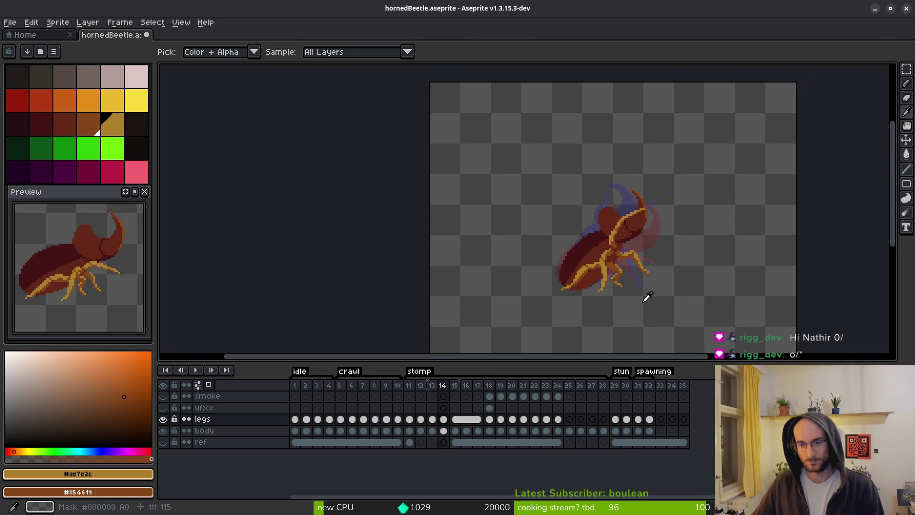
pyautogui.press('b')
pyautogui.press('Left')
# Zoom in and out on the legs, check frames 14 and 15, then step back toward frame 12
pyautogui.scroll(5, 622, 271)
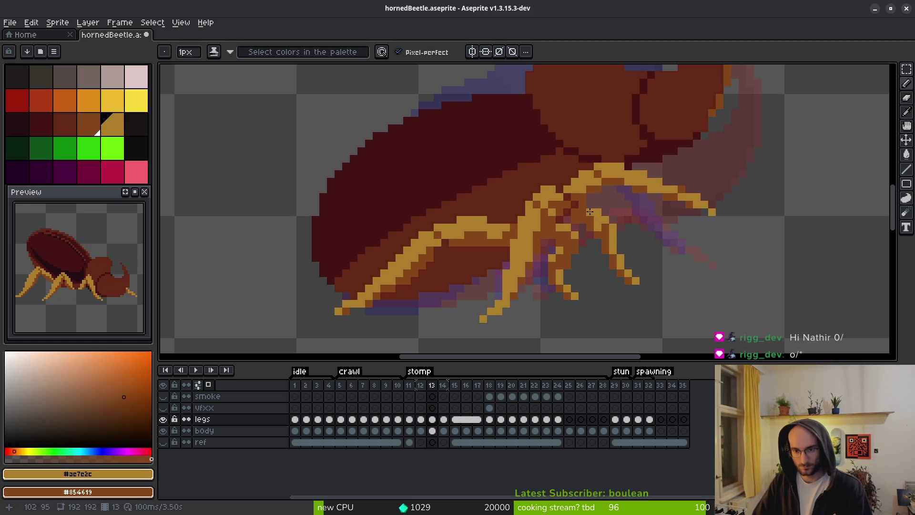
pyautogui.scroll(-6, 620, 258)
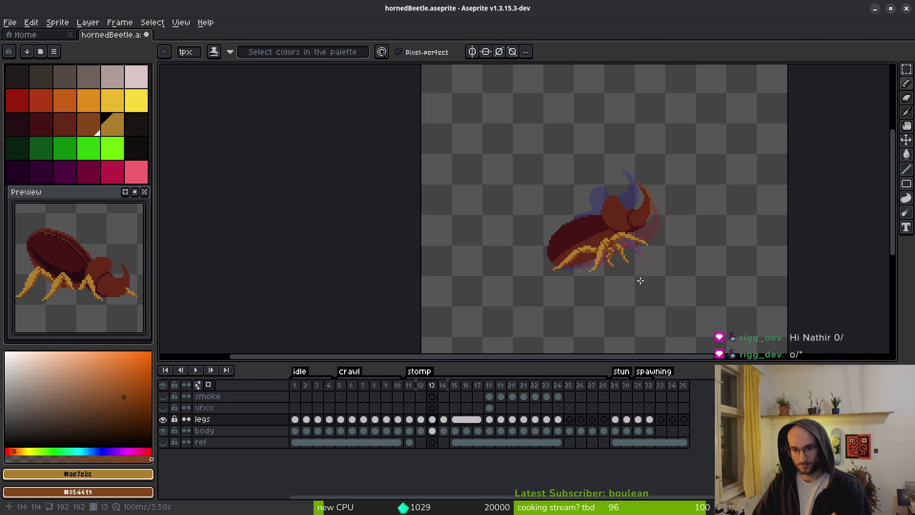
pyautogui.scroll(3, 631, 262)
pyautogui.scroll(3, 561, 187)
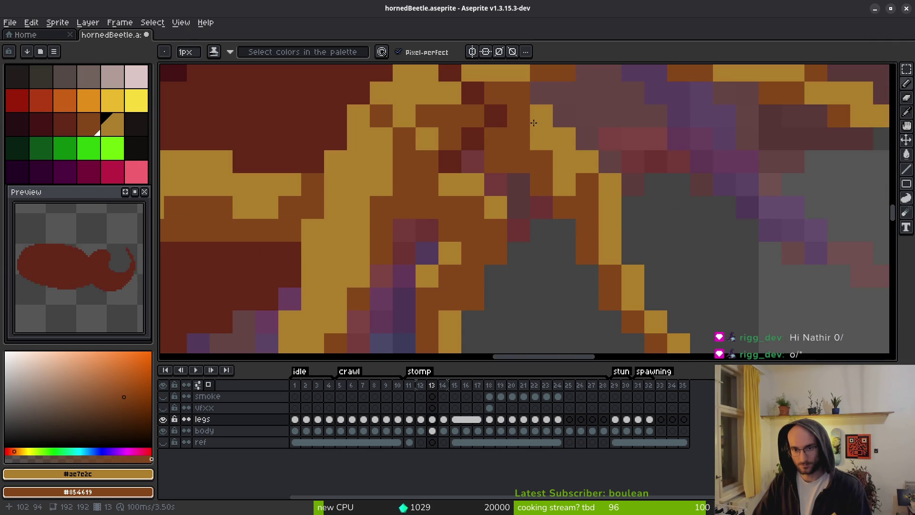
pyautogui.scroll(-5, 534, 123)
pyautogui.scroll(-2, 628, 257)
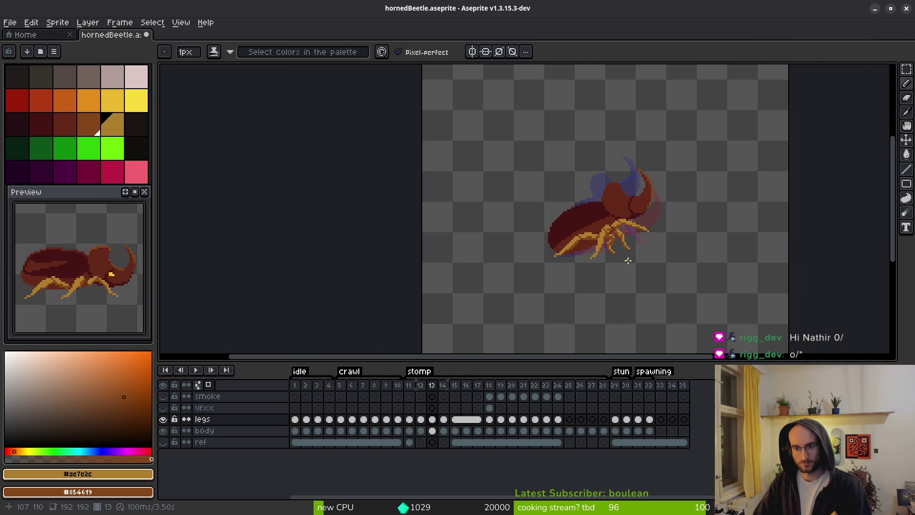
pyautogui.scroll(4, 629, 260)
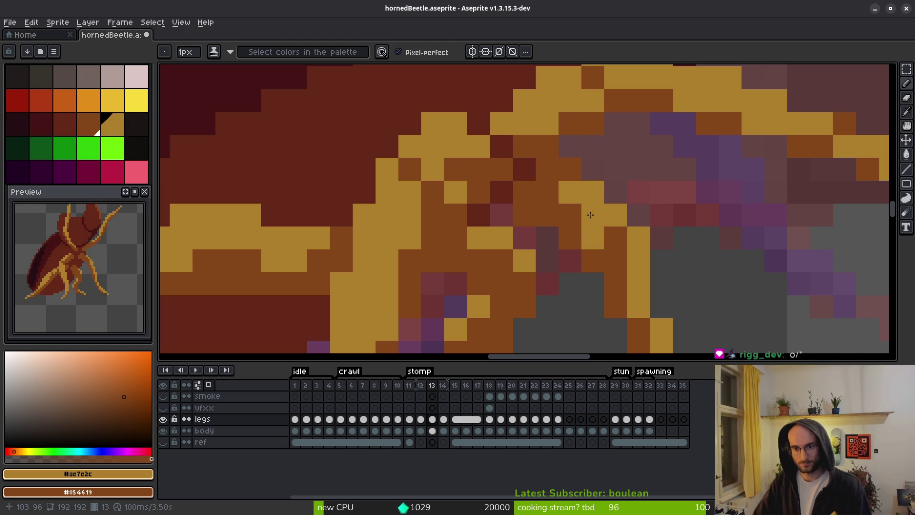
pyautogui.scroll(-5, 629, 229)
pyautogui.scroll(4, 598, 207)
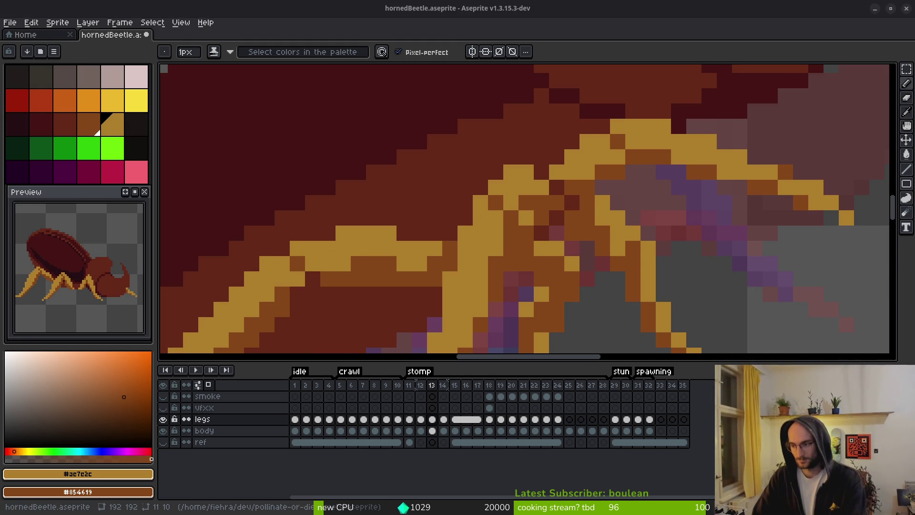
pyautogui.scroll(-4, 675, 319)
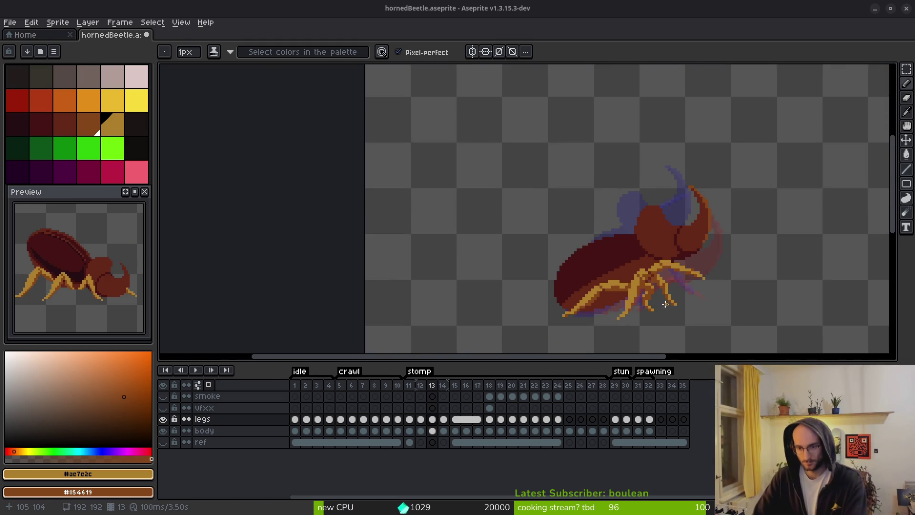
pyautogui.scroll(-3, 675, 319)
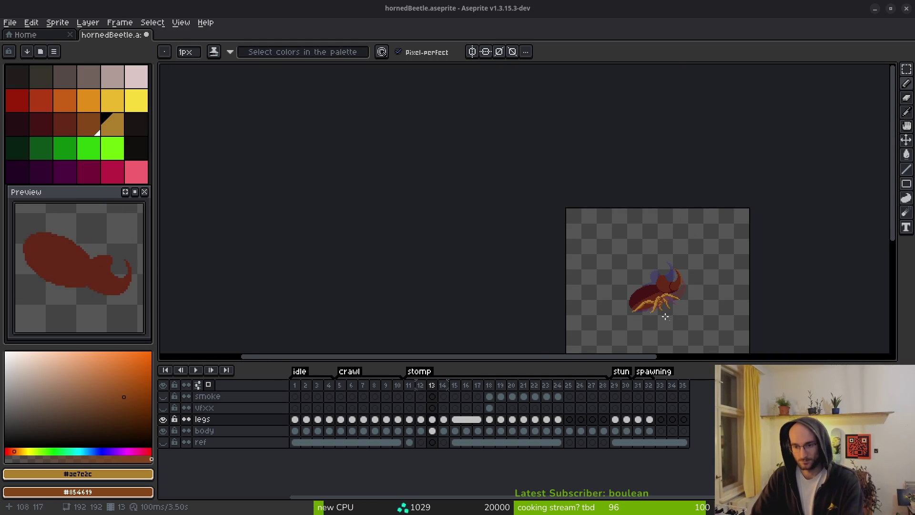
pyautogui.press('Right')
pyautogui.press('i')
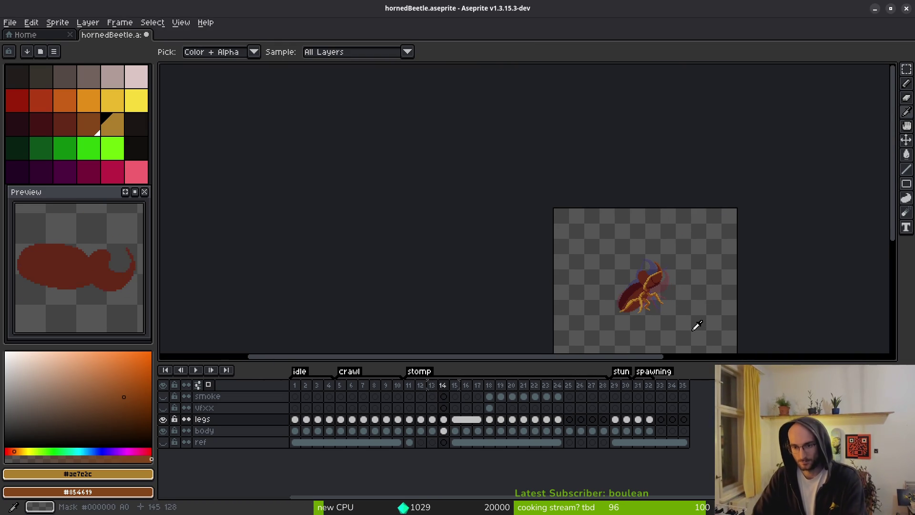
pyautogui.press('Right')
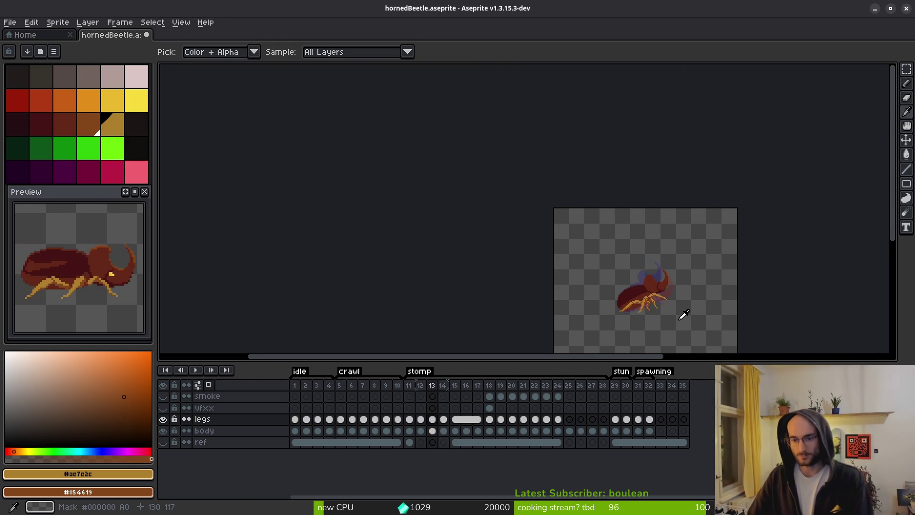
pyautogui.press('Left')
pyautogui.press('Left')
pyautogui.press('Left')
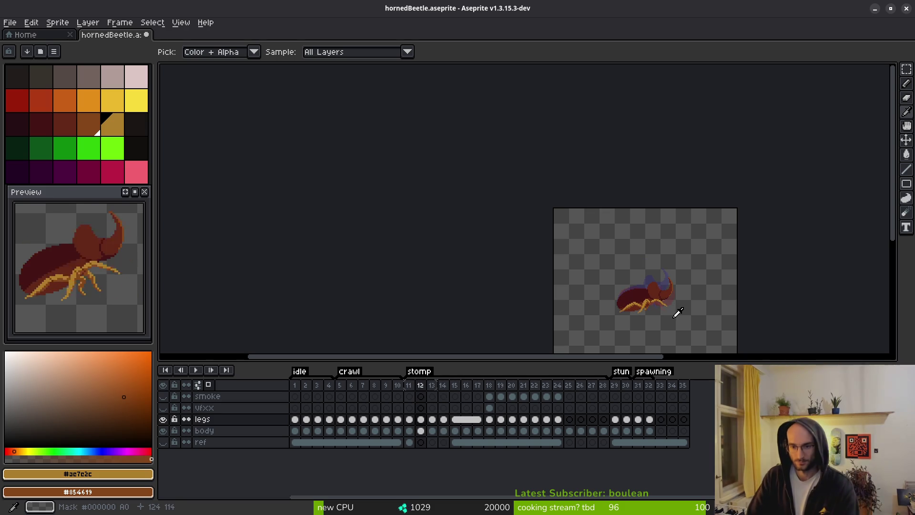
# On frame 12, redraw the front leg as an orange line reaching further down-right
pyautogui.scroll(4, 673, 312)
pyautogui.moveTo(665, 306)
pyautogui.mouseDown()
pyautogui.moveTo(637, 284)
pyautogui.moveTo(595, 198)
pyautogui.mouseUp()
pyautogui.press('Right')
pyautogui.scroll(2, 558, 189)
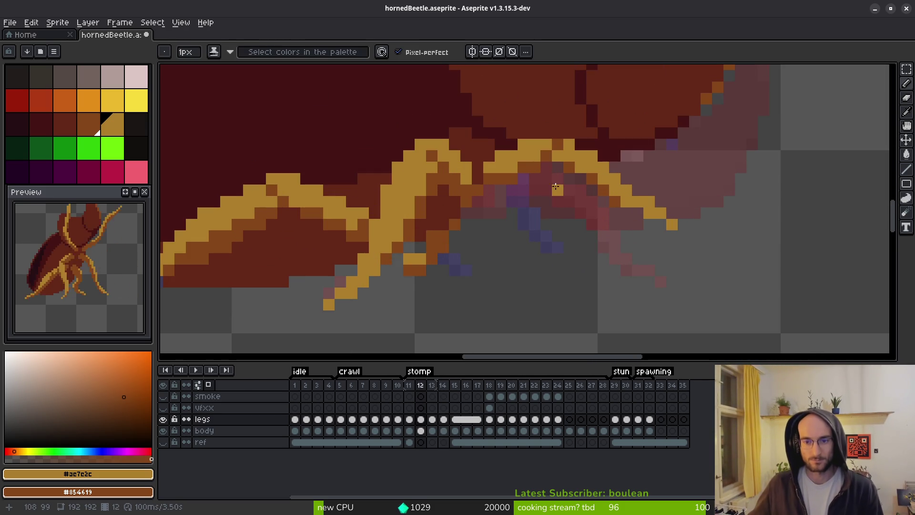
pyautogui.moveTo(569, 213); pyautogui.dragTo(592, 235)
pyautogui.click(581, 224)
pyautogui.hotkey('ctrl', 'z')
pyautogui.moveTo(523, 186); pyautogui.dragTo(577, 223)
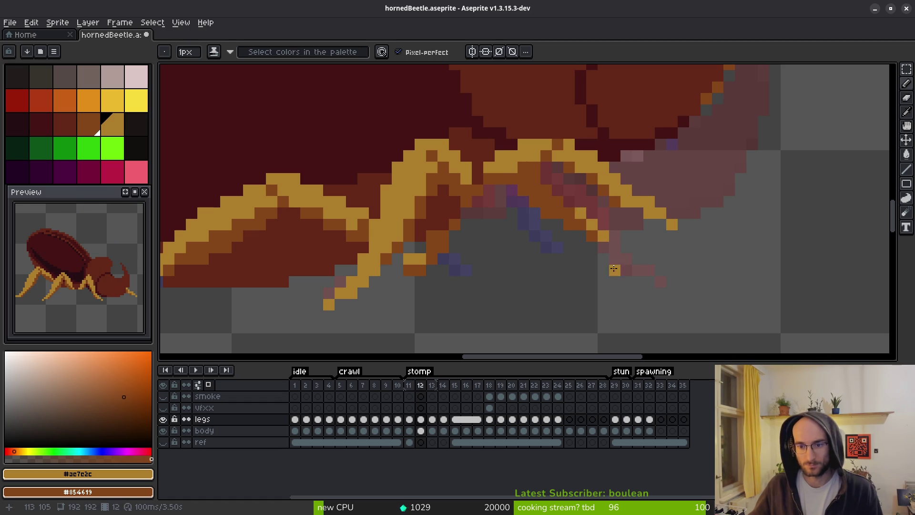
# Zoom to check the new leg, then step through frame 13 to frame 14
pyautogui.scroll(-5, 646, 271)
pyautogui.scroll(-2, 656, 276)
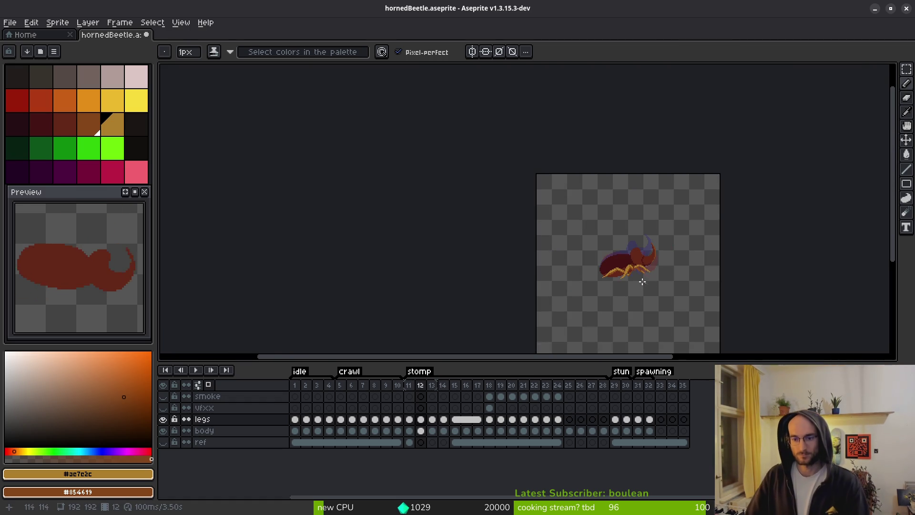
pyautogui.scroll(6, 646, 283)
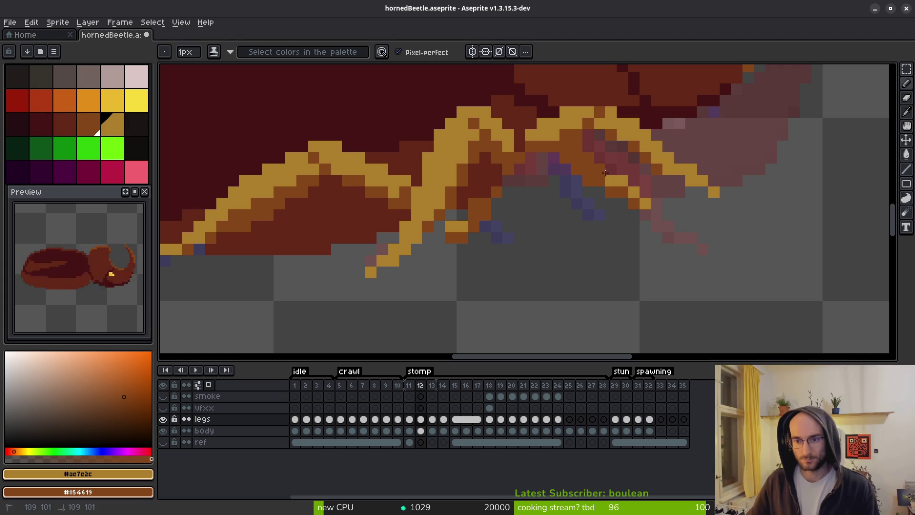
pyautogui.scroll(-4, 645, 244)
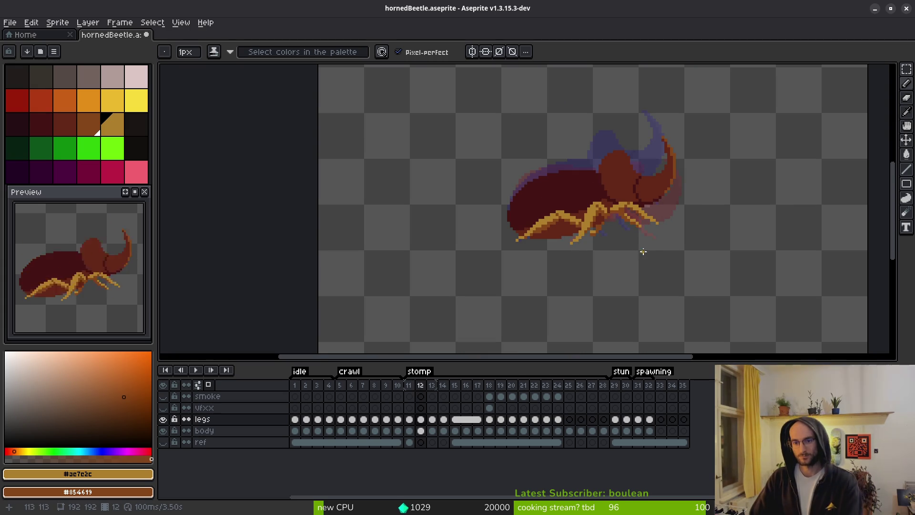
pyautogui.scroll(-4, 621, 250)
pyautogui.scroll(6, 628, 239)
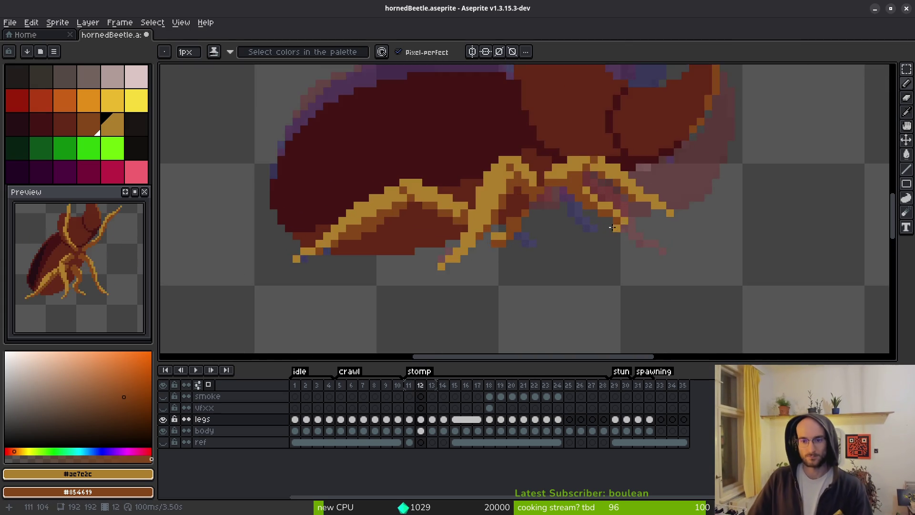
pyautogui.scroll(-4, 619, 267)
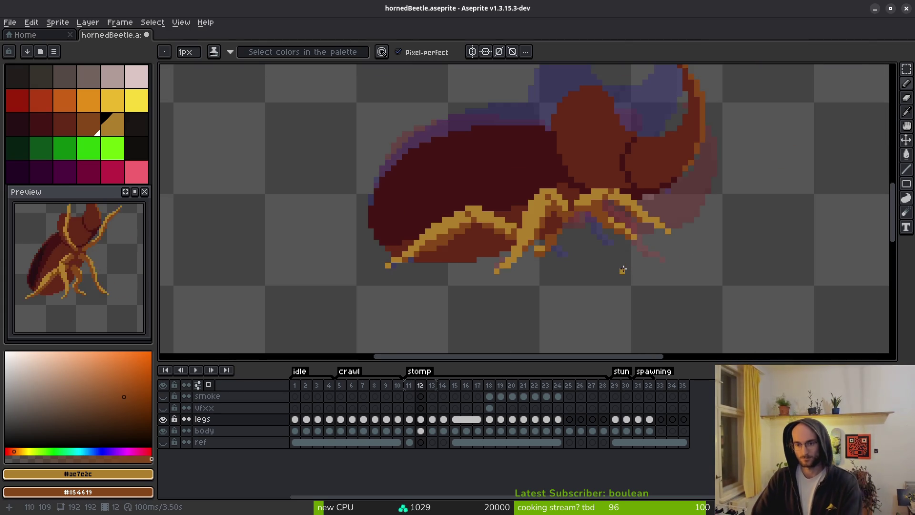
pyautogui.press('Right')
pyautogui.press('alt')
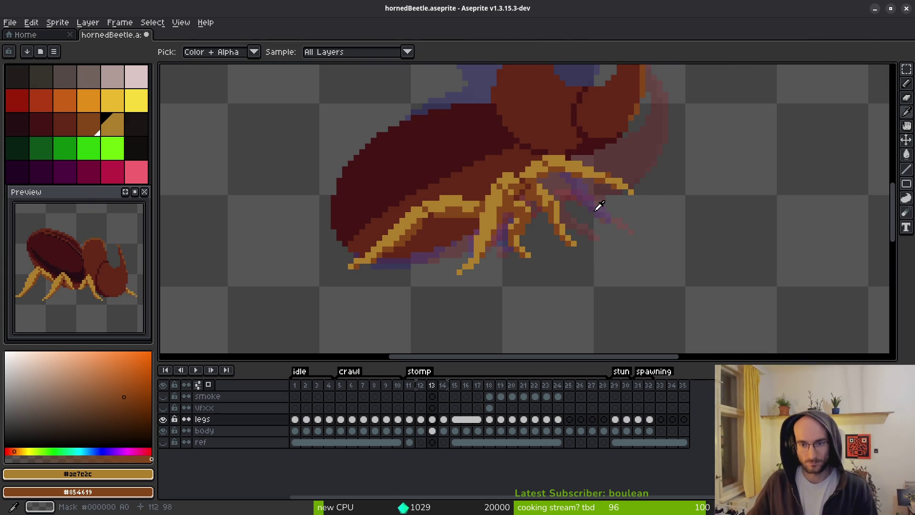
pyautogui.press('Right')
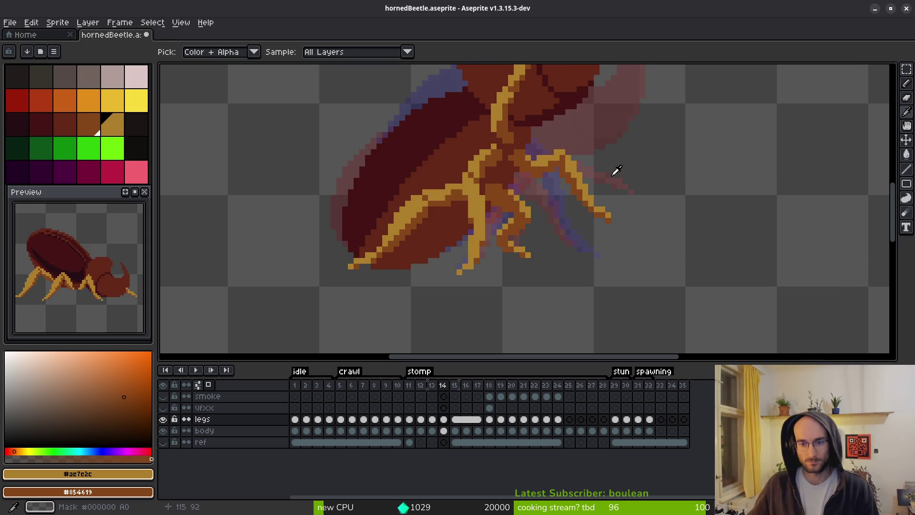
pyautogui.moveTo(606, 148); pyautogui.dragTo(560, 276)
pyautogui.press('Left')
pyautogui.press('Right')
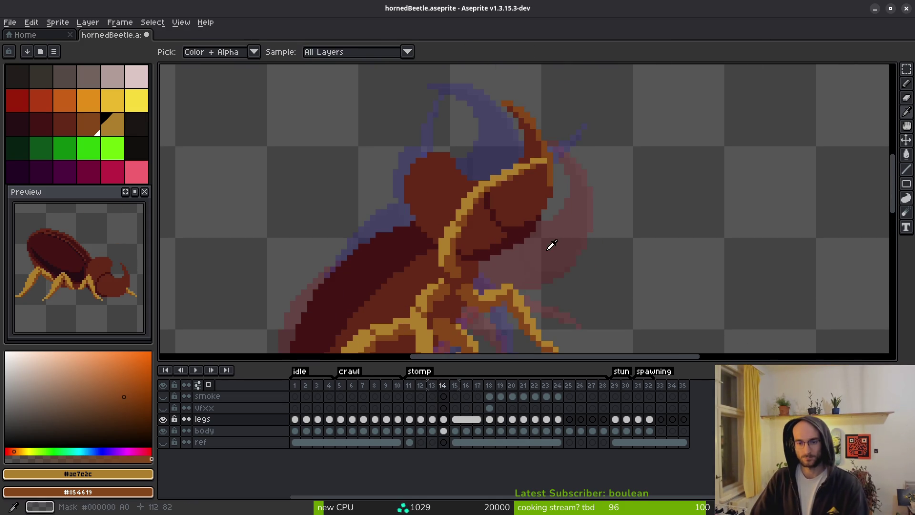
pyautogui.scroll(1, 493, 280)
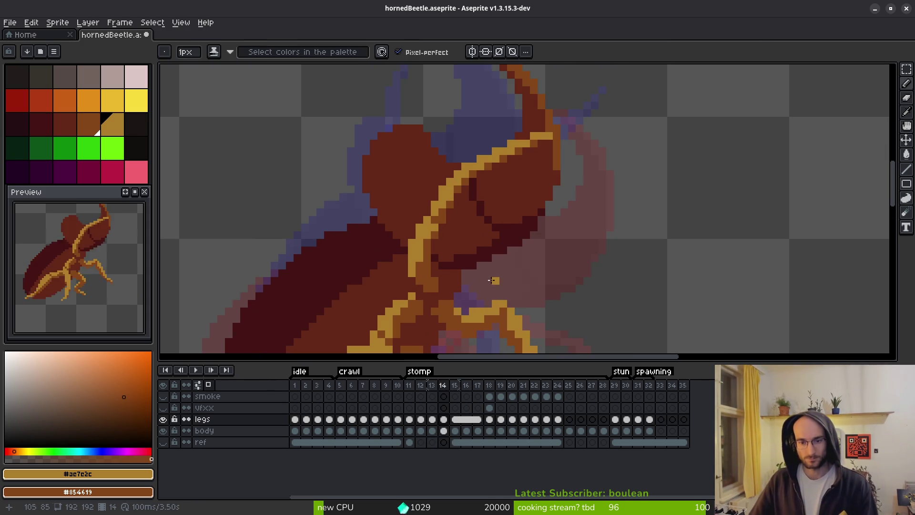
# Darken a head pixel and draw the new orange leg line reaching up-right on frame 14
pyautogui.click(467, 276)
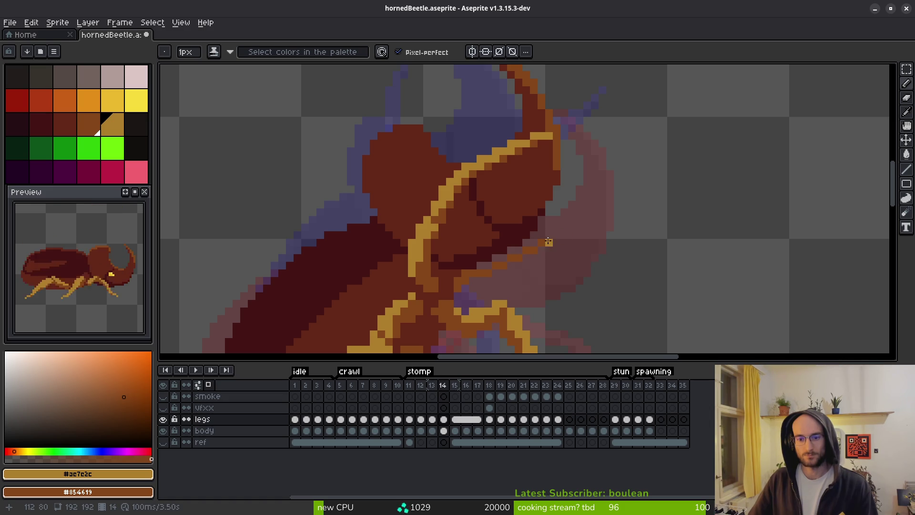
pyautogui.hotkey('alt', 'Right')
pyautogui.hotkey('alt', 'Left')
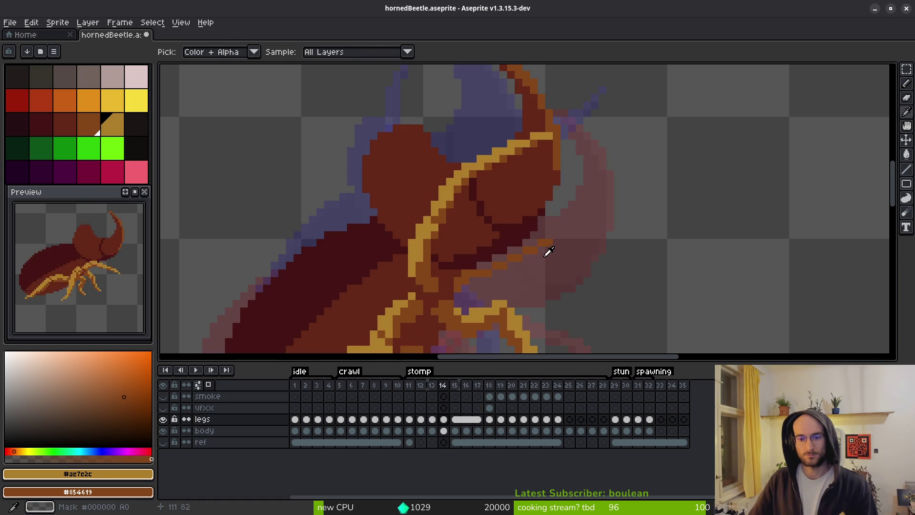
pyautogui.moveTo(487, 272); pyautogui.dragTo(526, 258)
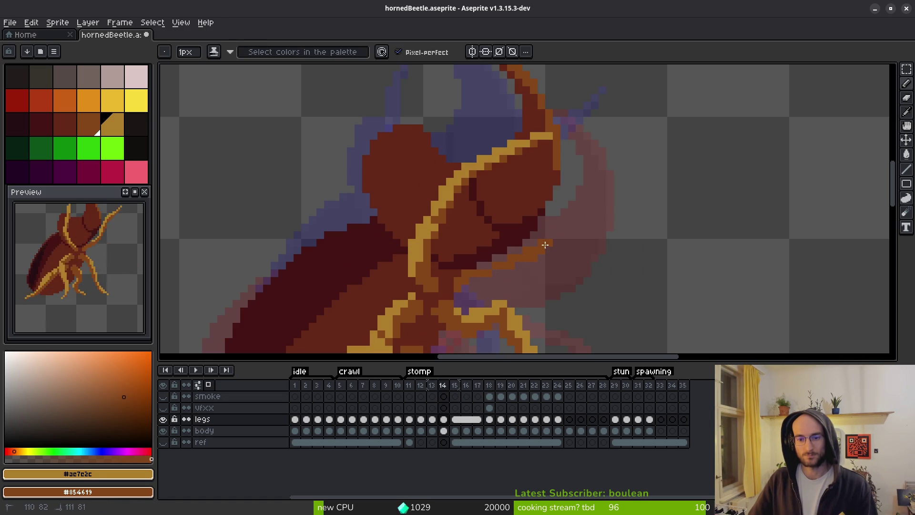
pyautogui.moveTo(628, 222); pyautogui.dragTo(632, 219)
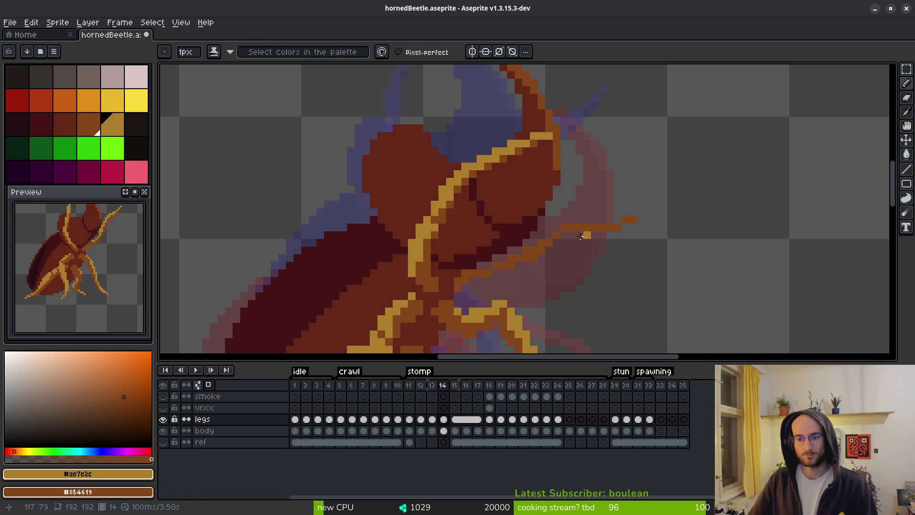
# Shade the new leg with a light-orange highlight and a dark-orange shadow beneath it
pyautogui.scroll(3, 620, 226)
pyautogui.moveTo(599, 230)
pyautogui.mouseDown()
pyautogui.moveTo(521, 229)
pyautogui.moveTo(498, 239)
pyautogui.moveTo(525, 239)
pyautogui.moveTo(465, 257)
pyautogui.moveTo(422, 286)
pyautogui.mouseUp()
pyautogui.moveTo(484, 270); pyautogui.dragTo(587, 210)
pyautogui.moveTo(627, 238); pyautogui.dragTo(643, 207)
pyautogui.moveTo(672, 152); pyautogui.dragTo(627, 145)
pyautogui.moveTo(701, 131)
pyautogui.mouseDown()
pyautogui.moveTo(627, 161)
pyautogui.moveTo(581, 162)
pyautogui.moveTo(582, 176)
pyautogui.mouseUp()
pyautogui.click(551, 191)
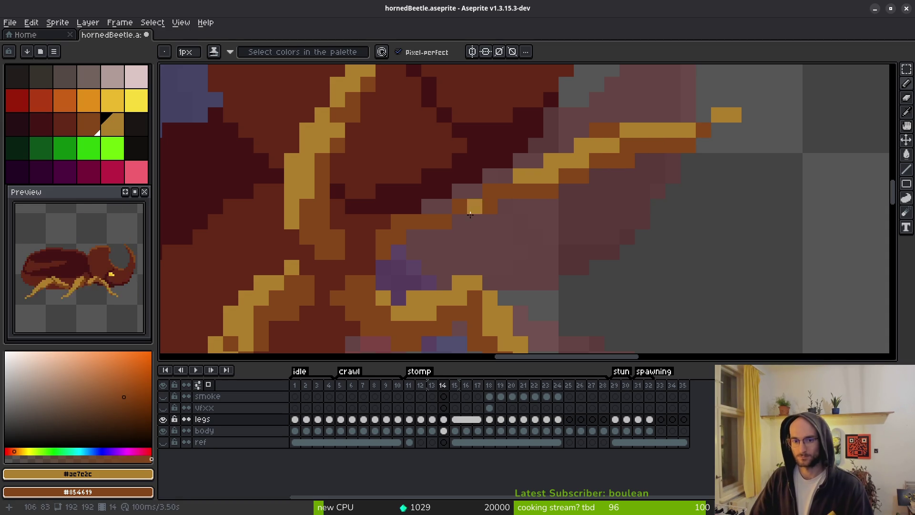
pyautogui.moveTo(443, 237); pyautogui.dragTo(429, 232)
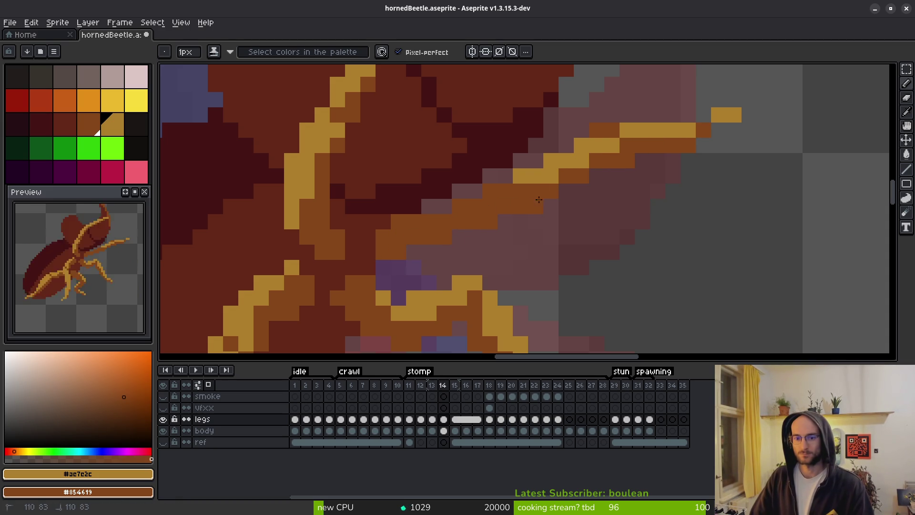
pyautogui.rightClick(596, 176)
pyautogui.rightClick(567, 190)
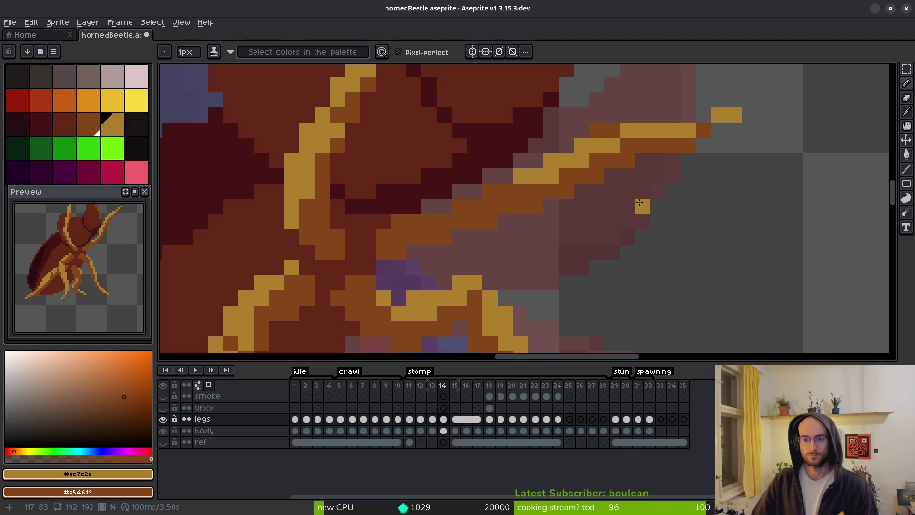
# Erase a stray orange pixel from the new leg
pyautogui.press('e')
pyautogui.scroll(-4, 620, 162)
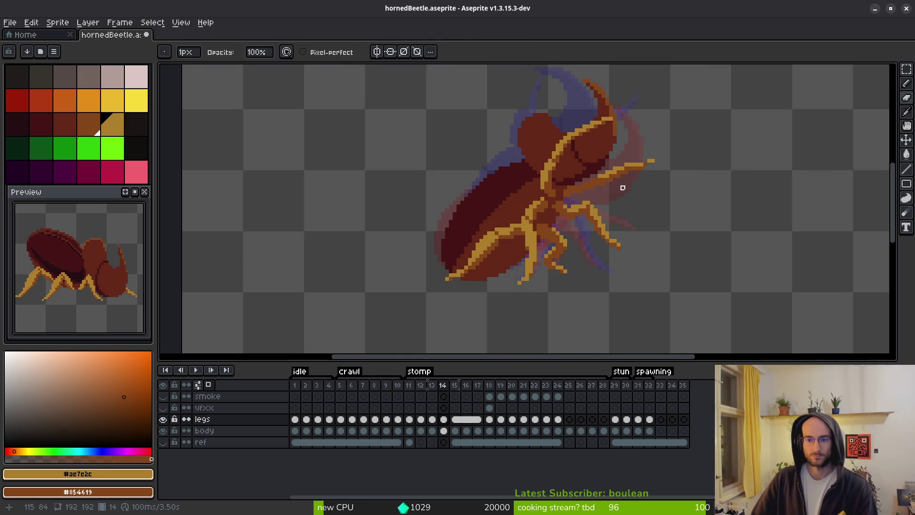
pyautogui.scroll(1, 620, 190)
pyautogui.scroll(1, 609, 190)
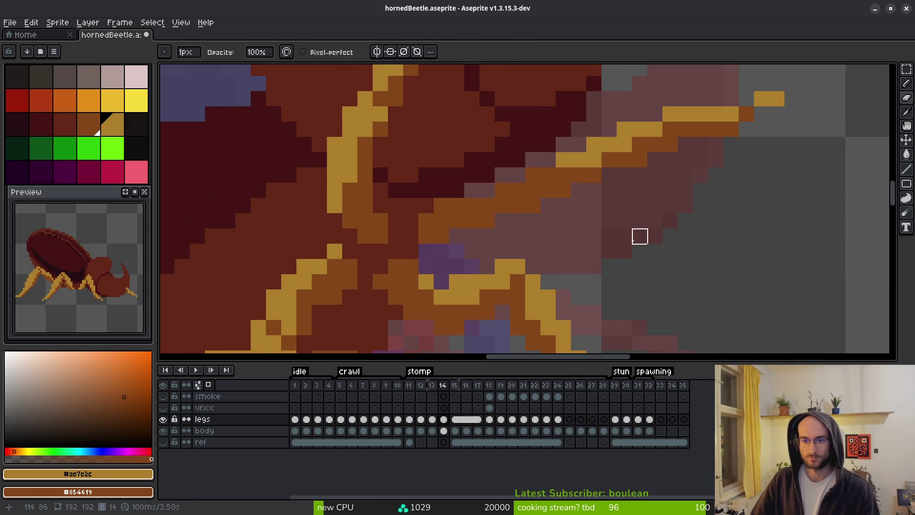
pyautogui.press('b')
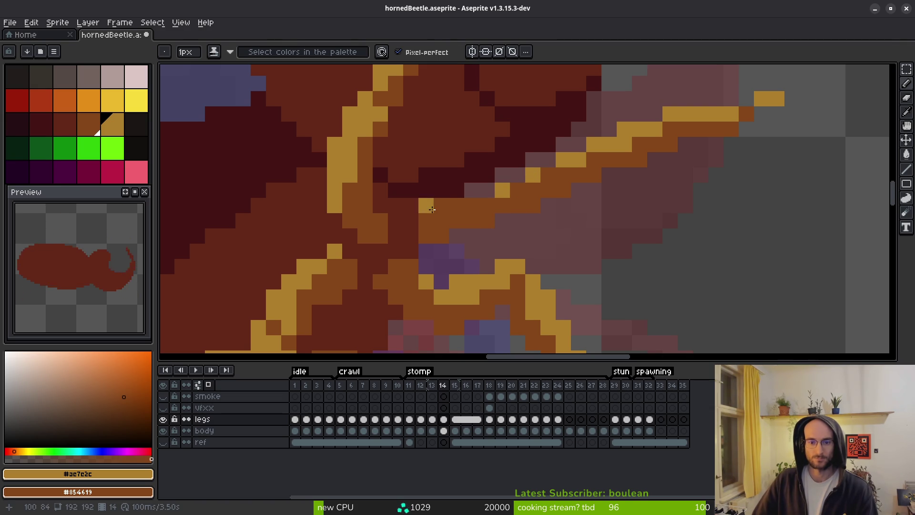
pyautogui.press('e')
pyautogui.click(442, 205)
pyautogui.press('b')
pyautogui.scroll(-4, 497, 247)
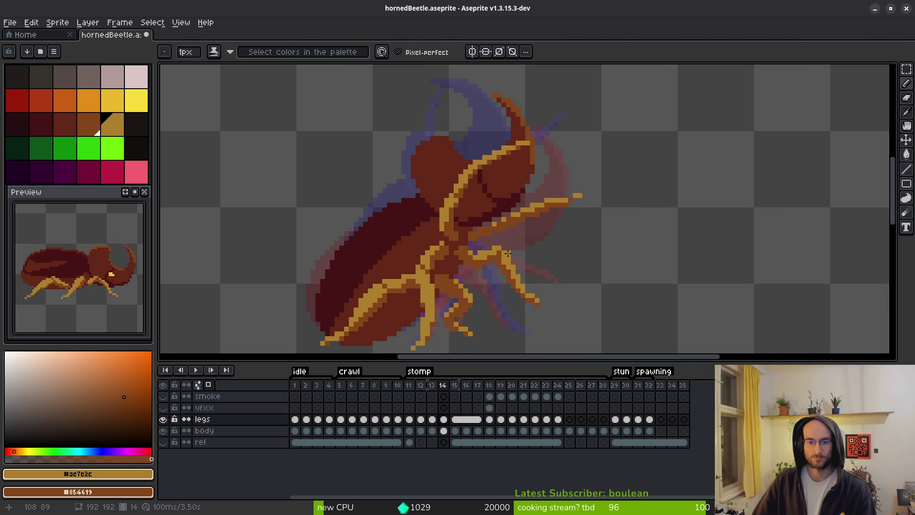
pyautogui.scroll(4, 508, 253)
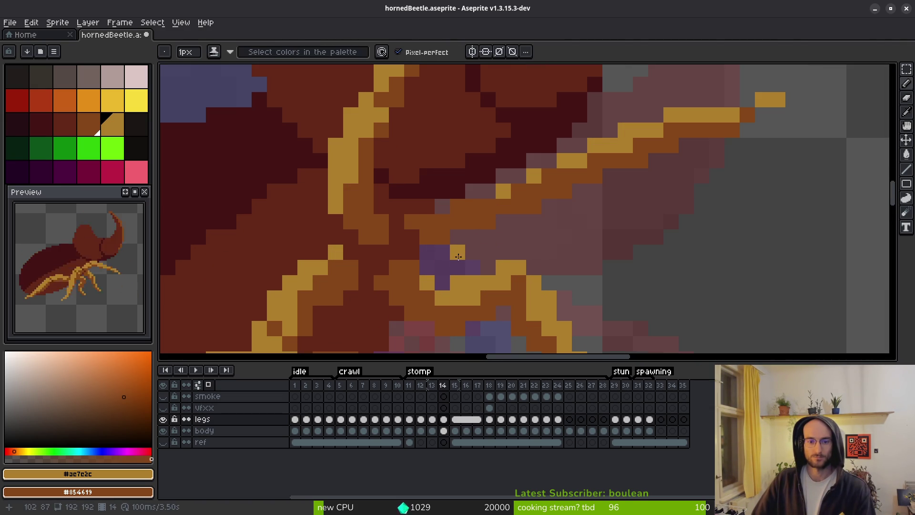
pyautogui.scroll(-4, 508, 262)
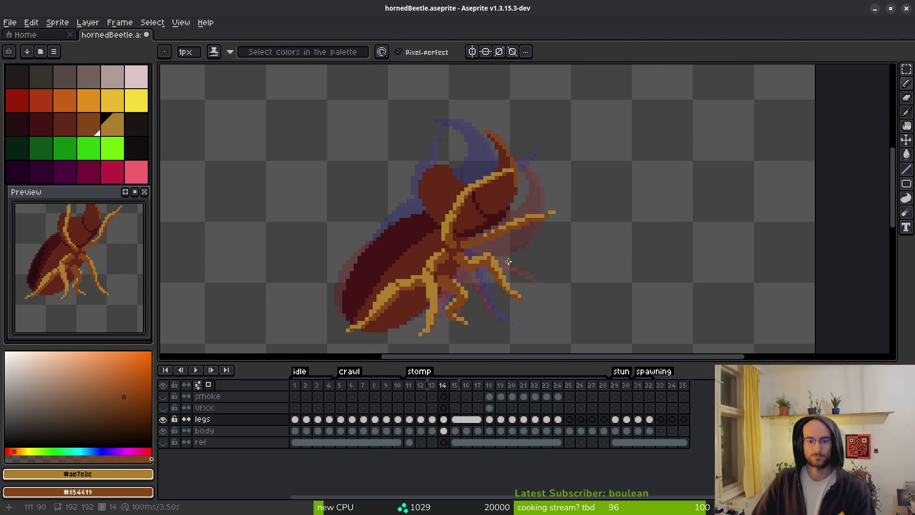
pyautogui.scroll(3, 483, 251)
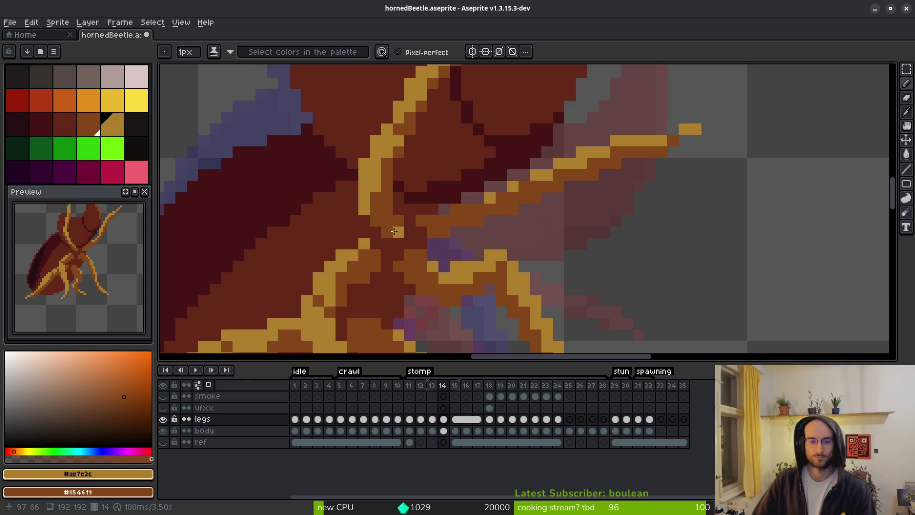
# Using the leg orange #ae7c2c, add a pixel to the leg tip and trim its extra pixels
pyautogui.keyDown('alt'); pyautogui.click(418, 237); pyautogui.keyUp('alt')
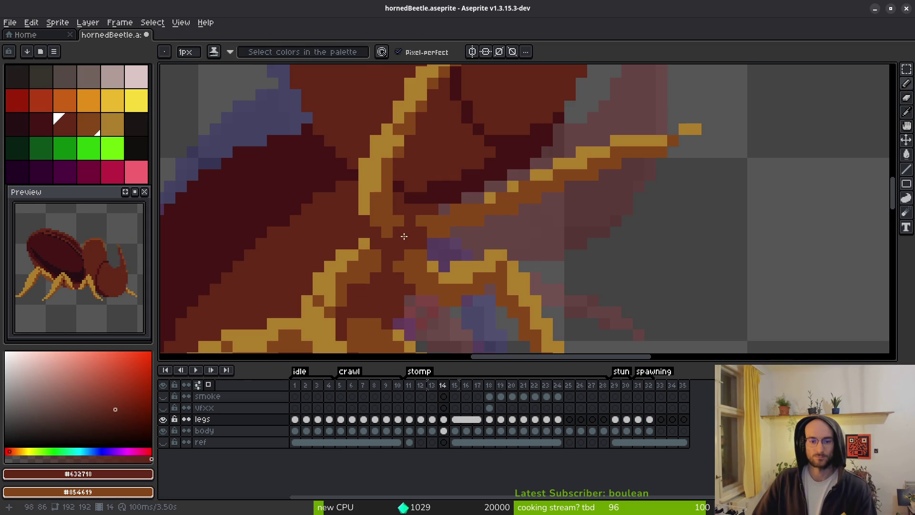
pyautogui.scroll(-3, 398, 231)
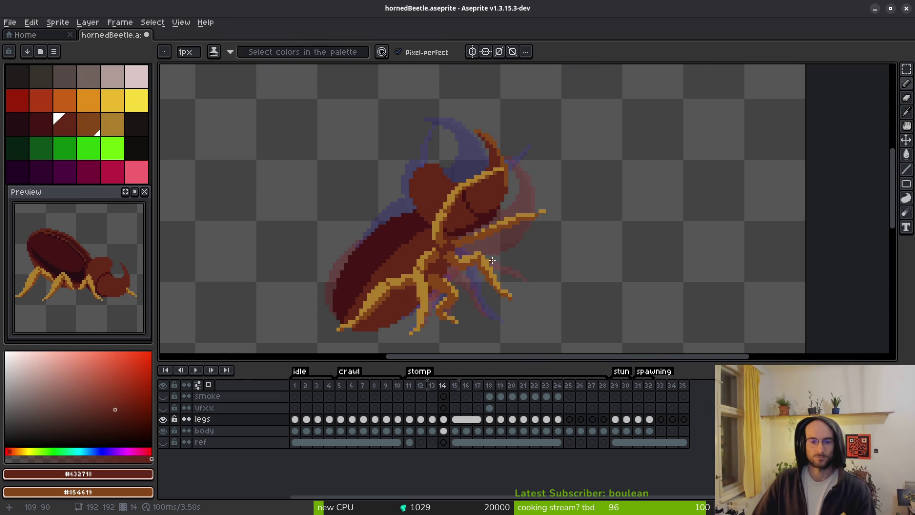
pyautogui.scroll(4, 475, 252)
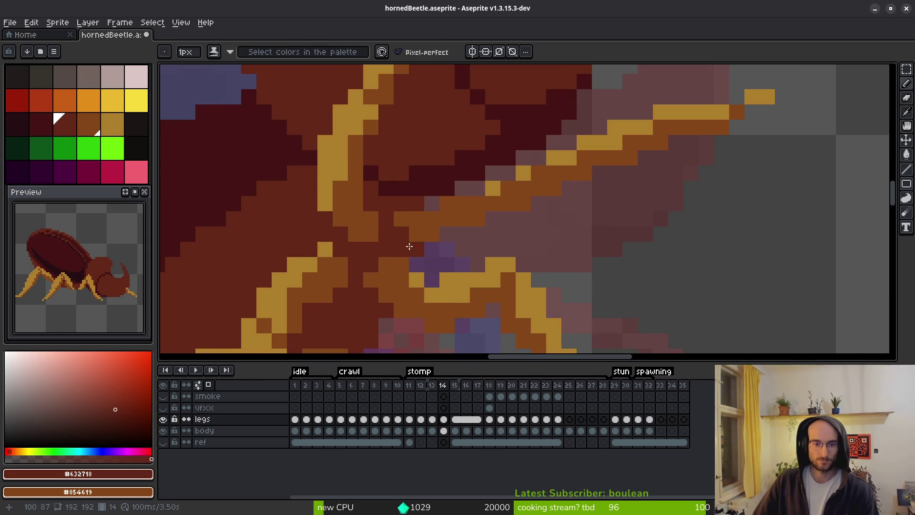
pyautogui.scroll(-4, 472, 248)
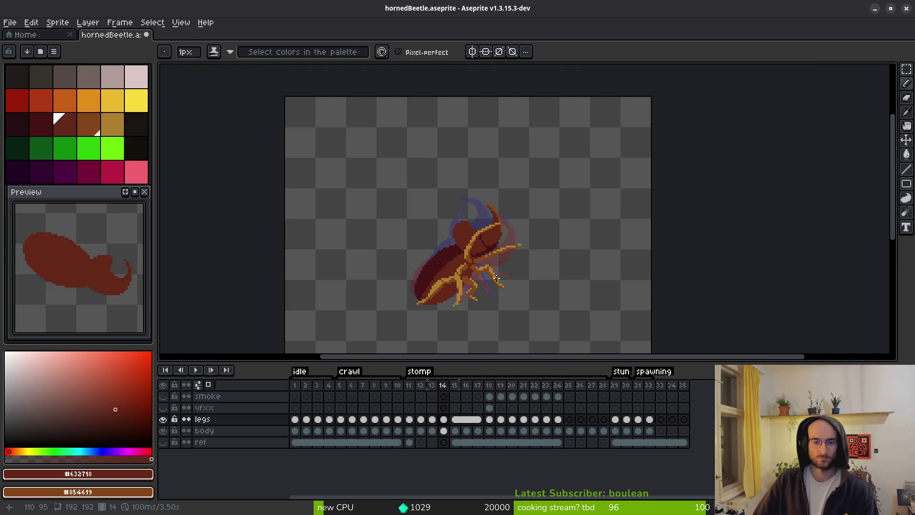
pyautogui.scroll(4, 494, 268)
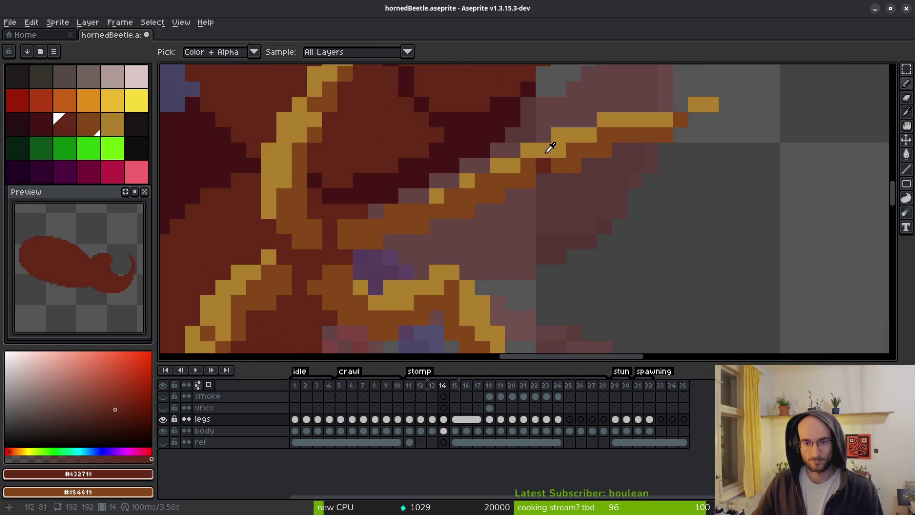
pyautogui.keyDown('alt'); pyautogui.click(644, 196); pyautogui.keyUp('alt')
pyautogui.scroll(-4, 642, 197)
pyautogui.scroll(4, 611, 227)
pyautogui.click(610, 183)
pyautogui.press('e')
pyautogui.moveTo(633, 182); pyautogui.dragTo(633, 205)
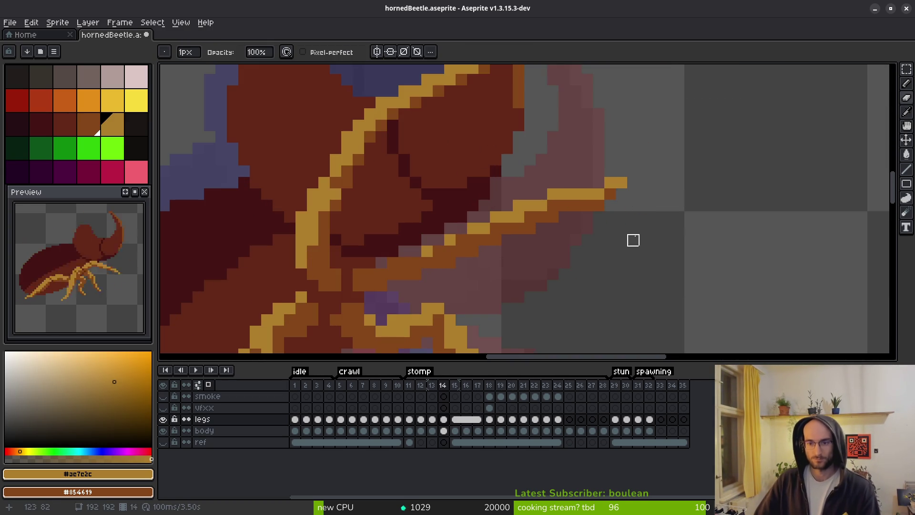
pyautogui.scroll(-5, 634, 240)
# Flick between frames 13 and 14 to compare the redrawn leg poses
pyautogui.press(',')
pyautogui.press('i')
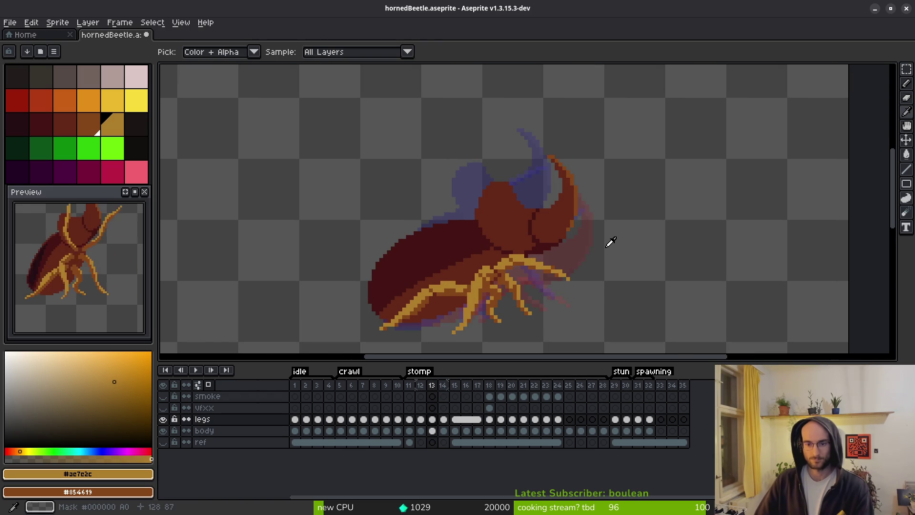
pyautogui.press('.')
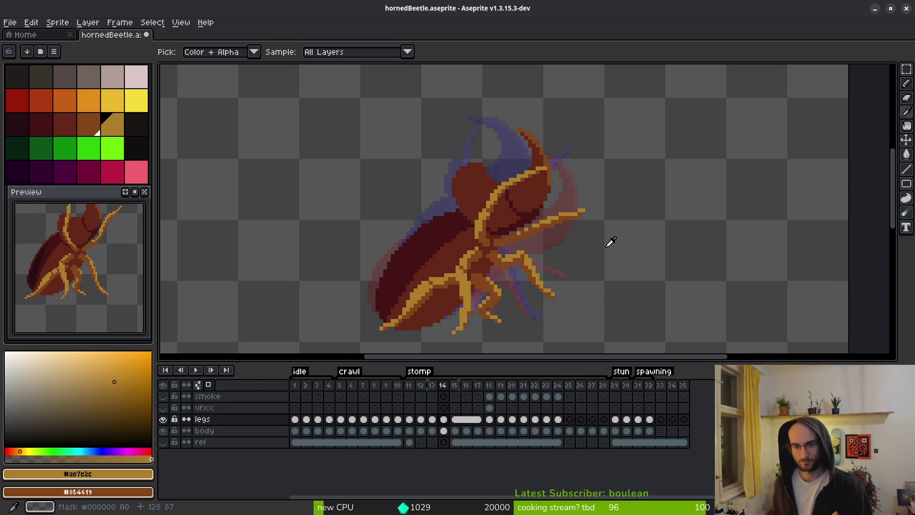
pyautogui.press(',')
pyautogui.press(',')
pyautogui.press('.')
pyautogui.press('.')
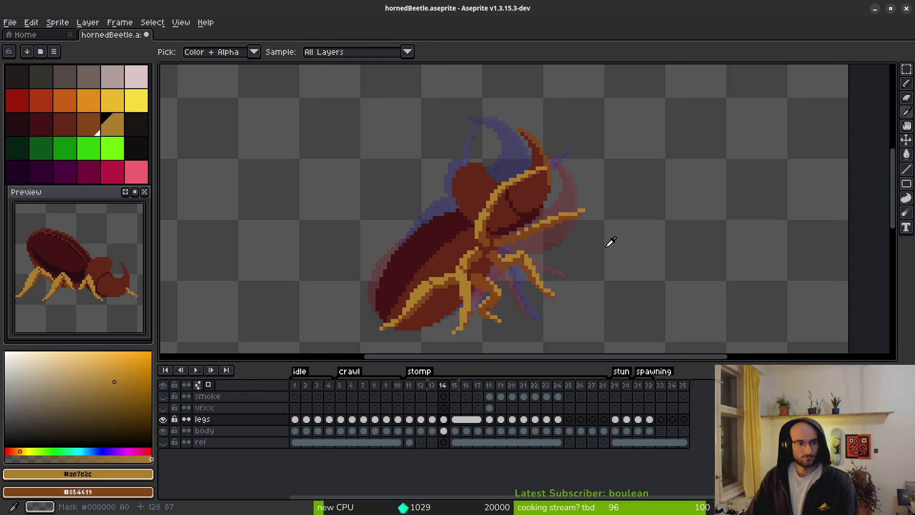
pyautogui.press('b')
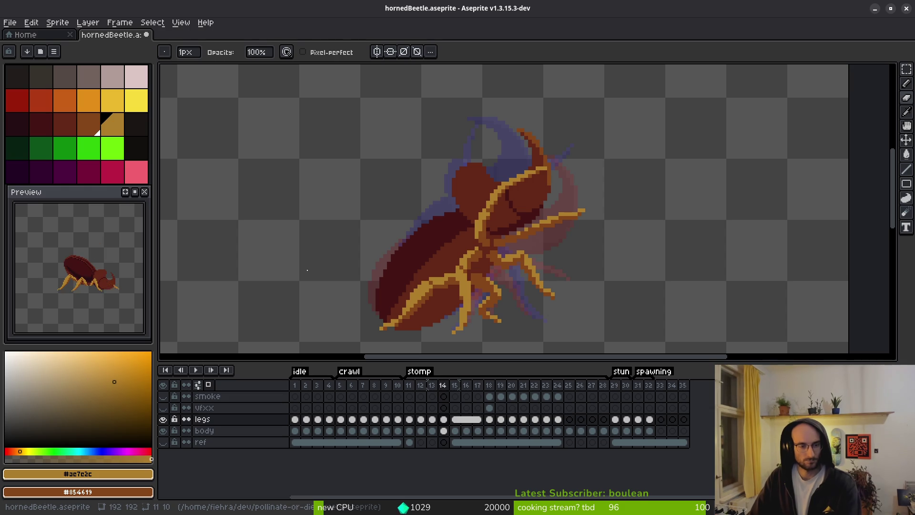
# Step through frames 15 to 17 and move on to frame 18
pyautogui.press('.')
pyautogui.press('.')
pyautogui.press('.')
pyautogui.press('i')
pyautogui.press(',')
pyautogui.press(',')
pyautogui.press('.')
pyautogui.press('.')
pyautogui.press('.')
pyautogui.press(',')
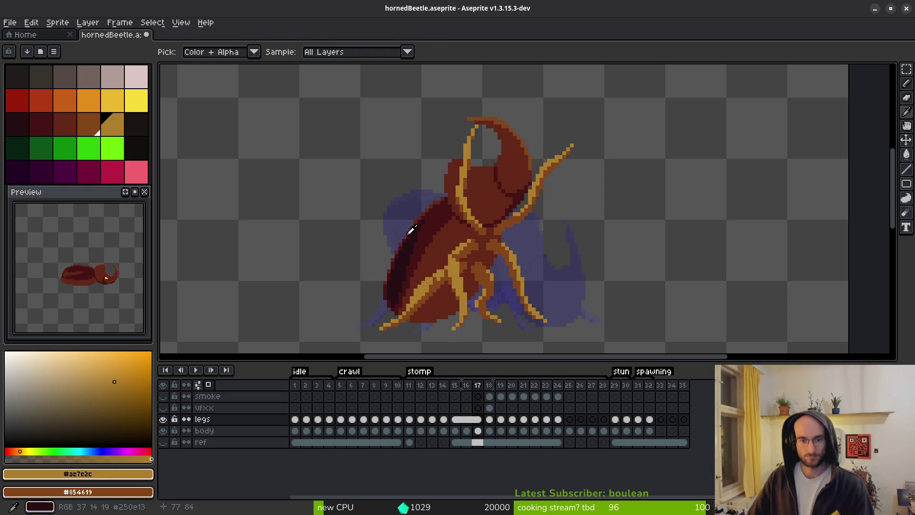
pyautogui.press('.')
# Try a dark #431414 outline on the shell's left edge, undo it, and select the body layer cel
pyautogui.scroll(3, 415, 191)
pyautogui.click(407, 141)
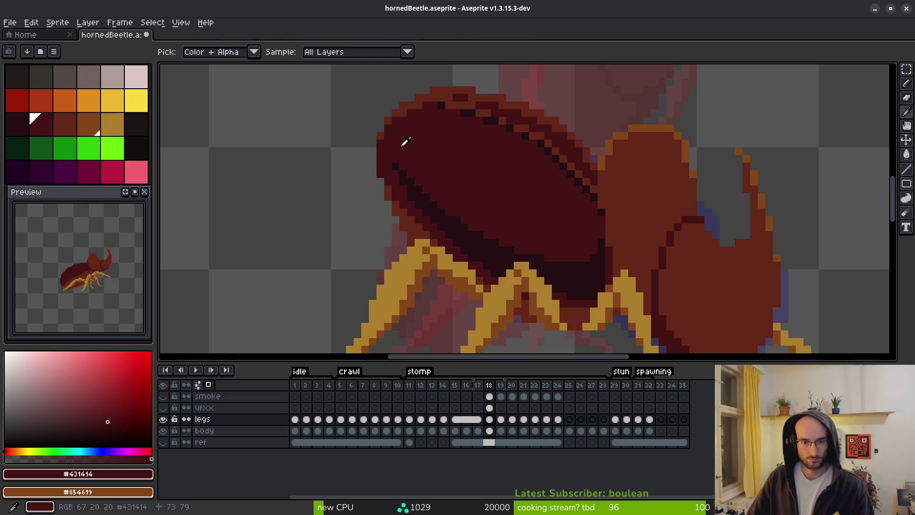
pyautogui.moveTo(453, 175); pyautogui.dragTo(434, 136)
pyautogui.moveTo(356, 103); pyautogui.dragTo(355, 152)
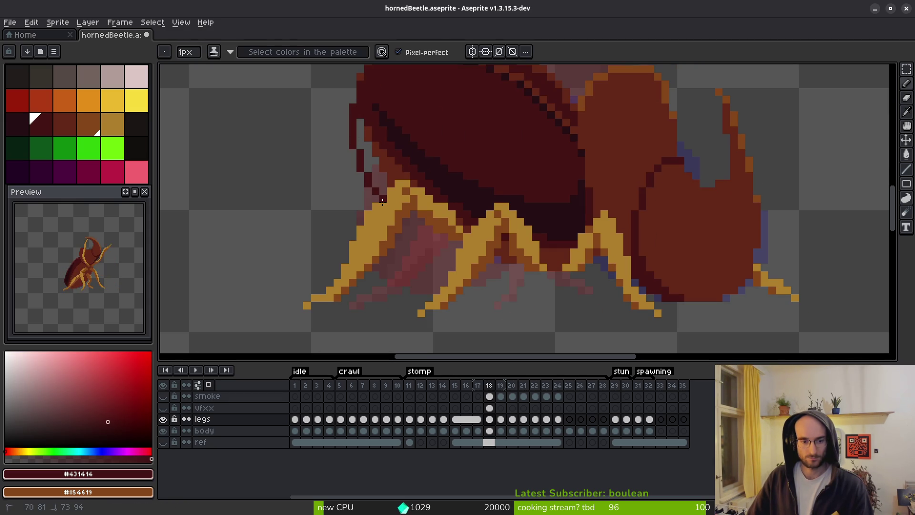
pyautogui.hotkey('ctrl', 'z')
pyautogui.hotkey('ctrl', 'z')
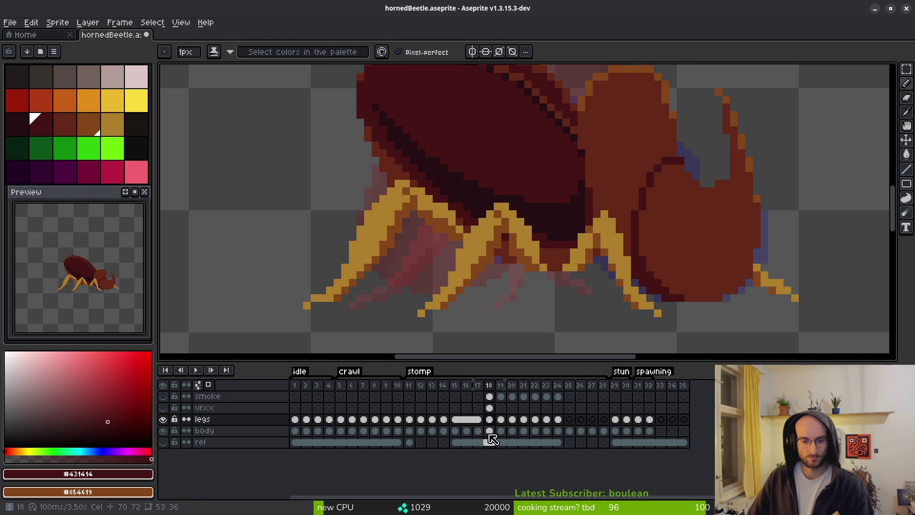
pyautogui.click(490, 431)
# Outline the shell's left edge and add #632718 shading along the lower body and belly
pyautogui.scroll(1, 358, 118)
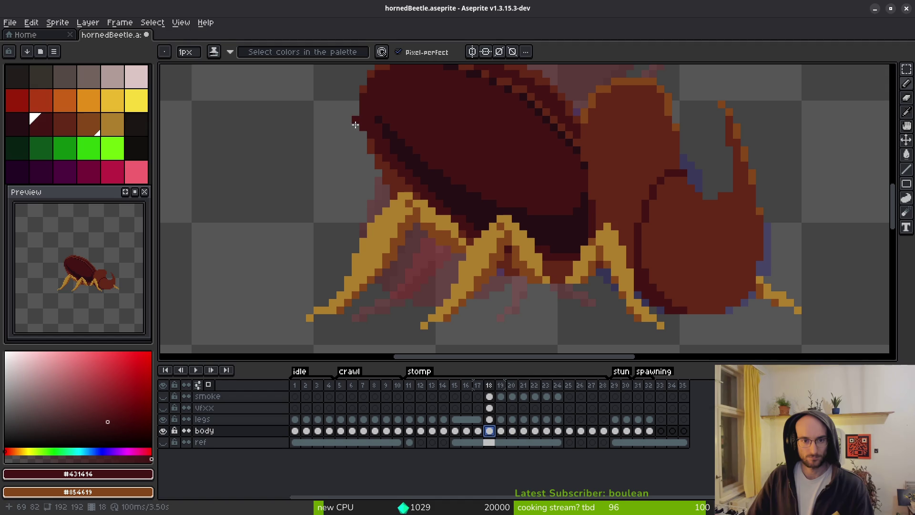
pyautogui.moveTo(355, 121); pyautogui.dragTo(362, 167)
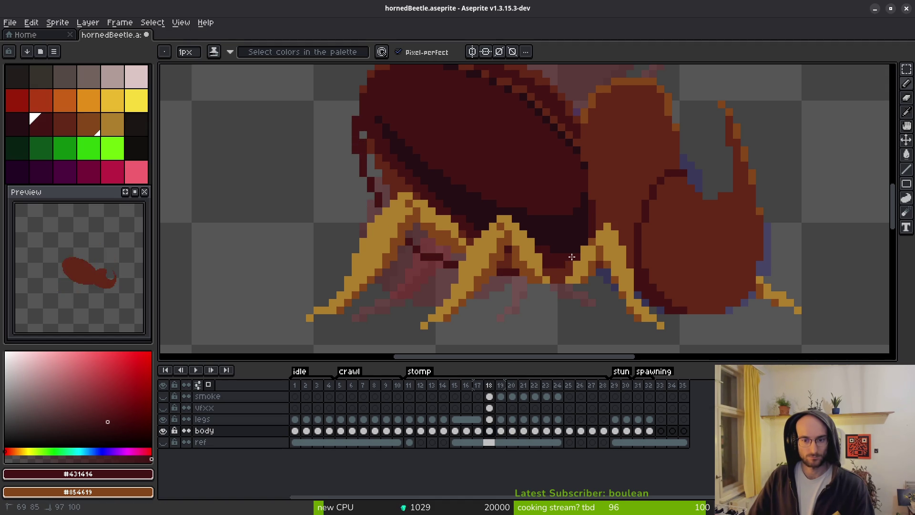
pyautogui.keyDown('alt'); pyautogui.click(553, 273); pyautogui.keyUp('alt')
pyautogui.moveTo(553, 286); pyautogui.dragTo(465, 296)
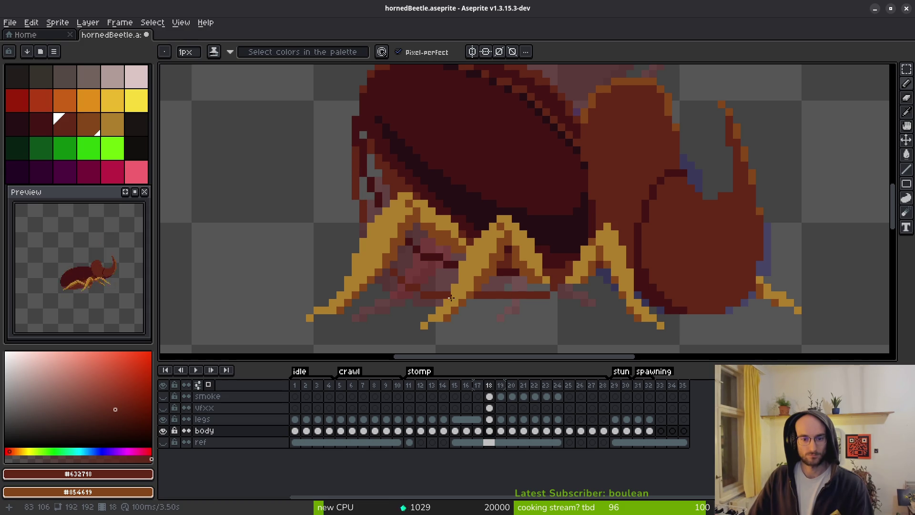
pyautogui.moveTo(393, 270); pyautogui.dragTo(441, 287)
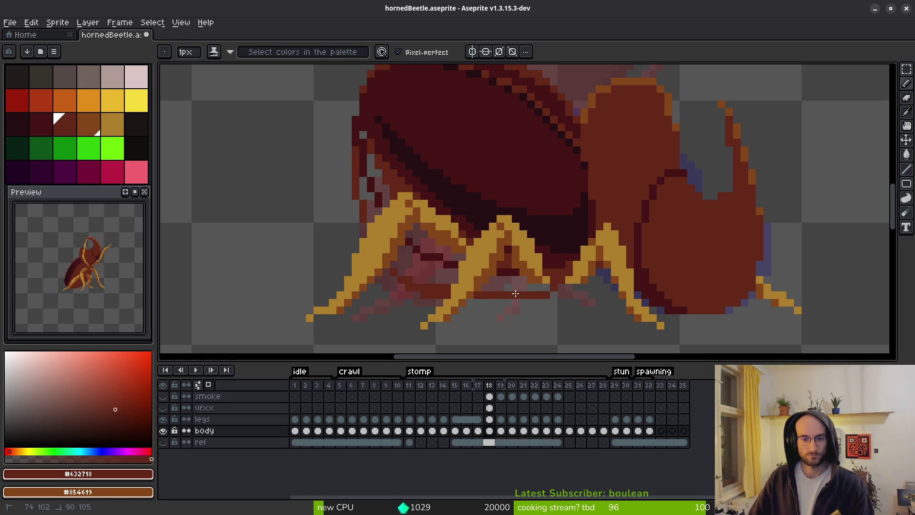
# Sample #431414 and bucket-fill the pinkish underside pixels, then zoom out
pyautogui.press('e')
pyautogui.scroll(5, 483, 308)
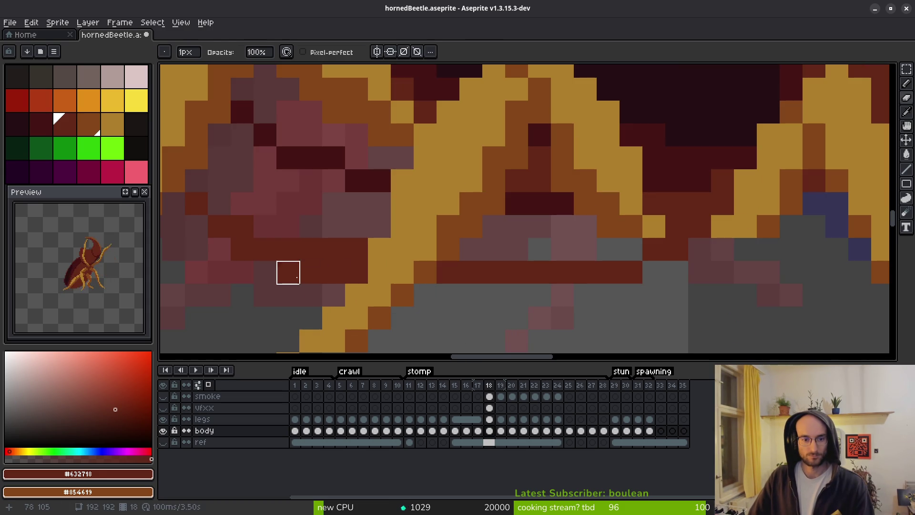
pyautogui.press('i')
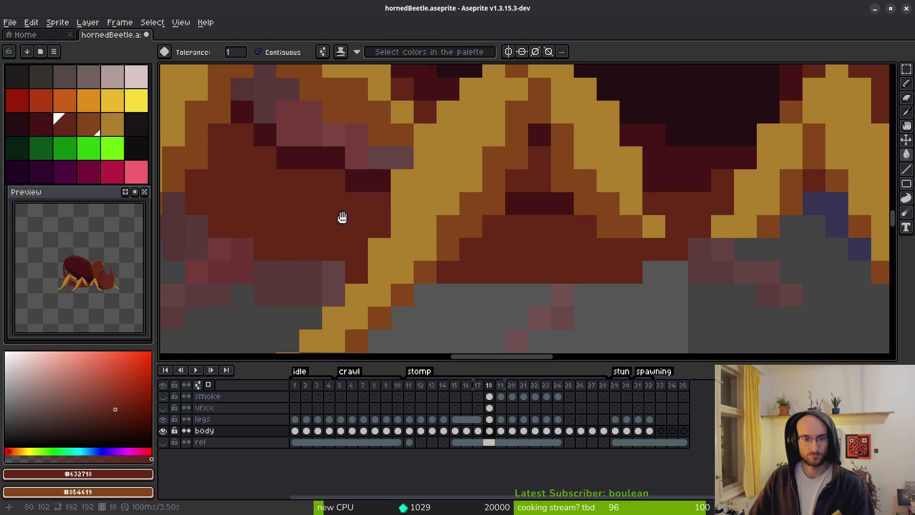
pyautogui.scroll(3, 381, 207)
pyautogui.press('g')
pyautogui.scroll(-4, 380, 207)
pyautogui.keyDown('alt'); pyautogui.click(374, 213); pyautogui.keyUp('alt')
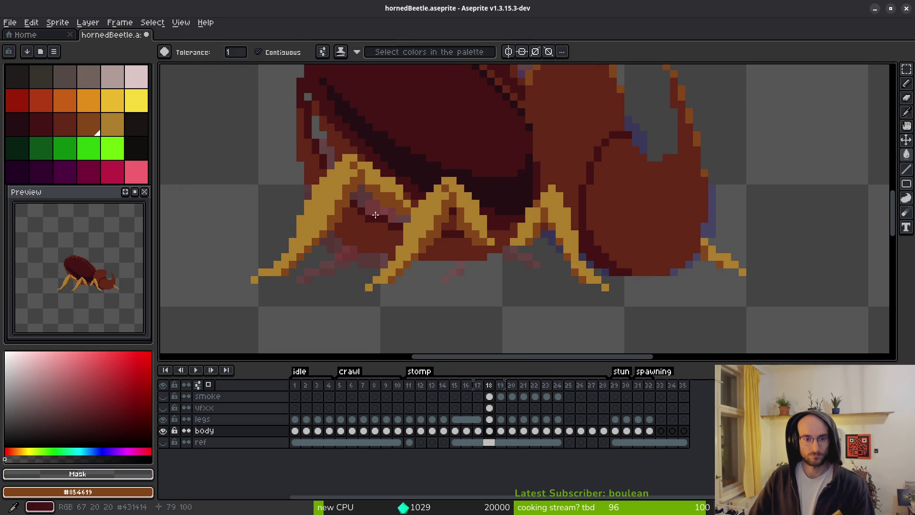
pyautogui.scroll(4, 378, 198)
pyautogui.keyDown('alt'); pyautogui.click(374, 223); pyautogui.keyUp('alt')
pyautogui.click(377, 200)
pyautogui.scroll(-3, 359, 202)
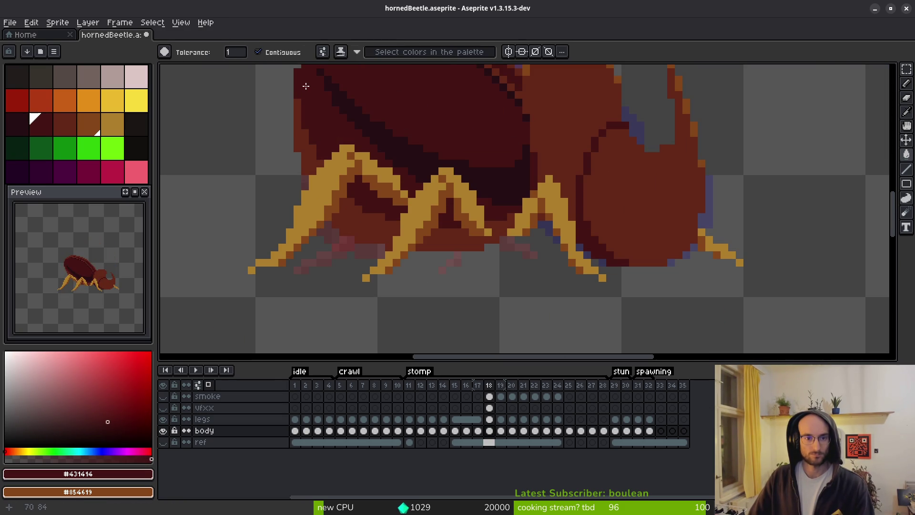
pyautogui.scroll(-3, 445, 190)
pyautogui.scroll(-1, 363, 229)
pyautogui.scroll(-1, 228, 295)
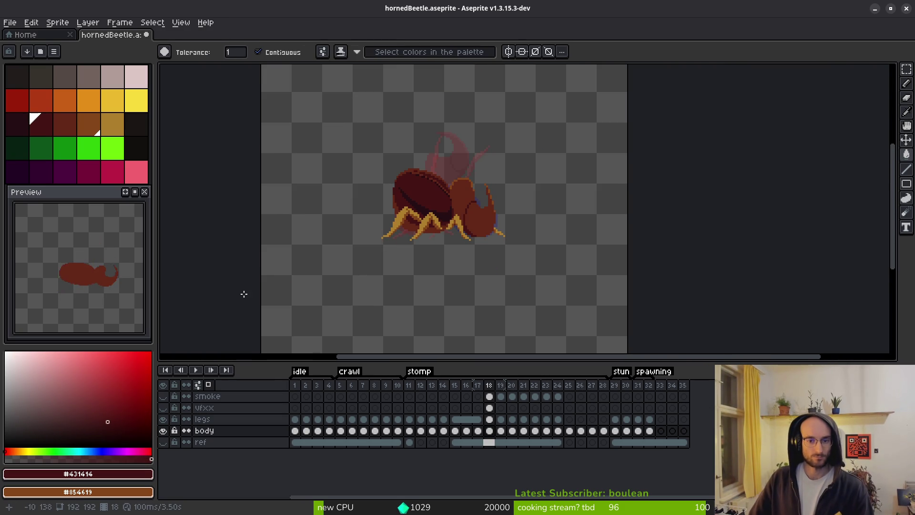
# Make the vfxx slashes and smoke layers visible
pyautogui.scroll(4, 101, 289)
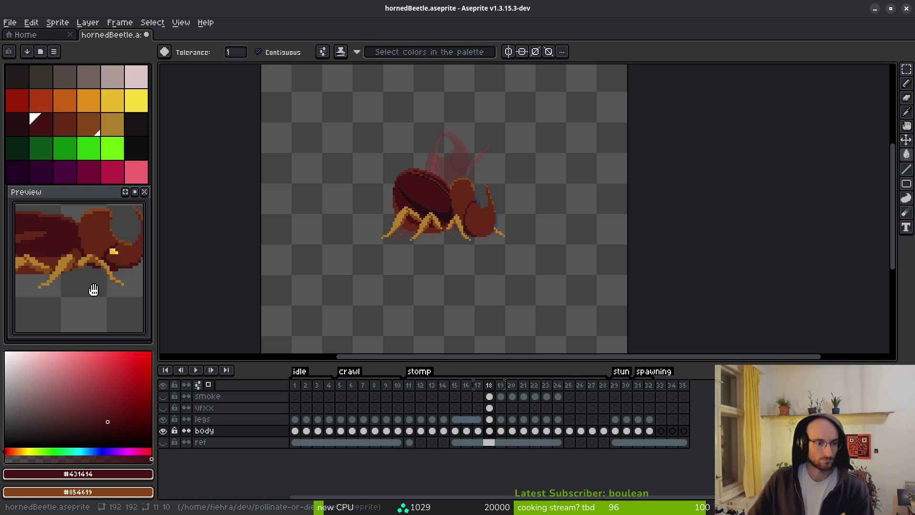
pyautogui.hscroll(-2, 565, 344)
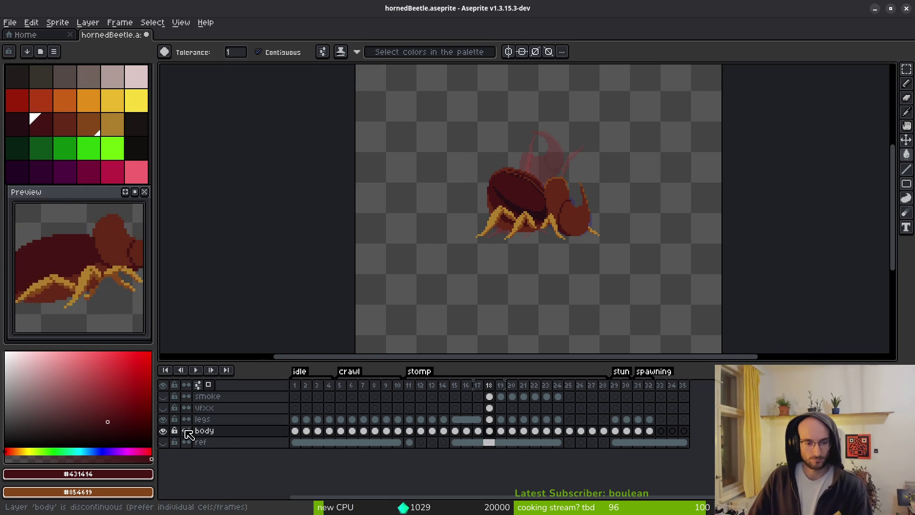
pyautogui.click(164, 408)
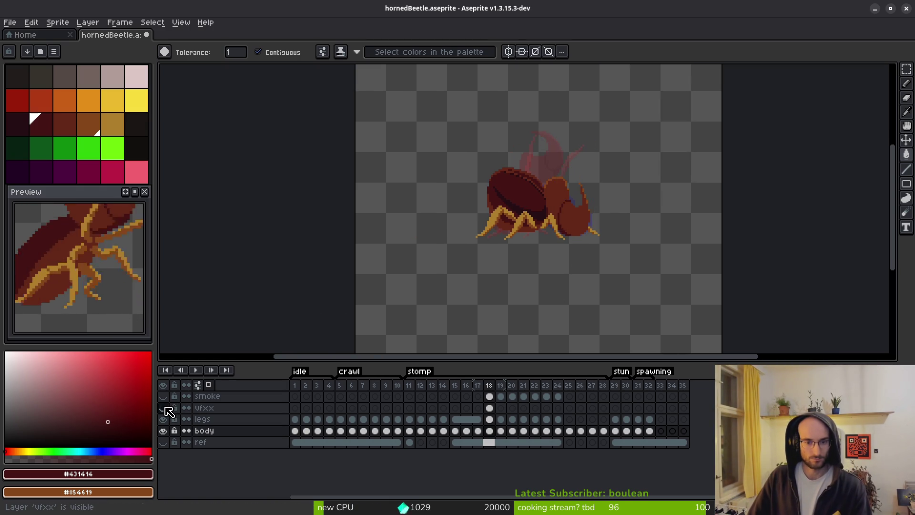
pyautogui.click(164, 409)
pyautogui.click(164, 398)
pyautogui.moveTo(577, 239); pyautogui.dragTo(544, 239)
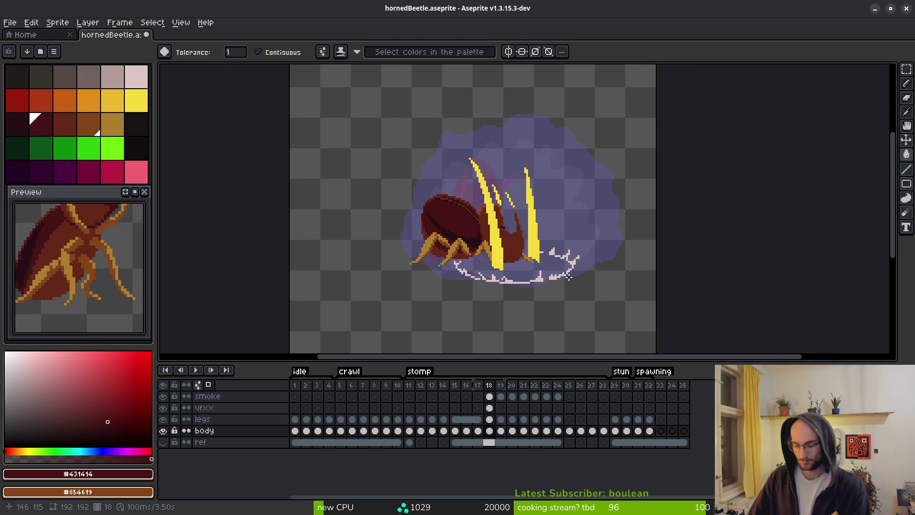
# Play the stomp animation and stop it on frame 18
pyautogui.click(195, 370)
pyautogui.moveTo(526, 270); pyautogui.dragTo(515, 262)
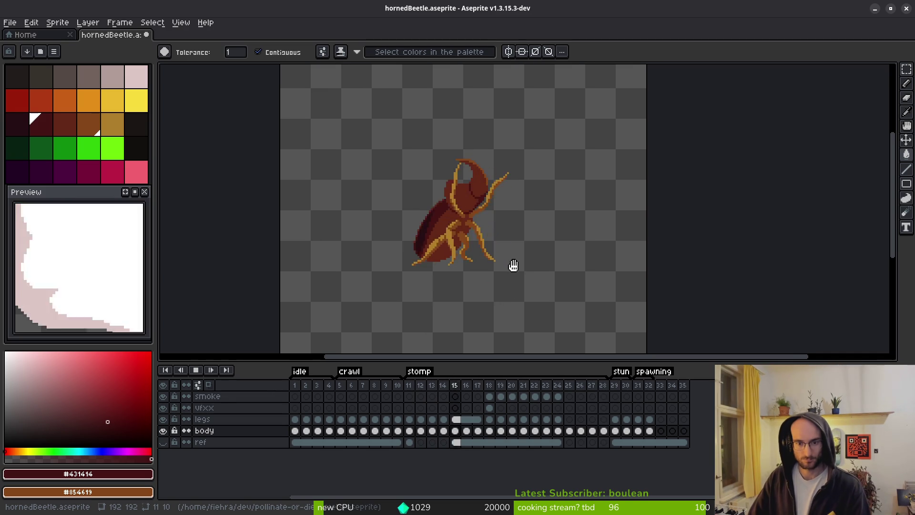
pyautogui.moveTo(470, 280); pyautogui.dragTo(490, 288)
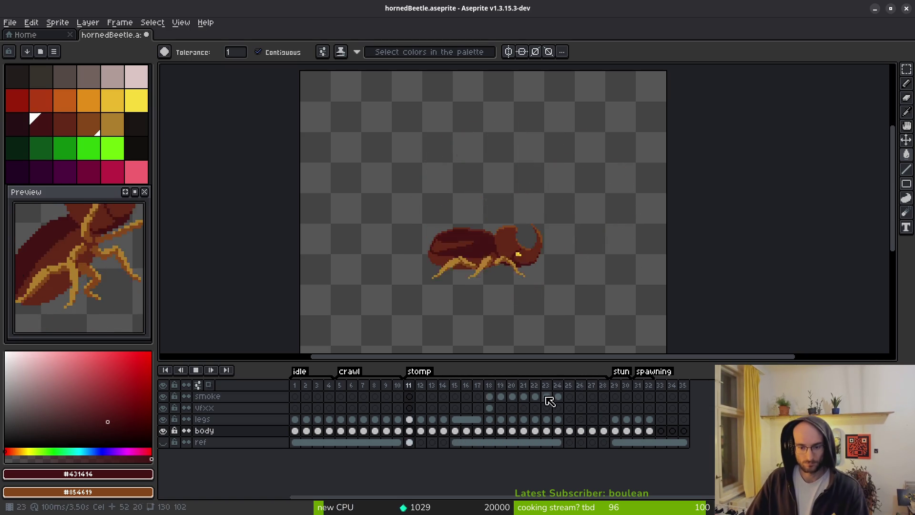
pyautogui.click(489, 384)
# Hide the legs layer and pick the darkest shell colour #250e13
pyautogui.scroll(4, 451, 271)
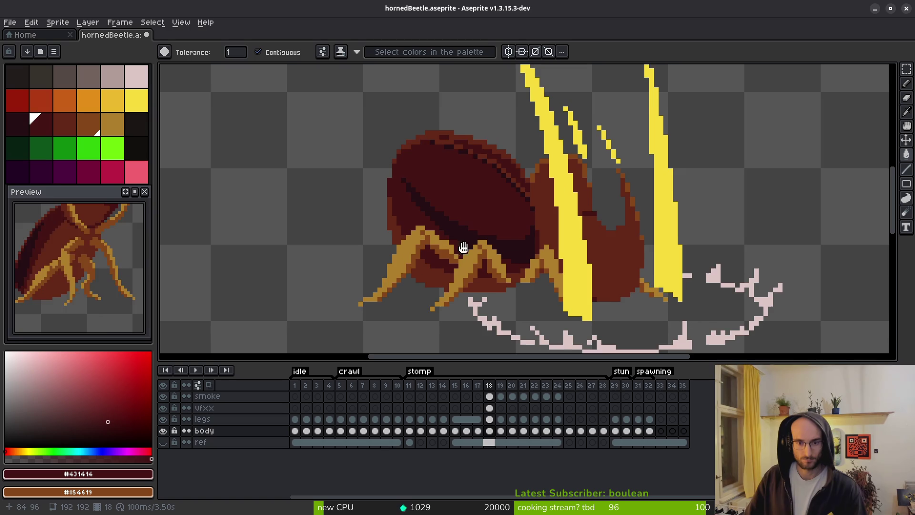
pyautogui.click(163, 419)
pyautogui.scroll(3, 517, 267)
pyautogui.keyDown('alt'); pyautogui.click(526, 252); pyautogui.keyUp('alt')
pyautogui.moveTo(526, 252); pyautogui.dragTo(580, 280)
pyautogui.press('b')
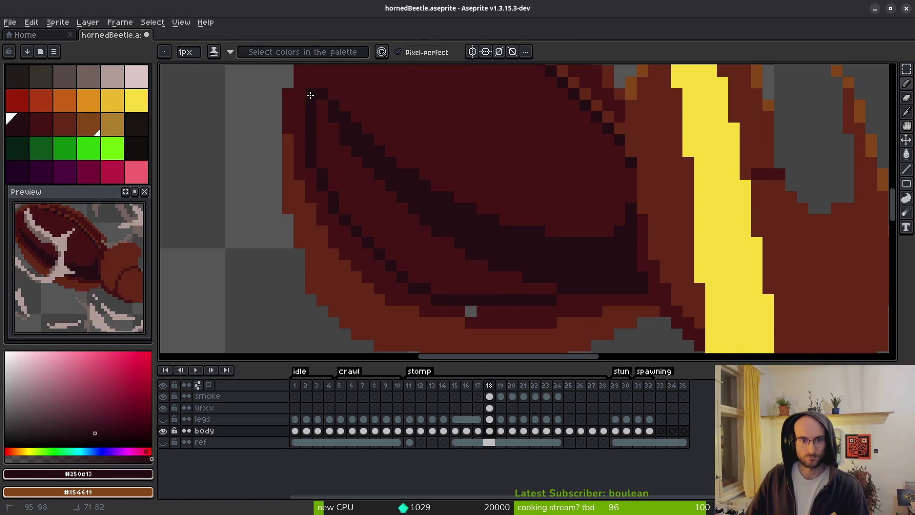
# Set secondary colour #431414 and bucket-fill the shell's shadow band and stray grey pixel dark
pyautogui.moveTo(309, 96); pyautogui.dragTo(337, 190)
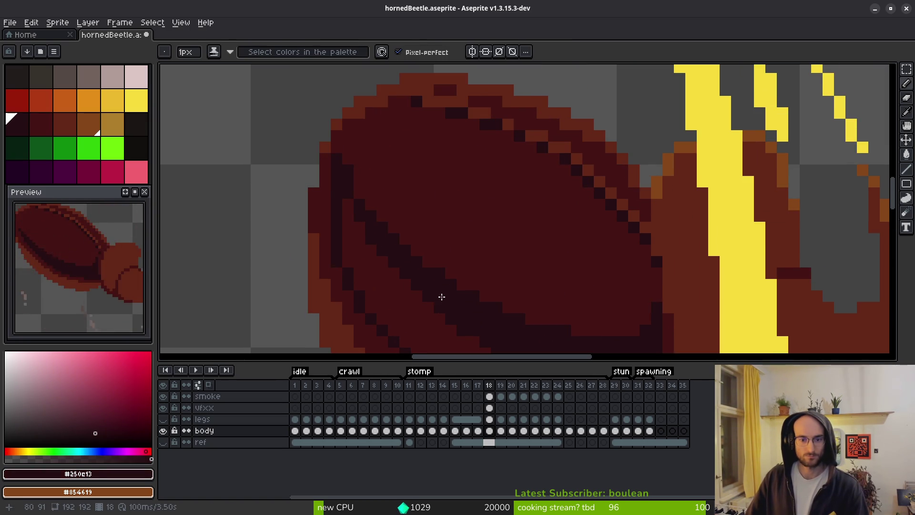
pyautogui.keyDown('alt'); pyautogui.rightClick(394, 182); pyautogui.keyUp('alt')
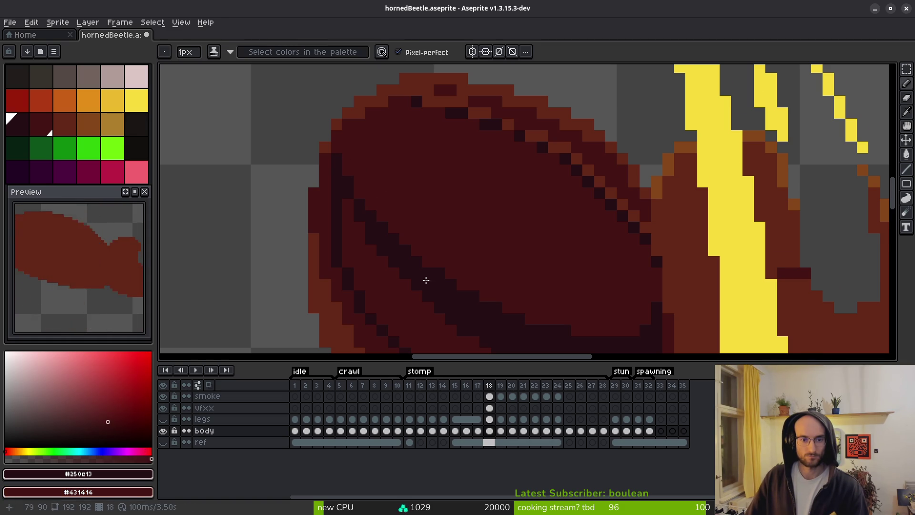
pyautogui.moveTo(424, 280); pyautogui.dragTo(409, 235)
pyautogui.press('g')
pyautogui.click(419, 248)
pyautogui.click(469, 301)
pyautogui.press('b')
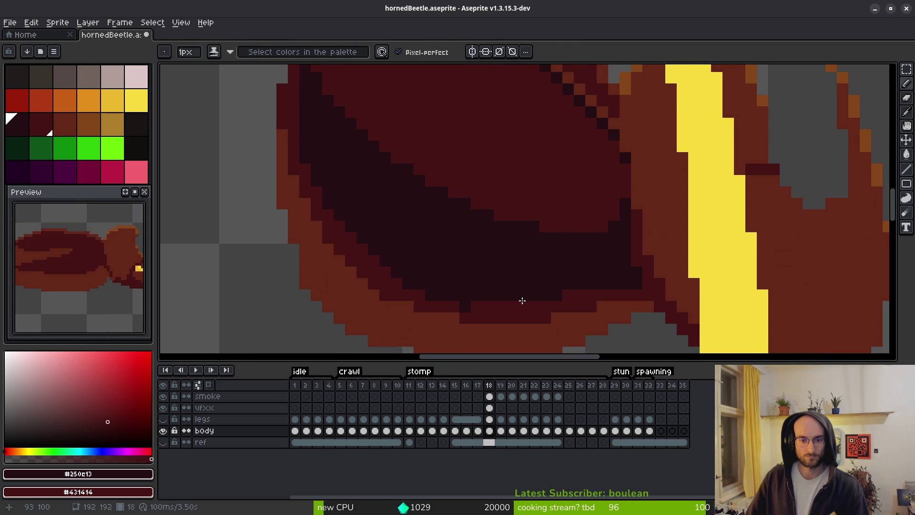
# Sample the #431414 body red and add a dark pixel below the shell edge
pyautogui.scroll(-7, 494, 239)
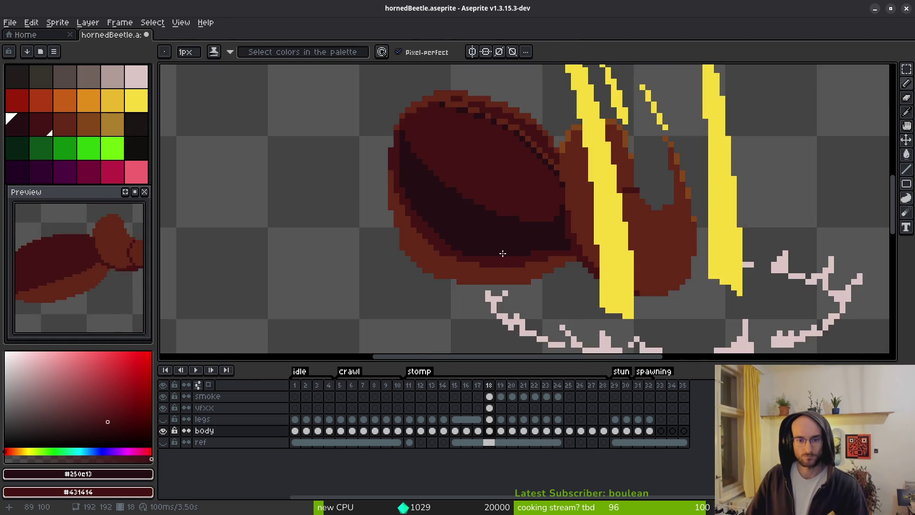
pyautogui.scroll(8, 476, 265)
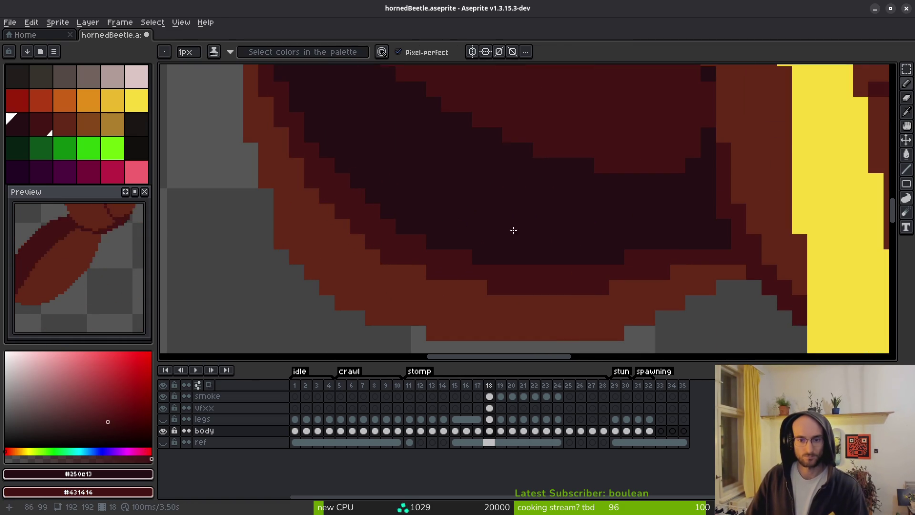
pyautogui.scroll(-3, 506, 248)
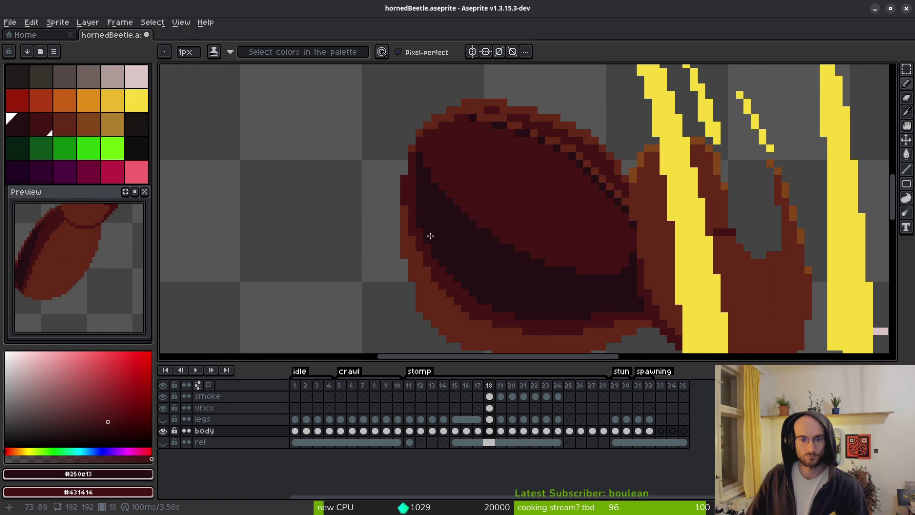
pyautogui.scroll(4, 431, 236)
pyautogui.keyDown('alt'); pyautogui.click(348, 158); pyautogui.keyUp('alt')
pyautogui.scroll(-5, 477, 253)
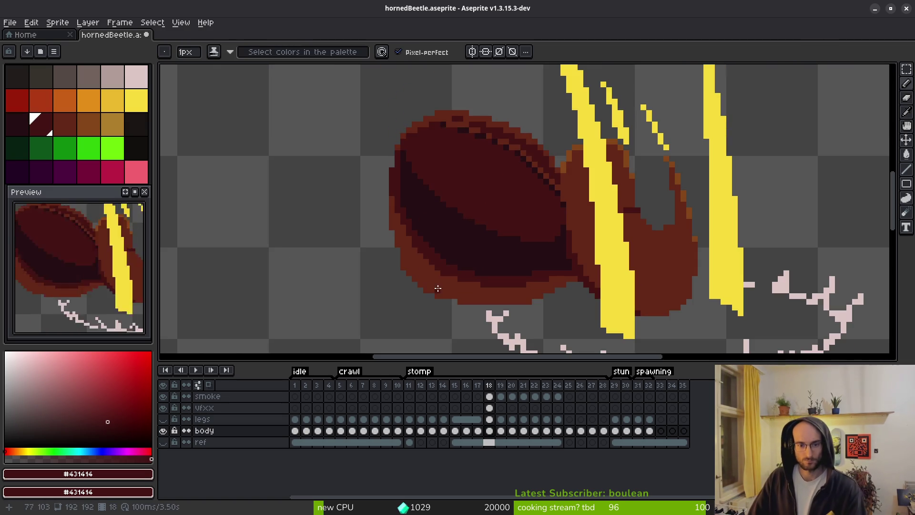
pyautogui.scroll(6, 448, 285)
pyautogui.click(361, 278)
pyautogui.scroll(-5, 343, 260)
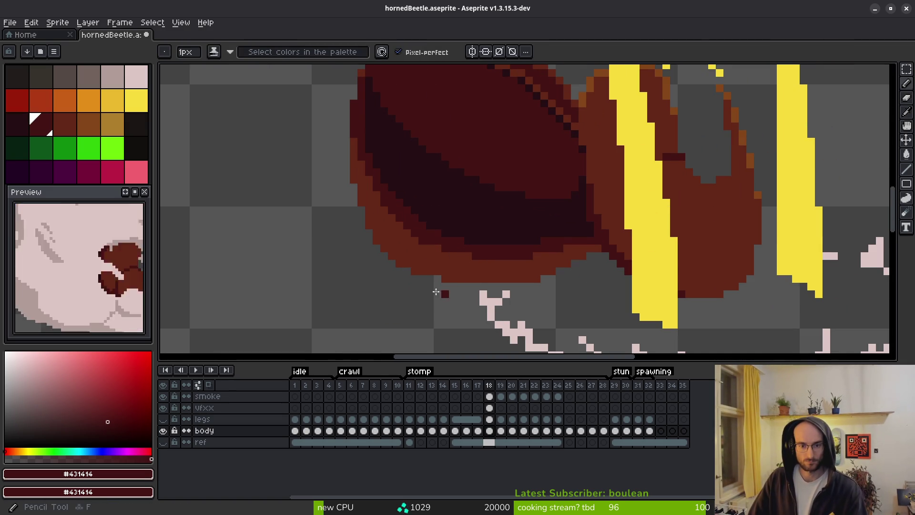
pyautogui.scroll(2, 552, 274)
pyautogui.scroll(-3, 425, 296)
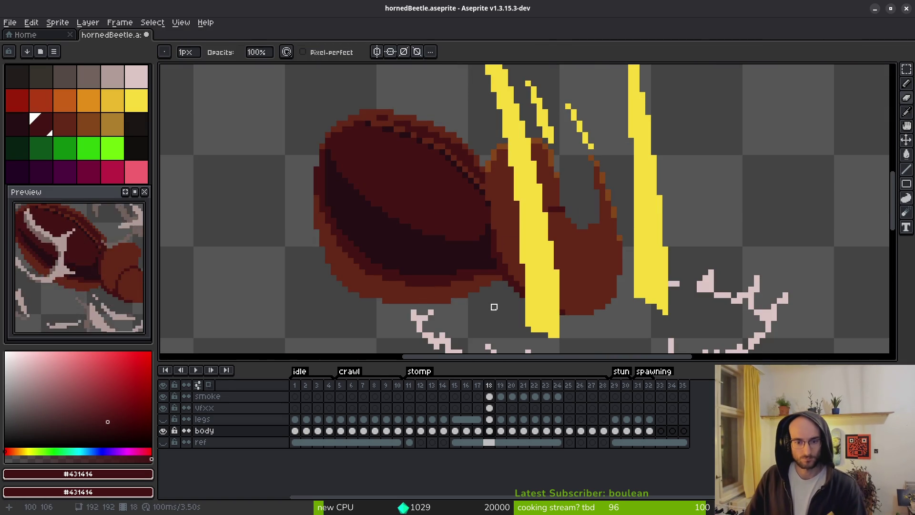
# Save the beetle file, return to frame 18, and show the legs layer again
pyautogui.hotkey('ctrl', 's')
pyautogui.scroll(-1, 460, 225)
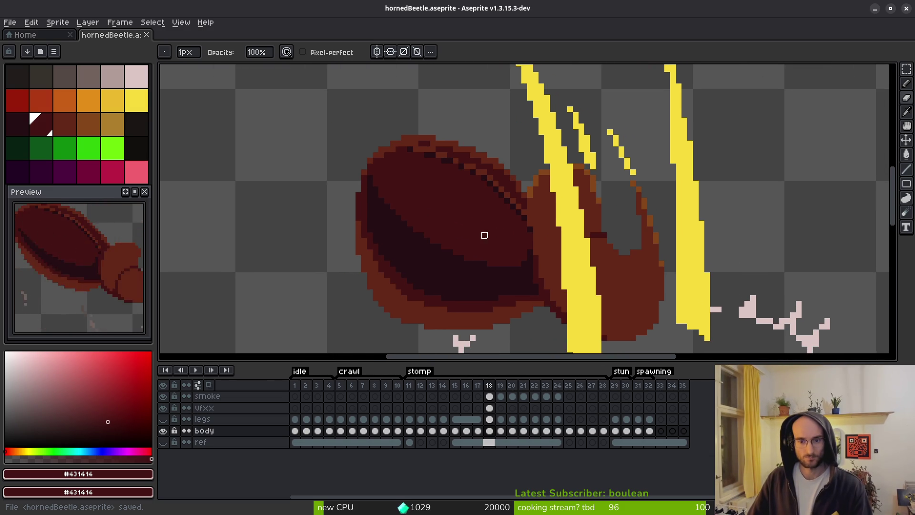
pyautogui.press(',')
pyautogui.scroll(2, 486, 234)
pyautogui.press('.')
pyautogui.press('.')
pyautogui.press(',')
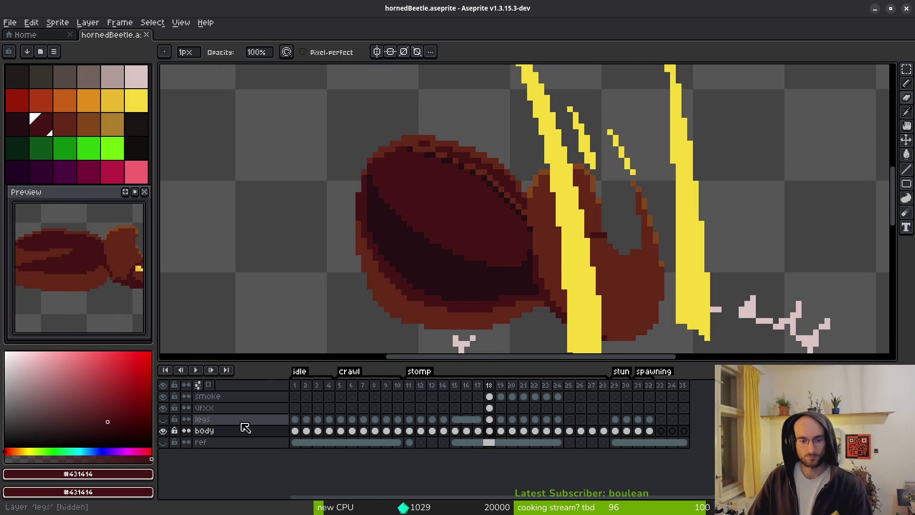
pyautogui.click(170, 423)
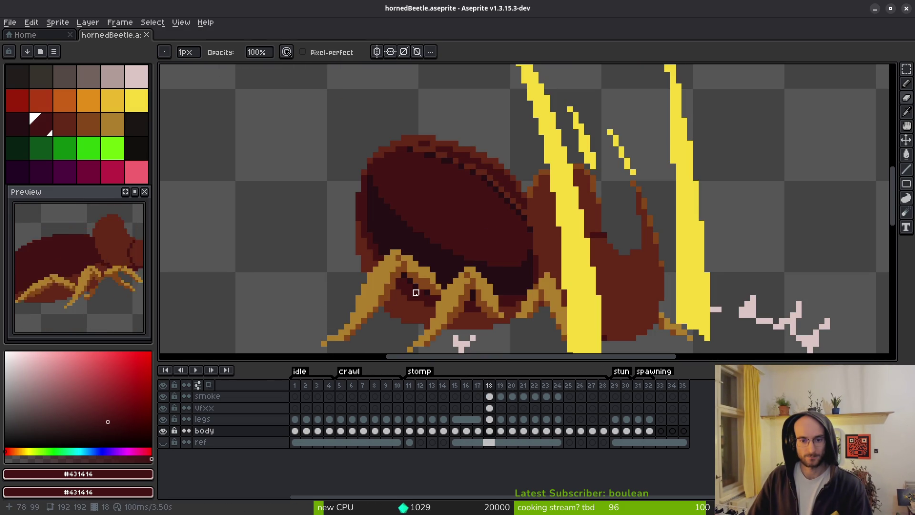
# Flip between frames 17, 18 and 19 to compare the stomp effects
pyautogui.scroll(2, 439, 298)
pyautogui.scroll(-2, 508, 245)
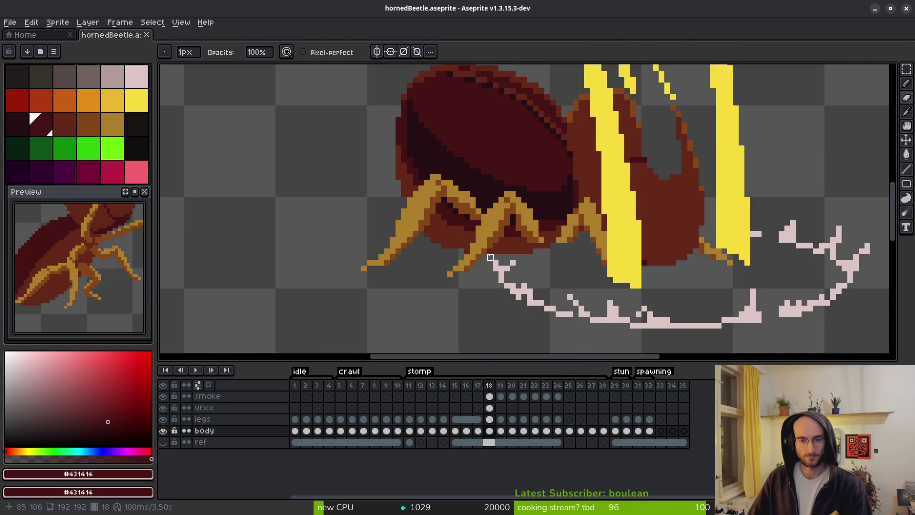
pyautogui.press(',')
pyautogui.scroll(-3, 507, 246)
pyautogui.press('.')
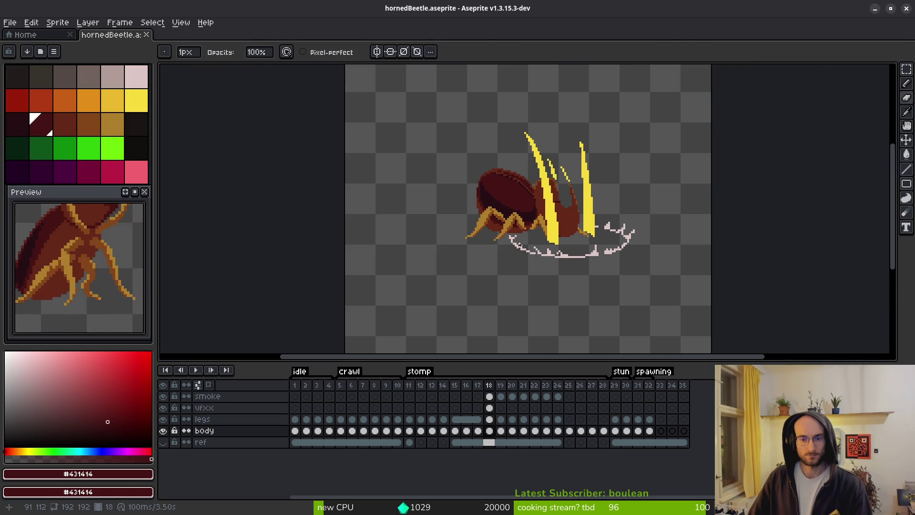
pyautogui.scroll(-2, 77, 304)
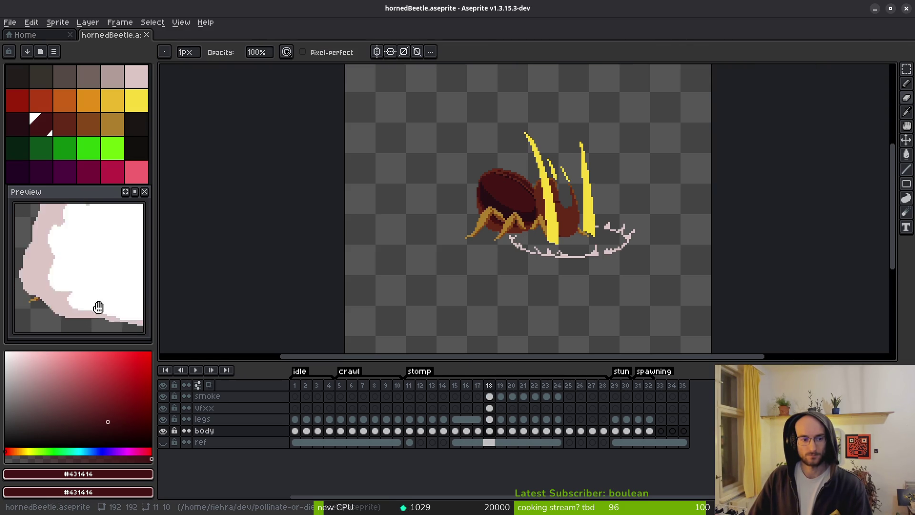
pyautogui.hscroll(1, 536, 242)
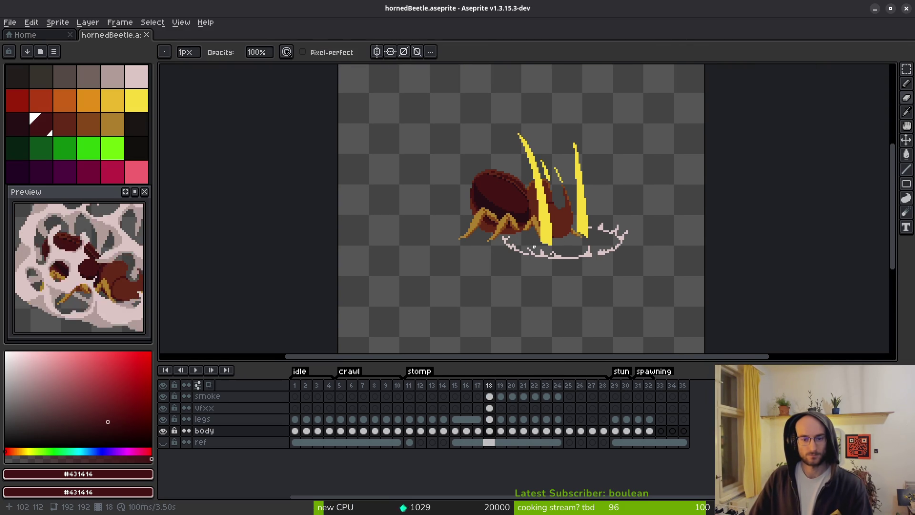
pyautogui.hotkey('alt', 'Left')
pyautogui.press('Right')
pyautogui.press('Left')
pyautogui.press('Right')
pyautogui.press('Left')
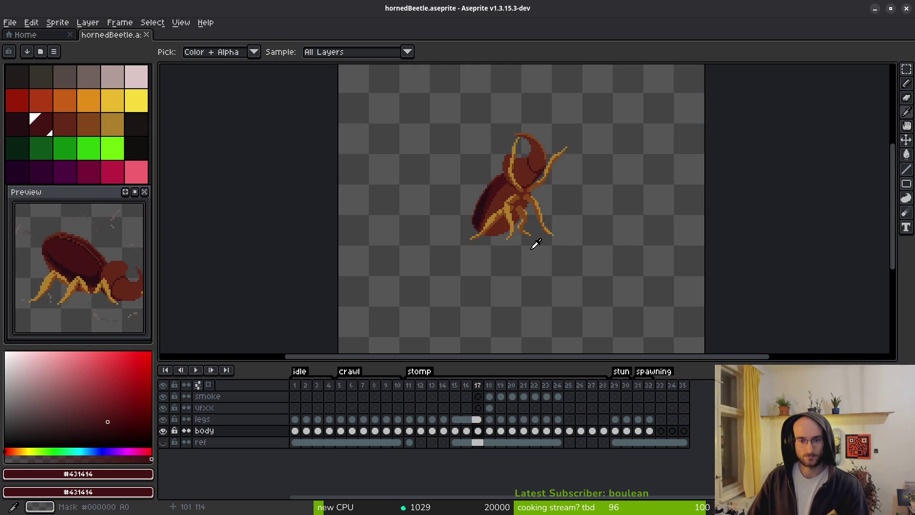
pyautogui.press('Right')
pyautogui.scroll(4, 537, 244)
pyautogui.press('Right')
pyautogui.press('Left')
pyautogui.scroll(-5, 586, 263)
pyautogui.press('Right')
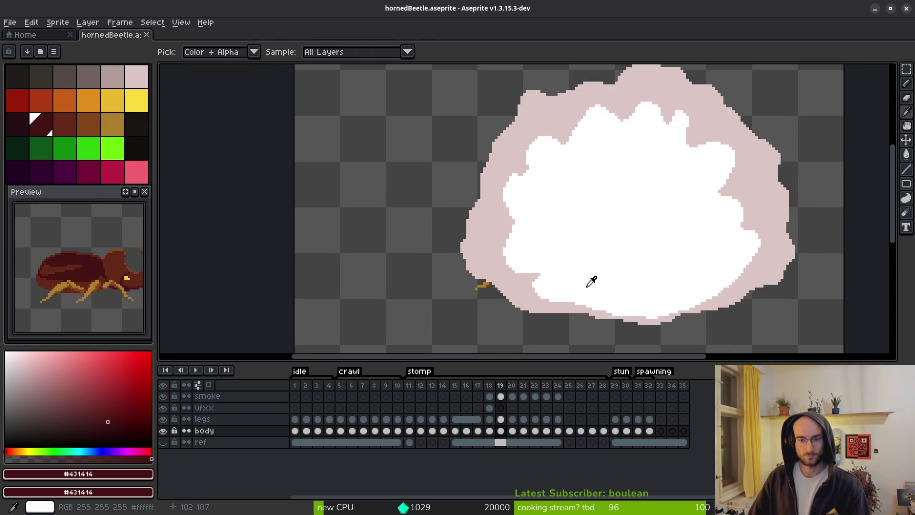
pyautogui.press('Left')
pyautogui.scroll(-5, 591, 281)
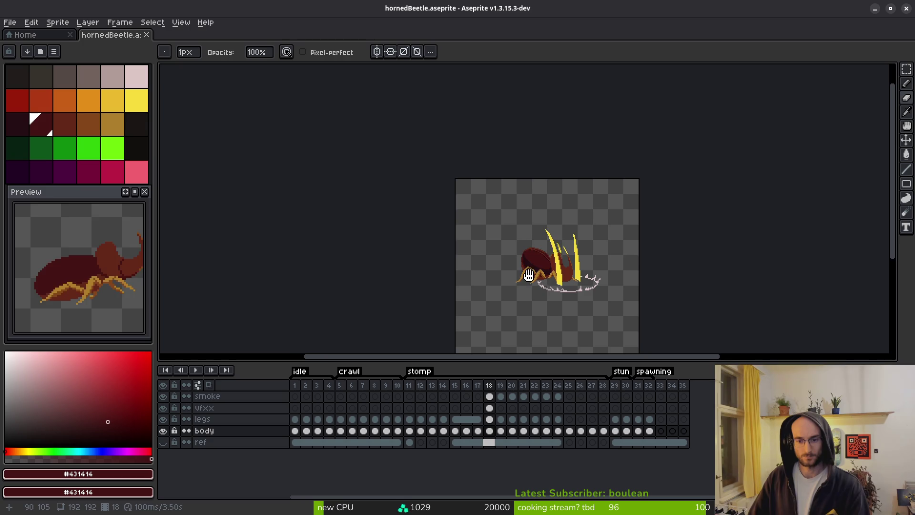
# Centre the beetle, play the stomp animation, and stop it on frame 18
pyautogui.moveTo(540, 278); pyautogui.dragTo(482, 272)
pyautogui.press('Return')
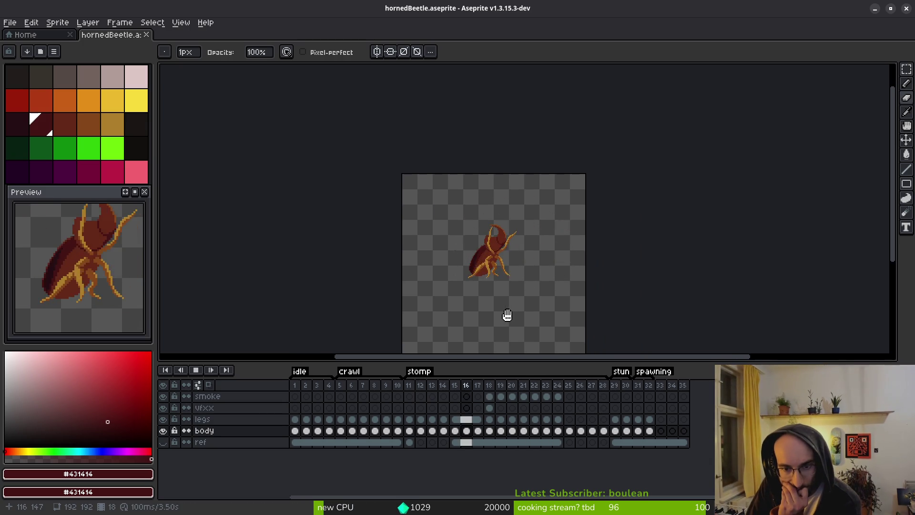
pyautogui.scroll(2, 507, 310)
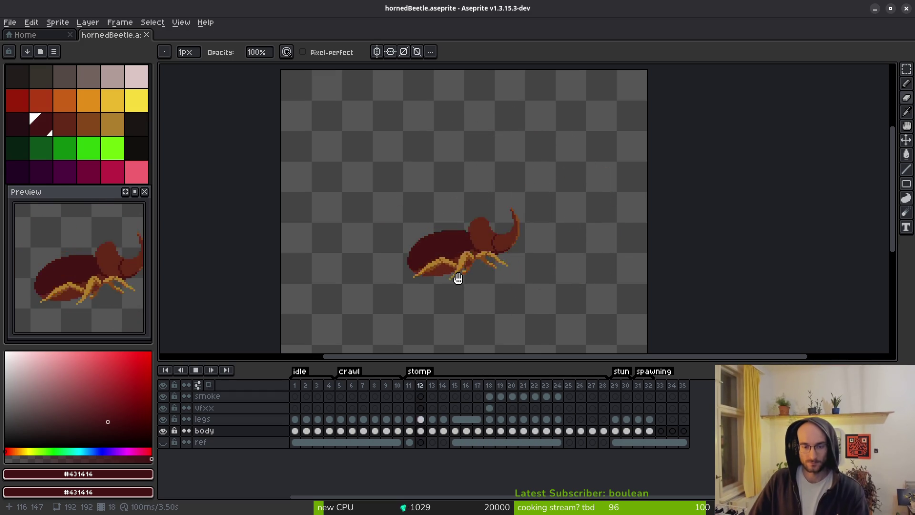
pyautogui.scroll(2, 468, 277)
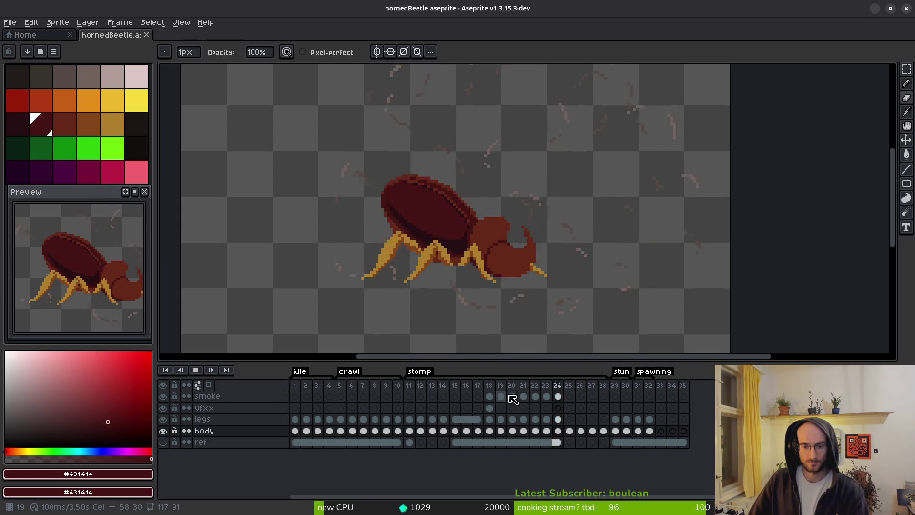
pyautogui.press('Return')
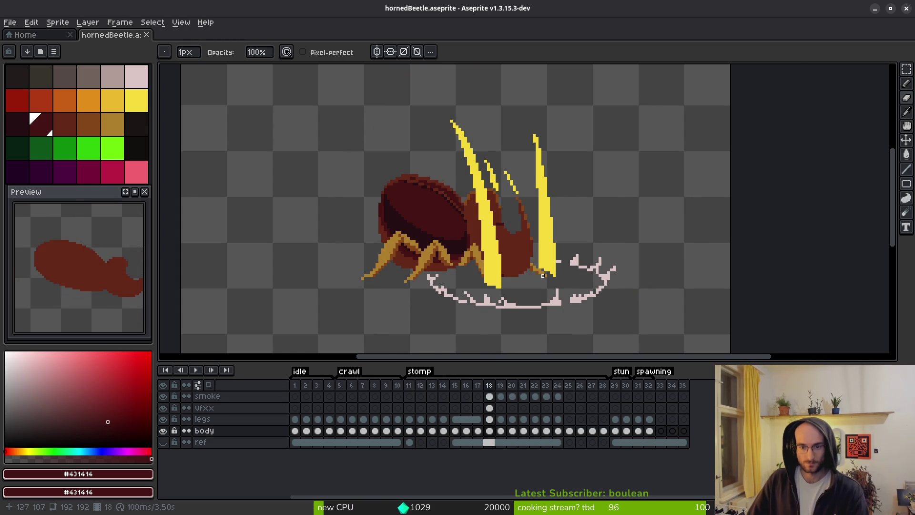
# Hide the legs and vfxx effects layers
pyautogui.scroll(2, 512, 244)
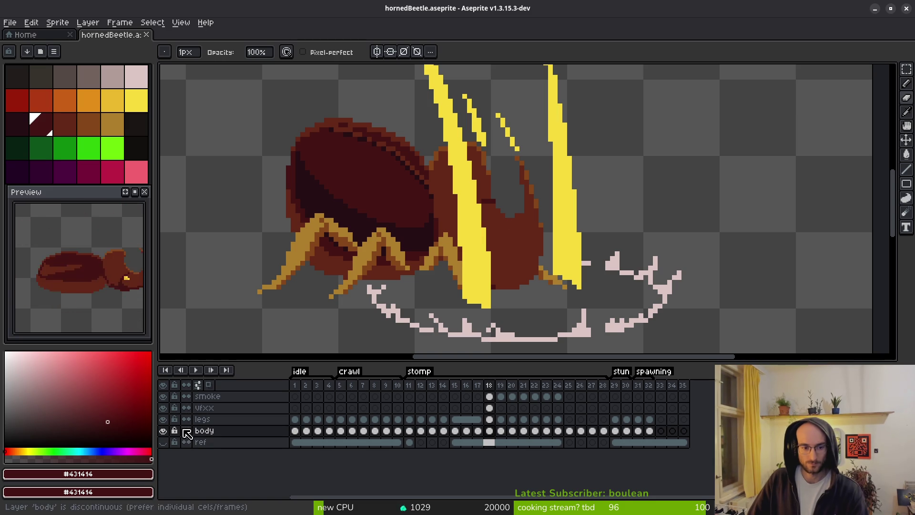
pyautogui.click(163, 419)
pyautogui.click(162, 408)
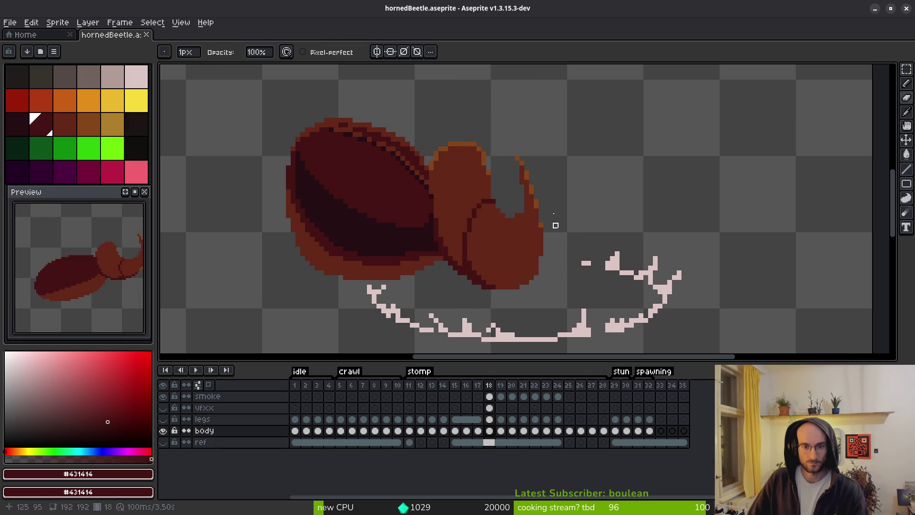
# Marquee-select the beetle's head and narrow it from 28 to 24 pixels wide
pyautogui.press('m')
pyautogui.moveTo(583, 116)
pyautogui.mouseDown()
pyautogui.moveTo(486, 282)
pyautogui.moveTo(446, 329)
pyautogui.mouseUp()
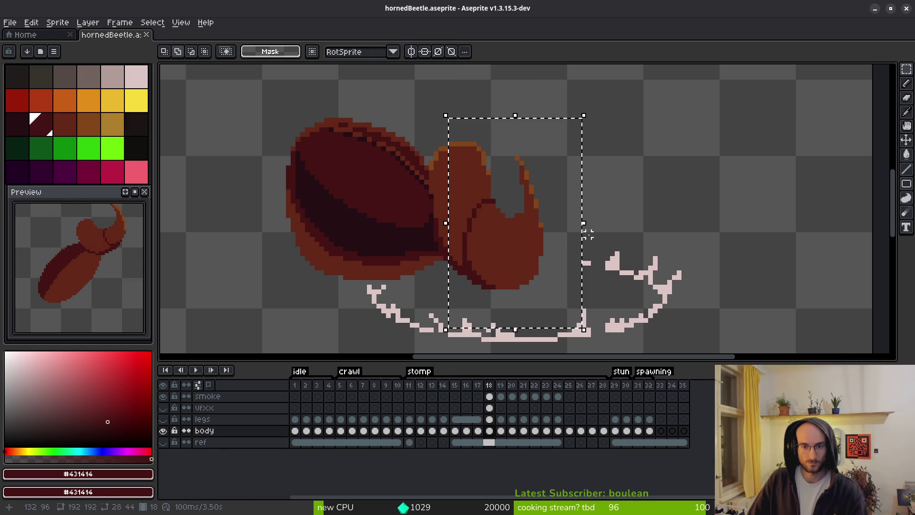
pyautogui.moveTo(588, 234); pyautogui.dragTo(575, 234)
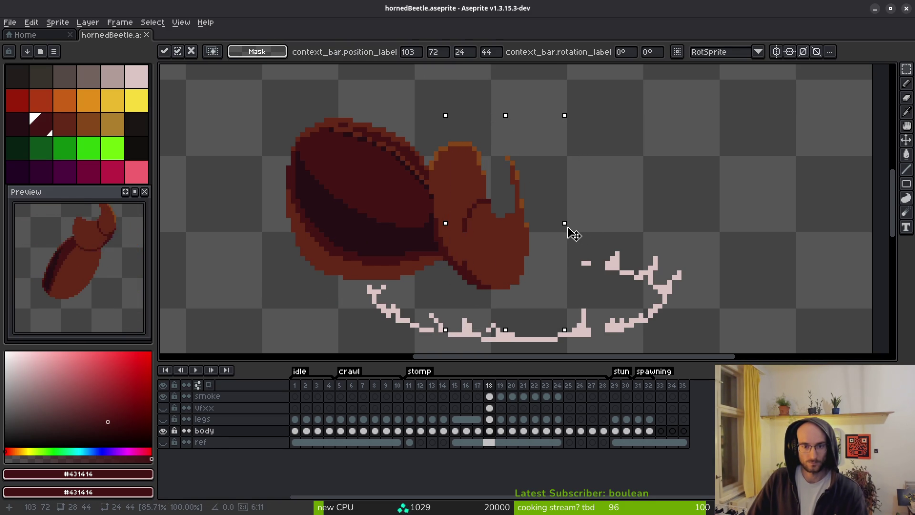
pyautogui.press('Return')
# Pencil orange #854619 and red-brown #632718 pixels along the head's edge
pyautogui.press('b')
pyautogui.scroll(3, 527, 206)
pyautogui.keyDown('alt'); pyautogui.click(515, 211); pyautogui.keyUp('alt')
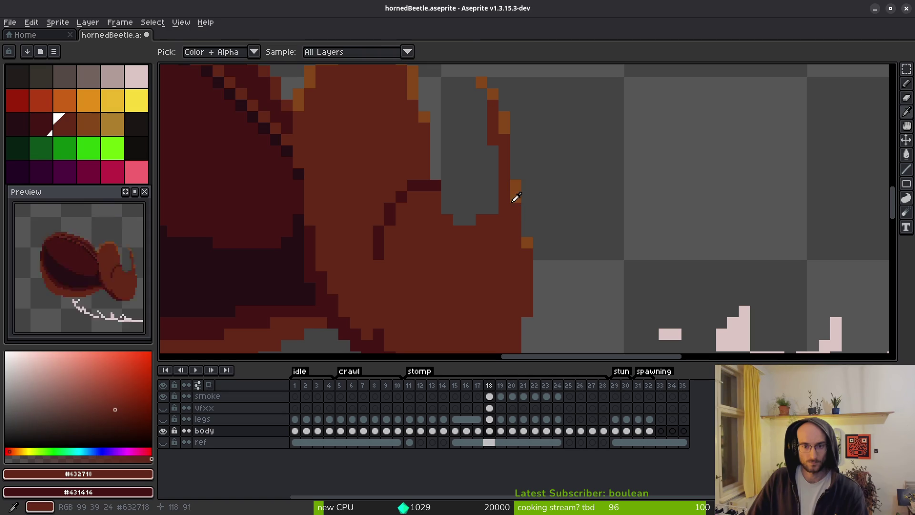
pyautogui.keyDown('alt'); pyautogui.click(515, 162); pyautogui.keyUp('alt')
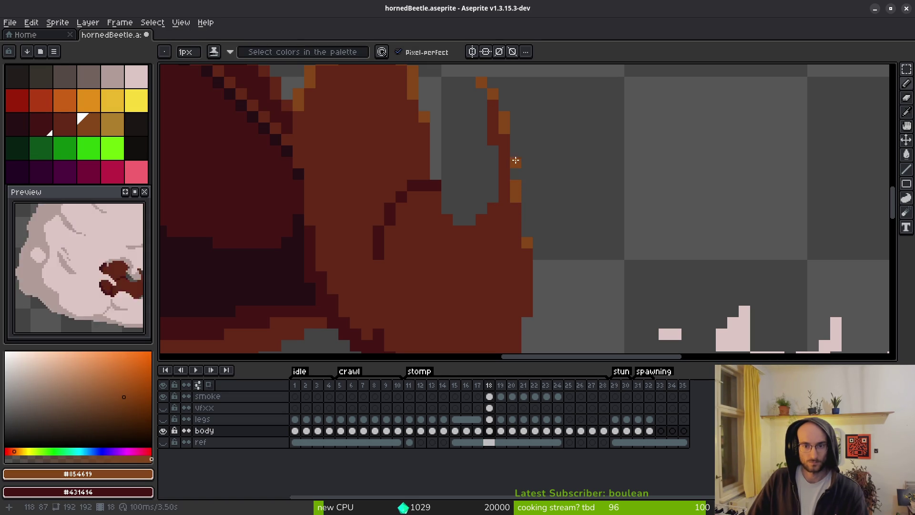
pyautogui.keyDown('alt'); pyautogui.click(516, 192); pyautogui.keyUp('alt')
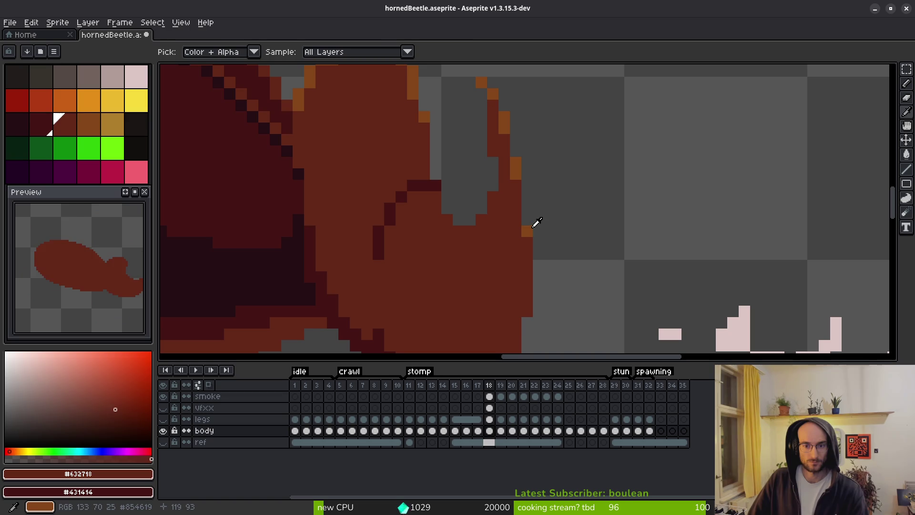
pyautogui.keyDown('alt'); pyautogui.click(526, 241); pyautogui.keyUp('alt')
pyautogui.click(527, 219)
pyautogui.moveTo(510, 258); pyautogui.dragTo(528, 263)
pyautogui.scroll(-3, 528, 262)
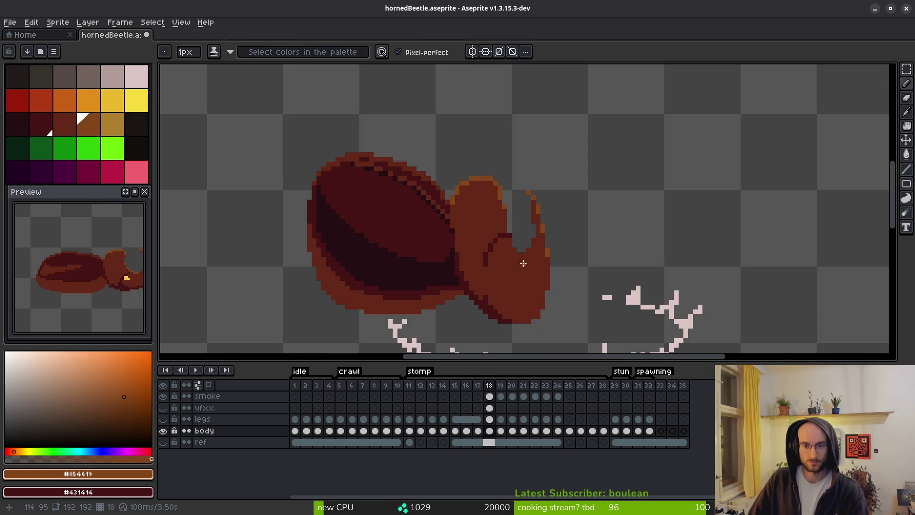
pyautogui.scroll(4, 521, 261)
pyautogui.scroll(-3, 527, 299)
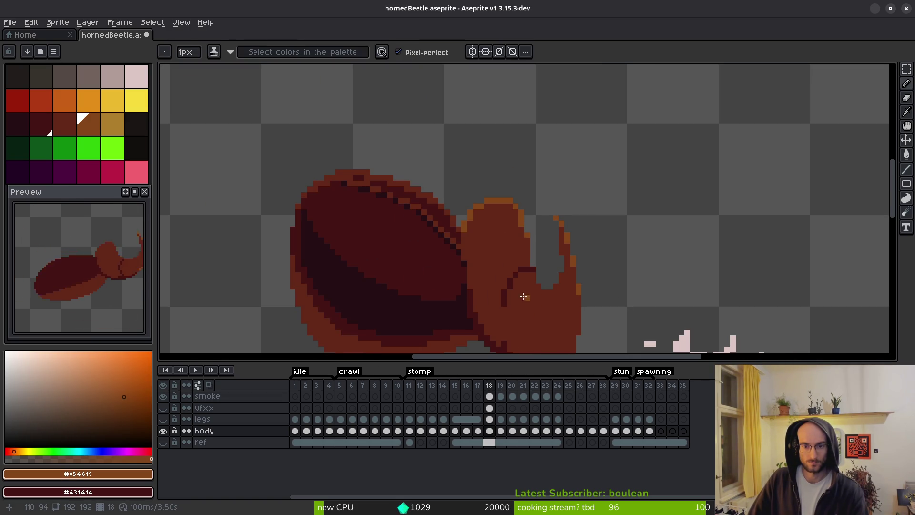
pyautogui.scroll(-2, 513, 269)
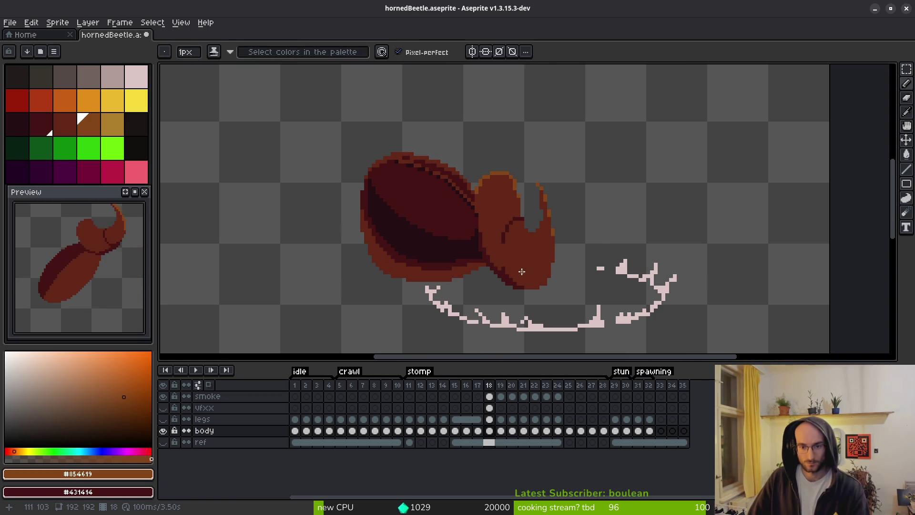
pyautogui.scroll(3, 522, 272)
# Erase stray head pixels and sample the horn's #632718 colour for further touch-ups
pyautogui.press('e')
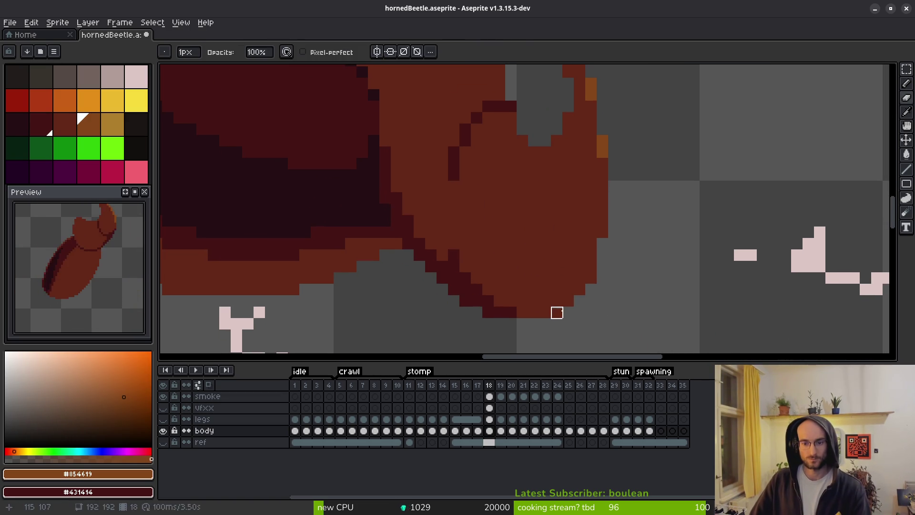
pyautogui.scroll(-3, 660, 300)
pyautogui.scroll(2, 591, 202)
pyautogui.keyDown('alt'); pyautogui.click(564, 142); pyautogui.keyUp('alt')
pyautogui.press('f')
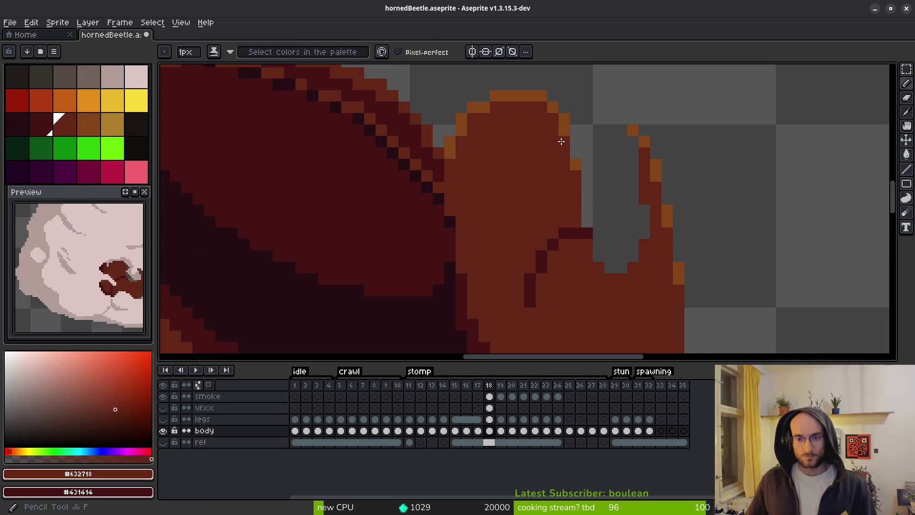
pyautogui.scroll(-3, 563, 201)
pyautogui.scroll(3, 516, 203)
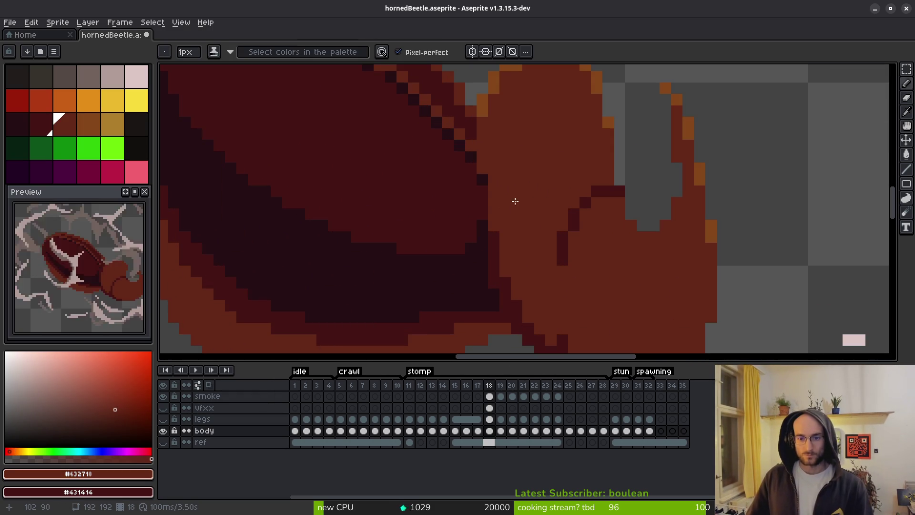
pyautogui.scroll(-3, 526, 221)
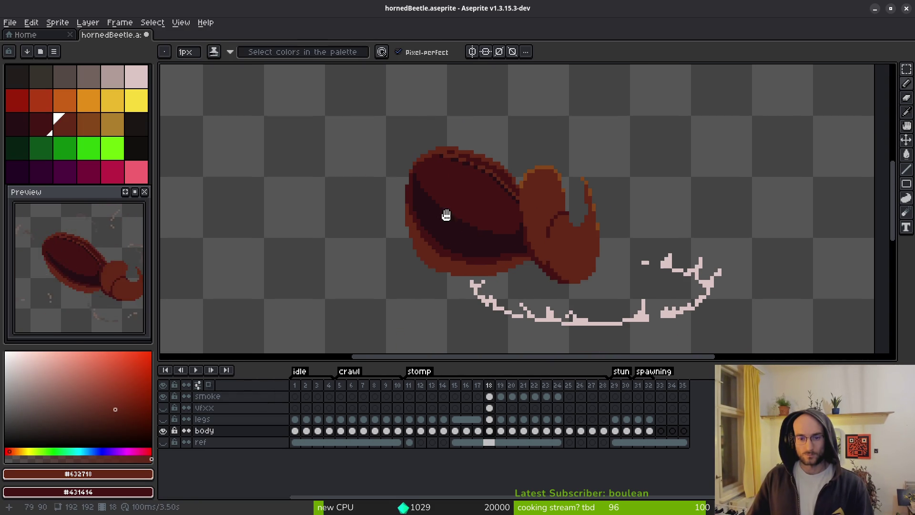
# Back on frame 18, paint rim pixels at the shell top in body colour #431414
pyautogui.press('alt')
pyautogui.press('Right')
pyautogui.press('Right')
pyautogui.press('Right')
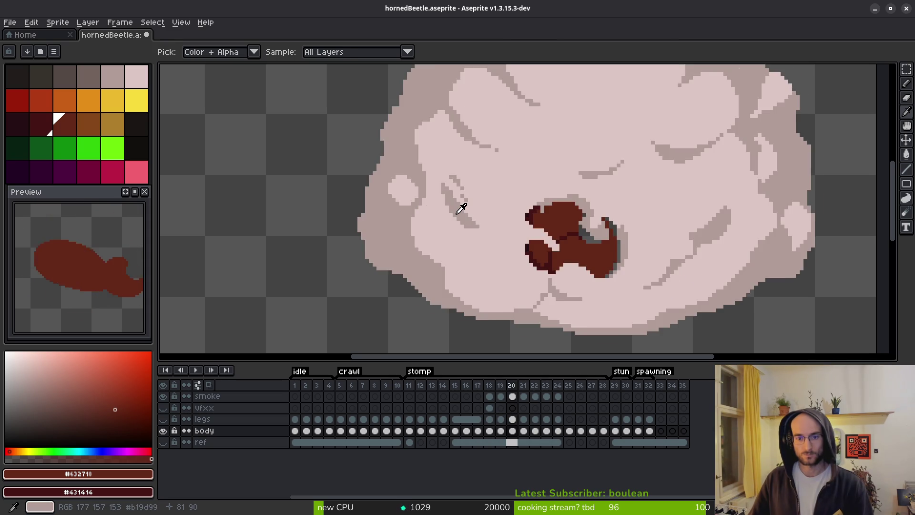
pyautogui.press('Left')
pyautogui.press('Left')
pyautogui.press('Left')
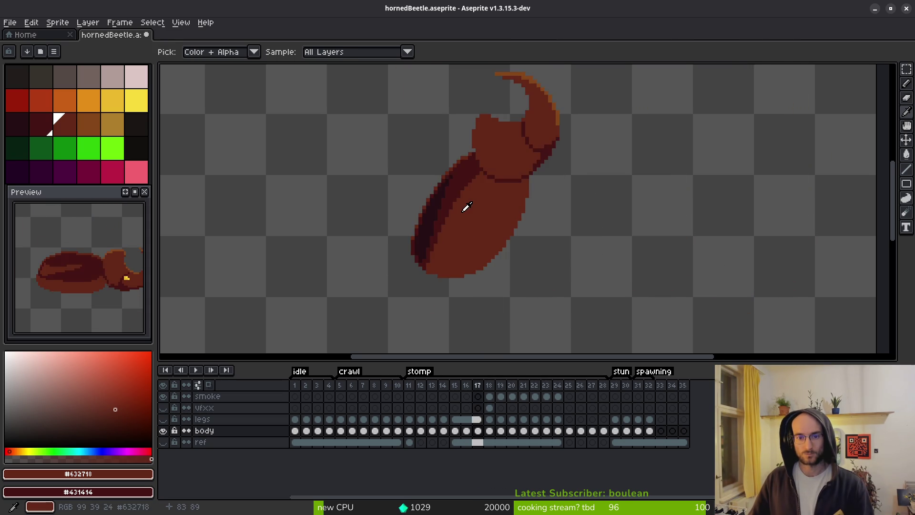
pyautogui.scroll(3, 437, 179)
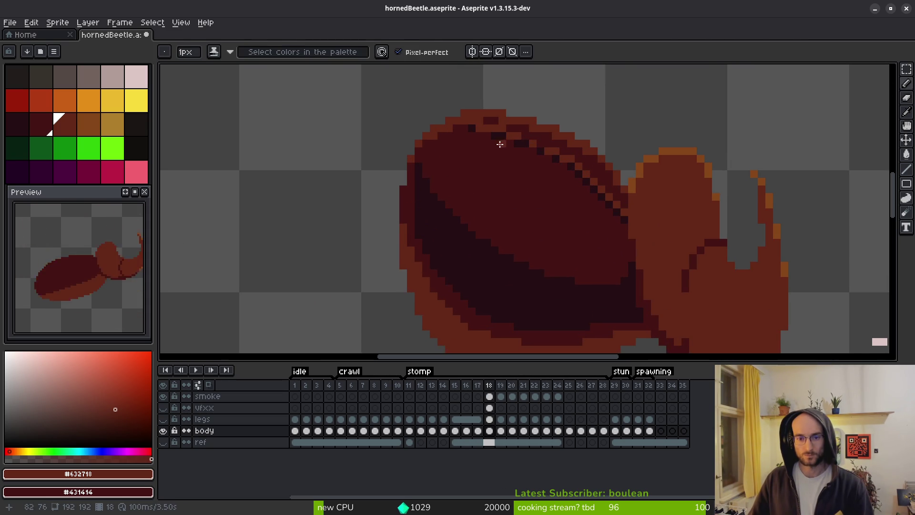
pyautogui.keyDown('alt'); pyautogui.click(447, 138); pyautogui.keyUp('alt')
pyautogui.moveTo(478, 126); pyautogui.dragTo(447, 127)
# Erase rim pixels along the shell's top-left edge and repaint them in #632718
pyautogui.press('e')
pyautogui.moveTo(539, 96)
pyautogui.mouseDown()
pyautogui.moveTo(417, 124)
pyautogui.moveTo(325, 234)
pyautogui.mouseUp()
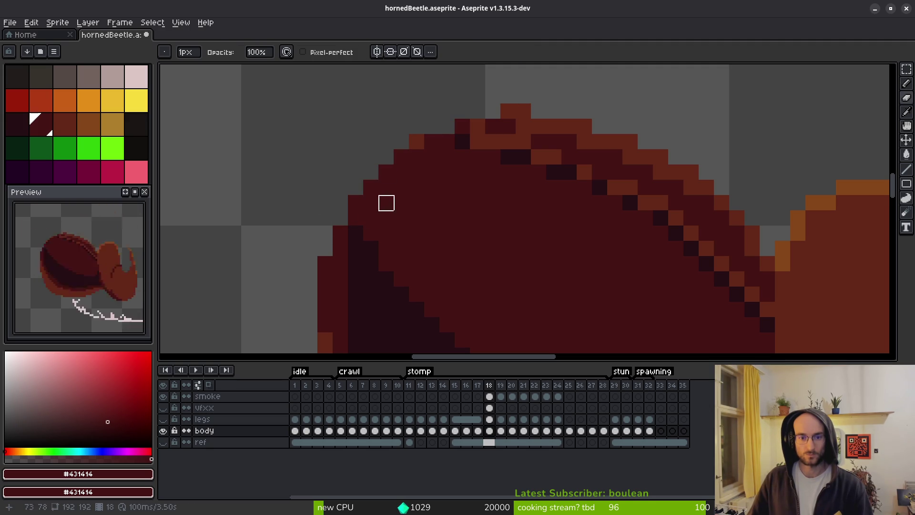
pyautogui.press('b')
pyautogui.keyDown('alt'); pyautogui.click(490, 139); pyautogui.keyUp('alt')
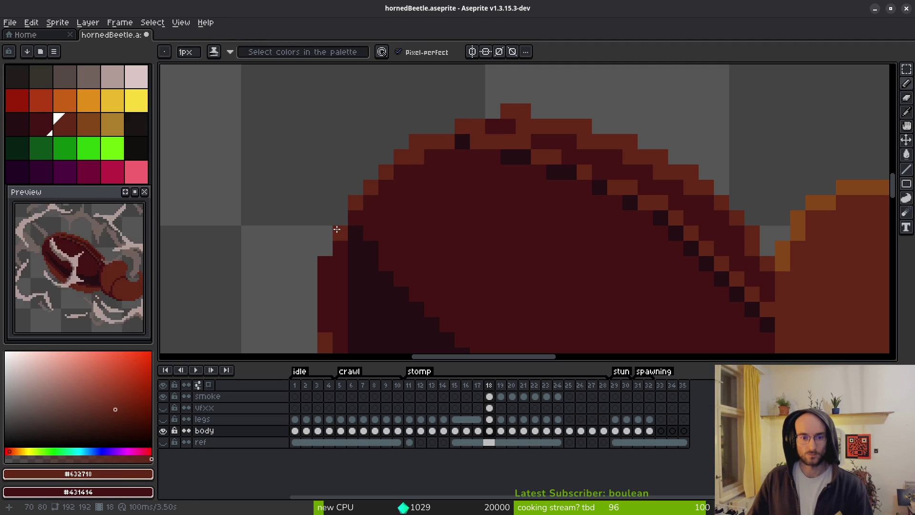
pyautogui.scroll(-3, 488, 242)
pyautogui.scroll(6, 482, 143)
pyautogui.moveTo(486, 121)
pyautogui.mouseDown()
pyautogui.moveTo(511, 107)
pyautogui.moveTo(501, 96)
pyautogui.mouseUp()
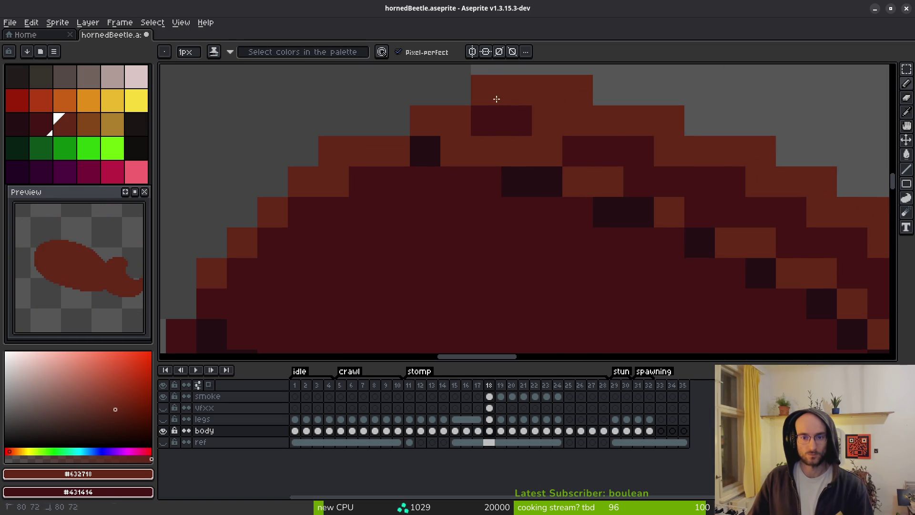
pyautogui.scroll(-3, 614, 187)
pyautogui.scroll(4, 576, 82)
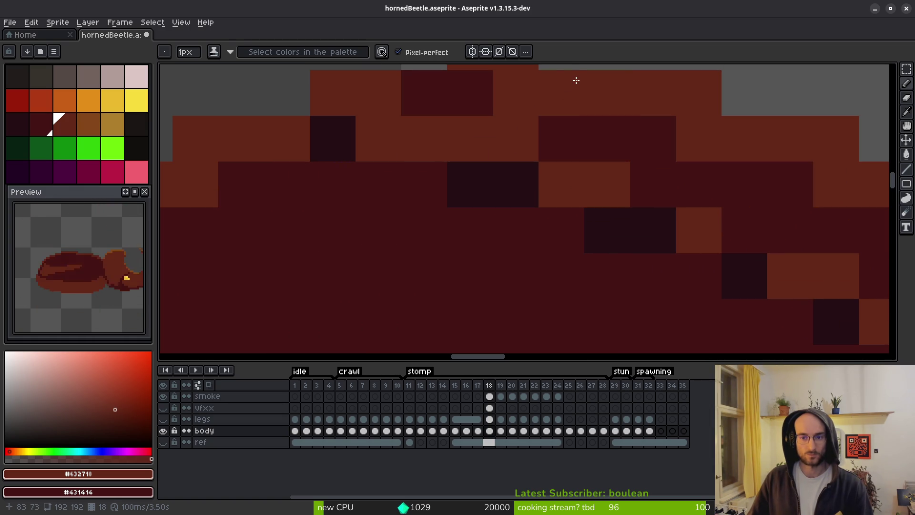
pyautogui.scroll(-3, 570, 69)
# Add brown #632718 and darkest #250e13 shadow pixels along the shell rim
pyautogui.keyDown('alt'); pyautogui.click(533, 152); pyautogui.keyUp('alt')
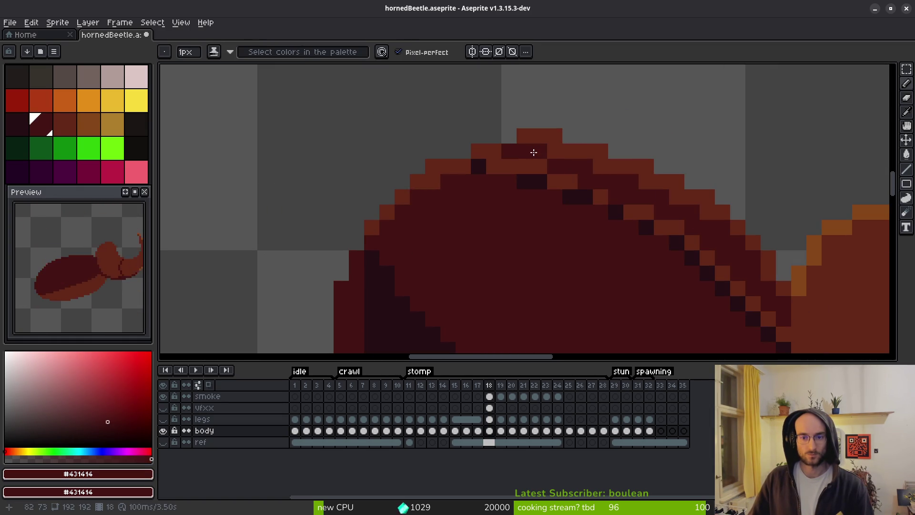
pyautogui.scroll(-2, 585, 207)
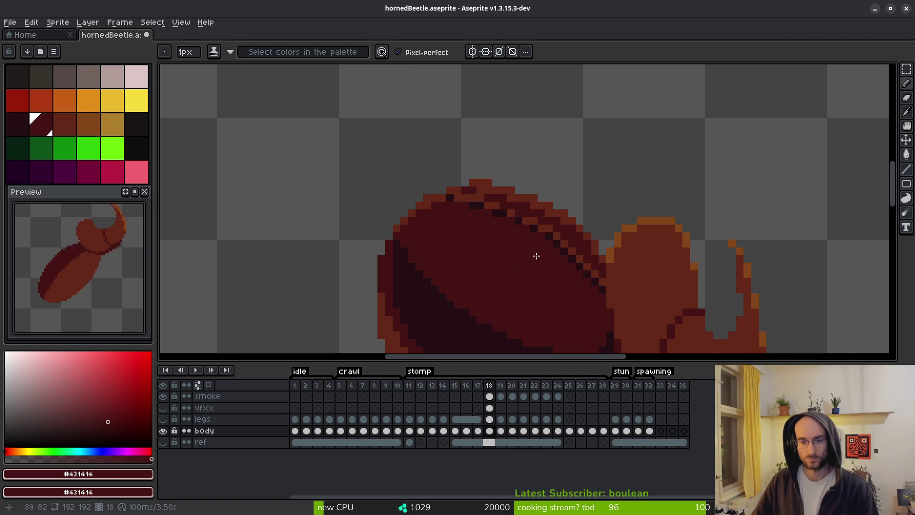
pyautogui.scroll(3, 473, 204)
pyautogui.keyDown('alt'); pyautogui.click(447, 174); pyautogui.keyUp('alt')
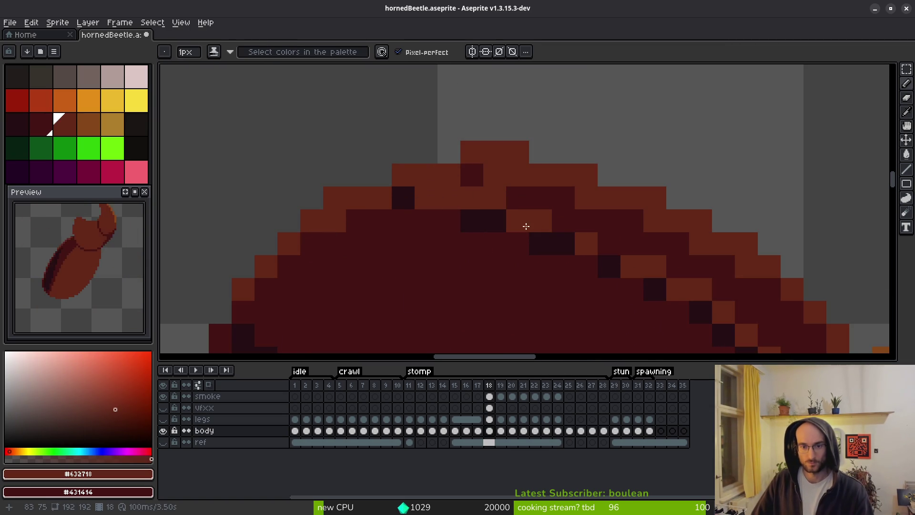
pyautogui.click(515, 231)
pyautogui.rightClick(428, 195)
pyautogui.keyDown('alt'); pyautogui.click(408, 174); pyautogui.keyUp('alt')
pyautogui.click(430, 174)
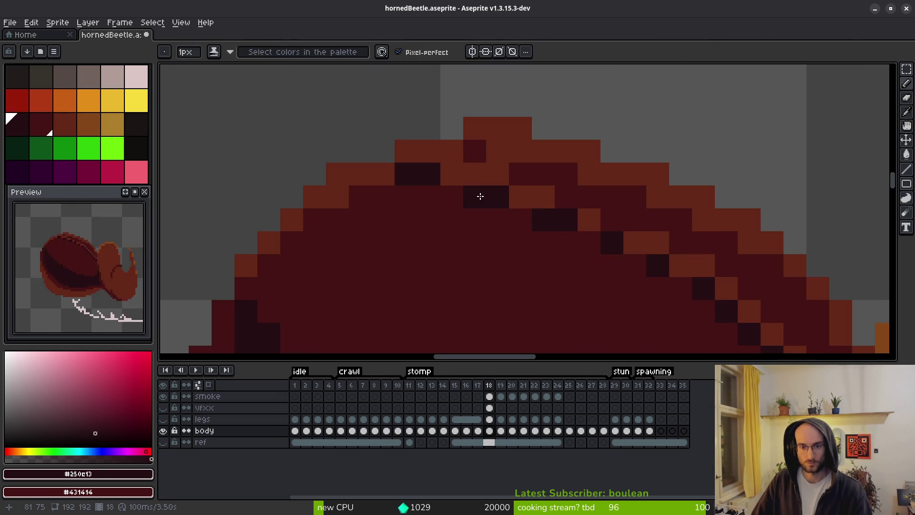
pyautogui.click(520, 197)
pyautogui.keyDown('alt'); pyautogui.click(544, 197); pyautogui.keyUp('alt')
pyautogui.click(611, 220)
pyautogui.click(566, 205)
# Add one more #250e13 rim pixel and repaint stray dark pixels in body colour #431414
pyautogui.rightClick(518, 179)
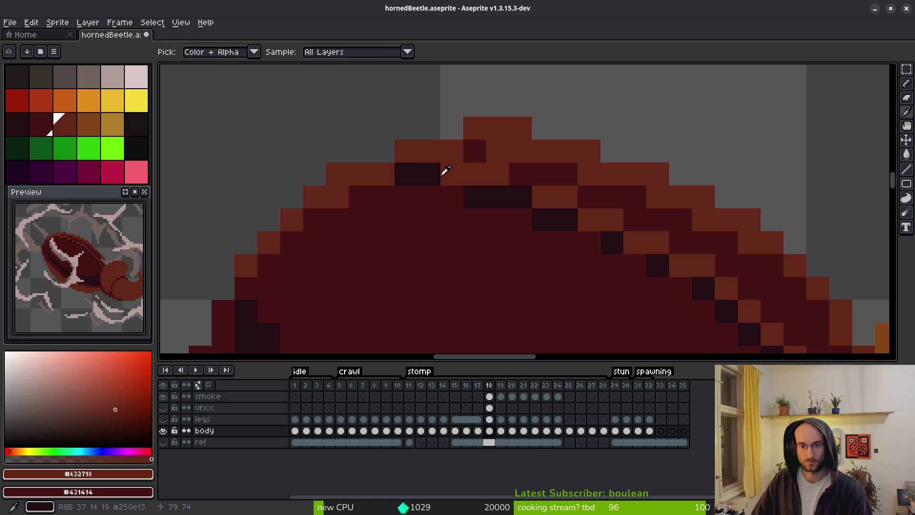
pyautogui.keyDown('alt'); pyautogui.click(429, 174); pyautogui.keyUp('alt')
pyautogui.click(445, 176)
pyautogui.keyDown('alt'); pyautogui.click(450, 219); pyautogui.keyUp('alt')
pyautogui.click(408, 177)
pyautogui.click(430, 176)
pyautogui.click(498, 197)
pyautogui.click(471, 200)
pyautogui.scroll(-3, 595, 247)
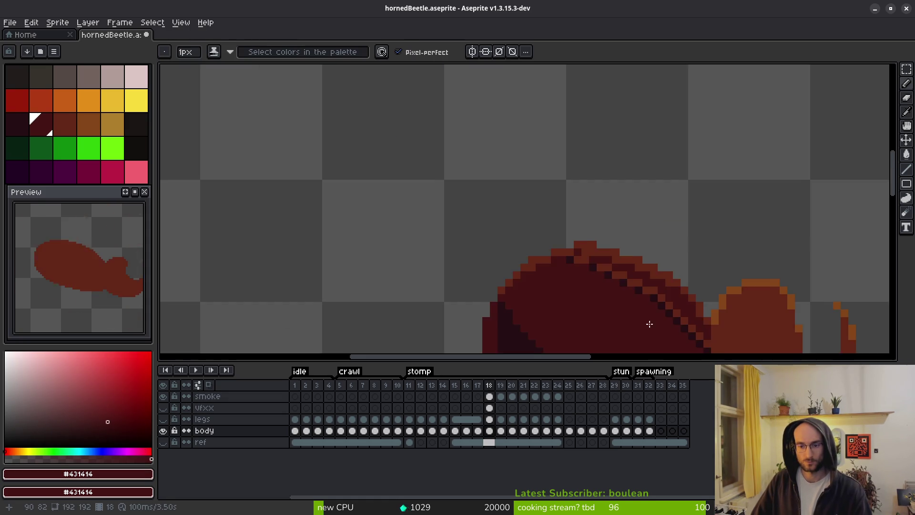
pyautogui.scroll(3, 572, 302)
pyautogui.scroll(-6, 521, 270)
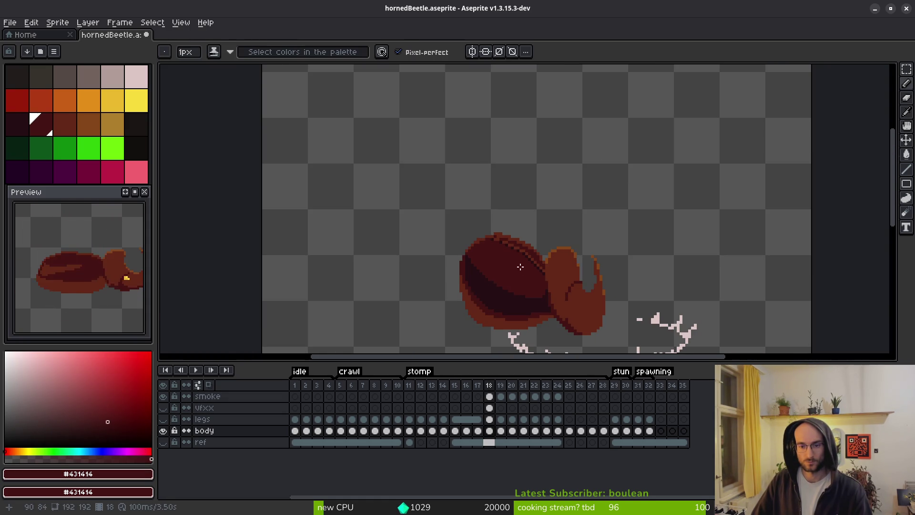
# Save the sprite, then repaint the shell's top-left edge pixels dark red #431414
pyautogui.hotkey('ctrl', 's')
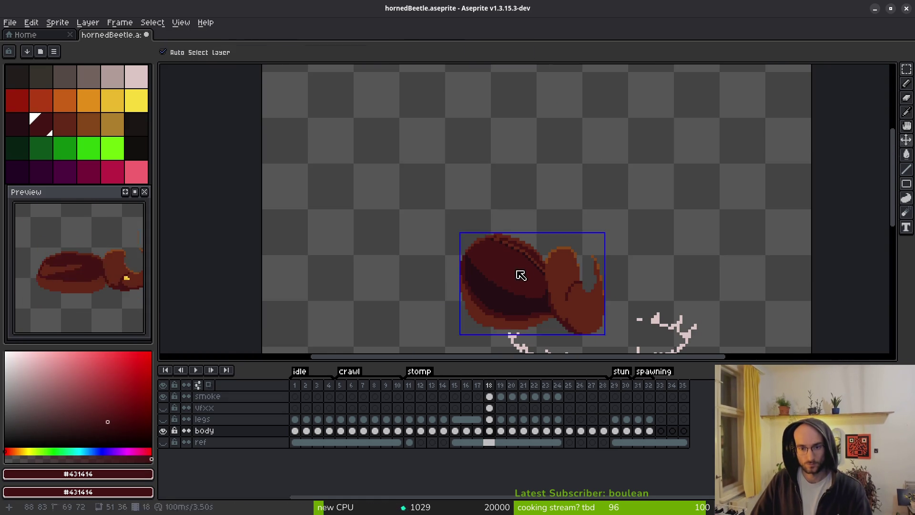
pyautogui.scroll(4, 491, 243)
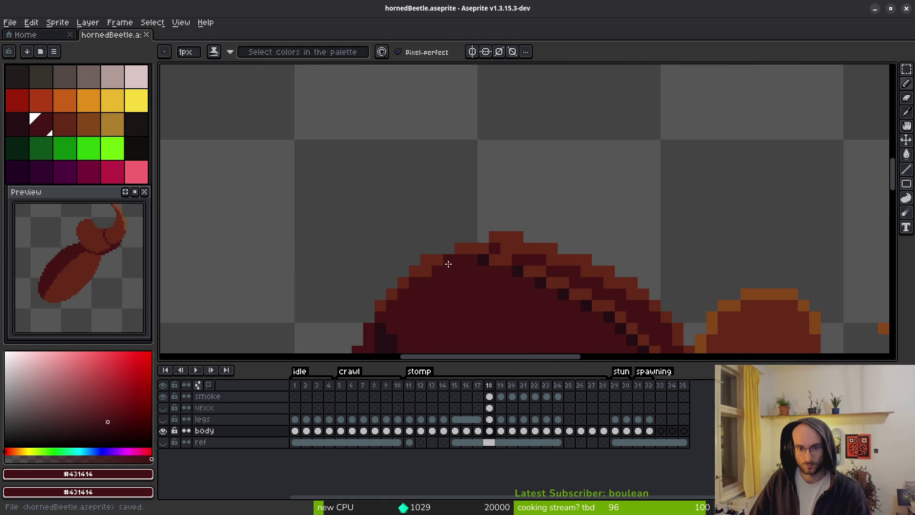
pyautogui.keyDown('alt'); pyautogui.click(458, 247); pyautogui.keyUp('alt')
pyautogui.click(449, 249)
pyautogui.click(484, 238)
pyautogui.keyDown('alt'); pyautogui.click(458, 282); pyautogui.keyUp('alt')
pyautogui.click(449, 261)
pyautogui.click(427, 271)
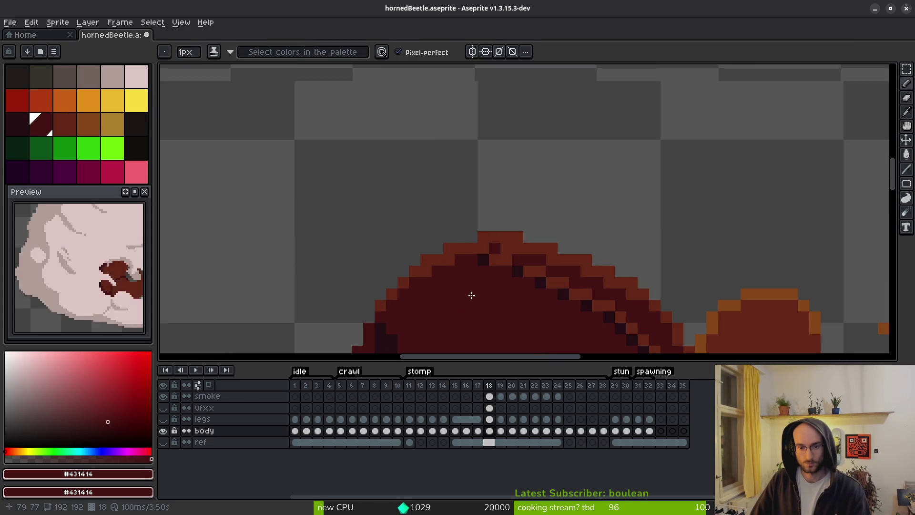
pyautogui.scroll(-2, 474, 300)
pyautogui.scroll(3, 479, 286)
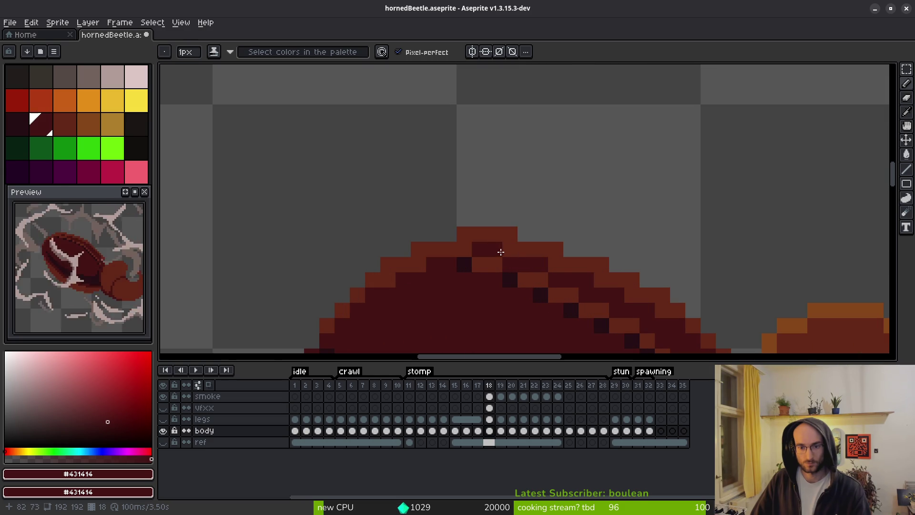
pyautogui.scroll(-4, 552, 284)
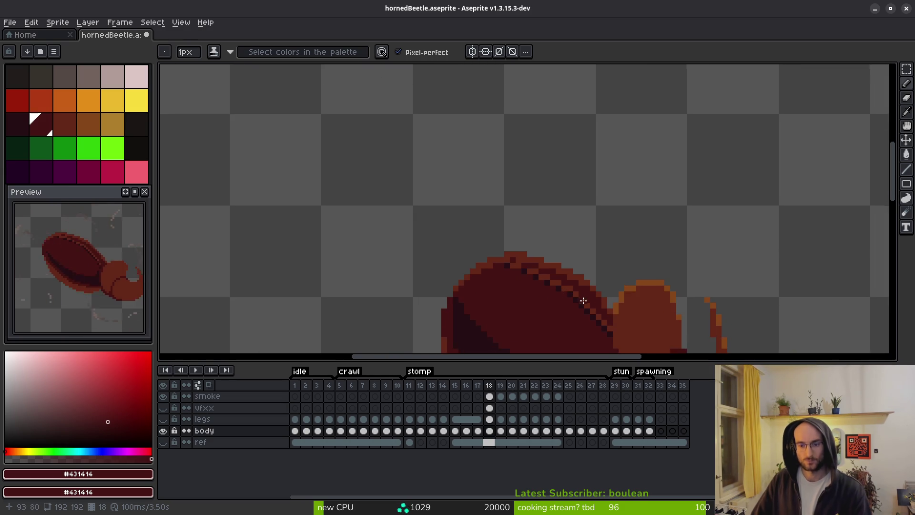
pyautogui.scroll(5, 554, 254)
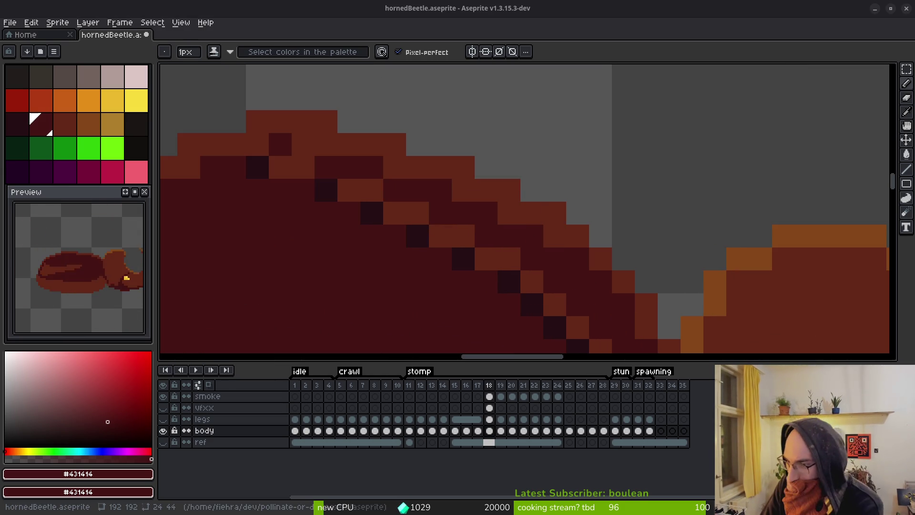
pyautogui.scroll(-7, 496, 280)
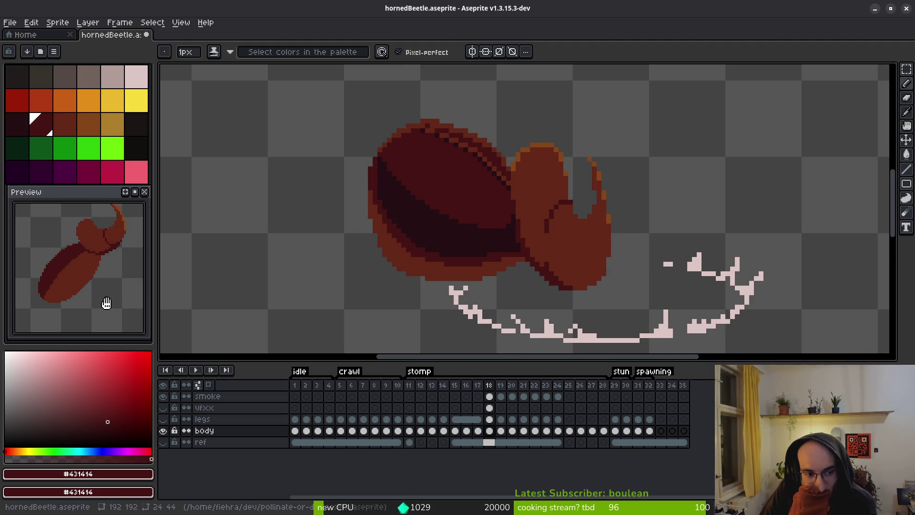
pyautogui.scroll(-3, 450, 278)
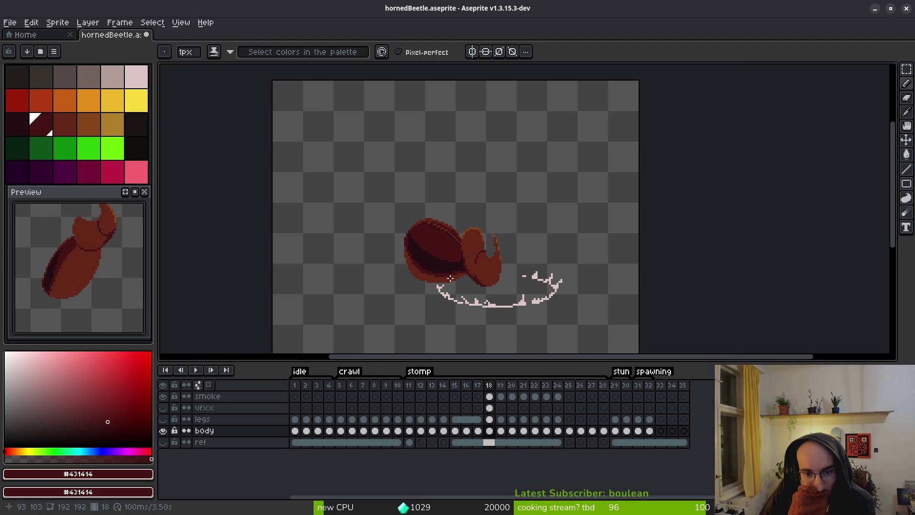
# Darken the shell's diagonal edge and the dark interior's lower-left border with #250e13
pyautogui.scroll(4, 457, 292)
pyautogui.scroll(2, 439, 268)
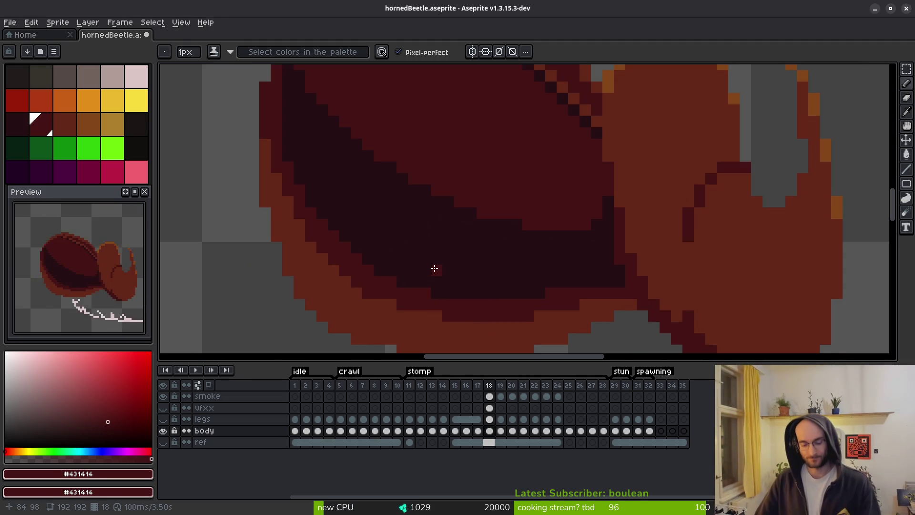
pyautogui.keyDown('alt'); pyautogui.click(419, 227); pyautogui.keyUp('alt')
pyautogui.scroll(2, 312, 197)
pyautogui.moveTo(271, 121)
pyautogui.mouseDown()
pyautogui.moveTo(262, 122)
pyautogui.moveTo(302, 231)
pyautogui.moveTo(470, 311)
pyautogui.mouseUp()
pyautogui.moveTo(286, 191)
pyautogui.mouseDown()
pyautogui.moveTo(224, 166)
pyautogui.moveTo(353, 239)
pyautogui.moveTo(308, 206)
pyautogui.moveTo(388, 254)
pyautogui.moveTo(449, 272)
pyautogui.moveTo(642, 262)
pyautogui.moveTo(596, 275)
pyautogui.mouseUp()
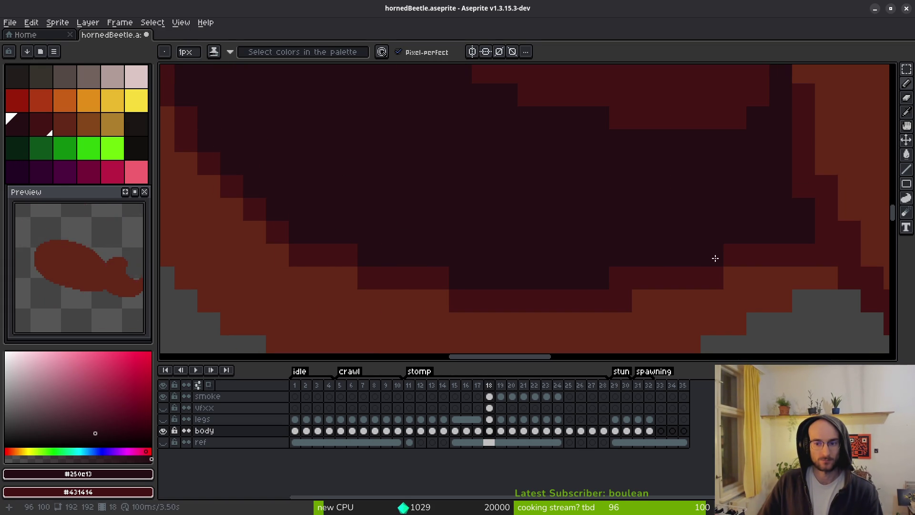
# Redraw the shell's lower-left edge in dark red #431414, replacing the orange highlight
pyautogui.scroll(-5, 625, 245)
pyautogui.scroll(2, 546, 253)
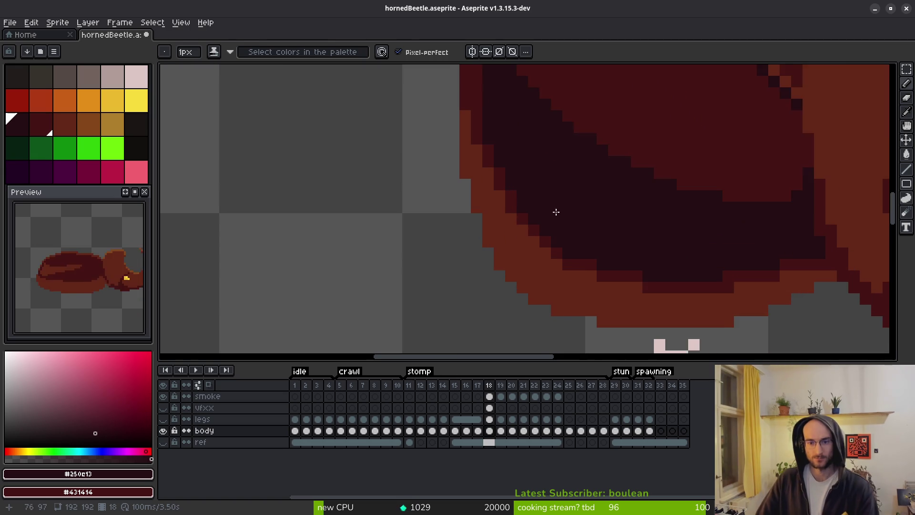
pyautogui.keyDown('alt'); pyautogui.click(474, 184); pyautogui.keyUp('alt')
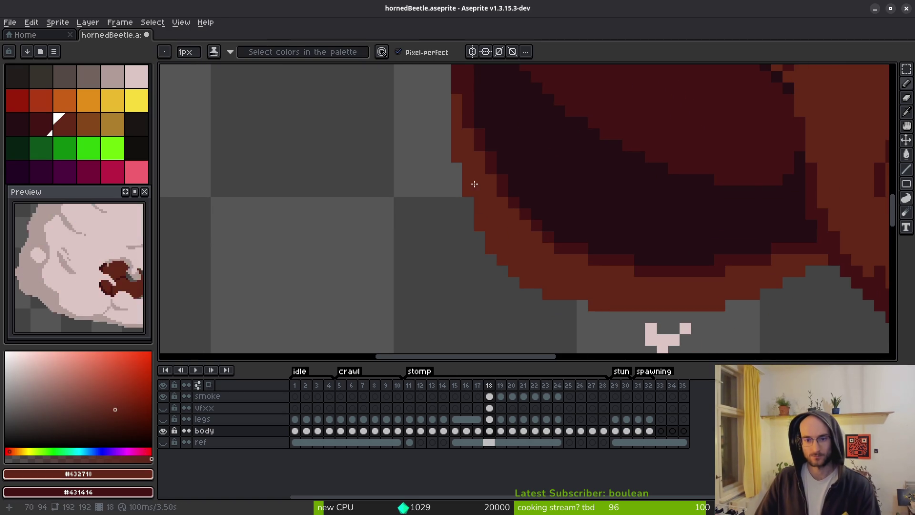
pyautogui.keyDown('alt'); pyautogui.click(471, 114); pyautogui.keyUp('alt')
pyautogui.moveTo(478, 173)
pyautogui.mouseDown()
pyautogui.moveTo(537, 256)
pyautogui.moveTo(645, 276)
pyautogui.moveTo(730, 270)
pyautogui.mouseUp()
pyautogui.moveTo(644, 275); pyautogui.dragTo(539, 245)
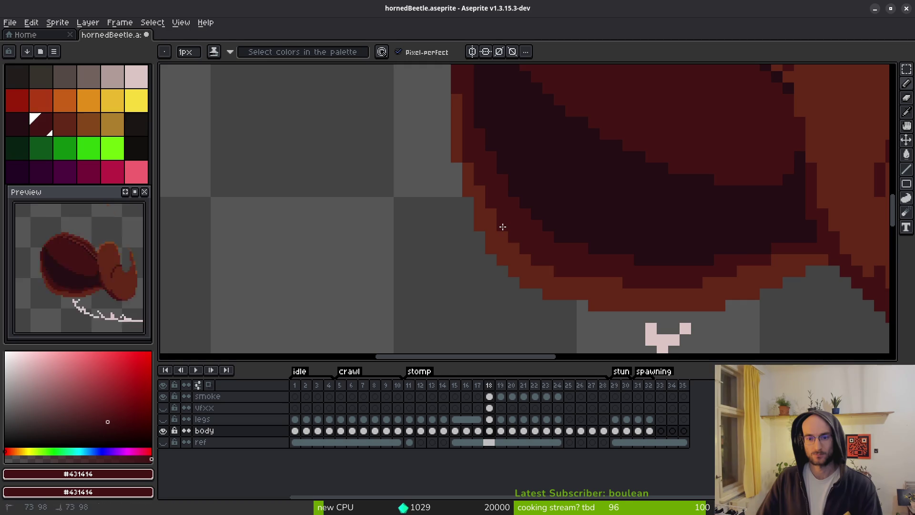
# Compare frame 18 against stomp frames 17 through 21, returning to frame 18
pyautogui.scroll(-5, 557, 270)
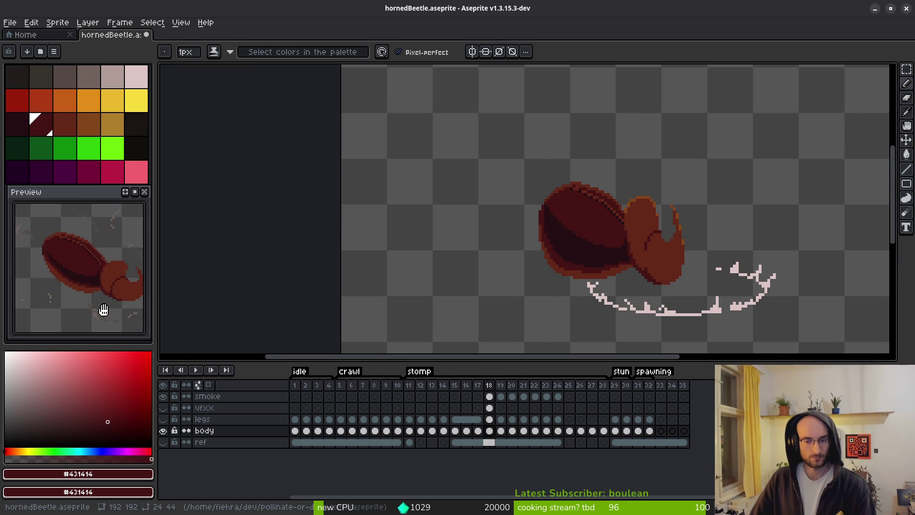
pyautogui.hotkey('alt', 'Left')
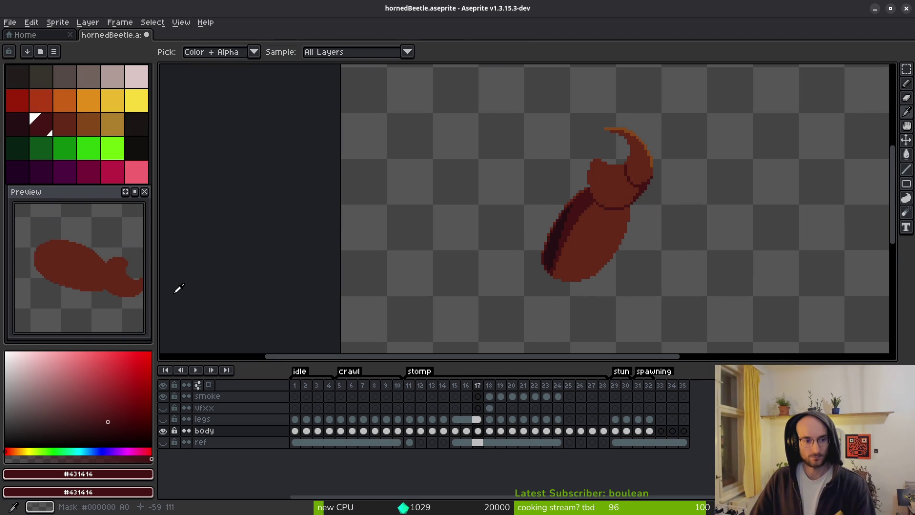
pyautogui.hotkey('alt', 'Right')
pyautogui.press('Right')
pyautogui.press('Right')
pyautogui.press('Right')
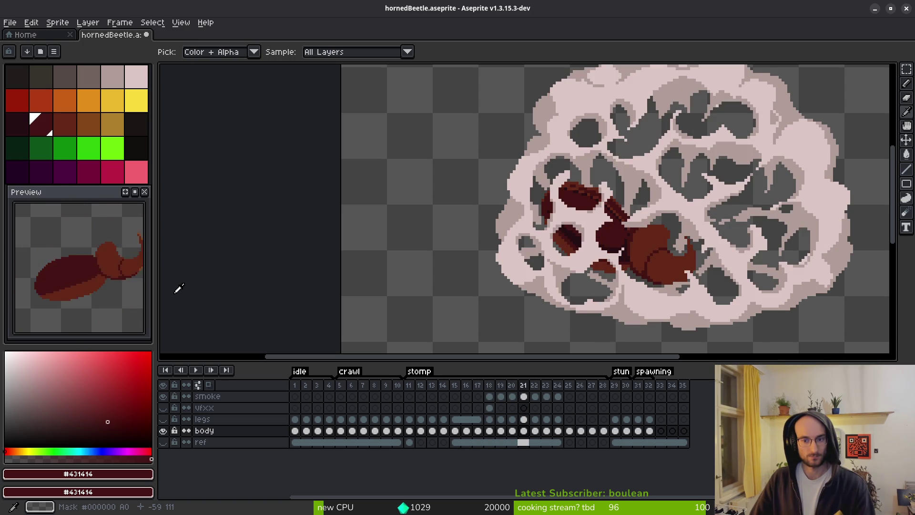
pyautogui.hotkey('alt', 'Left')
pyautogui.hotkey('alt', 'Left')
pyautogui.hotkey('alt', 'Left')
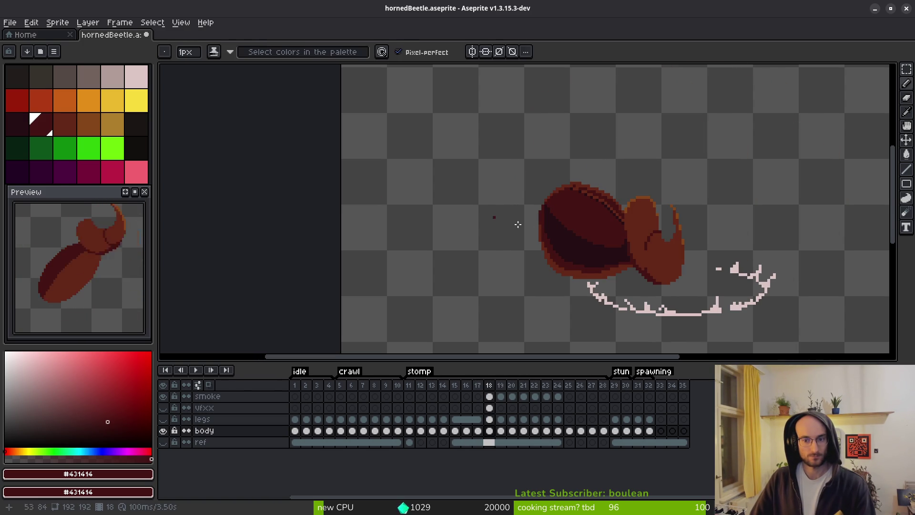
# Undo the last pencil stroke on the body and bring the shell's left underside into view
pyautogui.scroll(2, 552, 242)
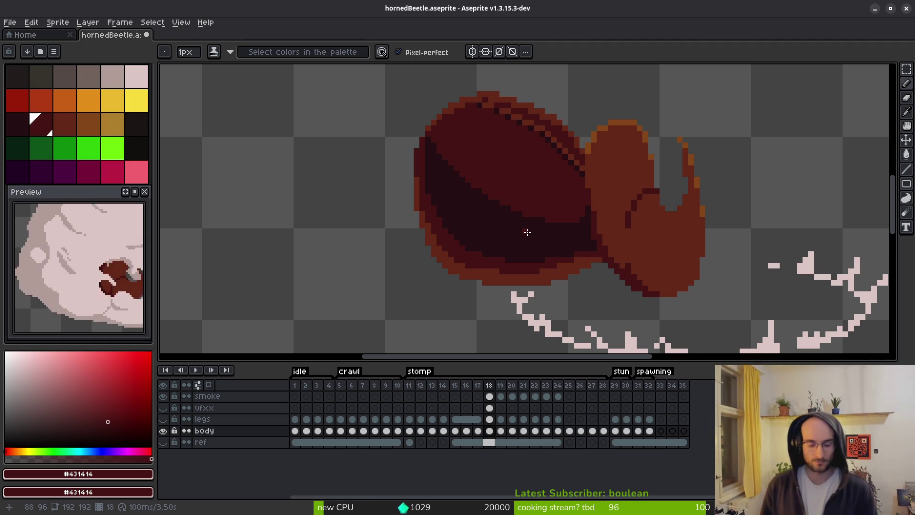
pyautogui.hotkey('ctrl', 'z')
pyautogui.hotkey('ctrl', 'z')
pyautogui.hotkey('ctrl', 'z')
pyautogui.hotkey('ctrl', 'z')
pyautogui.hotkey('ctrl', 'z')
pyautogui.hotkey('ctrl', 'z')
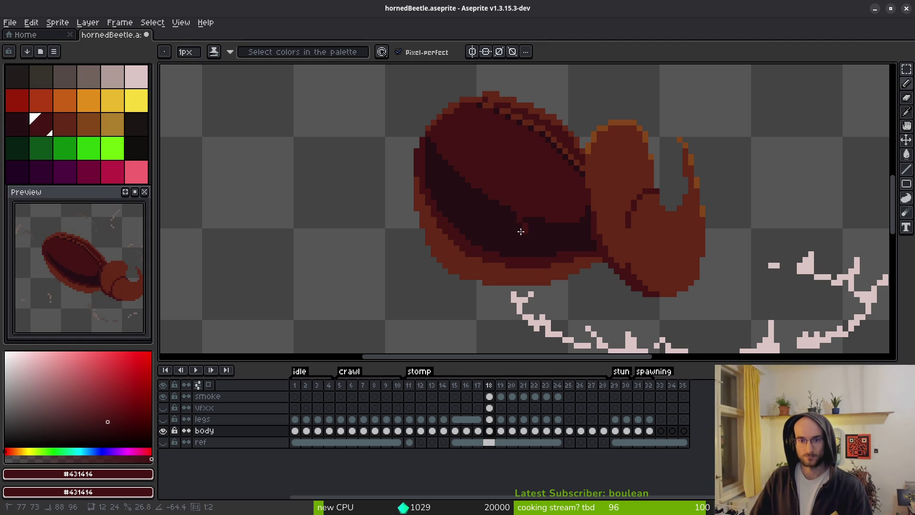
pyautogui.scroll(3, 493, 223)
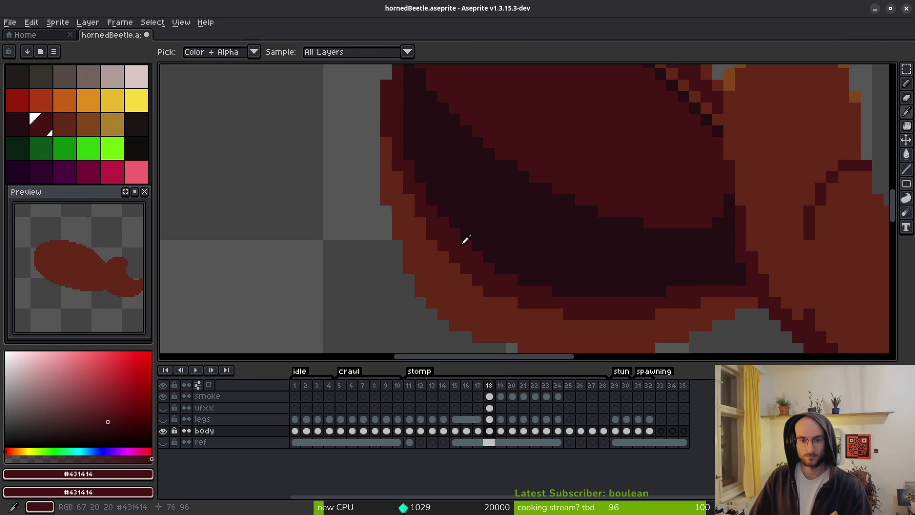
pyautogui.moveTo(529, 316); pyautogui.dragTo(553, 336)
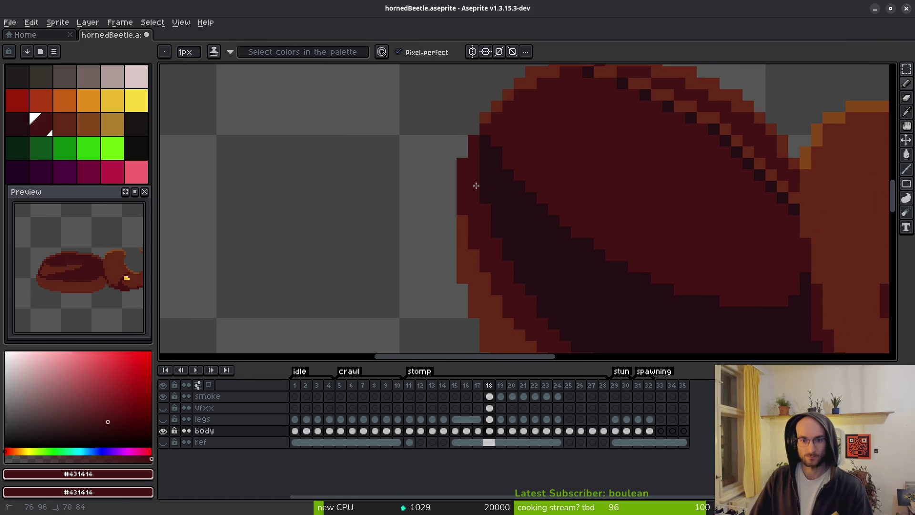
pyautogui.moveTo(525, 253); pyautogui.dragTo(506, 179)
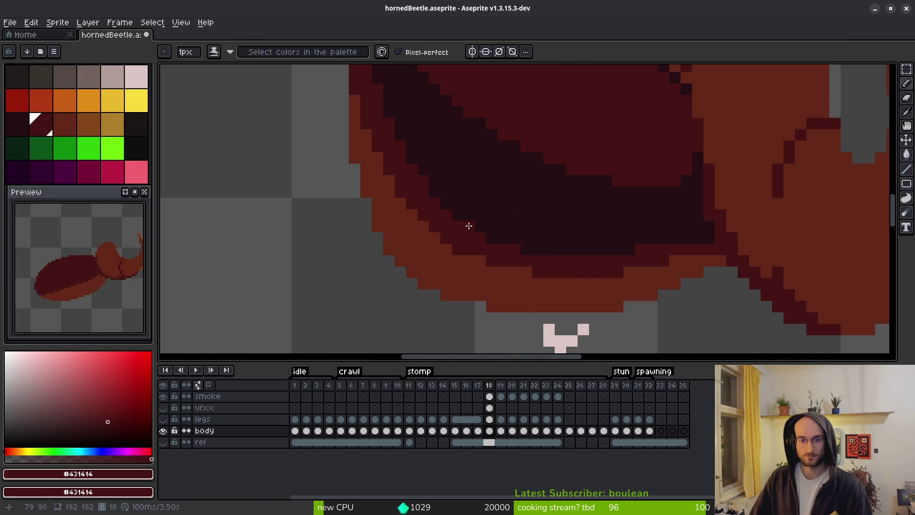
pyautogui.scroll(-2, 615, 272)
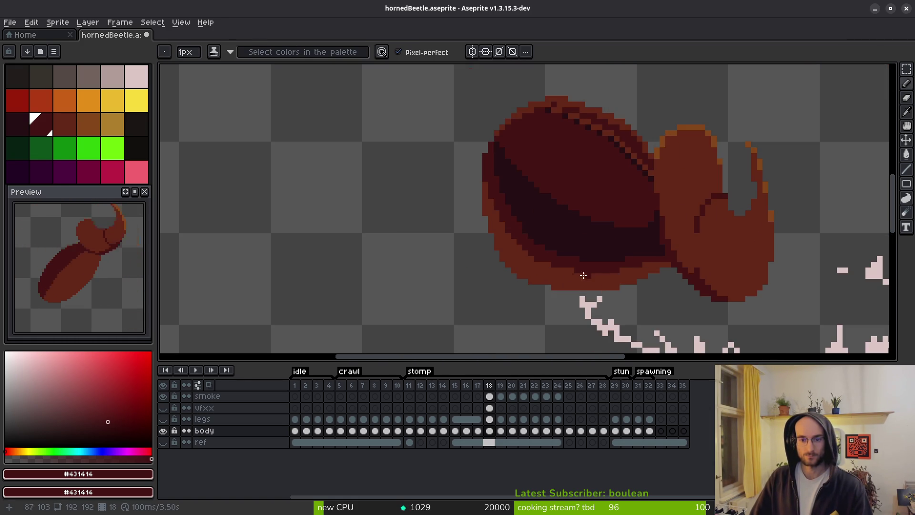
pyautogui.scroll(1, 590, 278)
# Sample orange-brown #632718 from the rim, view the shell's upper-left edge, then go to frame 17
pyautogui.keyDown('alt'); pyautogui.click(490, 259); pyautogui.keyUp('alt')
pyautogui.scroll(1, 554, 300)
pyautogui.moveTo(478, 254); pyautogui.dragTo(489, 323)
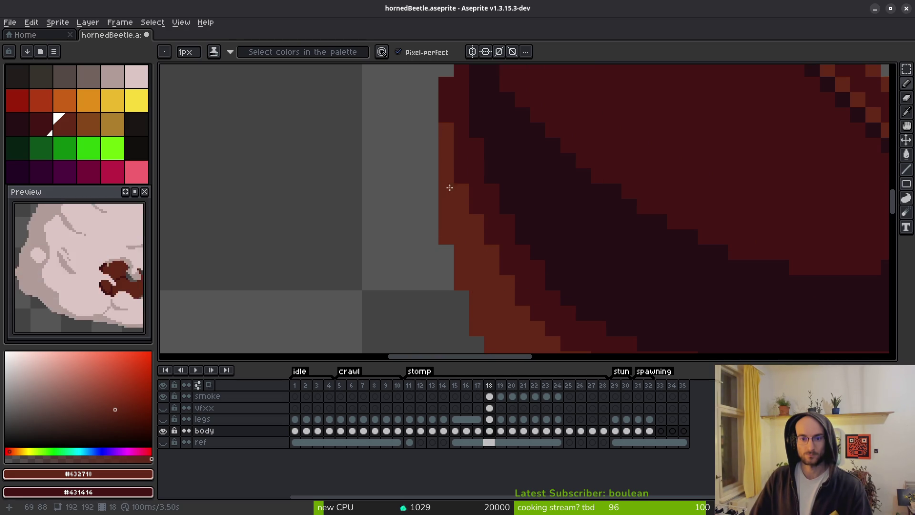
pyautogui.scroll(-3, 459, 184)
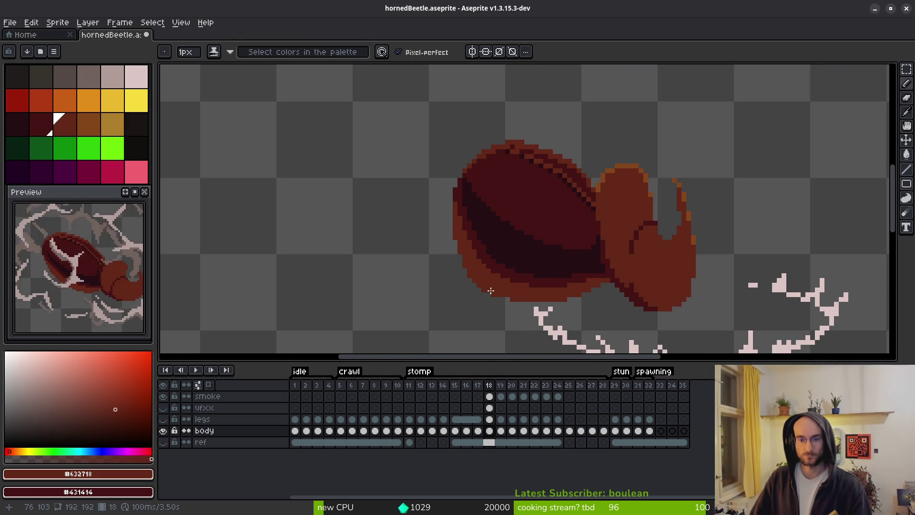
pyautogui.scroll(1, 488, 281)
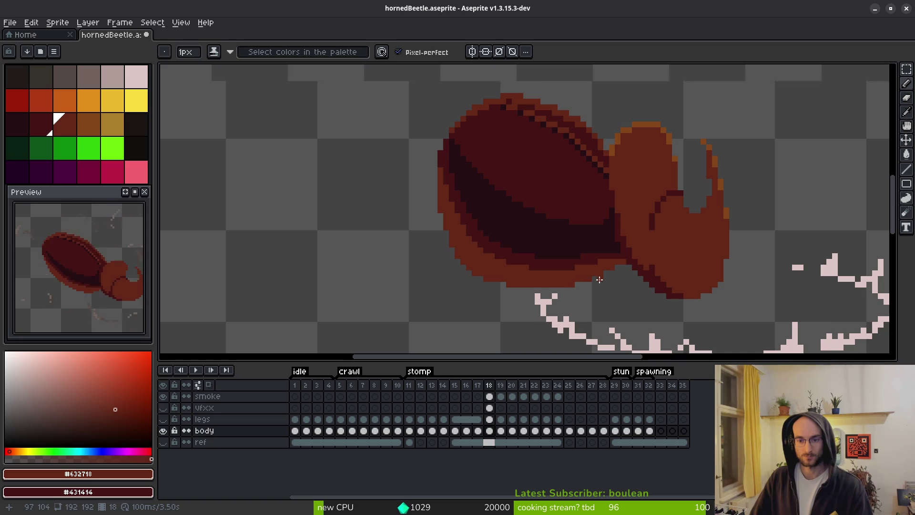
pyautogui.scroll(-2, 600, 279)
pyautogui.press(',')
pyautogui.press('alt')
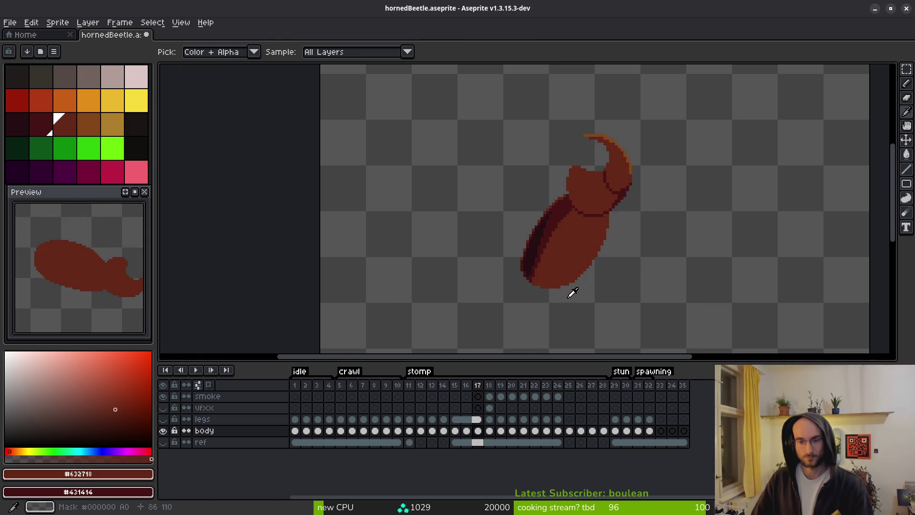
# Review the frames through smoke frame 22, then return to frame 18's shell edge
pyautogui.press('.')
pyautogui.press('.')
pyautogui.press('.')
pyautogui.press('.')
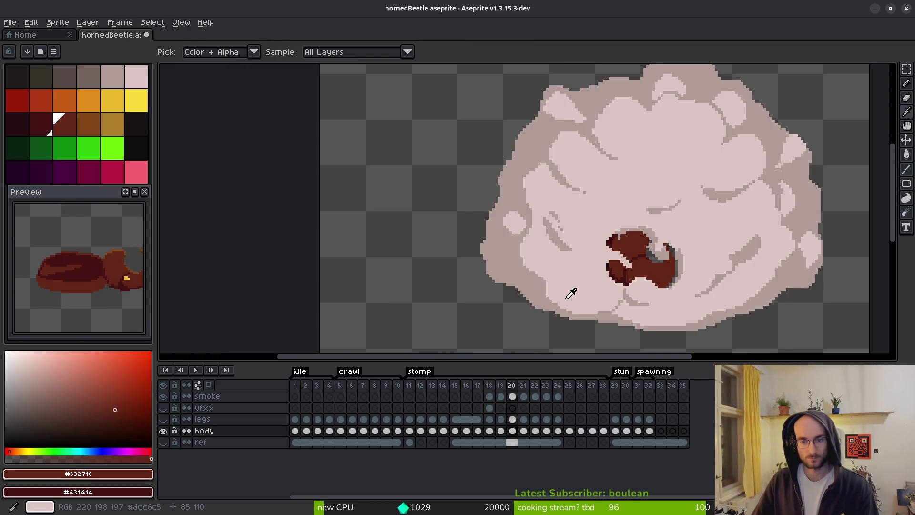
pyautogui.press('.')
pyautogui.press('.')
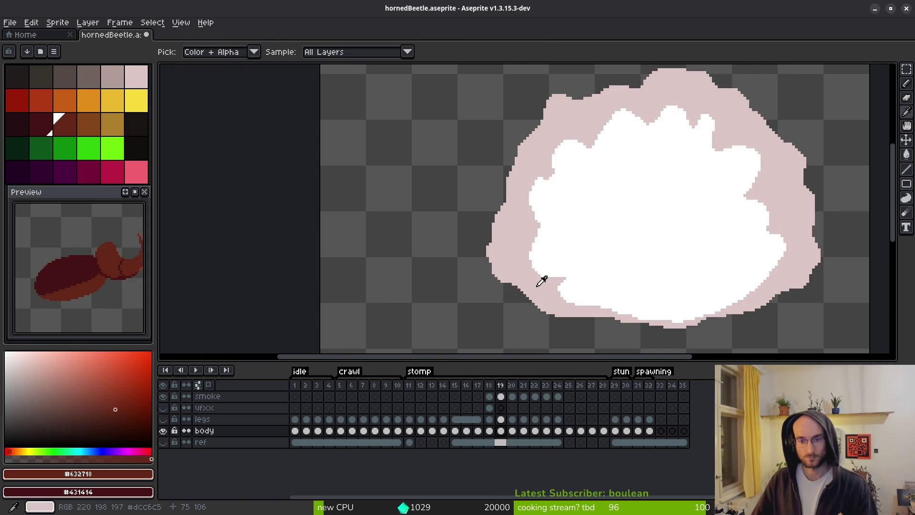
pyautogui.press(',')
pyautogui.press(',')
pyautogui.press(',')
pyautogui.scroll(4, 593, 288)
pyautogui.moveTo(593, 288); pyautogui.dragTo(490, 198)
# Erase five orange pixels along the shell's left and lower edge, then save the sprite
pyautogui.press('e')
pyautogui.scroll(2, 409, 131)
pyautogui.click(421, 143)
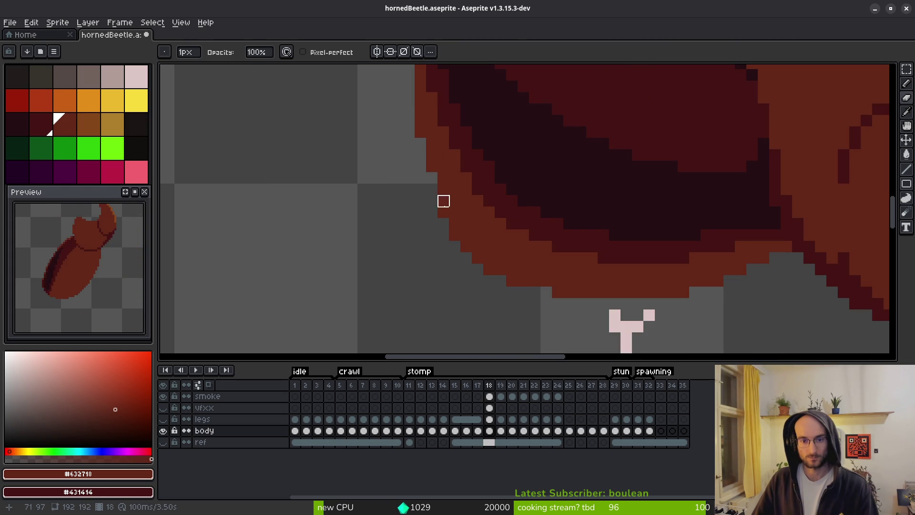
pyautogui.click(455, 234)
pyautogui.click(478, 247)
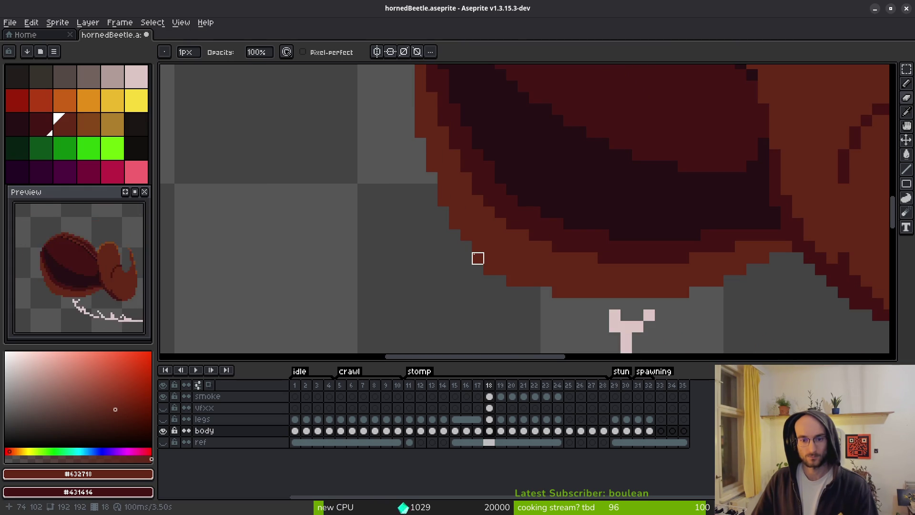
pyautogui.click(489, 268)
pyautogui.click(513, 280)
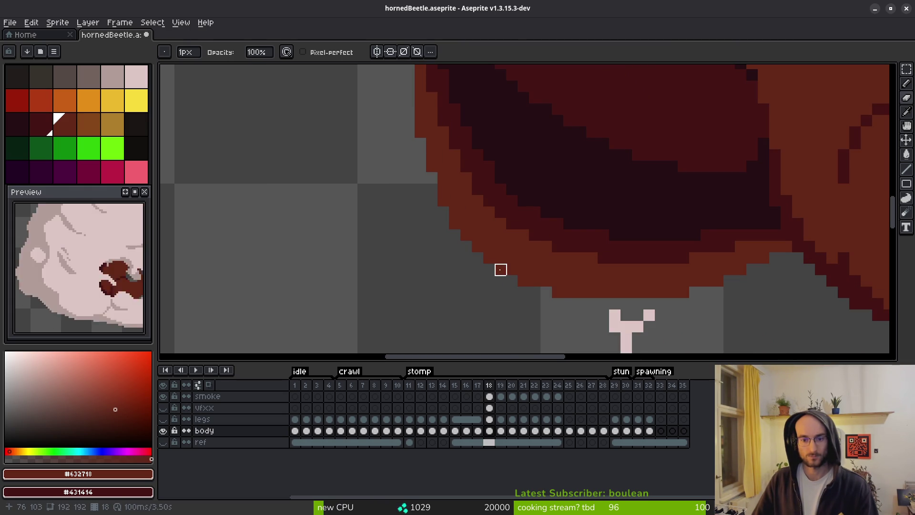
pyautogui.press('b')
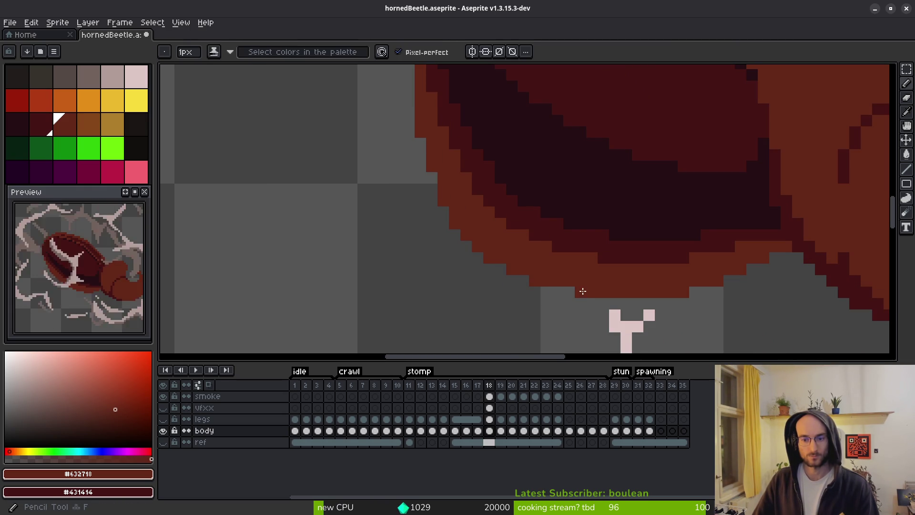
pyautogui.scroll(-3, 570, 293)
pyautogui.hotkey('ctrl', 's')
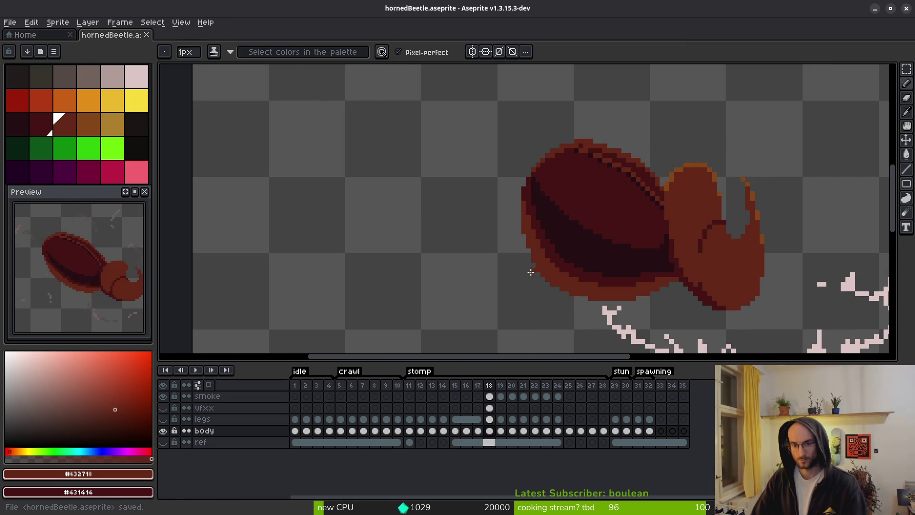
# Save again and eyedrop the darkest shell red from the canvas
pyautogui.scroll(3, 556, 253)
pyautogui.press('e')
pyautogui.hotkey('ctrl', 's')
pyautogui.scroll(-4, 549, 234)
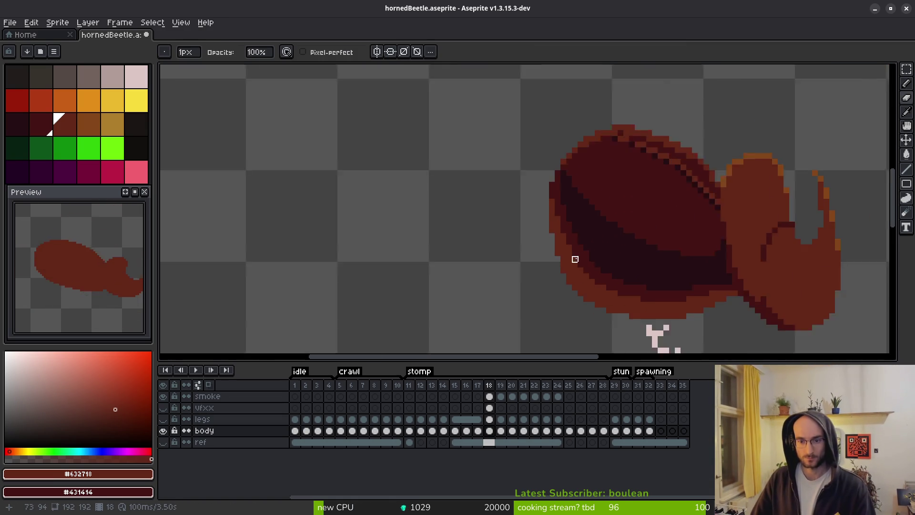
pyautogui.scroll(4, 515, 214)
pyautogui.press('i')
pyautogui.keyDown('alt'); pyautogui.click(493, 224); pyautogui.keyUp('alt')
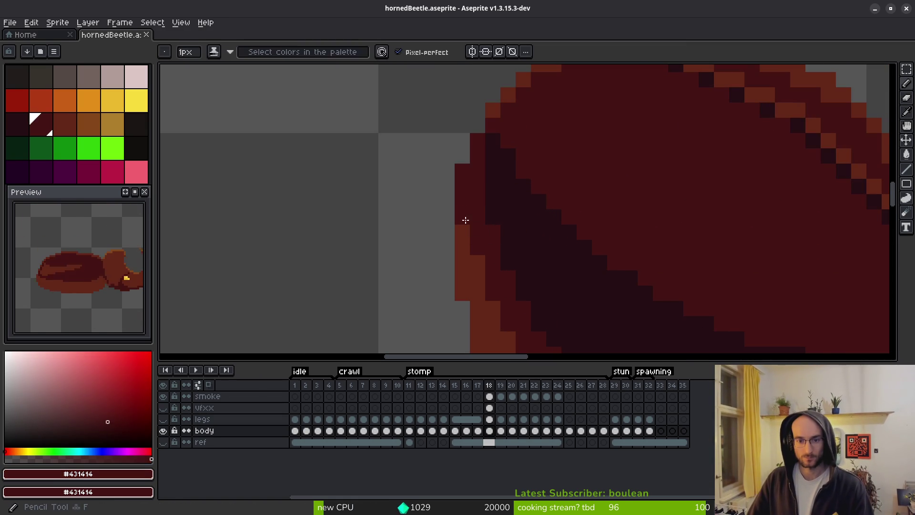
pyautogui.scroll(-2, 483, 257)
# Eyedrop the mid shell red and save the hornedBeetle file
pyautogui.hscroll(1, 487, 255)
pyautogui.scroll(-4, 561, 280)
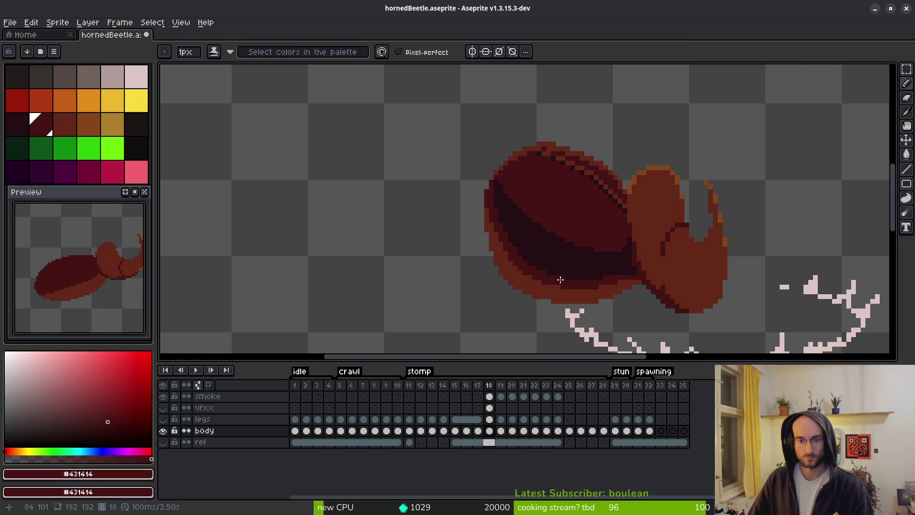
pyautogui.scroll(2, 527, 262)
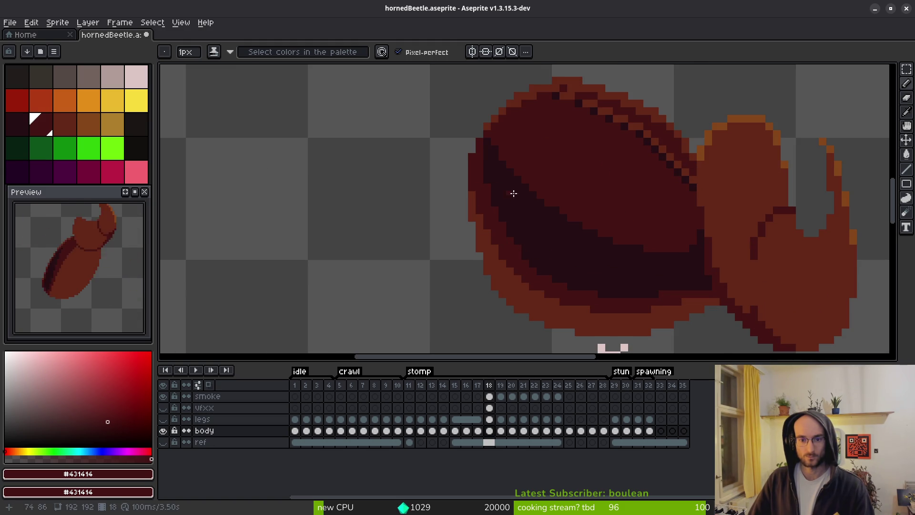
pyautogui.scroll(-2, 513, 192)
pyautogui.hotkey('ctrl', 's')
pyautogui.scroll(2, 513, 196)
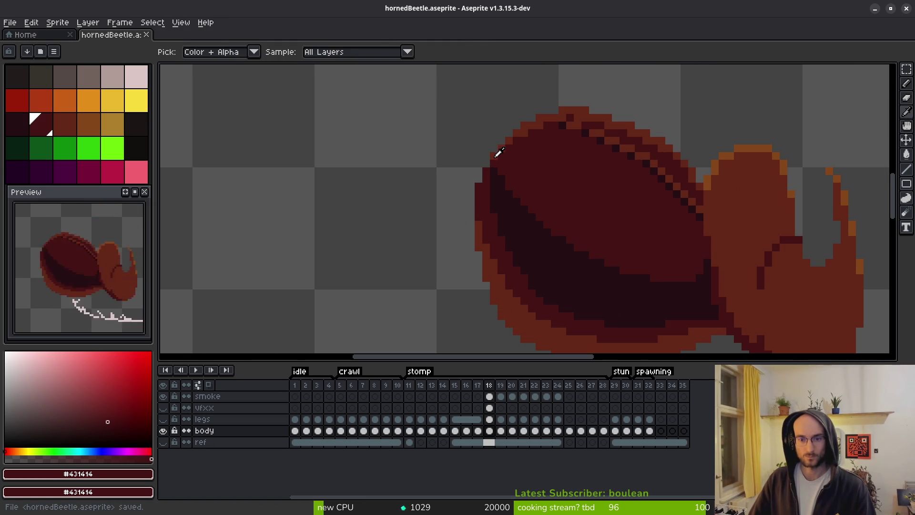
pyautogui.keyDown('alt'); pyautogui.click(496, 153); pyautogui.keyUp('alt')
pyautogui.scroll(-1, 558, 205)
pyautogui.hotkey('ctrl', 's')
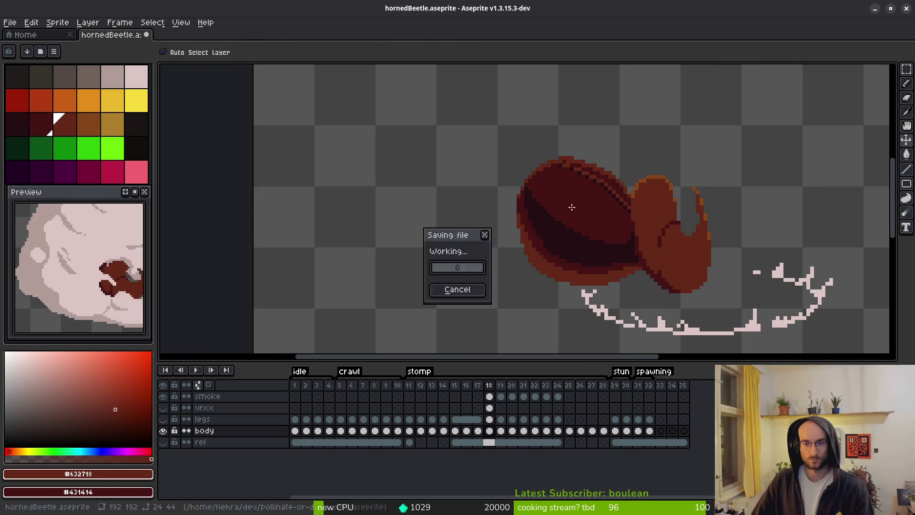
# Flip repeatedly between frames 17 and 18 to compare, settling on frame 18
pyautogui.scroll(-4, 565, 212)
pyautogui.press('Left')
pyautogui.press('Right')
pyautogui.press('Left')
pyautogui.press('Right')
pyautogui.press('Left')
pyautogui.press('Right')
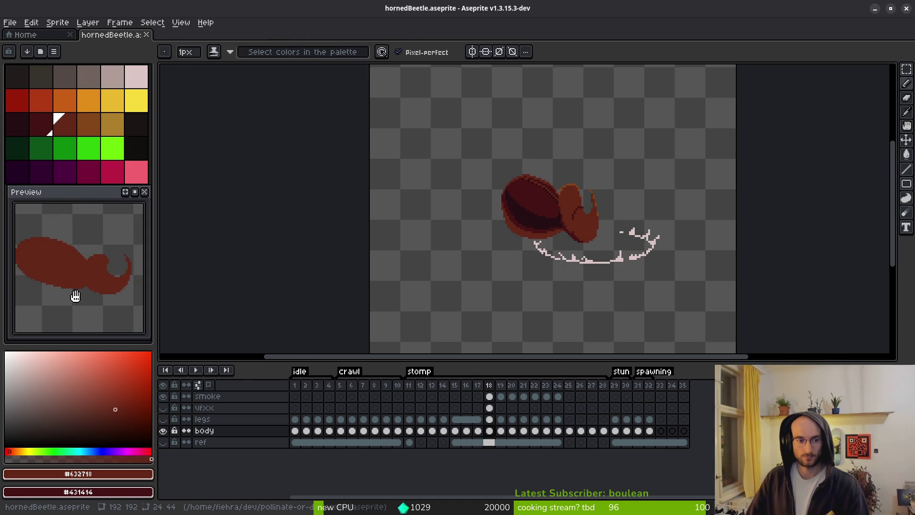
# Make the vfxx and legs layers visible and go back to stomp frame 13
pyautogui.click(163, 408)
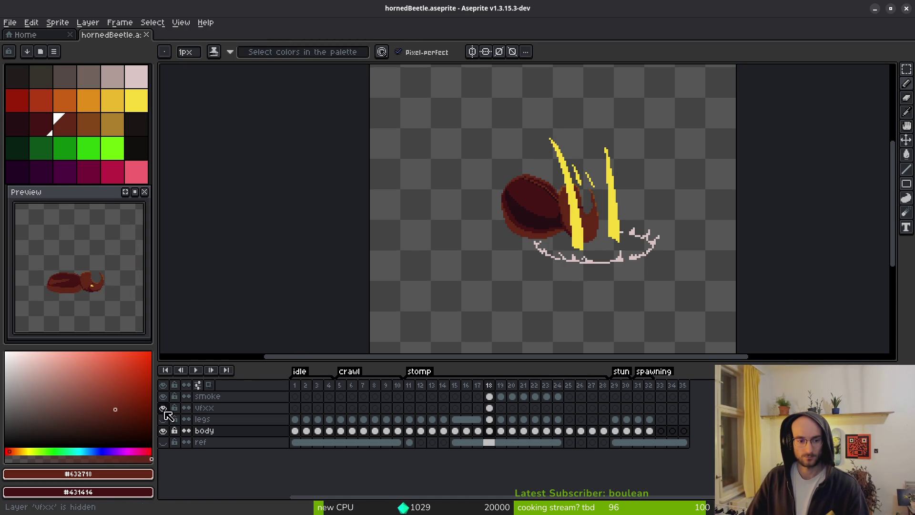
pyautogui.click(163, 419)
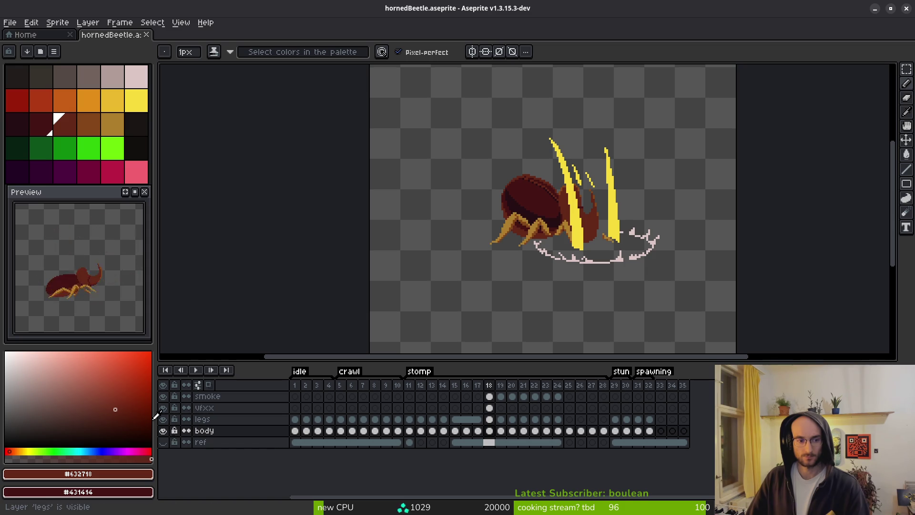
pyautogui.scroll(1, 522, 262)
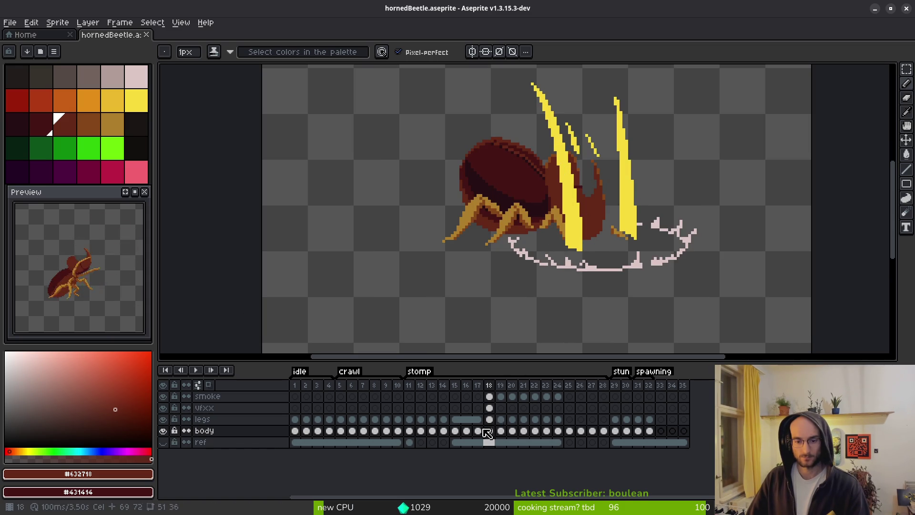
pyautogui.press('Left')
pyautogui.press('Left')
pyautogui.press('Left')
pyautogui.press('Left')
pyautogui.press('Left')
pyautogui.press('+')
pyautogui.press('+')
pyautogui.press('+')
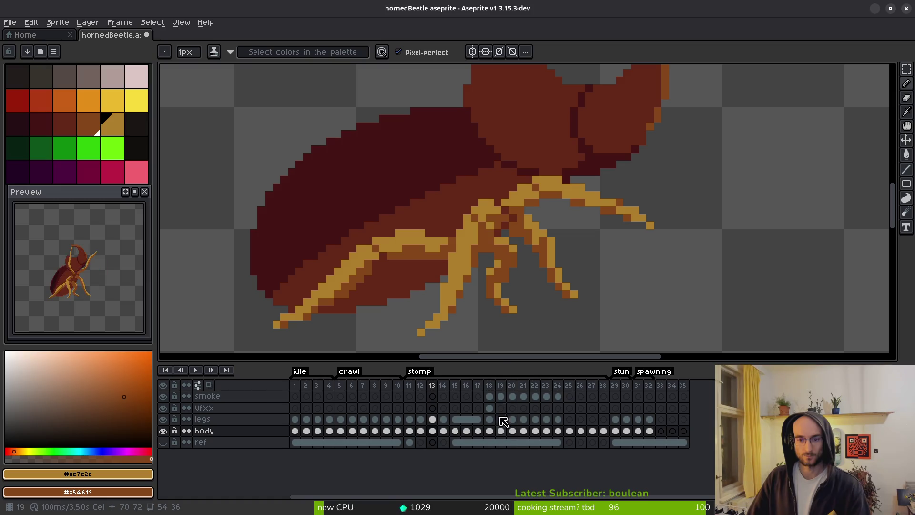
# Select the legs cel on frame 13 and zoom in on the leg area
pyautogui.click(433, 419)
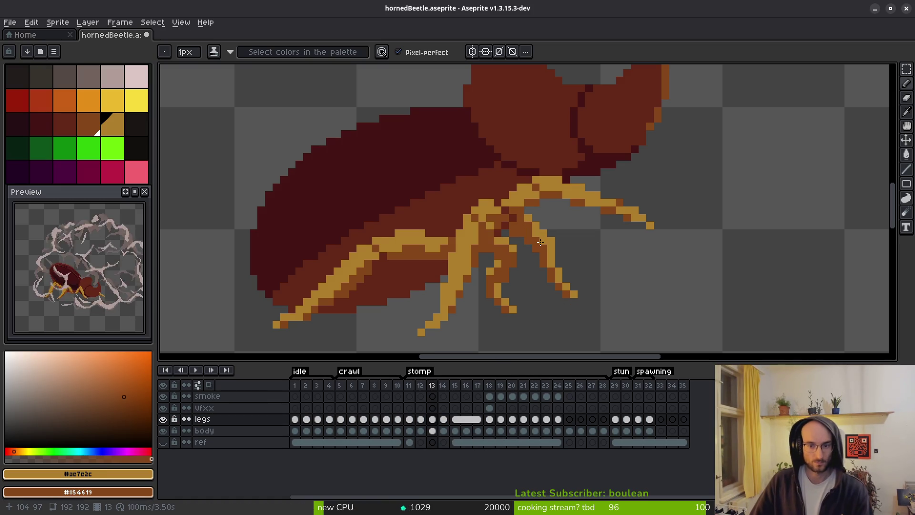
pyautogui.scroll(-4, 535, 238)
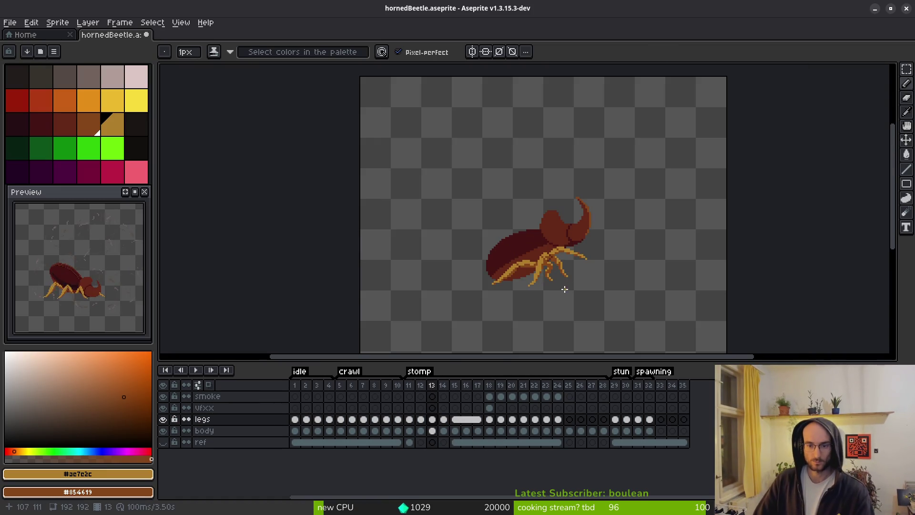
pyautogui.scroll(4, 561, 247)
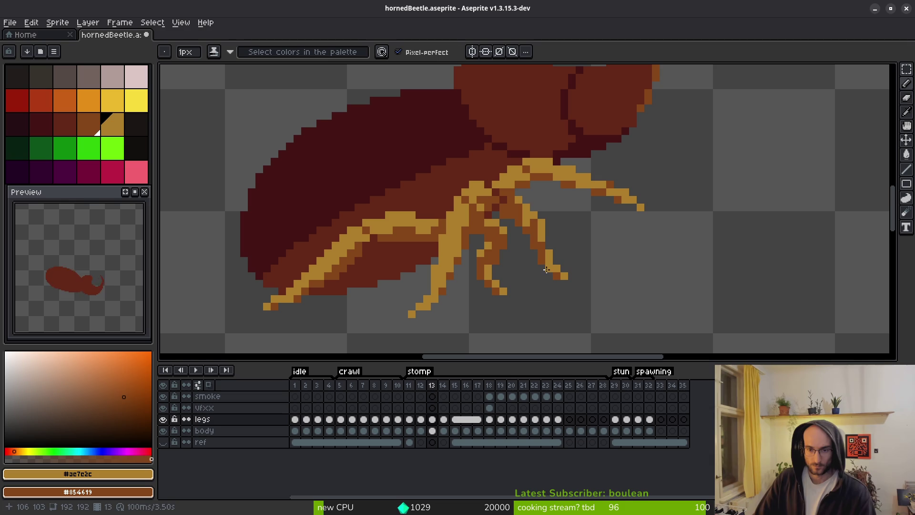
pyautogui.scroll(-4, 591, 281)
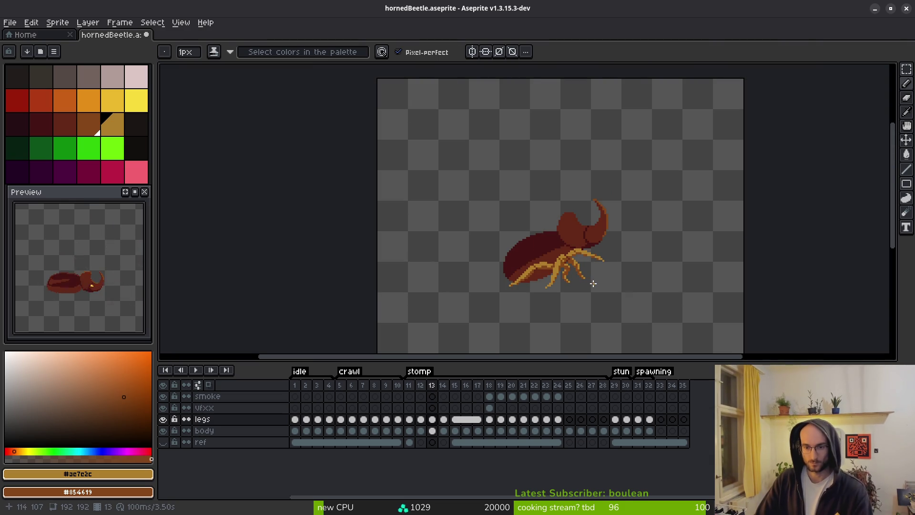
pyautogui.scroll(6, 589, 281)
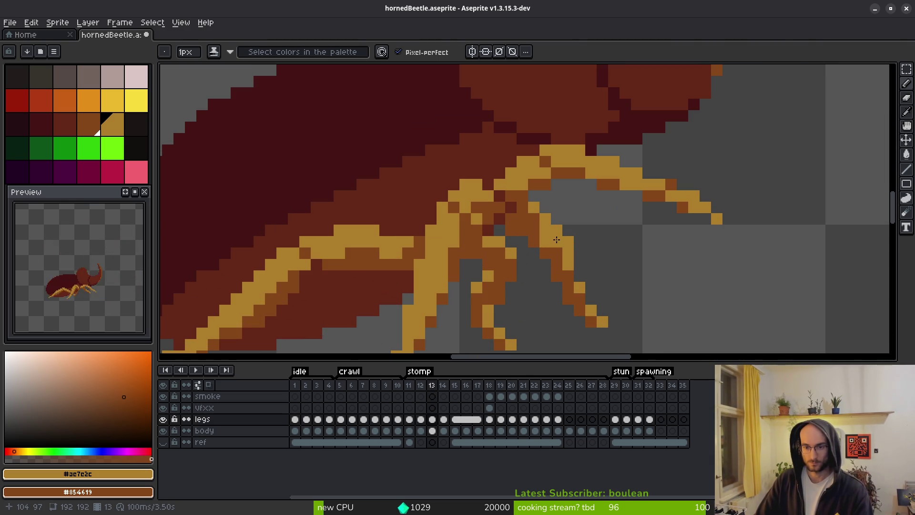
pyautogui.press('e')
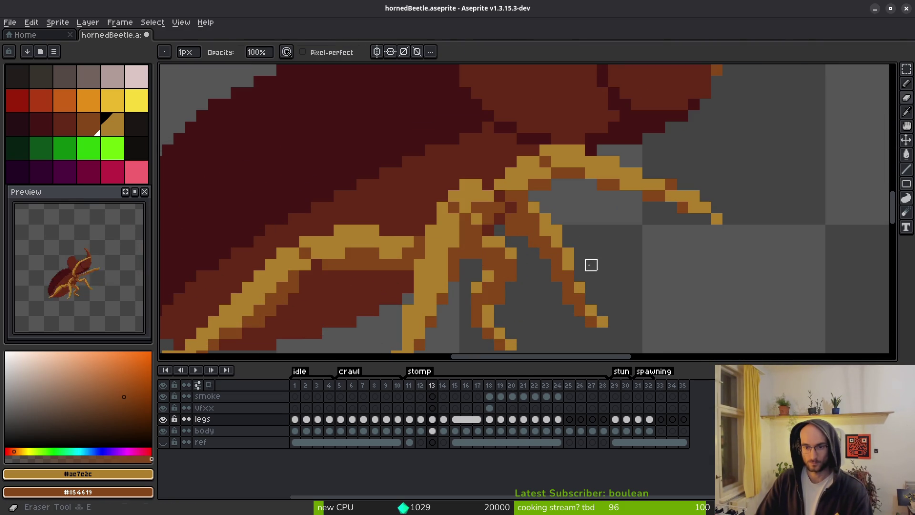
pyautogui.scroll(-4, 592, 265)
pyautogui.press('b')
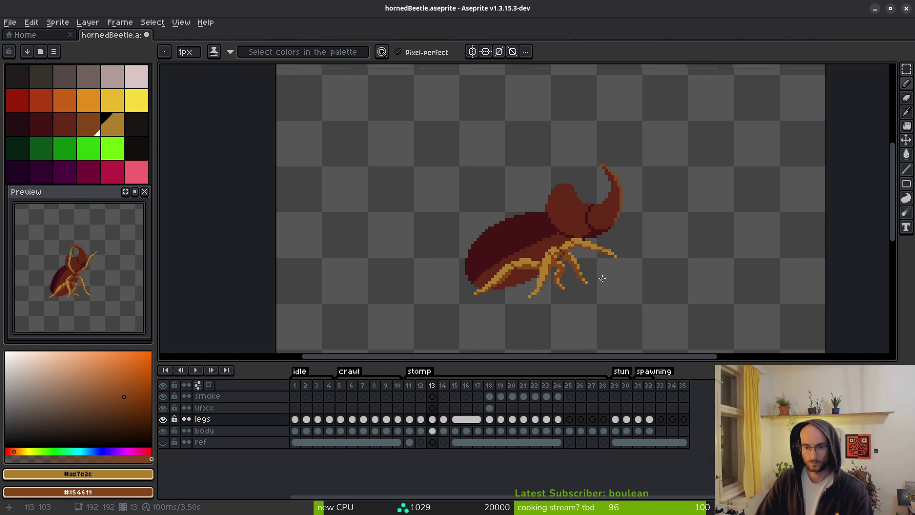
pyautogui.scroll(1, 602, 278)
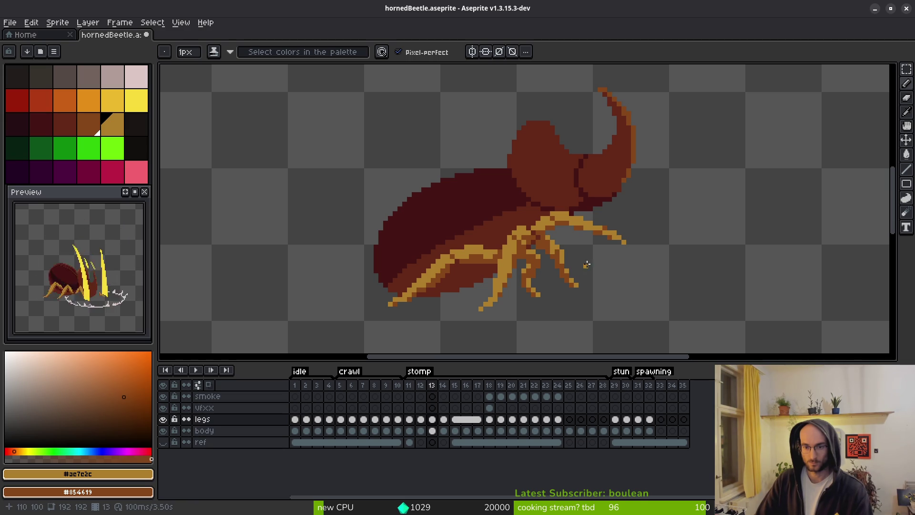
pyautogui.scroll(1, 595, 263)
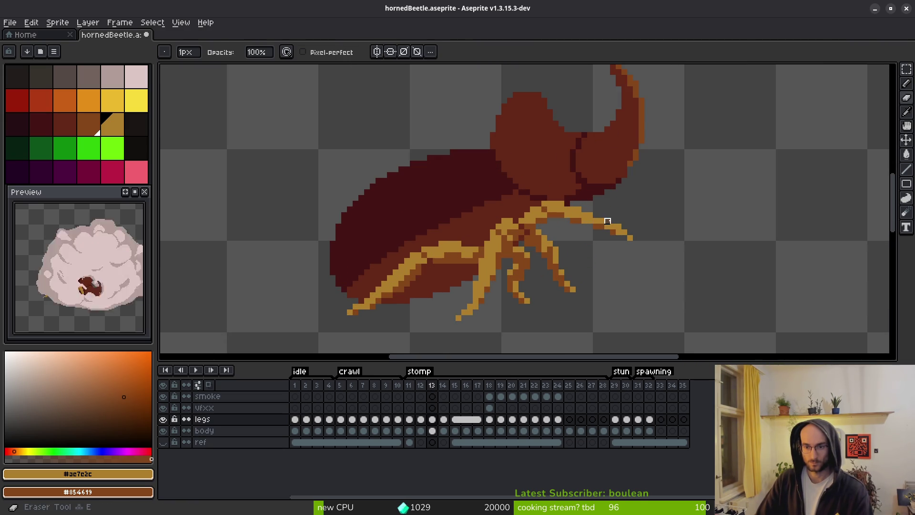
pyautogui.scroll(2, 600, 221)
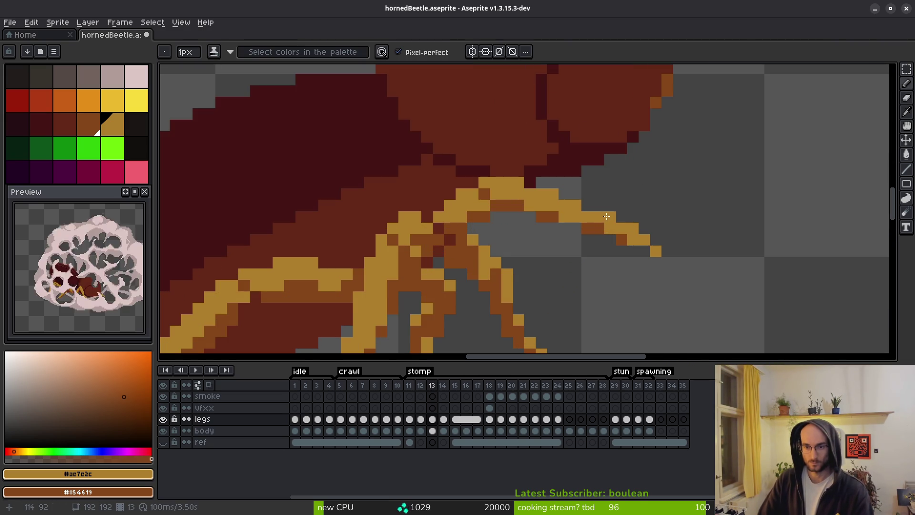
pyautogui.scroll(-4, 638, 250)
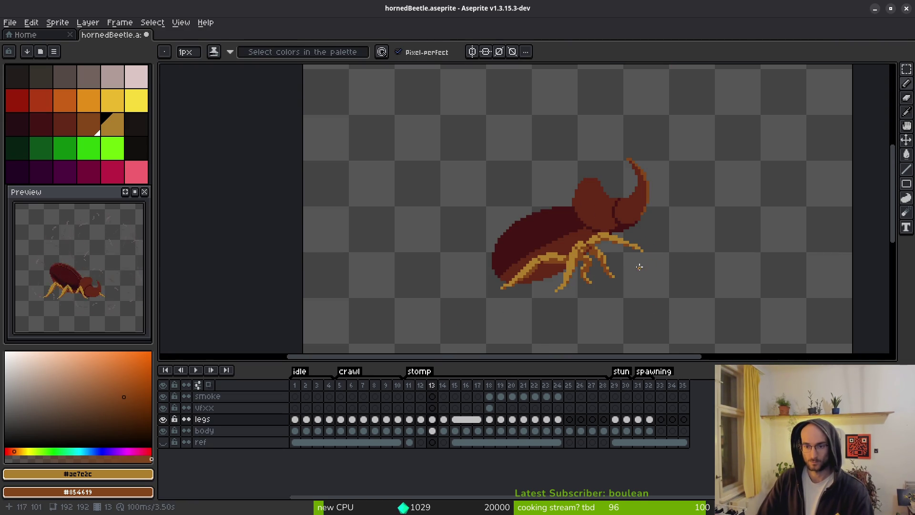
# Add an orange pixel near the leg tip and draw a dark-orange line for a new leg
pyautogui.click(635, 255)
pyautogui.scroll(4, 635, 252)
pyautogui.scroll(-4, 612, 259)
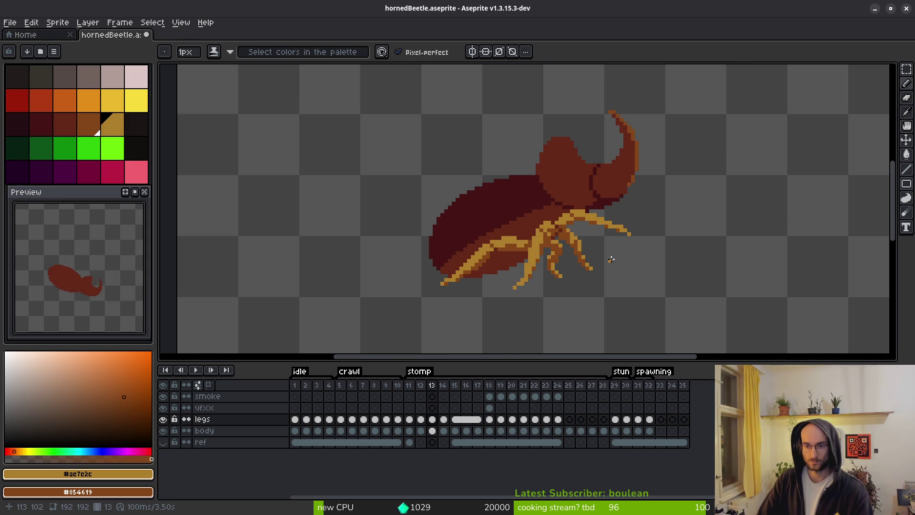
pyautogui.press('i')
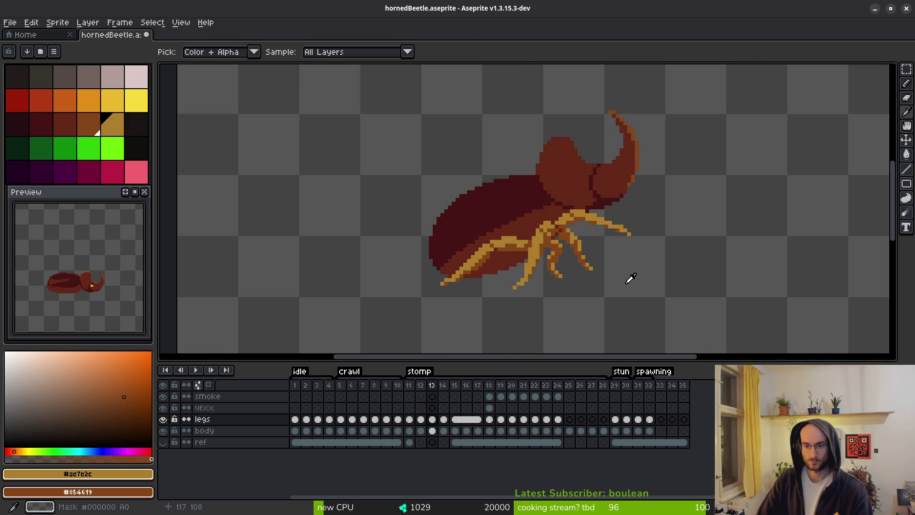
pyautogui.press('b')
pyautogui.scroll(2, 531, 196)
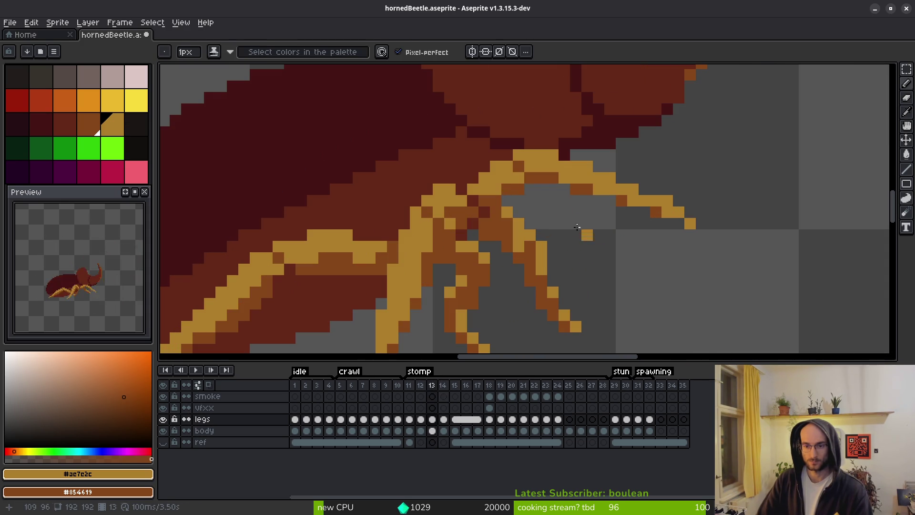
pyautogui.moveTo(605, 234); pyautogui.dragTo(538, 203)
pyautogui.moveTo(580, 226); pyautogui.dragTo(576, 214)
# Extend the new leg down-right and run a gold highlight along it to the tip
pyautogui.click(587, 235)
pyautogui.click(633, 246)
pyautogui.click(611, 246)
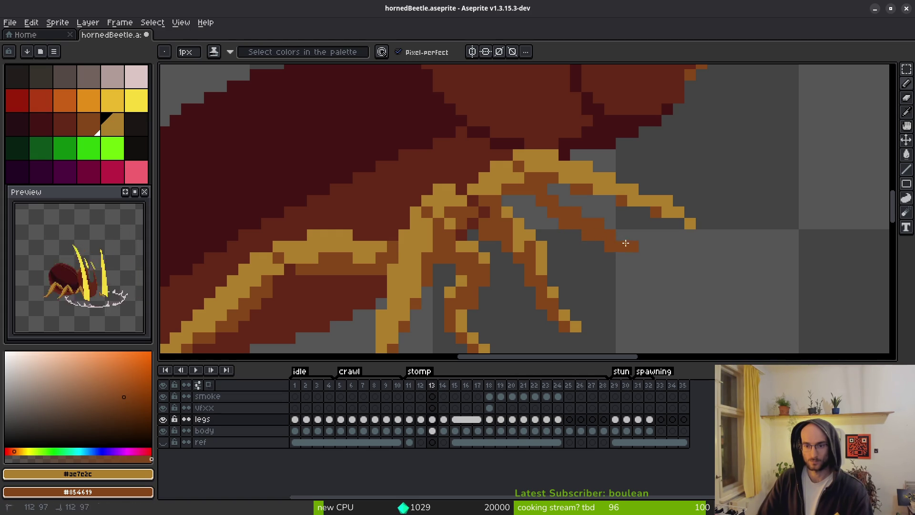
pyautogui.click(576, 212)
pyautogui.click(599, 223)
pyautogui.click(628, 235)
pyautogui.click(644, 246)
pyautogui.click(655, 258)
pyautogui.click(636, 252)
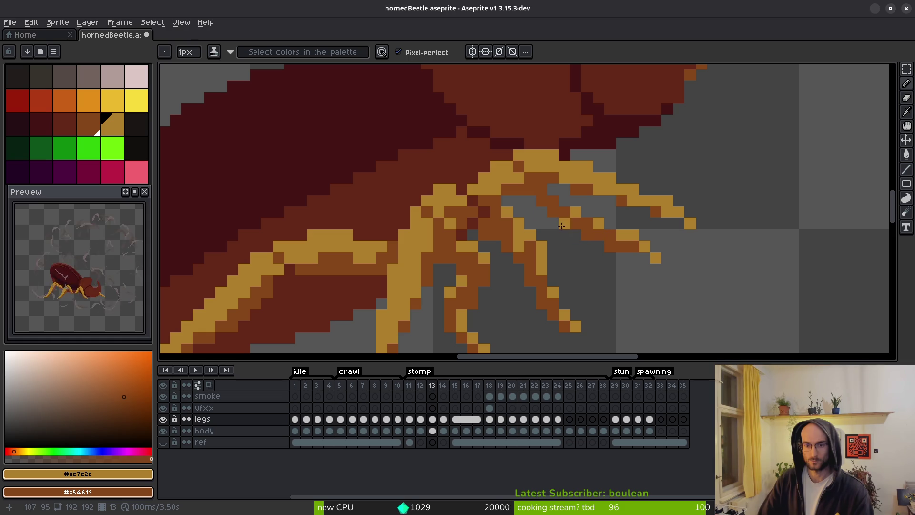
# Shade the new leg with darker brown pixels and zoom out to view the sprite
pyautogui.rightClick(541, 211)
pyautogui.rightClick(565, 233)
pyautogui.scroll(-4, 619, 281)
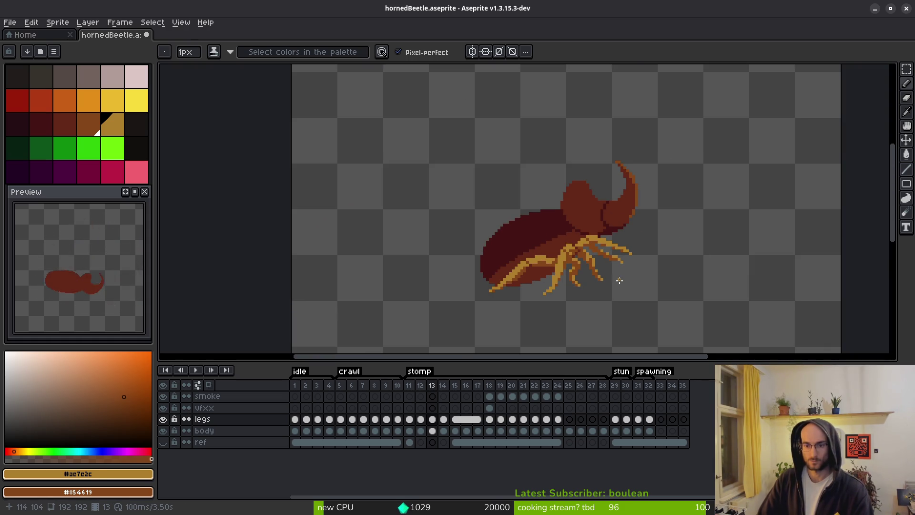
pyautogui.scroll(3, 622, 278)
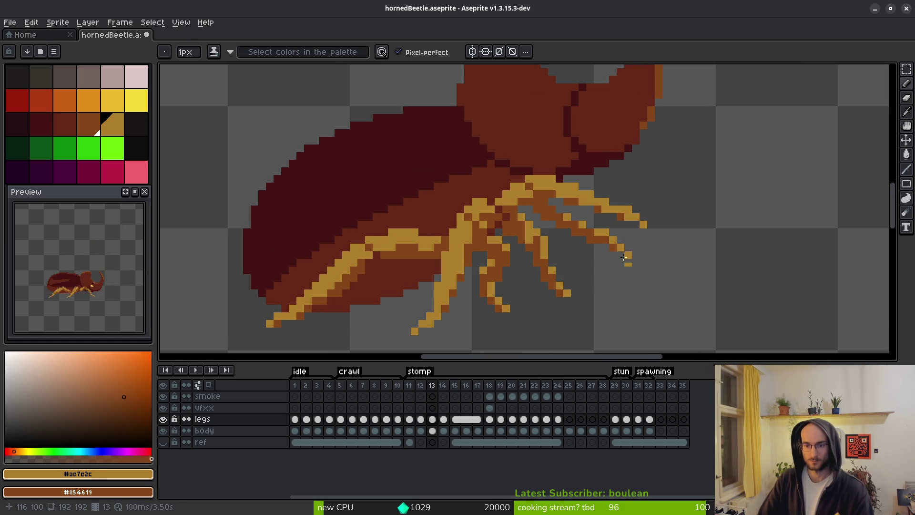
pyautogui.scroll(-3, 624, 256)
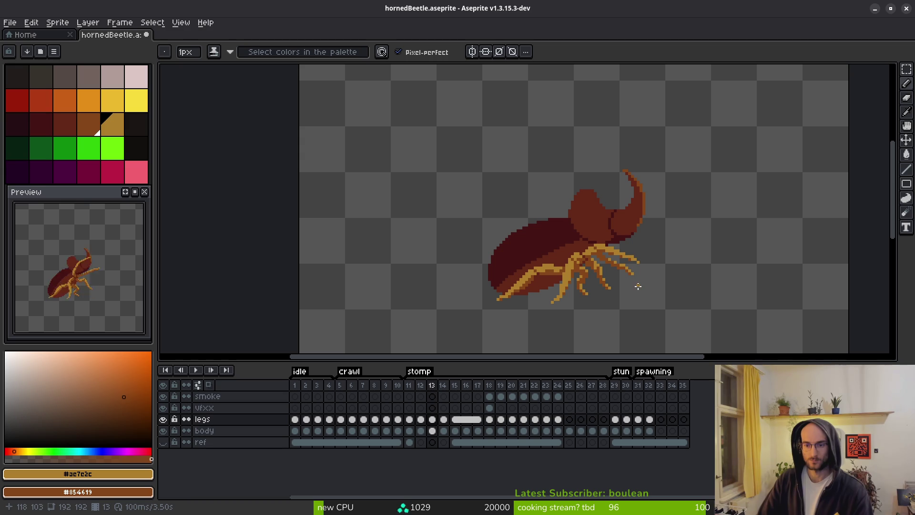
pyautogui.scroll(-4, 641, 287)
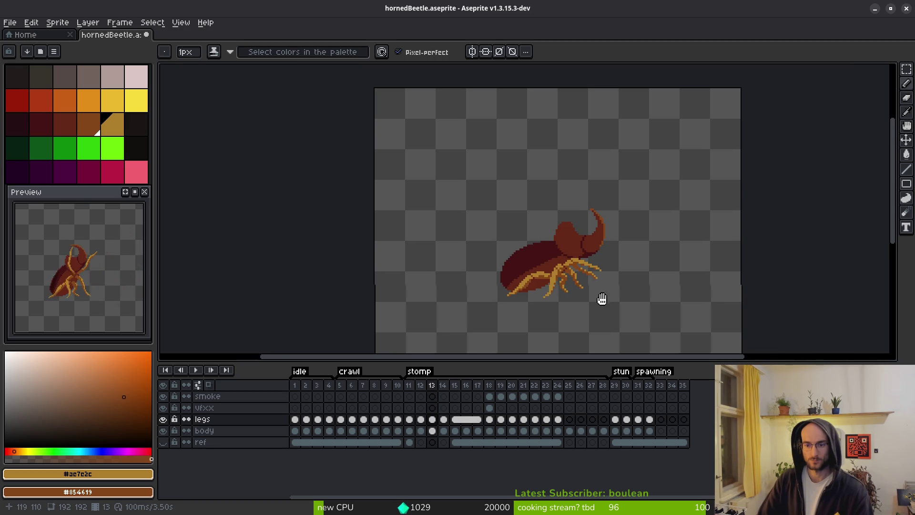
# Flip between stomp frames 13 and 14 to compare the poses, then advance to frame 15
pyautogui.press(',')
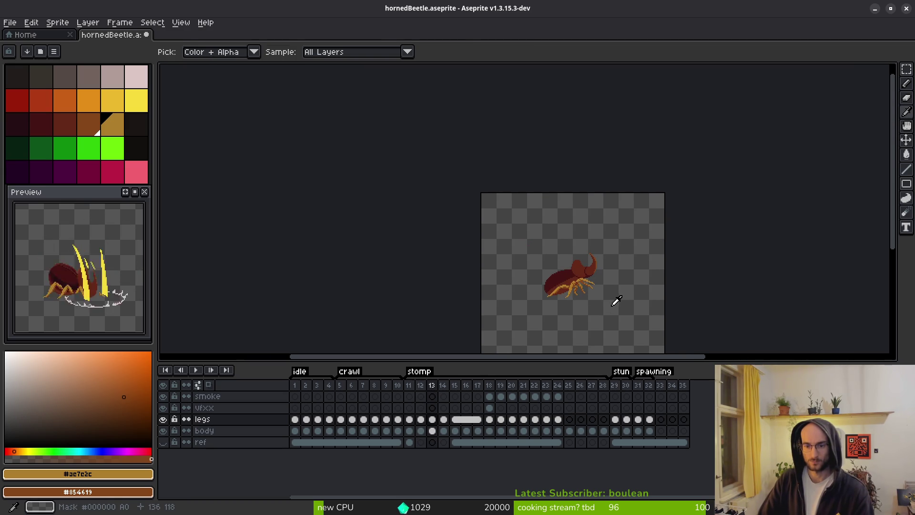
pyautogui.scroll(4, 603, 296)
pyautogui.press('.')
pyautogui.press('.')
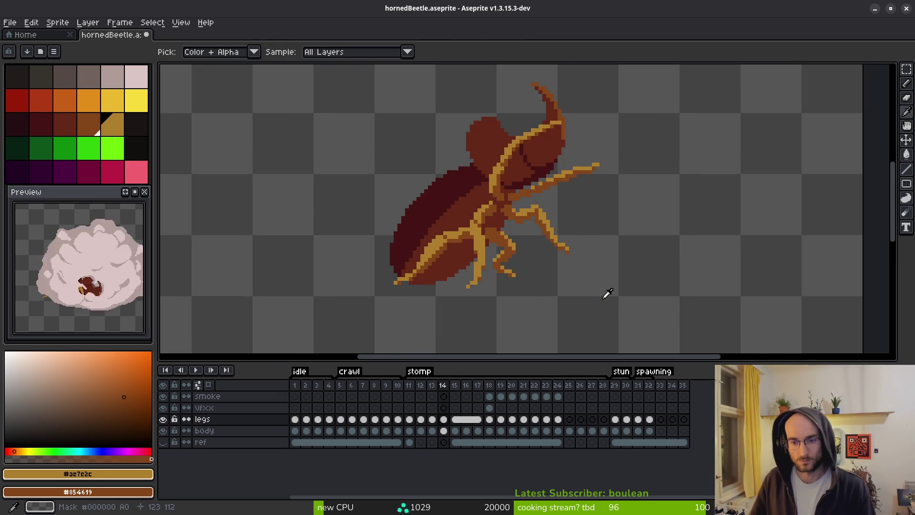
pyautogui.press(',')
pyautogui.press('.')
pyautogui.press(',')
pyautogui.press('.')
pyautogui.press('.')
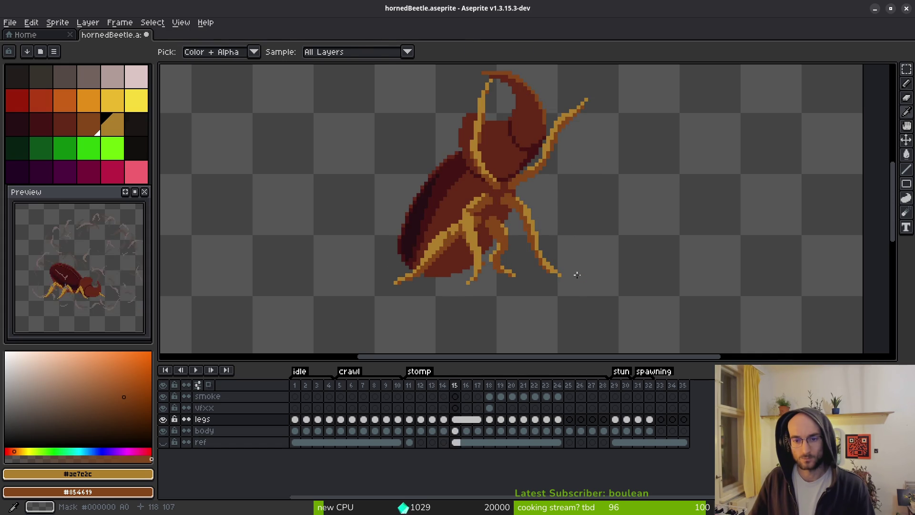
pyautogui.press('b')
pyautogui.scroll(-3, 588, 271)
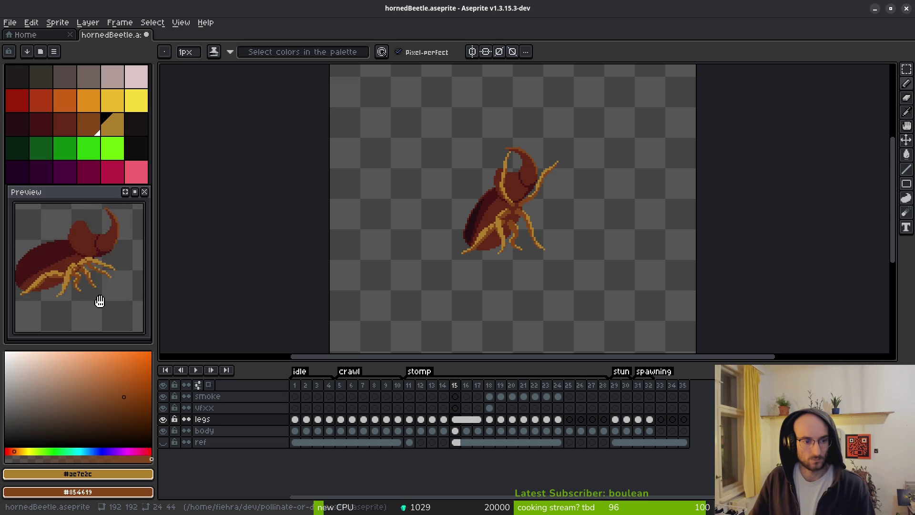
# Play from frame 13 through the following stomp frames, ending on frame 16's legs cel
pyautogui.press('i')
pyautogui.press(',')
pyautogui.press(',')
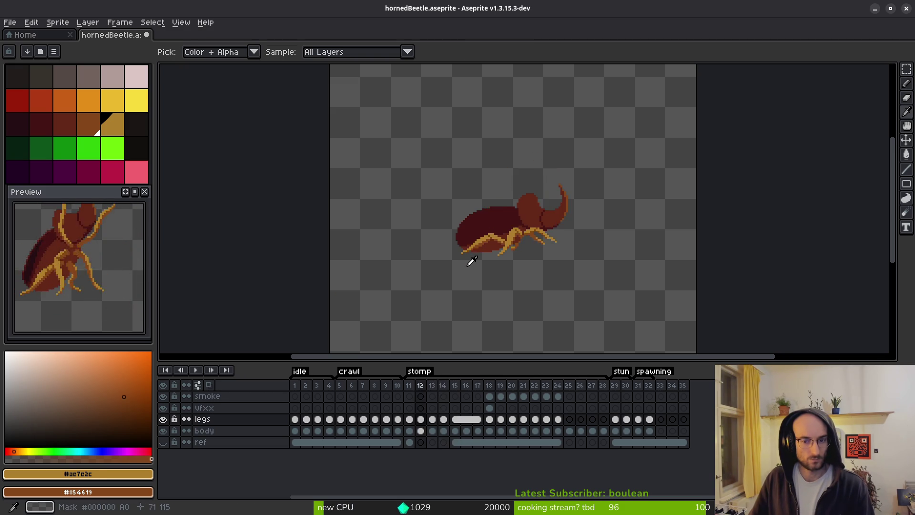
pyautogui.press('.')
pyautogui.press('.')
pyautogui.press(',')
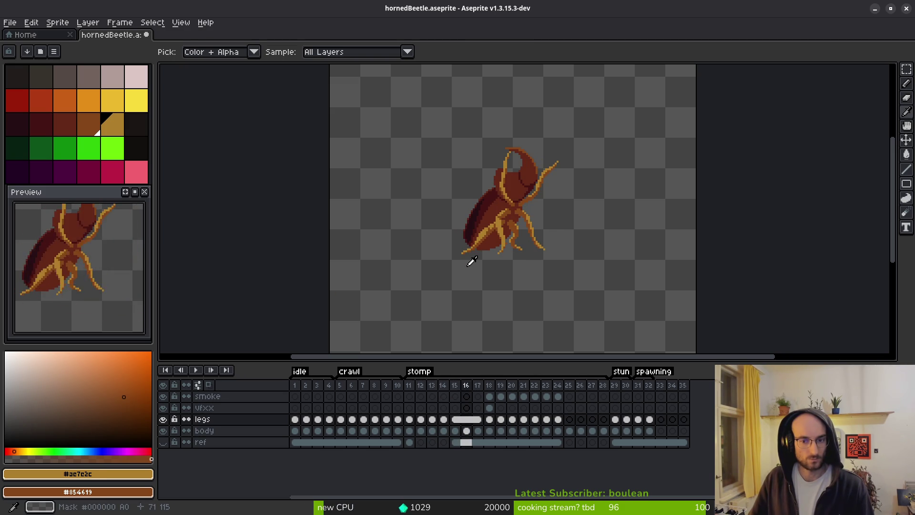
pyautogui.press('.')
pyautogui.press('.')
pyautogui.press('.')
pyautogui.press('.')
pyautogui.press(',')
pyautogui.press(',')
pyautogui.press(',')
pyautogui.press(',')
pyautogui.press(',')
pyautogui.press('.')
pyautogui.press('.')
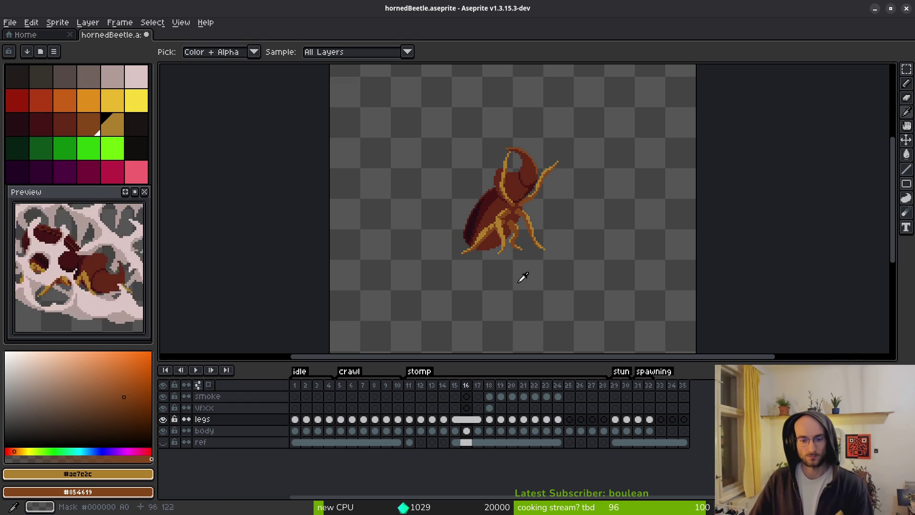
pyautogui.click(467, 420)
# Make the frame 16 legs cel independent and return to frame 16
pyautogui.rightClick(468, 421)
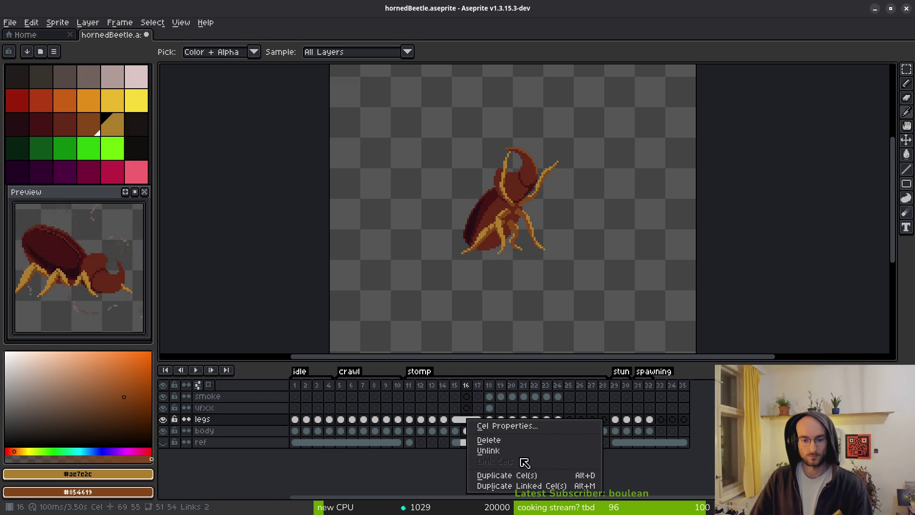
pyautogui.click(526, 466)
pyautogui.click(455, 420)
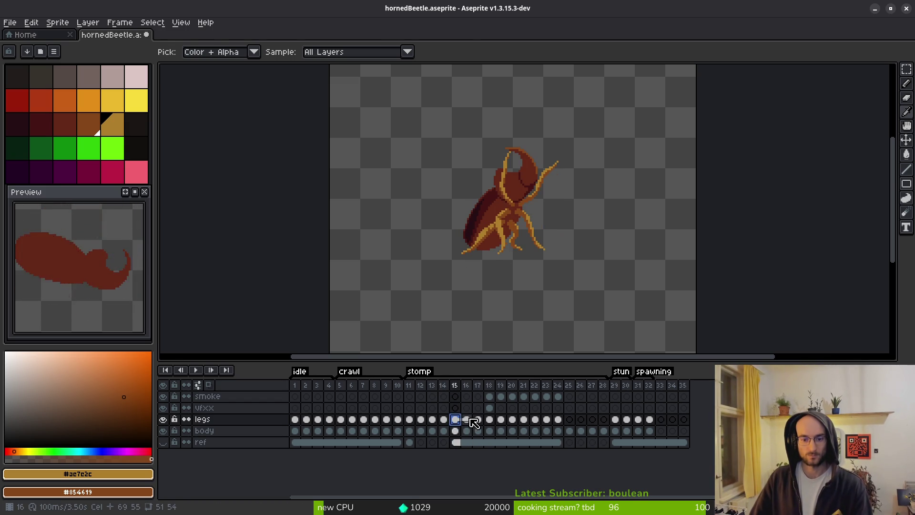
pyautogui.click(469, 420)
# Select the left horn on frame 16 and shift it three pixels left
pyautogui.press('b')
pyautogui.scroll(5, 495, 205)
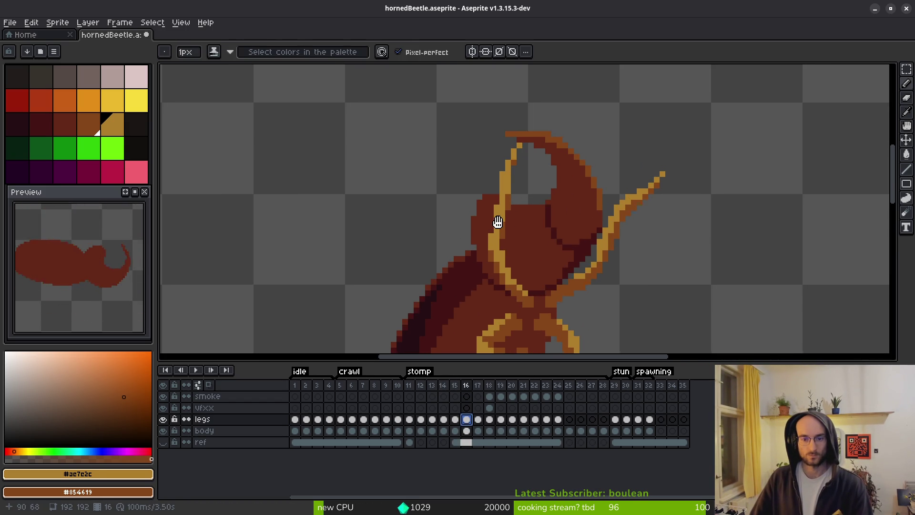
pyautogui.press('m')
pyautogui.scroll(2, 501, 153)
pyautogui.moveTo(538, 92); pyautogui.dragTo(420, 324)
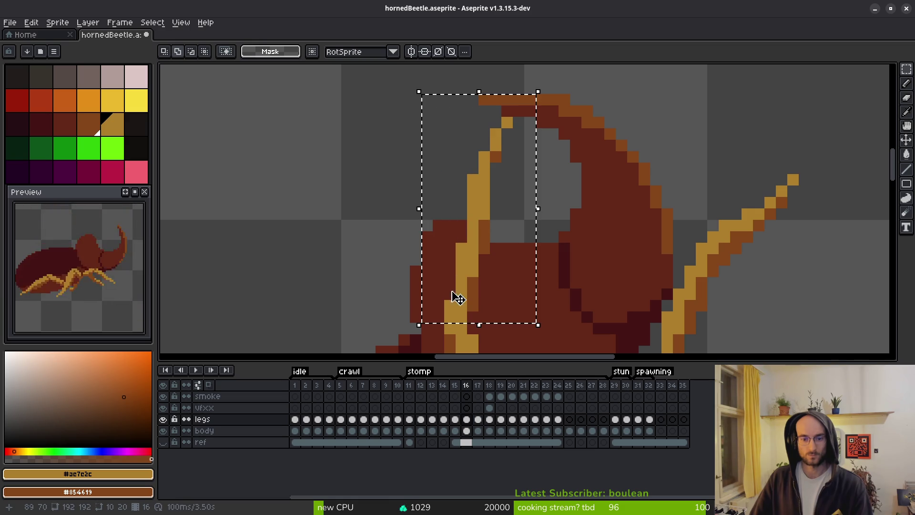
pyautogui.moveTo(475, 296); pyautogui.dragTo(462, 296)
pyautogui.press('b')
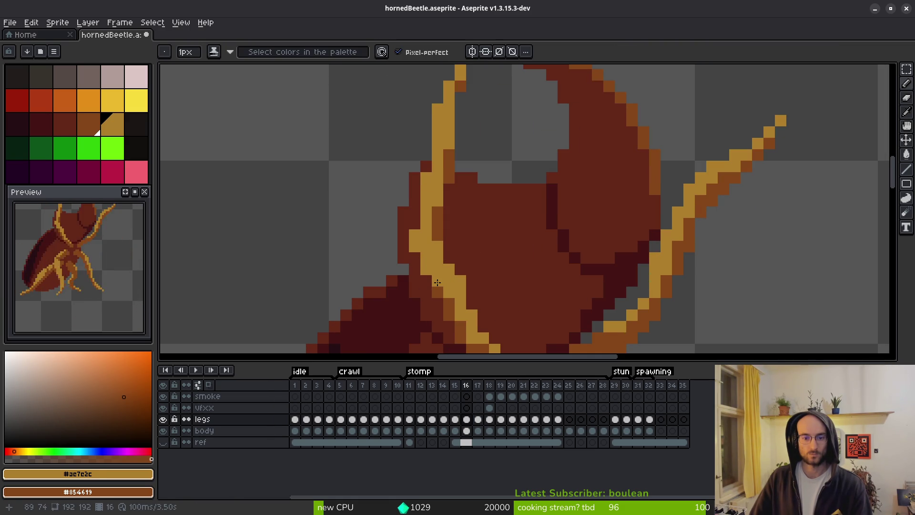
pyautogui.scroll(-4, 477, 279)
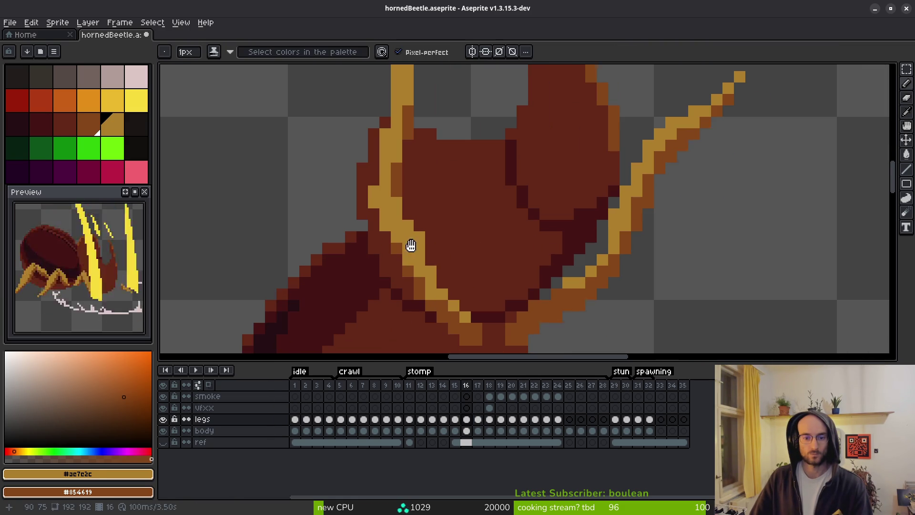
# Compare against frame 15, then try transforming the head and horn base before clearing the selection
pyautogui.press('Left')
pyautogui.press('alt')
pyautogui.press('Right')
pyautogui.scroll(3, 412, 208)
pyautogui.press('m')
pyautogui.scroll(-2, 428, 230)
pyautogui.moveTo(353, 98); pyautogui.dragTo(456, 229)
pyautogui.click(429, 214)
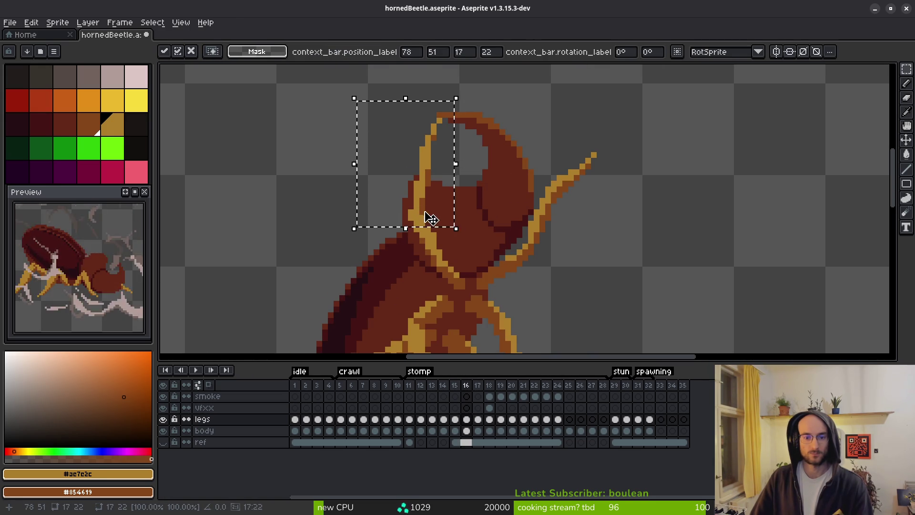
pyautogui.hotkey('ctrl', 'd')
pyautogui.hotkey('ctrl', 'shift', 'd')
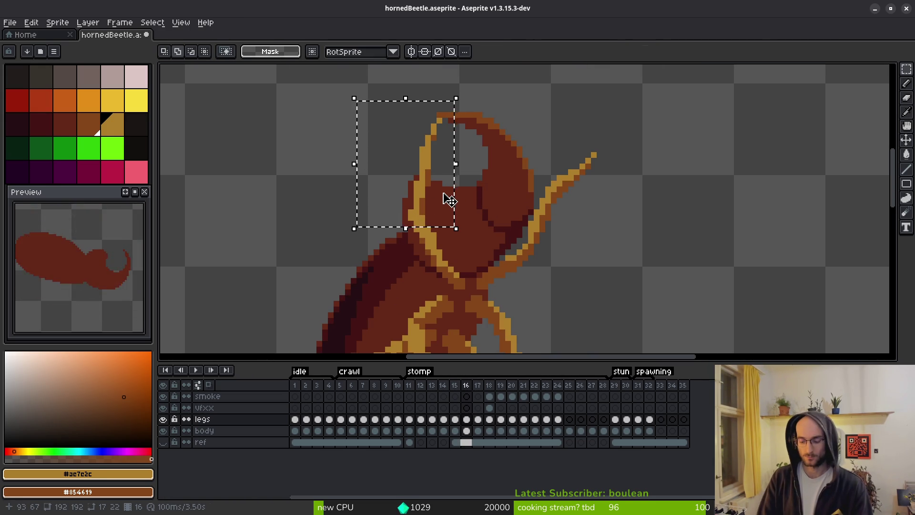
pyautogui.hotkey('ctrl', 'd')
# Flip between frames 15 and 16 to compare the head, sampling beetle colours
pyautogui.scroll(3, 490, 194)
pyautogui.press('e')
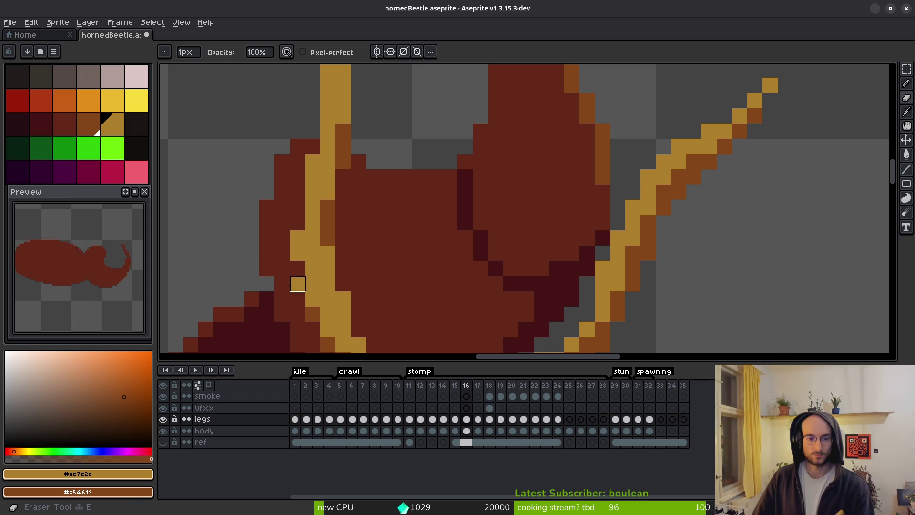
pyautogui.scroll(-4, 391, 286)
pyautogui.press('b')
pyautogui.scroll(2, 366, 286)
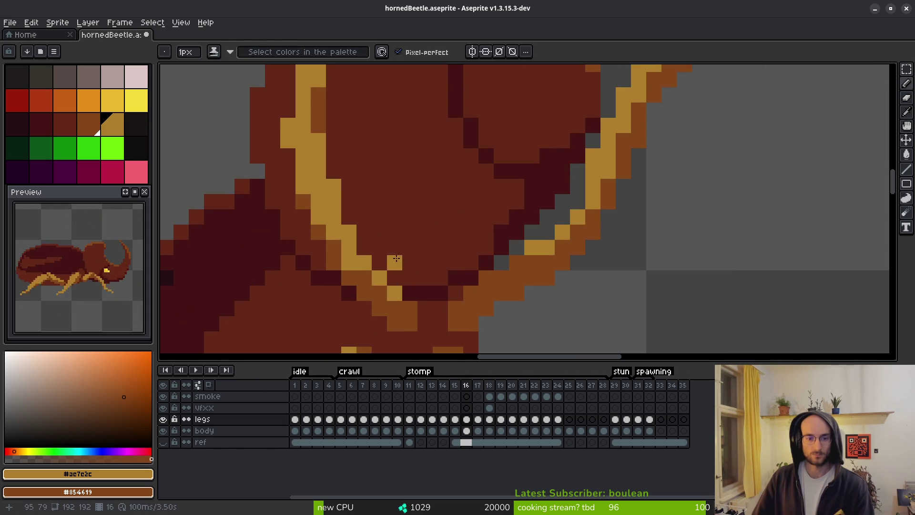
pyautogui.scroll(-3, 402, 253)
pyautogui.press('i')
pyautogui.press('Left')
pyautogui.press('Right')
pyautogui.press('Left')
pyautogui.press('Right')
pyautogui.press('b')
pyautogui.scroll(2, 394, 231)
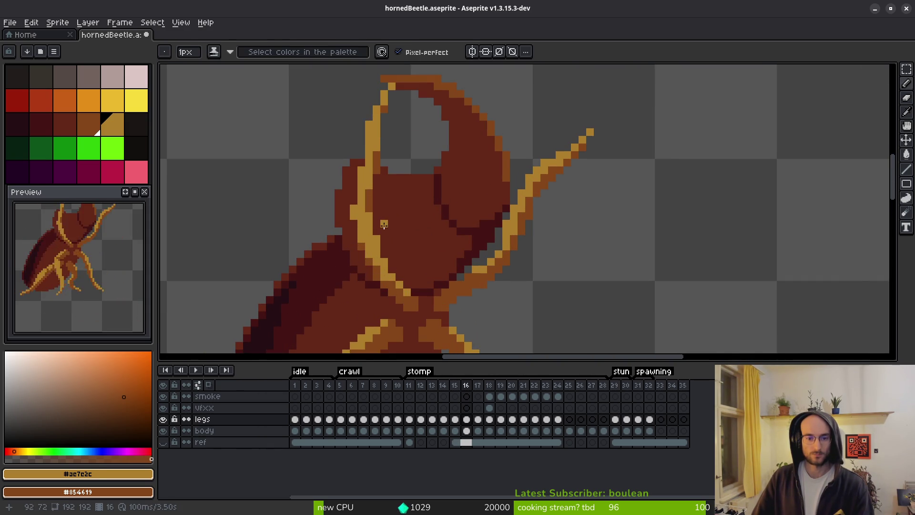
# Pick the orange from the beetle and add an orange pixel on the head
pyautogui.press('i')
pyautogui.press('Left')
pyautogui.press('b')
pyautogui.moveTo(421, 240); pyautogui.dragTo(394, 217)
pyautogui.press('i')
pyautogui.press('Right')
pyautogui.press('Left')
pyautogui.press('b')
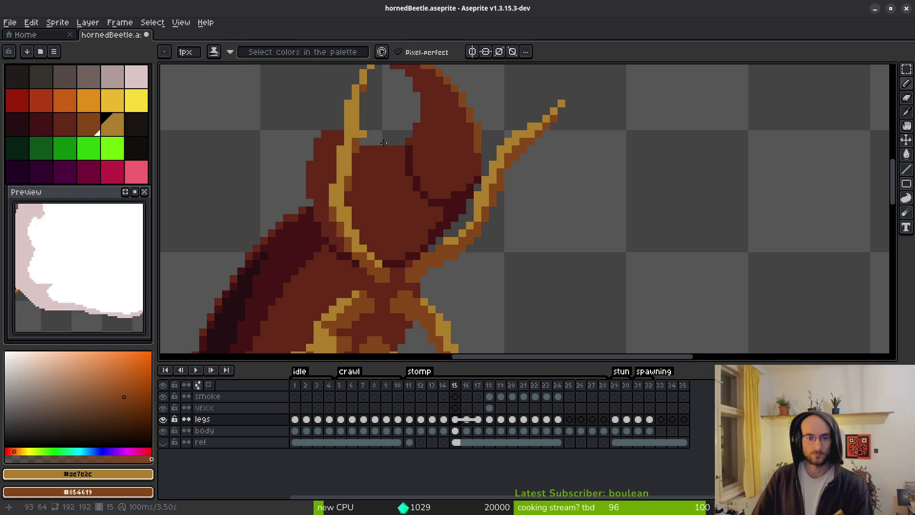
pyautogui.scroll(-2, 380, 141)
pyautogui.scroll(1, 396, 167)
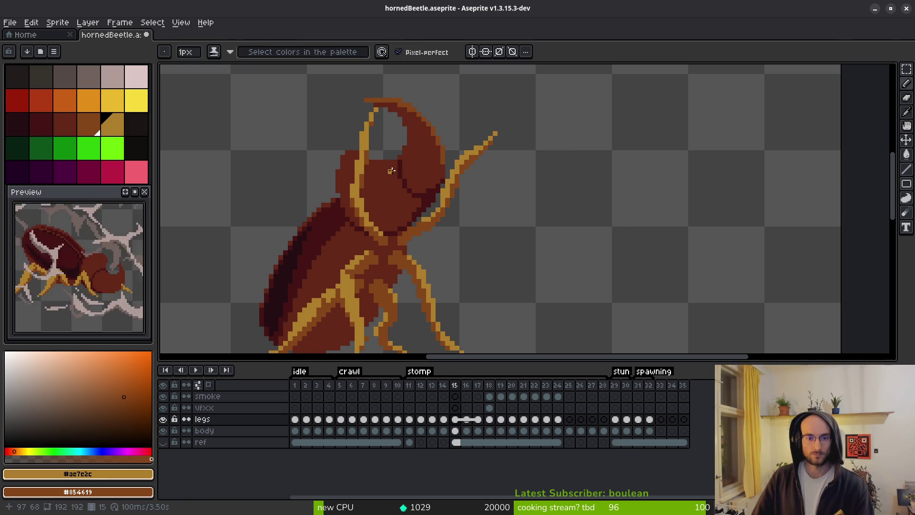
pyautogui.scroll(1, 393, 170)
pyautogui.press('i')
pyautogui.press('b')
pyautogui.click(376, 185)
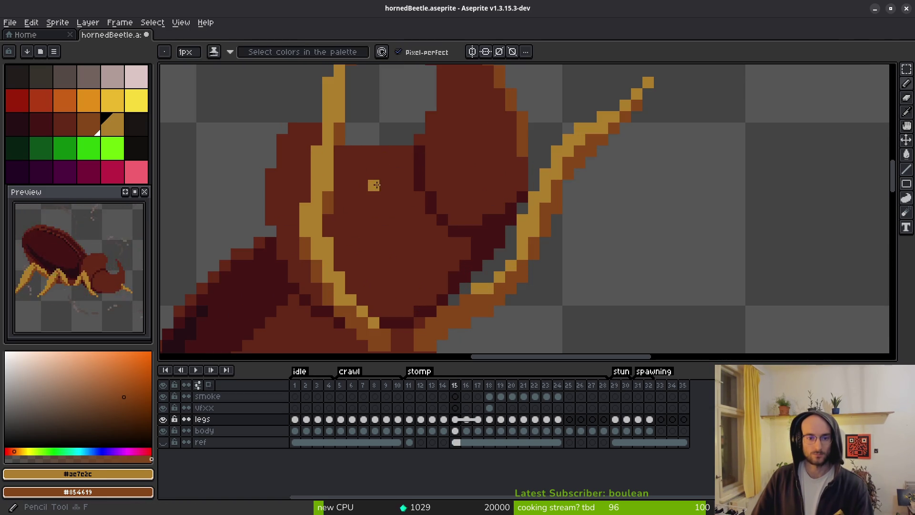
pyautogui.scroll(-1, 379, 190)
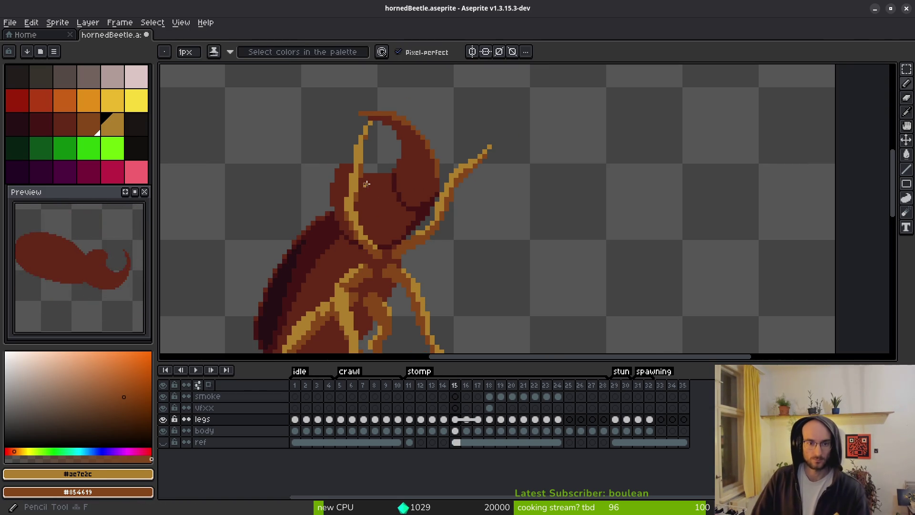
pyautogui.scroll(3, 382, 143)
# Select the horn on frame 15, save, and compare it against frame 14
pyautogui.press('m')
pyautogui.moveTo(314, 114); pyautogui.dragTo(461, 276)
pyautogui.hotkey('ctrl', 's')
pyautogui.scroll(-2, 475, 257)
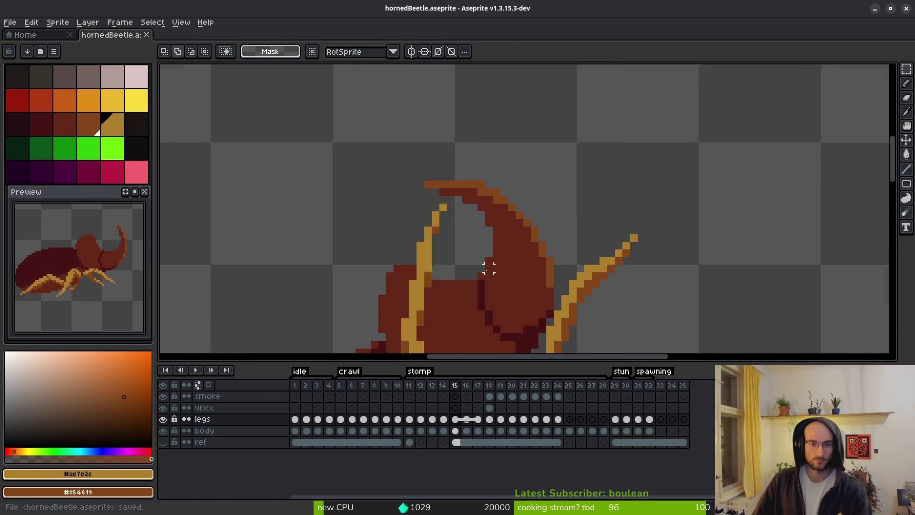
pyautogui.press('i')
pyautogui.press(',')
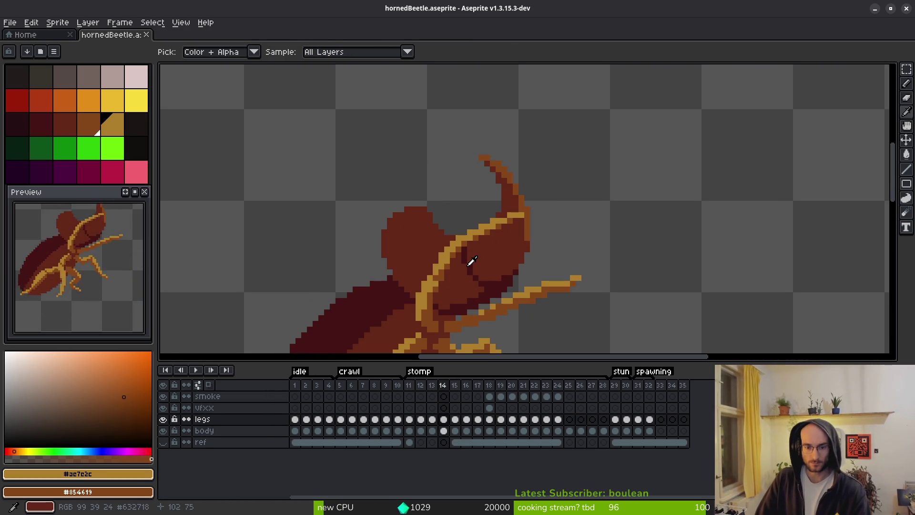
pyautogui.press('.')
pyautogui.scroll(-1, 460, 266)
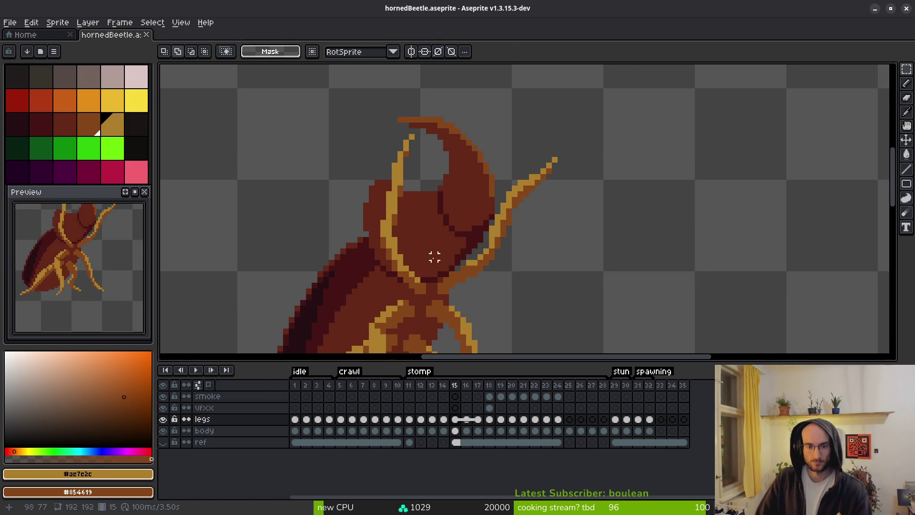
# Compare the horn pose across frames 15 and 16, reposition the frame 16 horn, and save
pyautogui.hotkey('alt', ',')
pyautogui.hotkey('alt', '.')
pyautogui.hotkey('alt', '.')
pyautogui.hotkey('alt', ',')
pyautogui.hotkey('alt', '.')
pyautogui.hotkey('alt', ',')
pyautogui.hotkey('alt', '.')
pyautogui.hotkey('alt', ',')
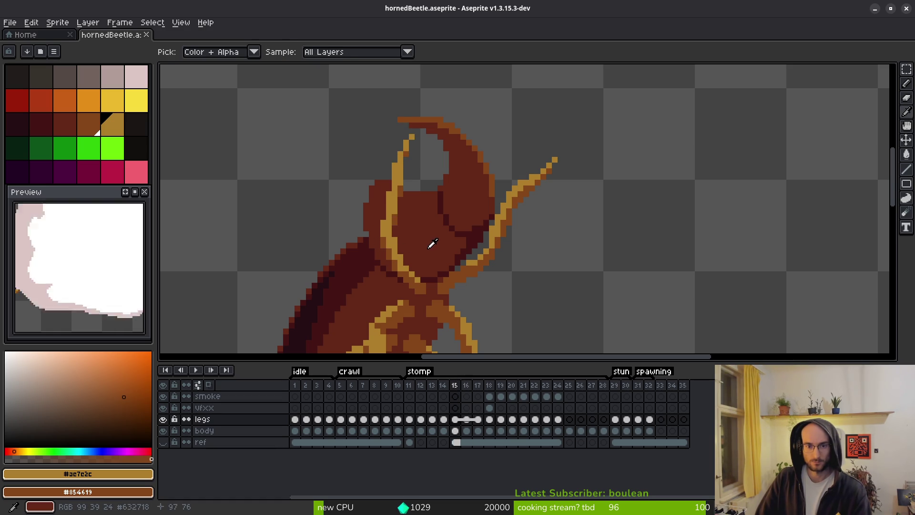
pyautogui.hotkey('alt', '.')
pyautogui.moveTo(341, 118)
pyautogui.mouseDown()
pyautogui.moveTo(414, 164)
pyautogui.moveTo(429, 188)
pyautogui.mouseUp()
pyautogui.rightClick(424, 229)
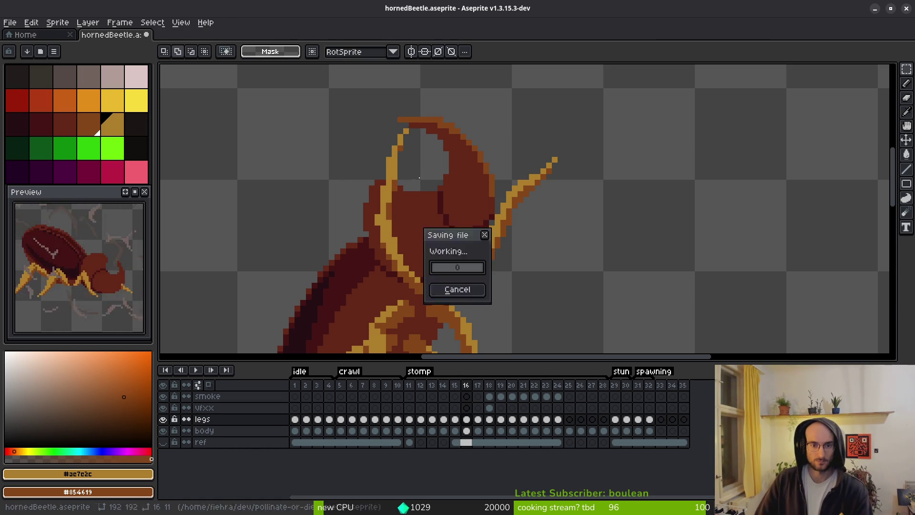
pyautogui.click(443, 235)
pyautogui.press('i')
pyautogui.hotkey('ctrl', 's')
# Sample a beetle colour, select the left horn area, and save the sprite
pyautogui.scroll(1, 397, 218)
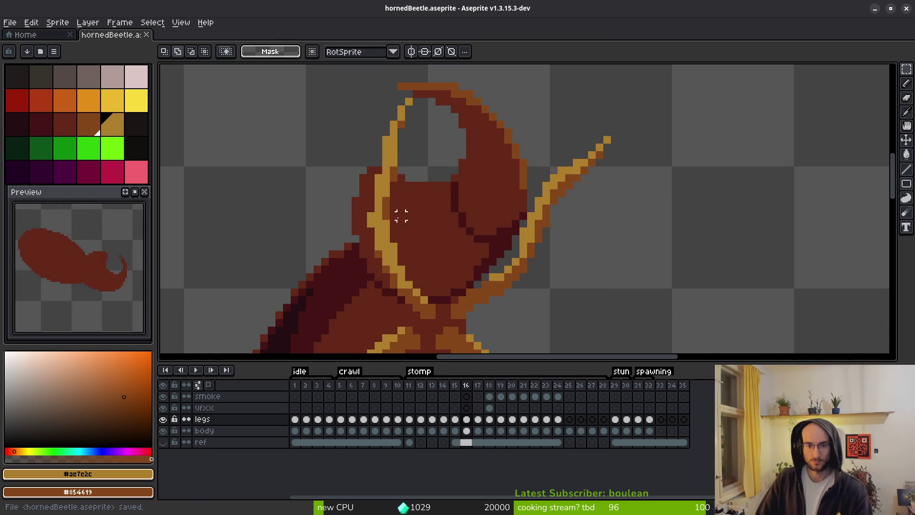
pyautogui.press('b')
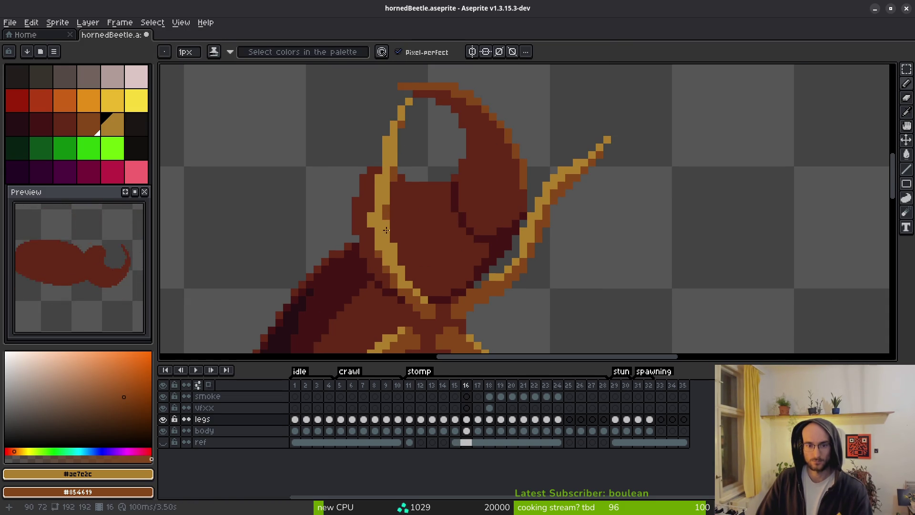
pyautogui.scroll(-4, 393, 245)
pyautogui.press('i')
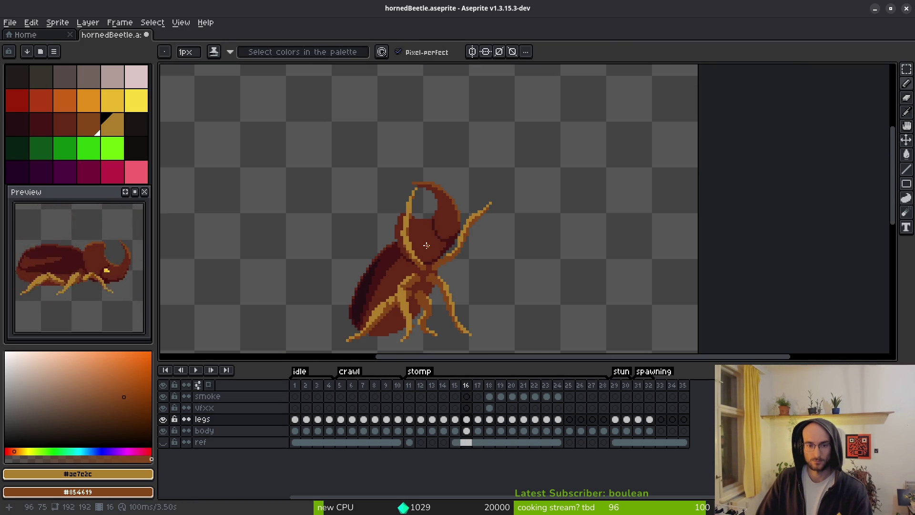
pyautogui.press('b')
pyautogui.scroll(5, 426, 245)
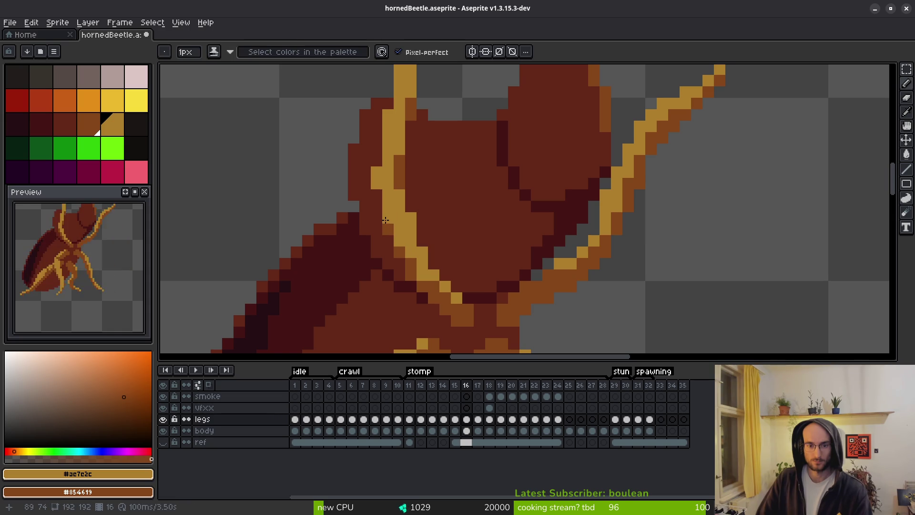
pyautogui.scroll(-5, 453, 220)
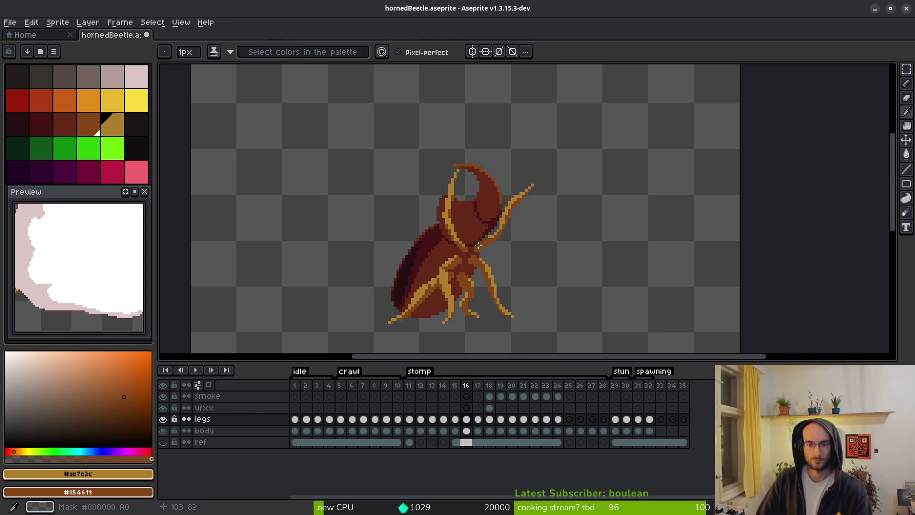
pyautogui.scroll(3, 466, 222)
pyautogui.press('m')
pyautogui.moveTo(360, 81)
pyautogui.mouseDown()
pyautogui.moveTo(468, 240)
pyautogui.moveTo(480, 241)
pyautogui.mouseUp()
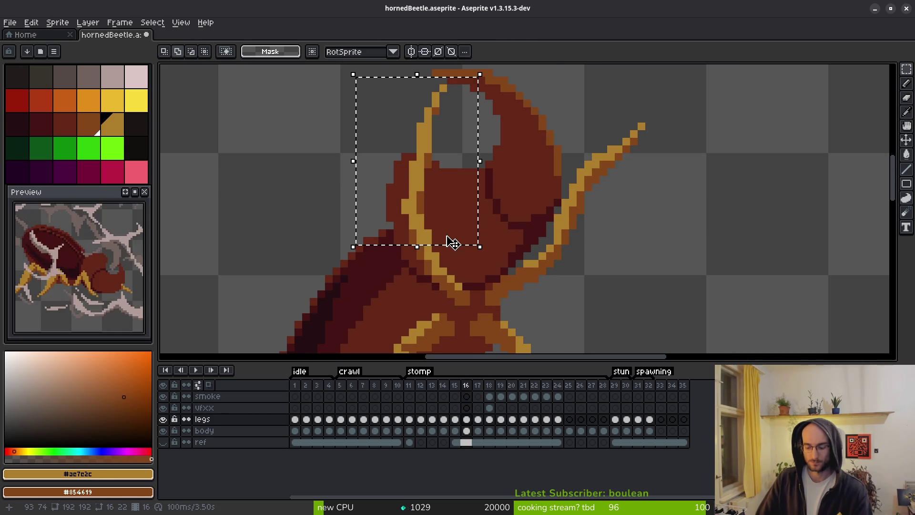
pyautogui.hotkey('ctrl', 's')
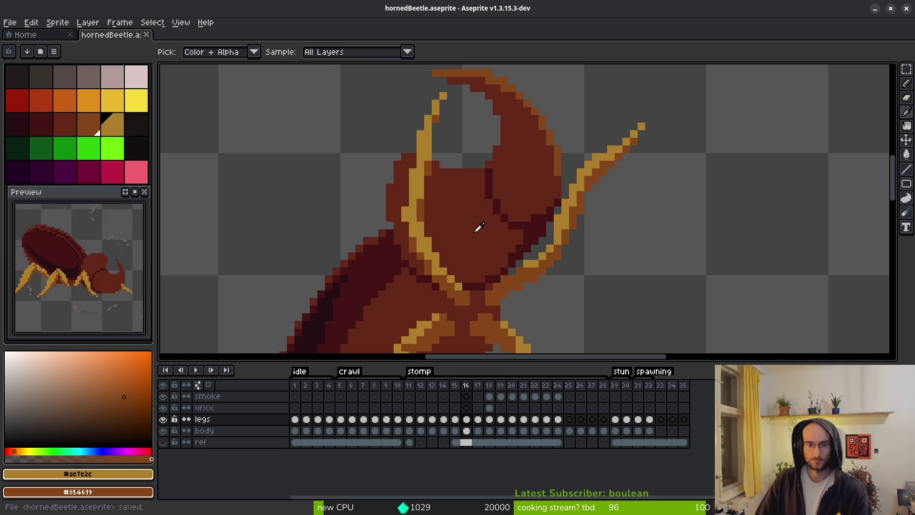
# Touch up the head pixels with pencil and eraser, then go to stomp frame 17
pyautogui.press('f')
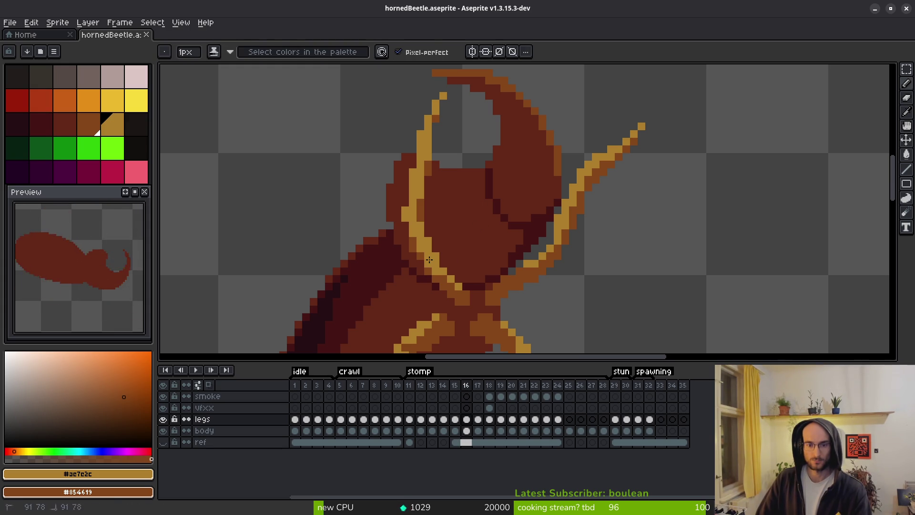
pyautogui.press('e')
pyautogui.press('f')
pyautogui.scroll(4, 430, 268)
pyautogui.press('e')
pyautogui.scroll(-2, 499, 221)
pyautogui.scroll(-2, 499, 221)
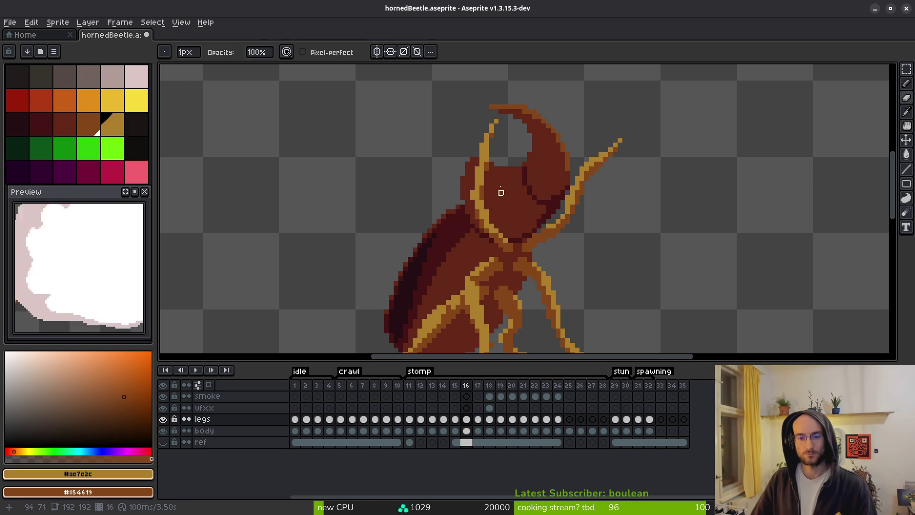
pyautogui.scroll(1, 506, 198)
pyautogui.scroll(1, 509, 208)
pyautogui.click(479, 426)
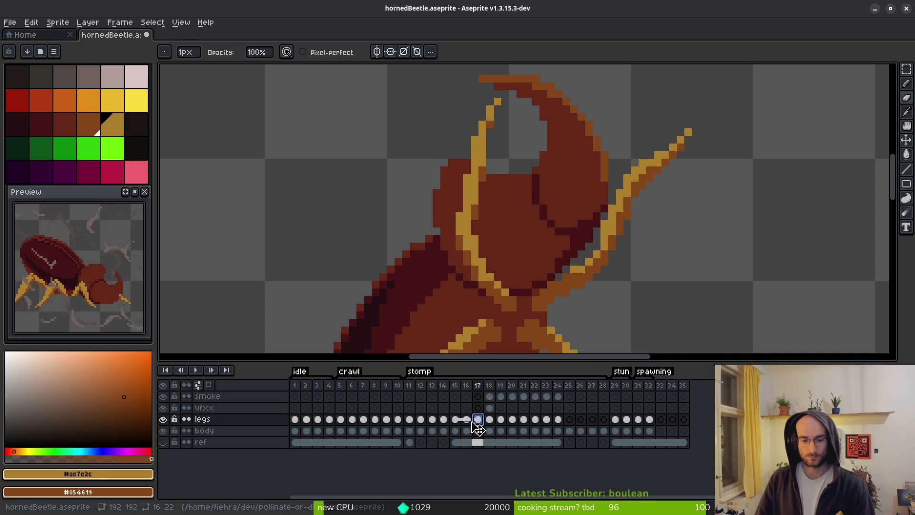
pyautogui.click(475, 423)
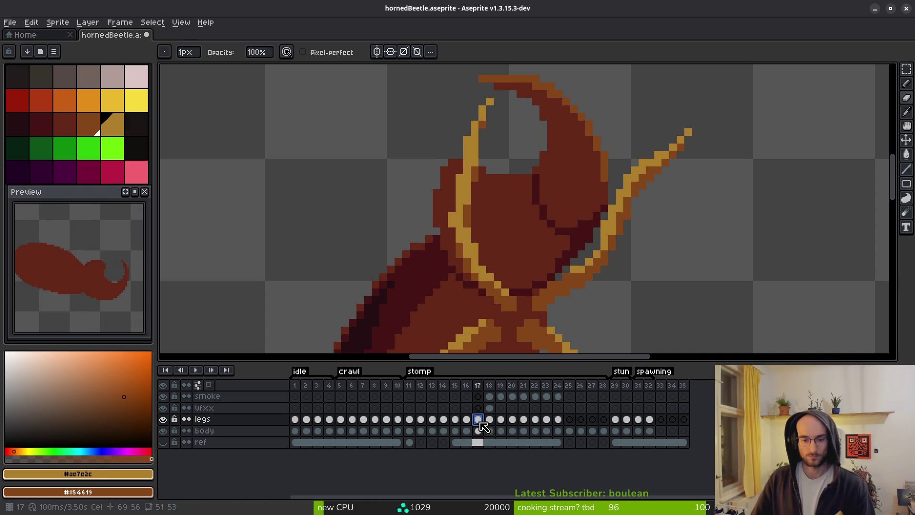
# Select a shorter area over the left horn on frame 17 and commit it in place
pyautogui.press('m')
pyautogui.moveTo(415, 128); pyautogui.dragTo(494, 268)
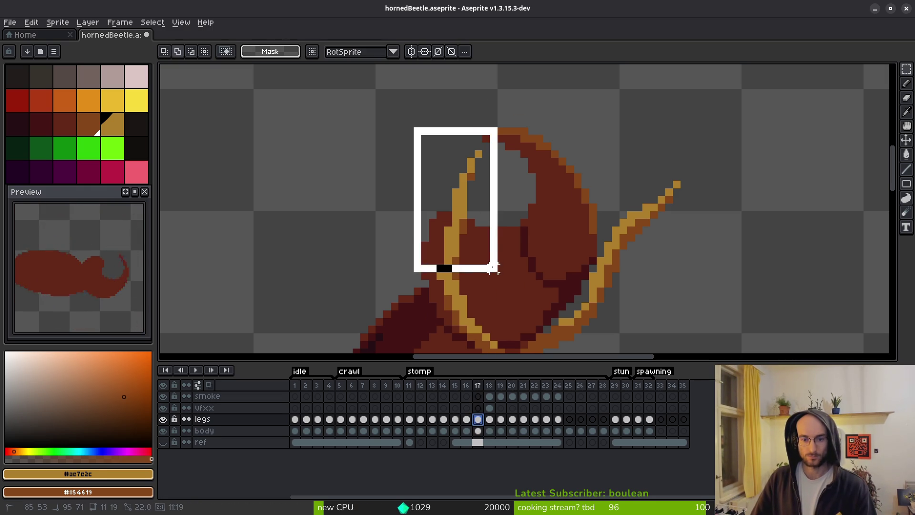
pyautogui.moveTo(408, 137)
pyautogui.mouseDown()
pyautogui.moveTo(495, 241)
pyautogui.moveTo(494, 231)
pyautogui.moveTo(481, 234)
pyautogui.mouseUp()
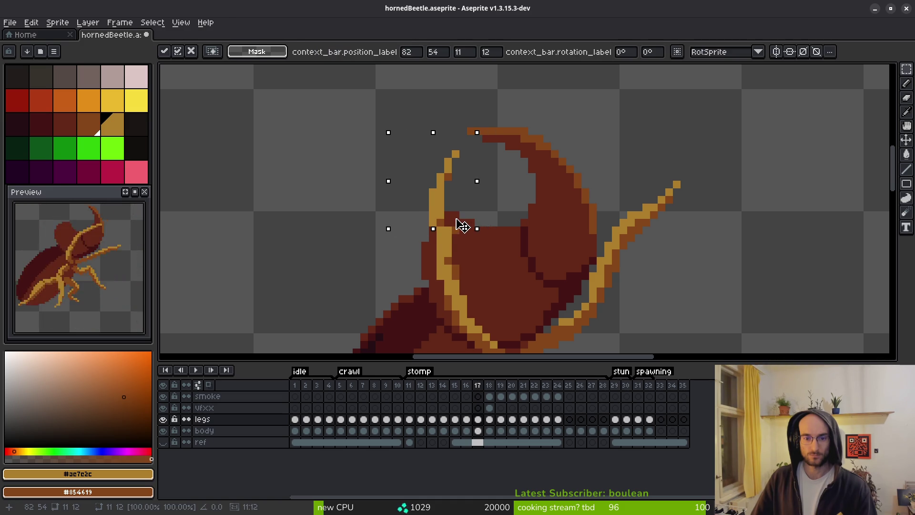
pyautogui.press('Return')
pyautogui.press('f')
pyautogui.press('m')
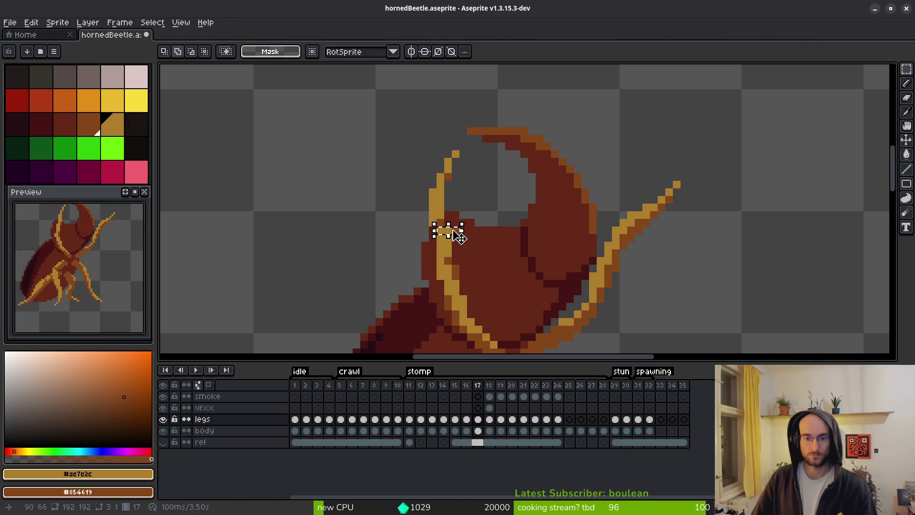
pyautogui.press('f')
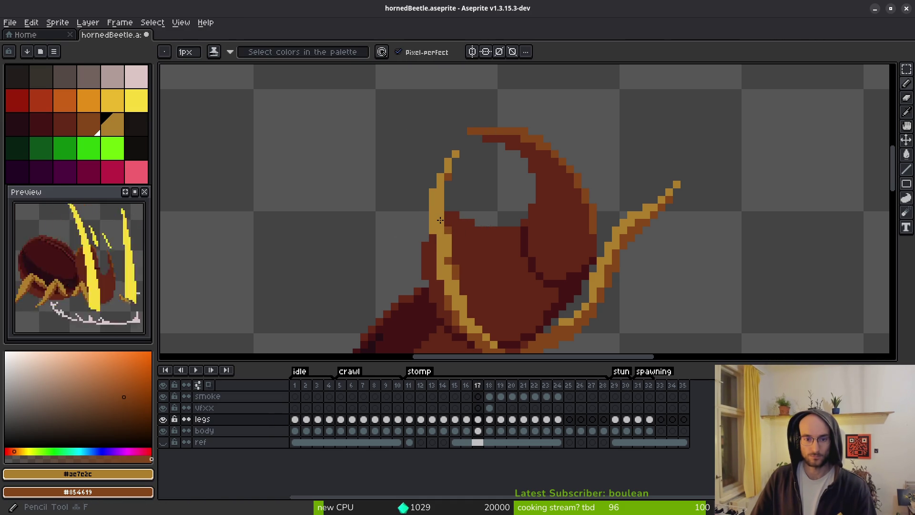
# Select the head and horn base and nudge it one pixel left
pyautogui.scroll(-3, 474, 201)
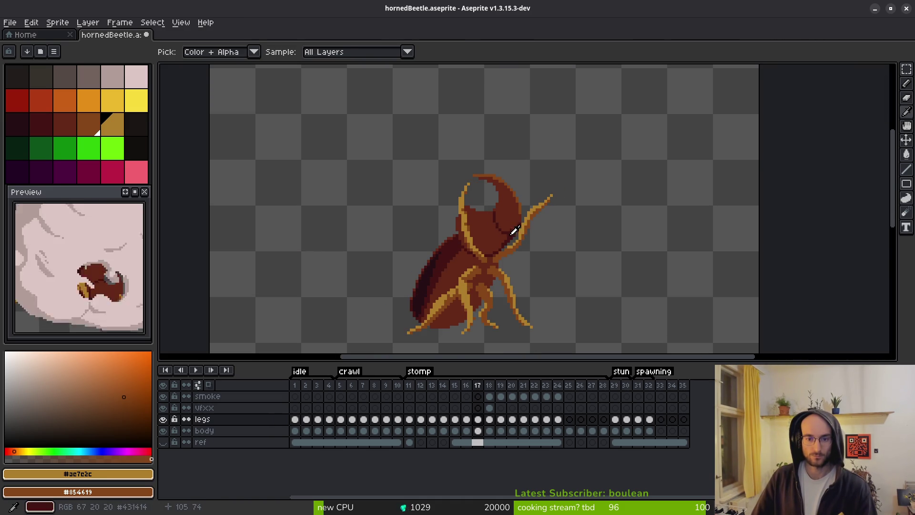
pyautogui.scroll(3, 388, 118)
pyautogui.press('m')
pyautogui.moveTo(387, 118); pyautogui.dragTo(482, 248)
pyautogui.press('Left')
pyautogui.press('Down')
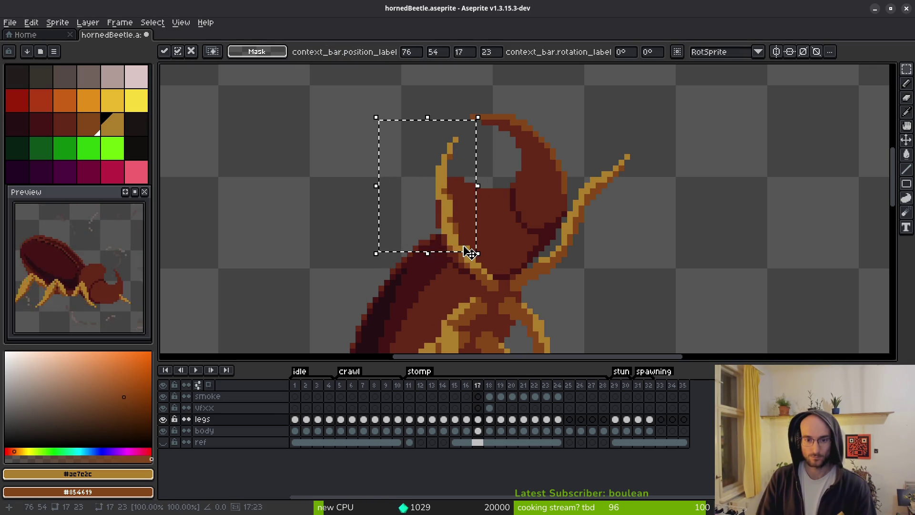
pyautogui.press('Up')
pyautogui.hotkey('ctrl', 'd')
# Draw a test diagonal leg line across the body, then undo it
pyautogui.press('b')
pyautogui.click(399, 117)
pyautogui.keyDown('shift'); pyautogui.click(571, 309); pyautogui.keyUp('shift')
pyautogui.hotkey('ctrl', 'z')
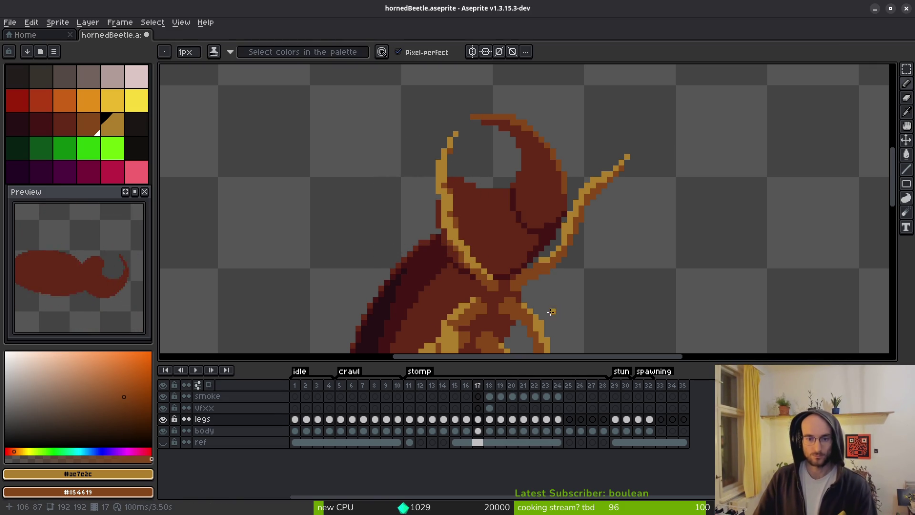
pyautogui.hotkey('ctrl', 'y')
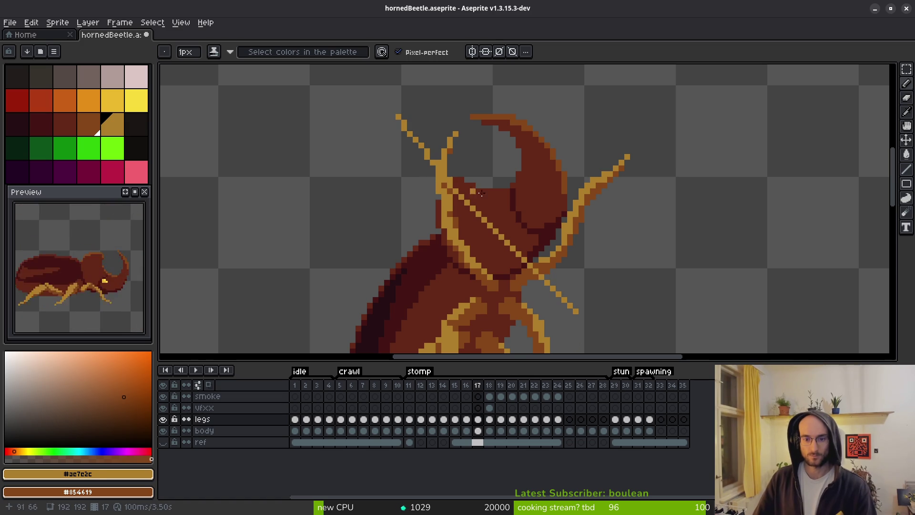
pyautogui.hotkey('ctrl', 'z')
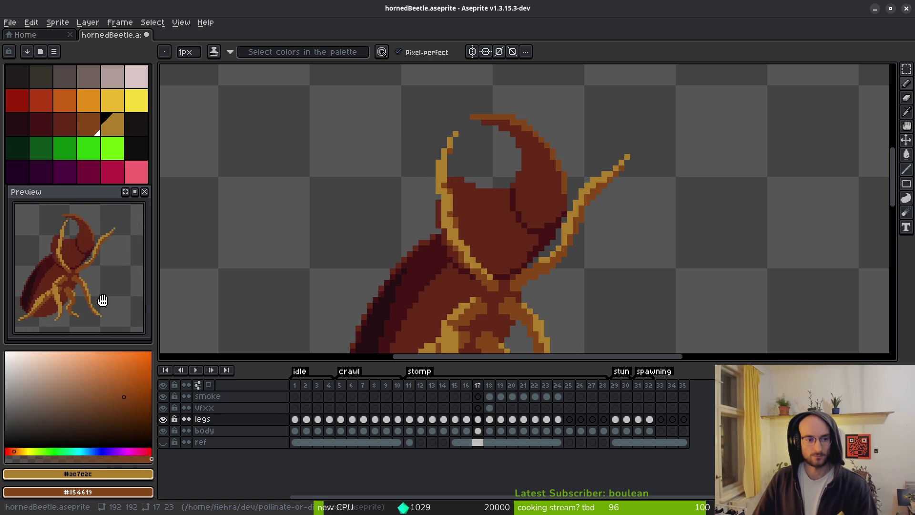
pyautogui.press('i')
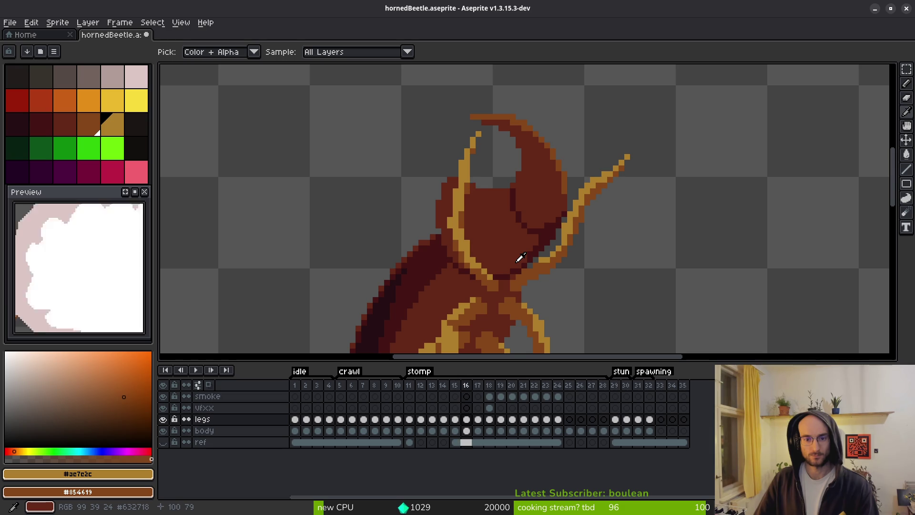
# Go back to stomp frame 16, trial-select the area beside the left horn, then deselect
pyautogui.press(',')
pyautogui.scroll(3, 477, 181)
pyautogui.press('m')
pyautogui.moveTo(406, 80)
pyautogui.mouseDown()
pyautogui.moveTo(527, 198)
pyautogui.moveTo(544, 248)
pyautogui.mouseUp()
pyautogui.hotkey('ctrl', 'd')
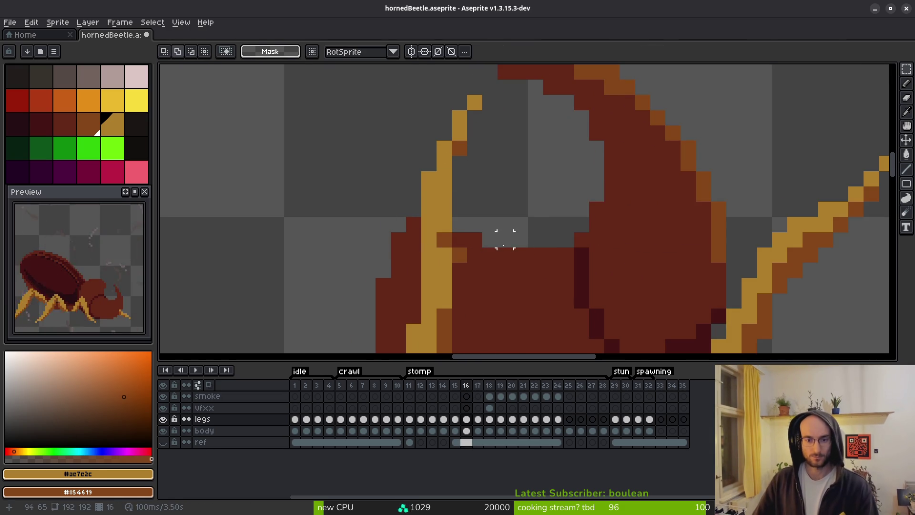
# Recolour a yellow pixel at the left horn's base brown with the Pencil
pyautogui.scroll(1, 519, 258)
pyautogui.press('b')
pyautogui.rightClick(428, 234)
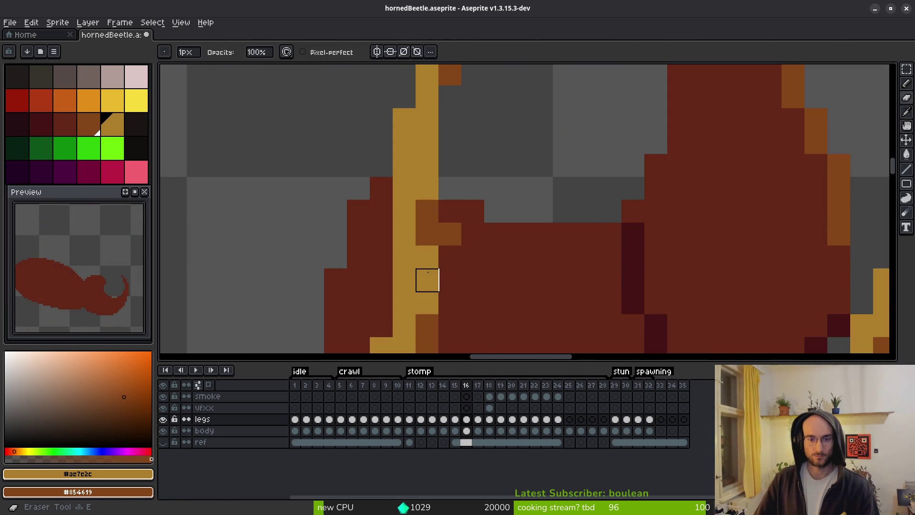
pyautogui.press('e')
pyautogui.scroll(-3, 501, 259)
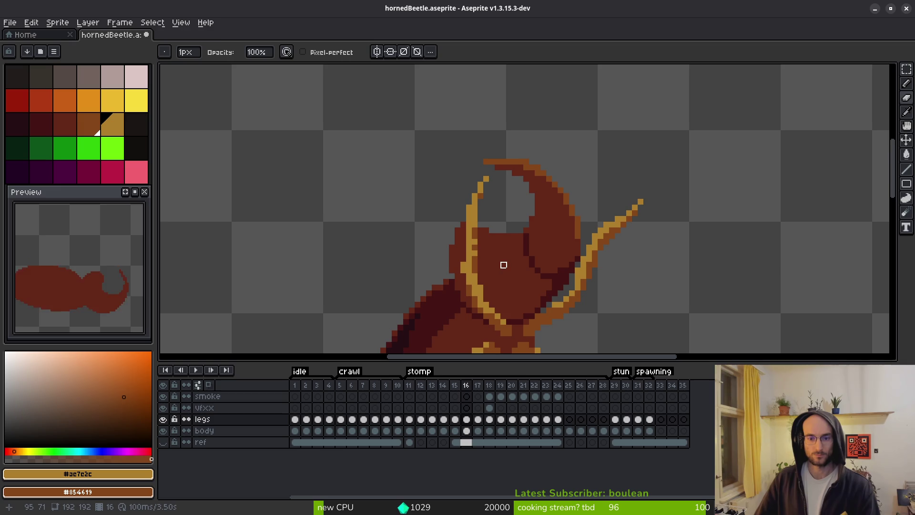
pyautogui.press('b')
pyautogui.scroll(-1, 495, 248)
pyautogui.scroll(1, 465, 211)
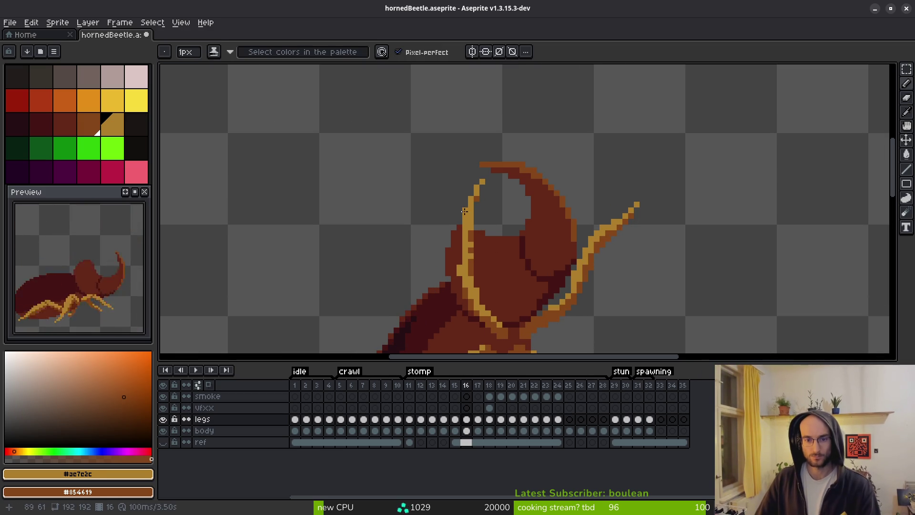
# Select the left horn's tip, then undo the trial horn-tip transformation
pyautogui.press('m')
pyautogui.moveTo(437, 153); pyautogui.dragTo(519, 217)
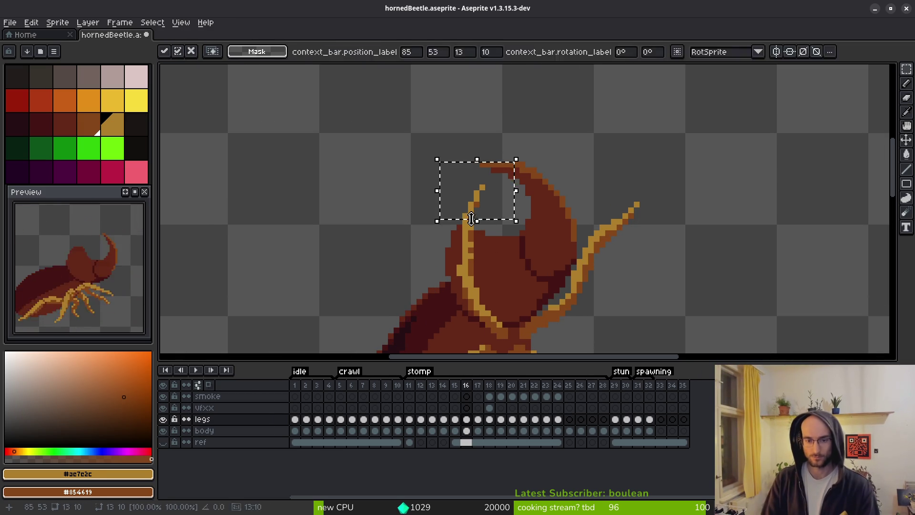
pyautogui.press('i')
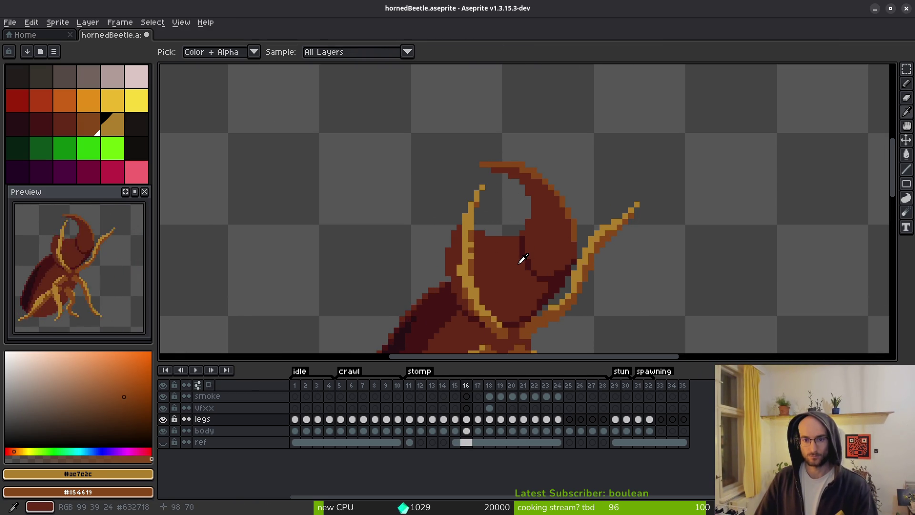
pyautogui.press('Right')
pyautogui.hotkey('ctrl', 'z')
pyautogui.press('m')
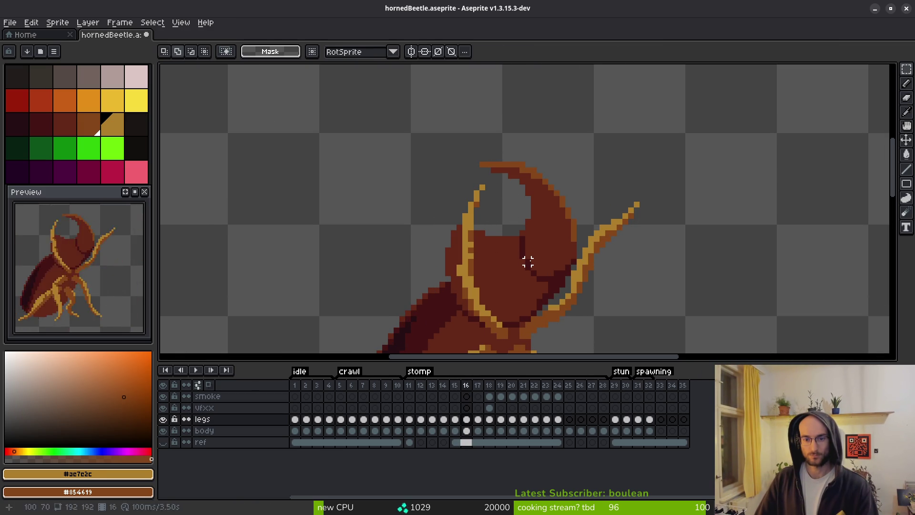
pyautogui.scroll(-1, 516, 268)
# Compare the left horn across the neighbouring frames, ending on stomp frame 17
pyautogui.press('b')
pyautogui.scroll(2, 477, 229)
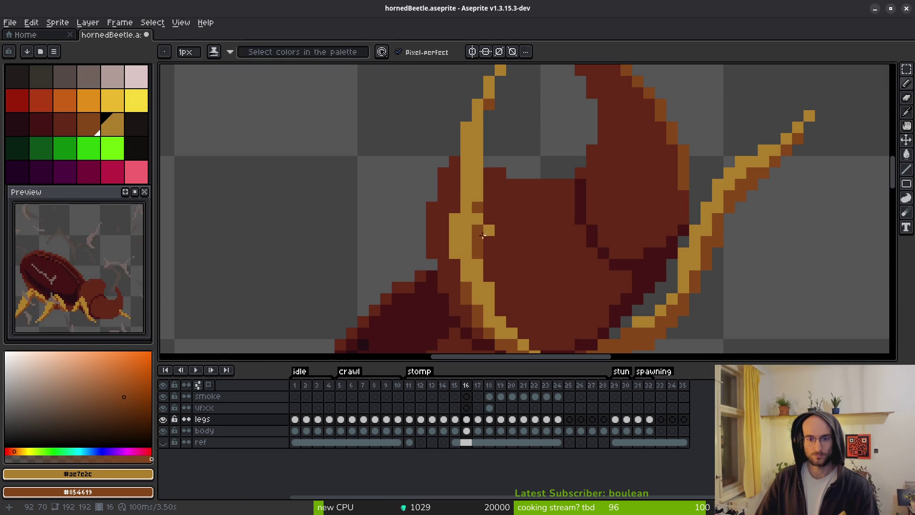
pyautogui.scroll(-2, 482, 287)
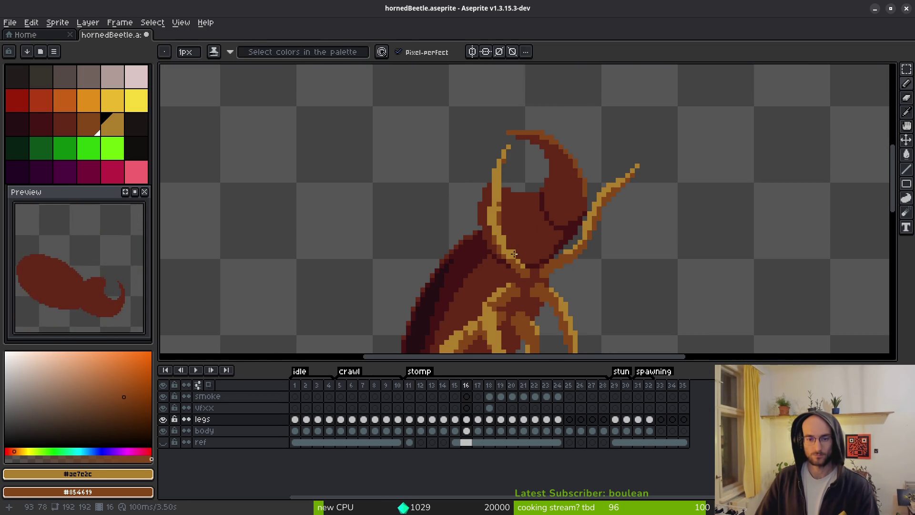
pyautogui.scroll(-1, 548, 249)
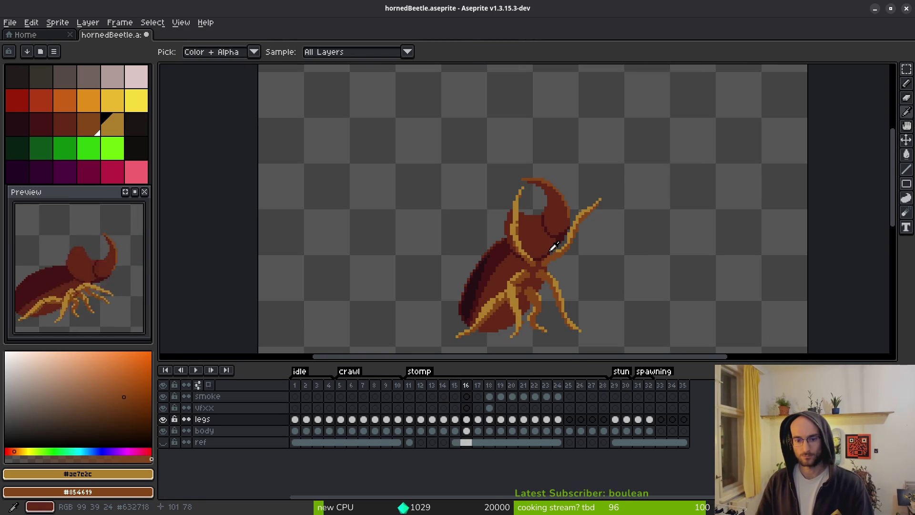
pyautogui.press('Left')
pyautogui.press('Left')
pyautogui.press('Right')
pyautogui.press('Right')
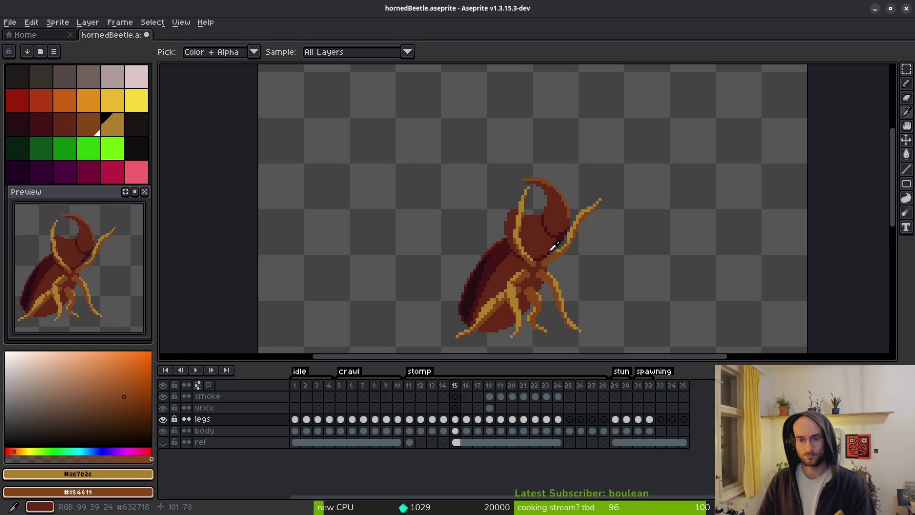
pyautogui.press('Right')
pyautogui.press('Left')
pyautogui.press('Right')
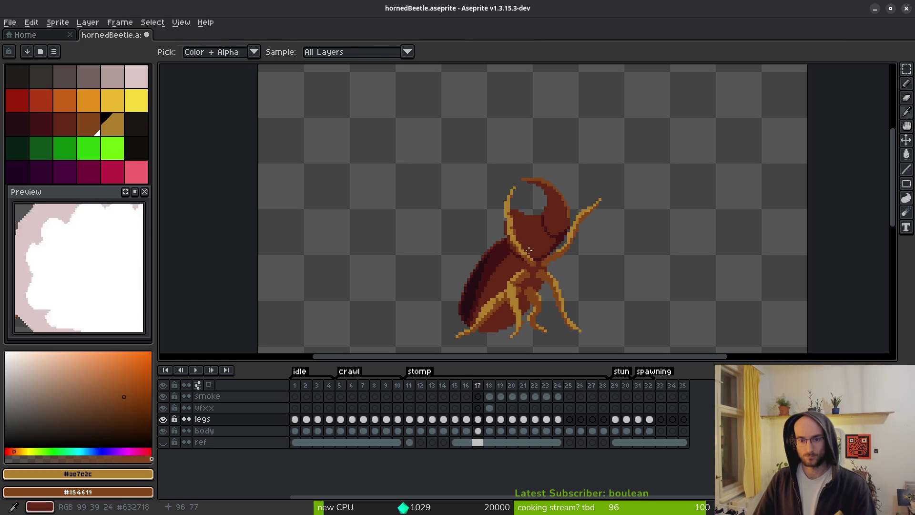
pyautogui.scroll(4, 503, 218)
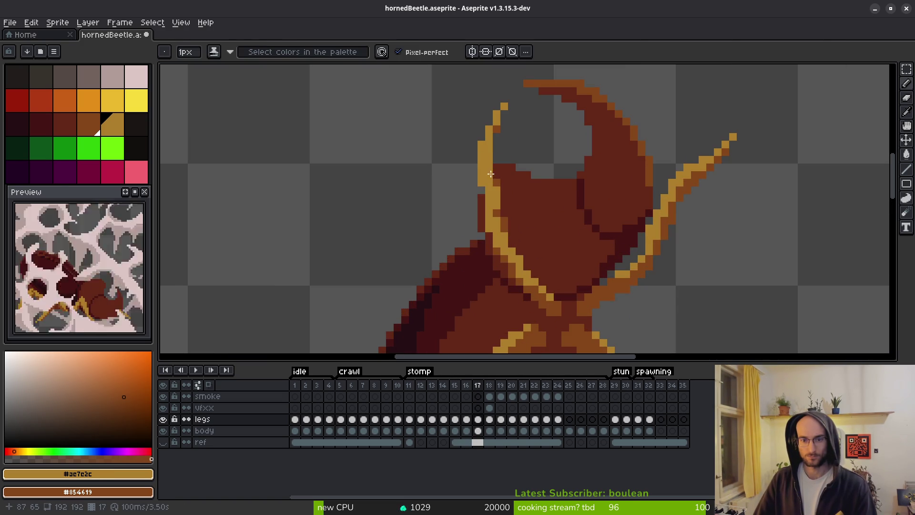
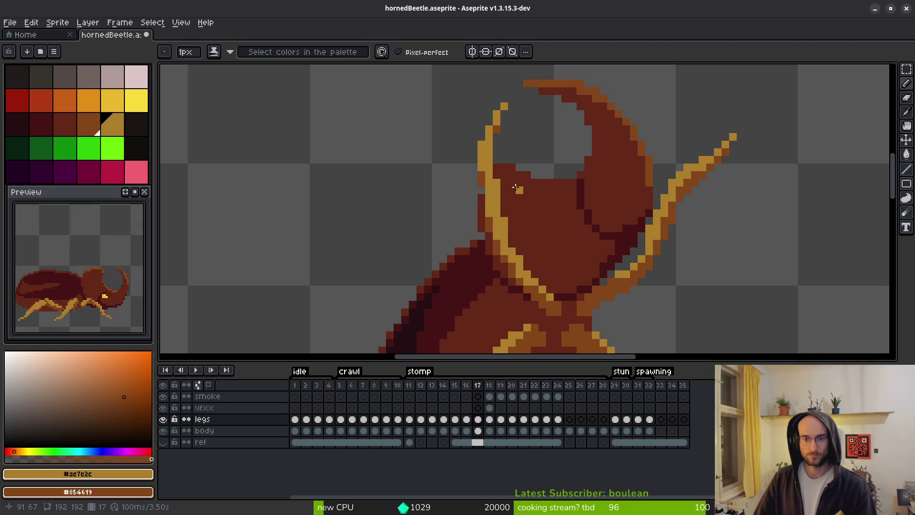
# Zoom in on the beetle's antenna and horns and step back to stomp frame 16
pyautogui.scroll(-2, 596, 241)
pyautogui.press('alt')
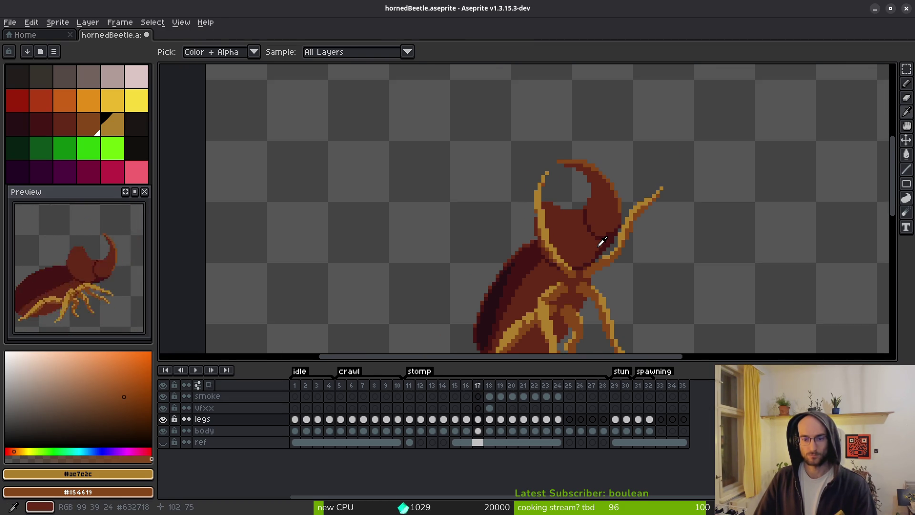
pyautogui.press(',')
pyautogui.scroll(2, 558, 240)
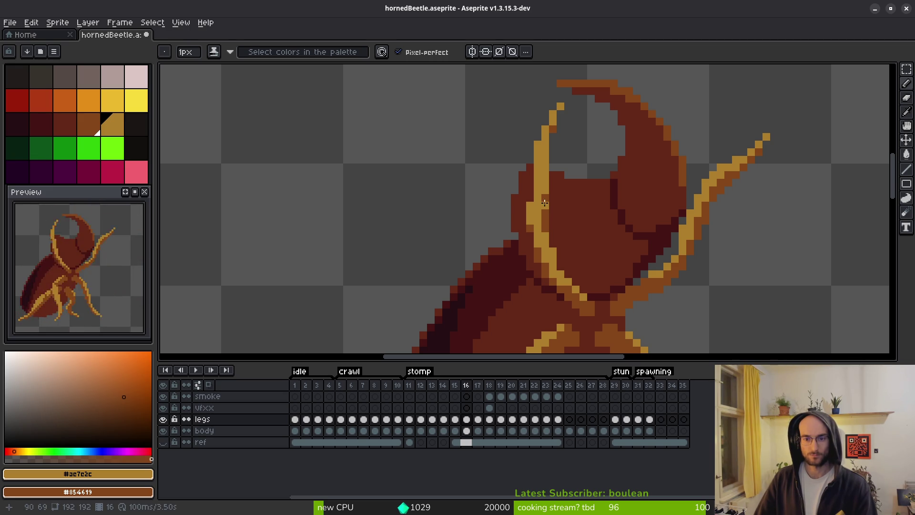
pyautogui.scroll(-2, 575, 215)
pyautogui.scroll(3, 540, 189)
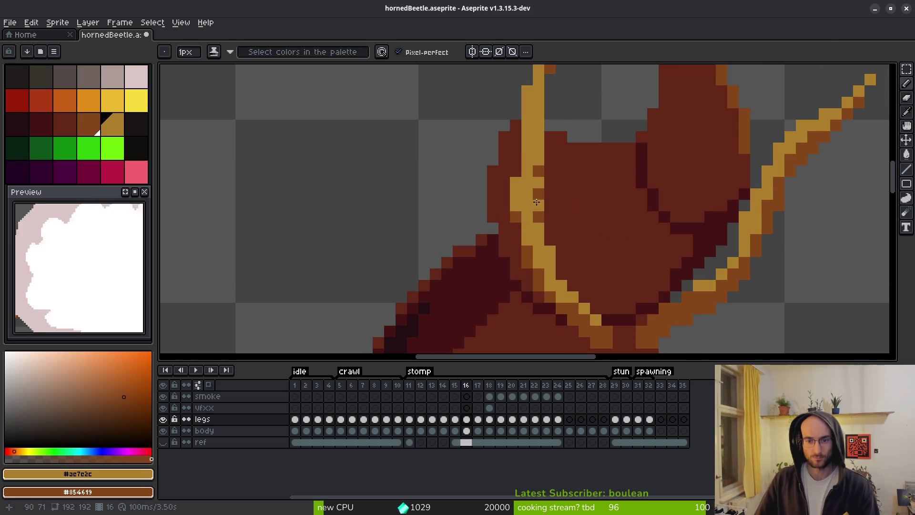
pyautogui.scroll(-3, 614, 216)
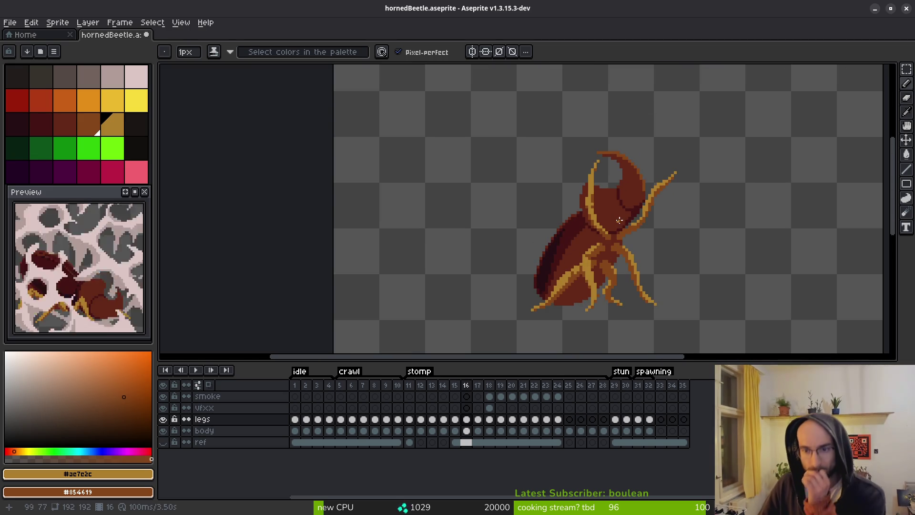
pyautogui.scroll(-1, 614, 216)
pyautogui.press('alt')
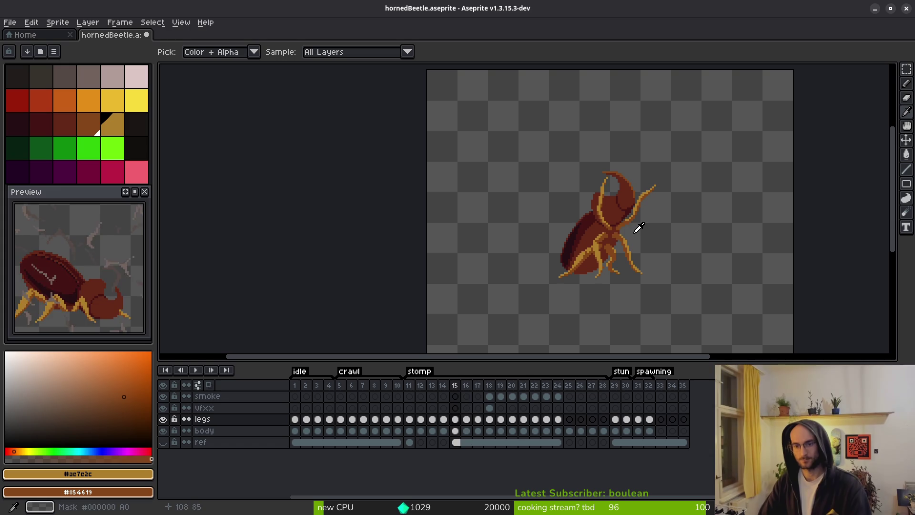
# Flip between frames 15, 16 and 17 to compare the antenna, settling on frame 16
pyautogui.press('Right')
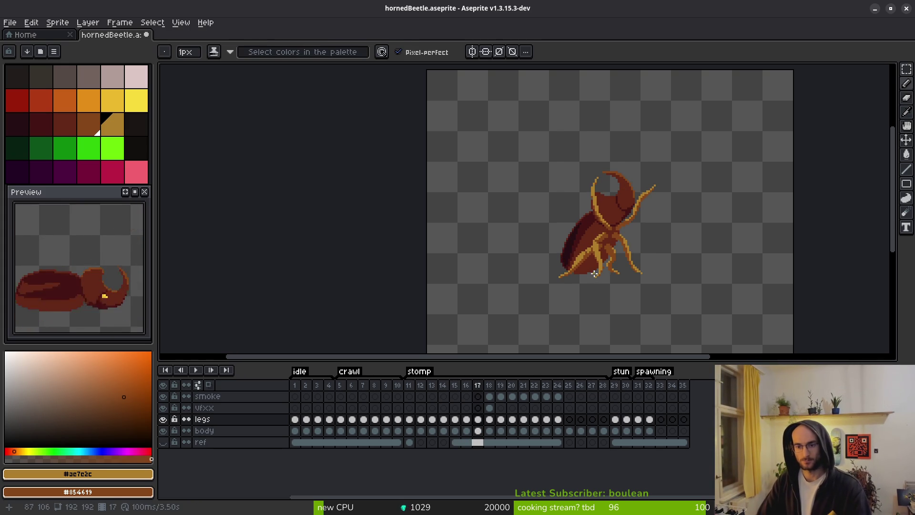
pyautogui.press('alt')
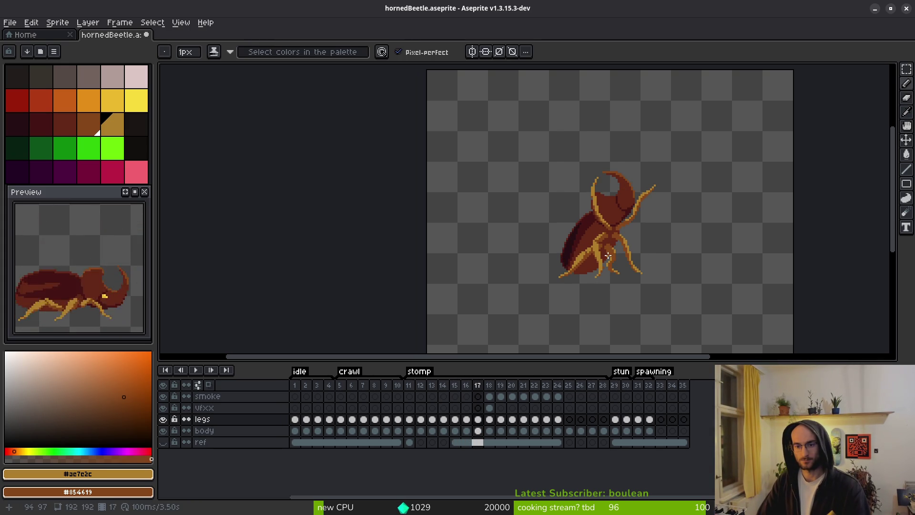
pyautogui.scroll(3, 603, 251)
pyautogui.press('Left')
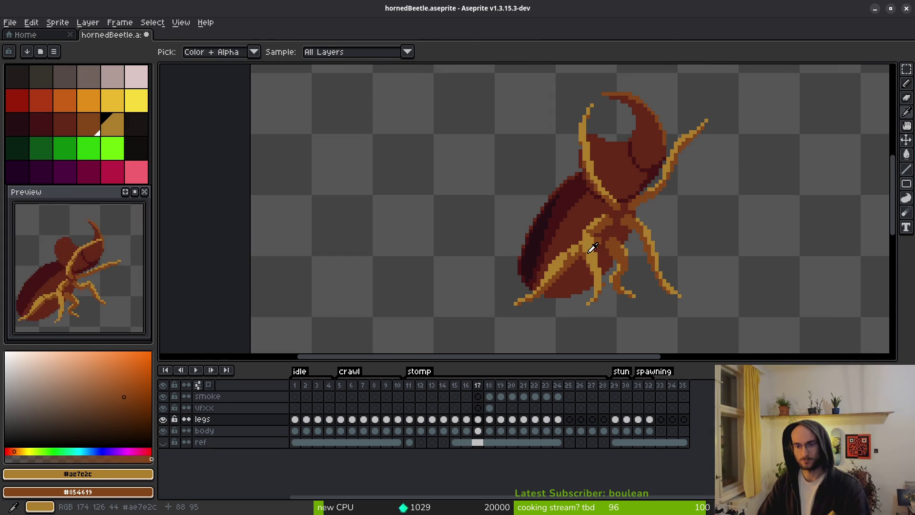
pyautogui.press('Left')
pyautogui.press('Left')
pyautogui.press('Right')
pyautogui.press('Right')
pyautogui.scroll(2, 648, 238)
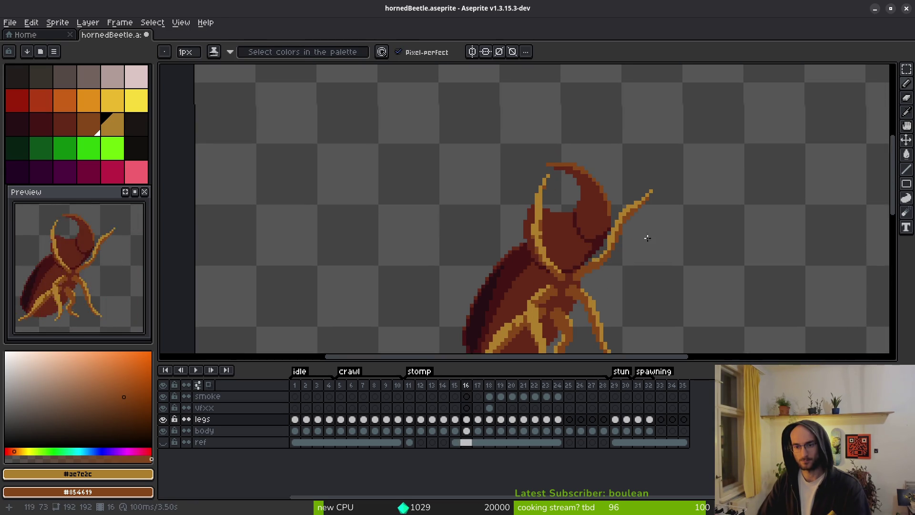
# Marquee-select the right antenna tip and stretch it into a new shape
pyautogui.press('m')
pyautogui.moveTo(599, 137); pyautogui.dragTo(704, 236)
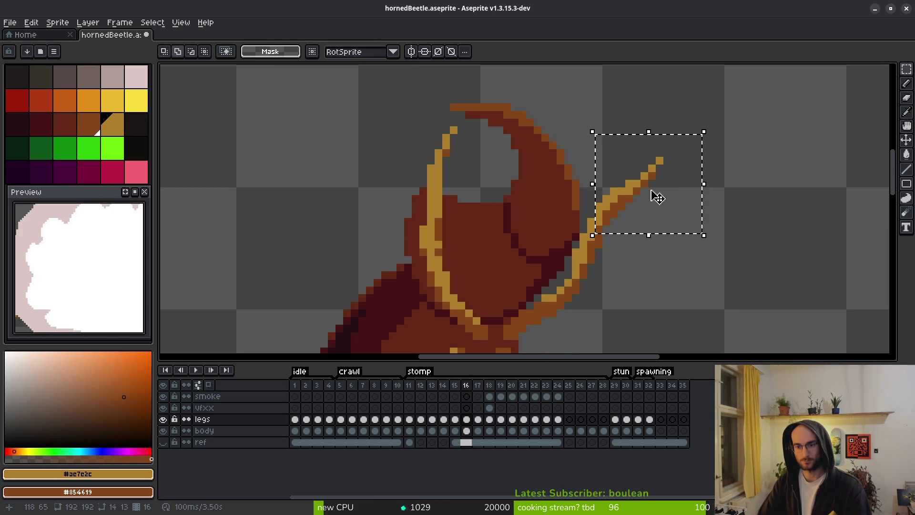
pyautogui.moveTo(646, 190); pyautogui.dragTo(694, 253)
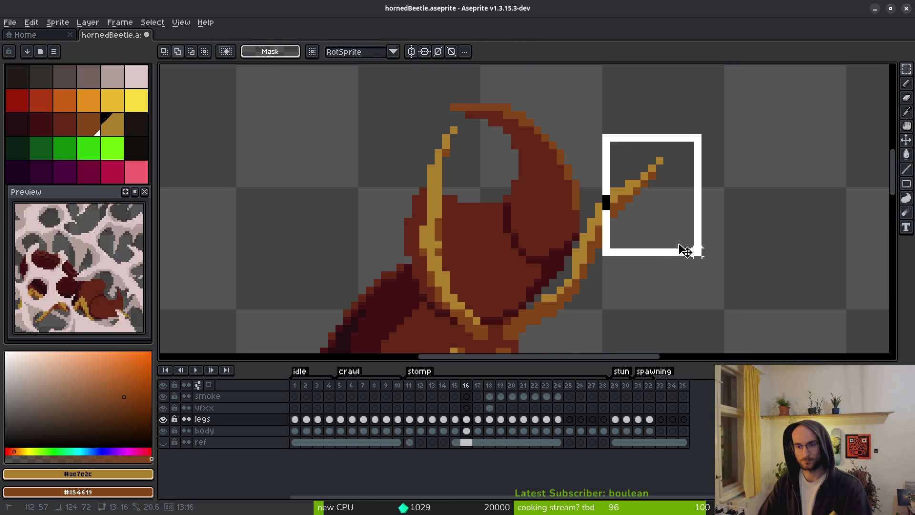
pyautogui.hotkey('ctrl', 'd')
pyautogui.press('b')
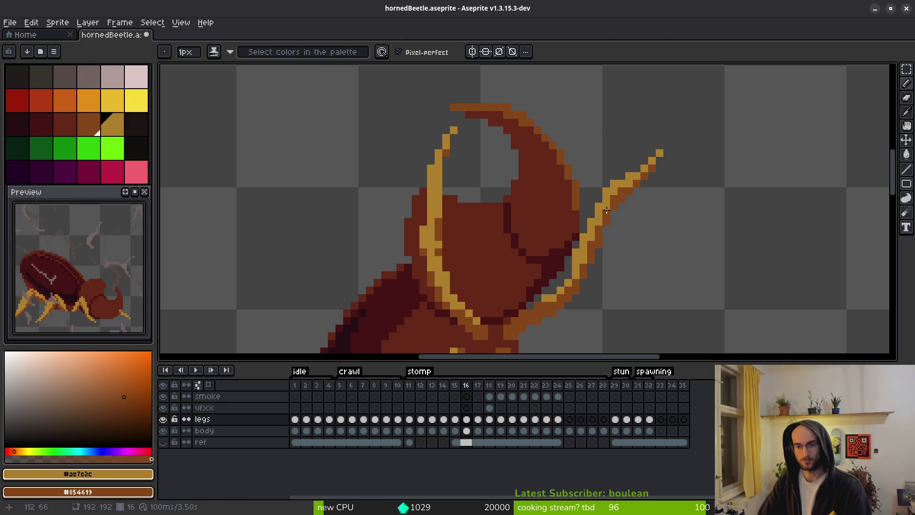
# Reselect the antenna tip and shift it slightly left
pyautogui.press('m')
pyautogui.moveTo(610, 125); pyautogui.dragTo(696, 220)
pyautogui.moveTo(644, 199); pyautogui.dragTo(640, 190)
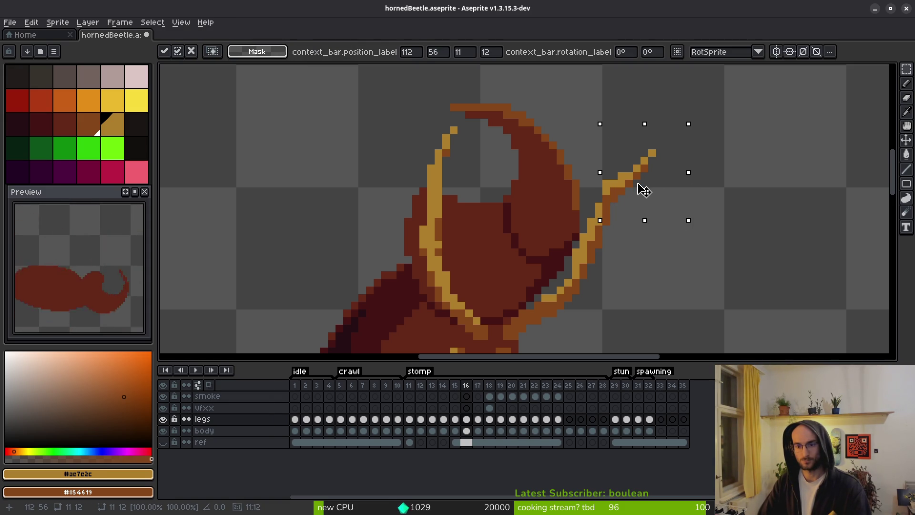
pyautogui.press('Escape')
pyautogui.click(673, 198)
pyautogui.moveTo(613, 128); pyautogui.dragTo(689, 239)
pyautogui.moveTo(657, 194); pyautogui.dragTo(651, 200)
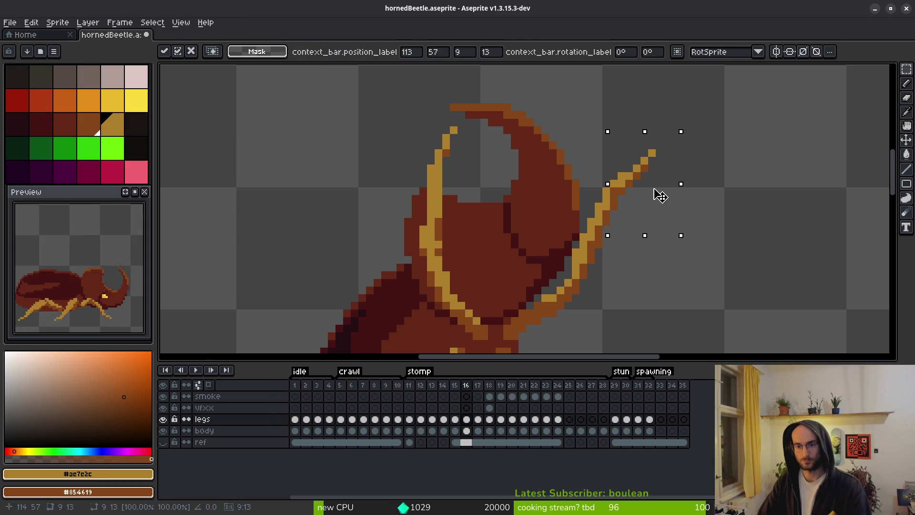
pyautogui.press('Return')
# Move the antenna section one pixel left and commit the move
pyautogui.scroll(-2, 629, 214)
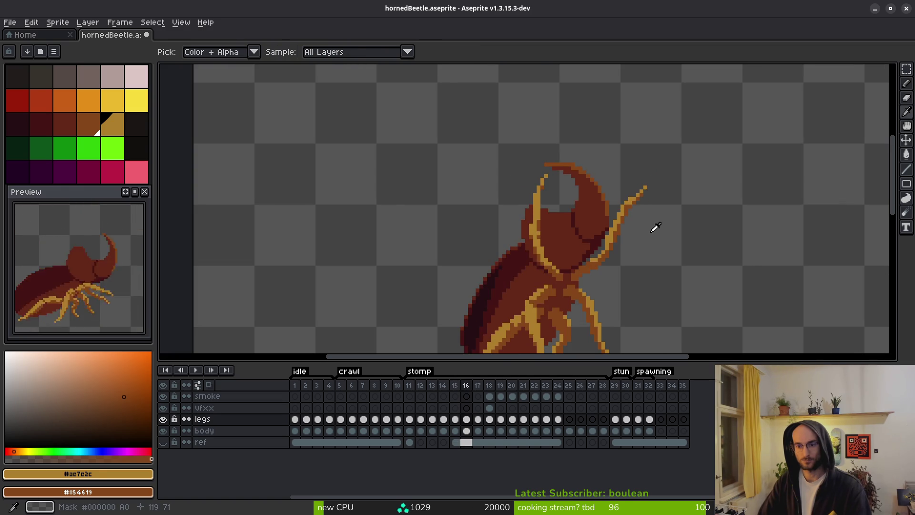
pyautogui.scroll(3, 627, 225)
pyautogui.moveTo(566, 82)
pyautogui.mouseDown()
pyautogui.moveTo(603, 102)
pyautogui.moveTo(684, 316)
pyautogui.moveTo(728, 356)
pyautogui.mouseUp()
pyautogui.click(613, 103)
pyautogui.moveTo(656, 178)
pyautogui.mouseDown()
pyautogui.moveTo(639, 173)
pyautogui.moveTo(635, 157)
pyautogui.mouseUp()
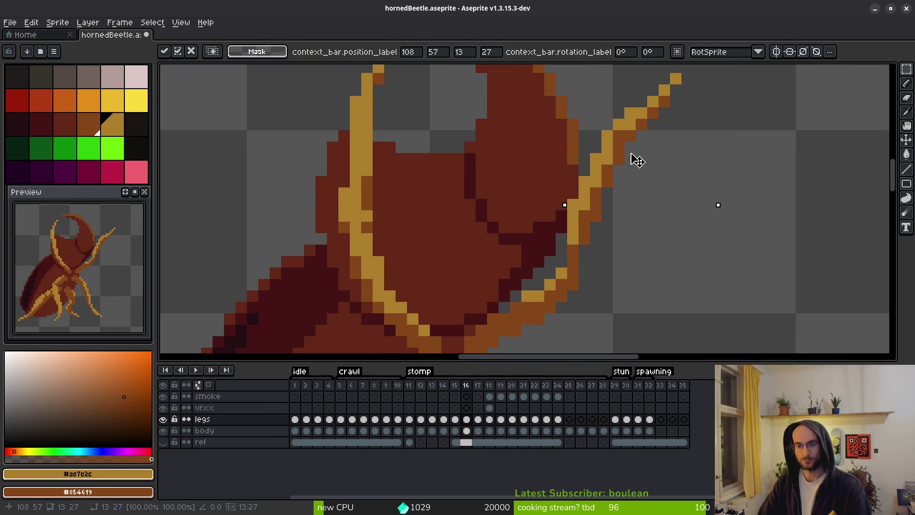
pyautogui.press('Return')
pyautogui.press('f')
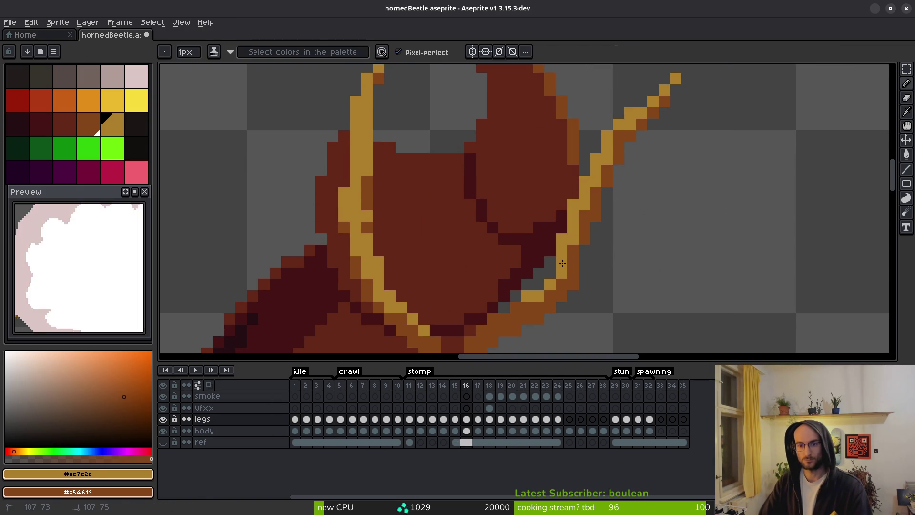
# Undo the stray yellow pixel and compare the antenna between frames 15 and 16
pyautogui.hotkey('ctrl', 'z')
pyautogui.scroll(-3, 593, 264)
pyautogui.scroll(3, 572, 248)
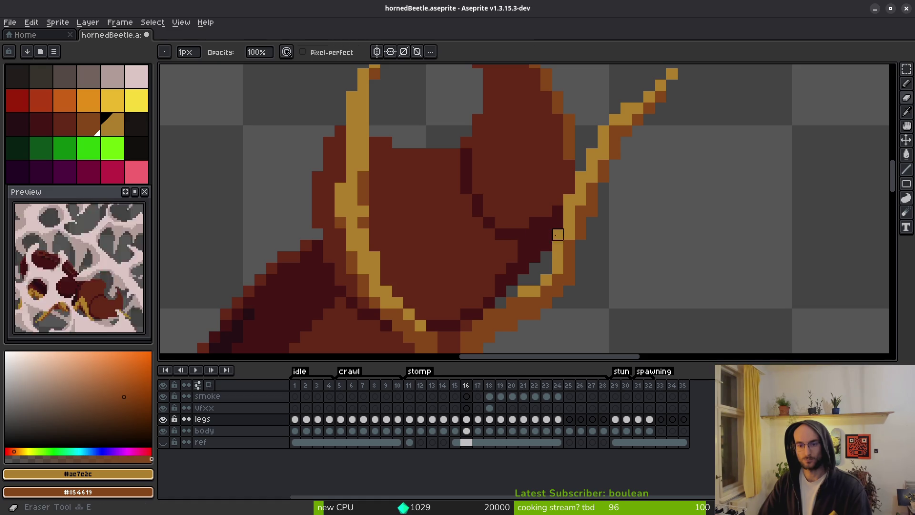
pyautogui.press('i')
pyautogui.press(',')
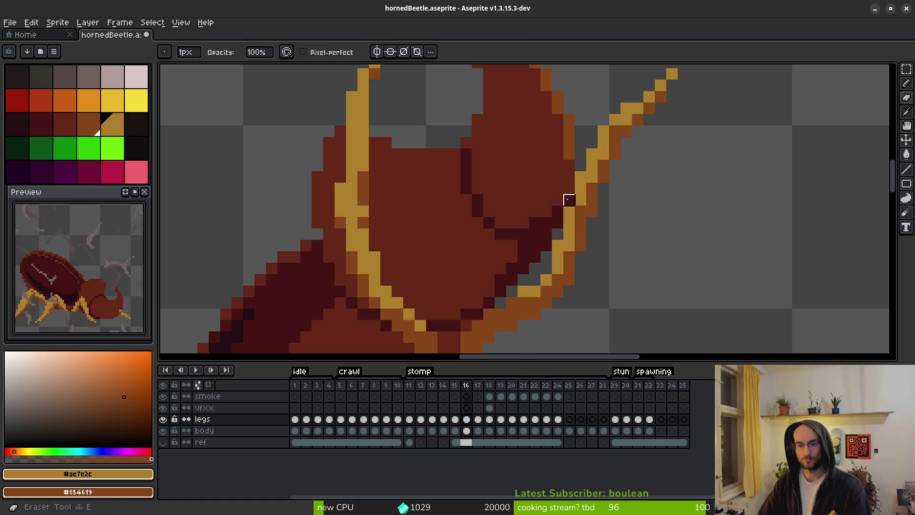
pyautogui.scroll(-4, 638, 208)
pyautogui.press('.')
pyautogui.press(',')
# Pan to the beetle's head on frame 16 and compare it with frame 17
pyautogui.press('b')
pyautogui.scroll(2, 630, 239)
pyautogui.press('.')
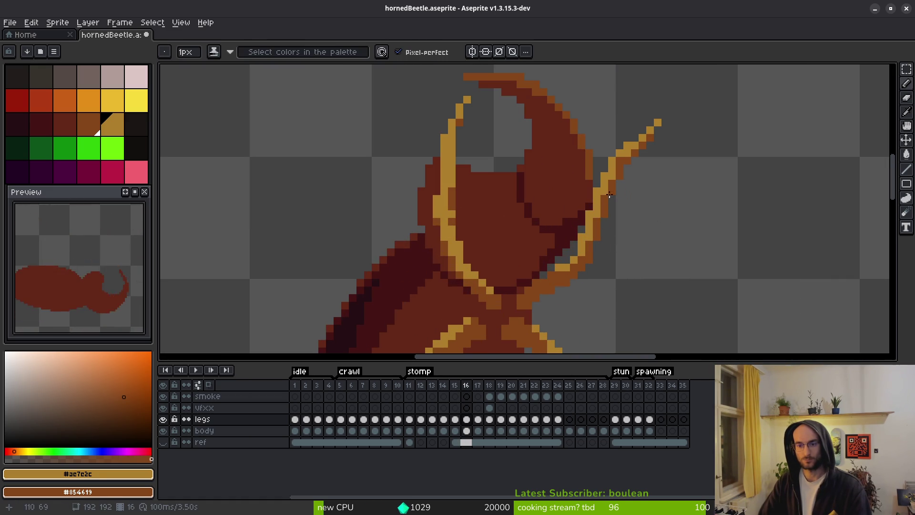
pyautogui.scroll(-4, 604, 195)
pyautogui.press('i')
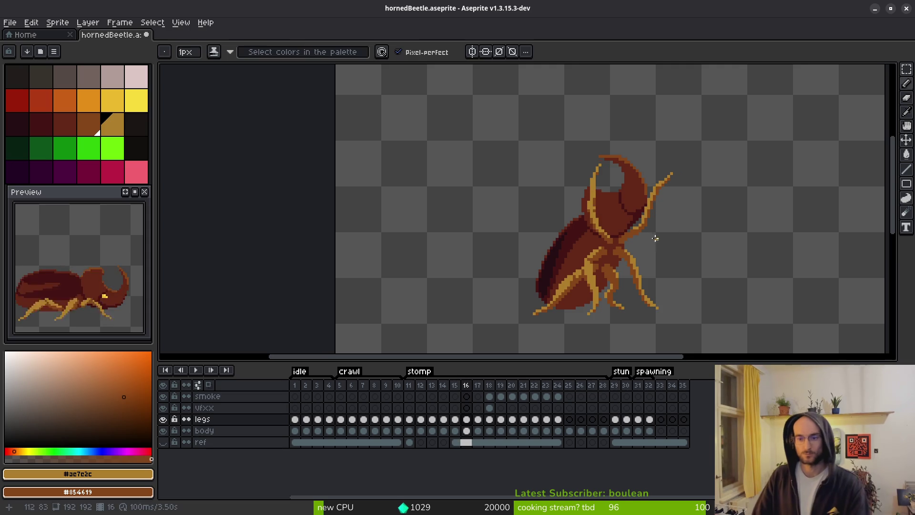
pyautogui.press('b')
pyautogui.scroll(4, 657, 229)
pyautogui.moveTo(682, 170); pyautogui.dragTo(633, 239)
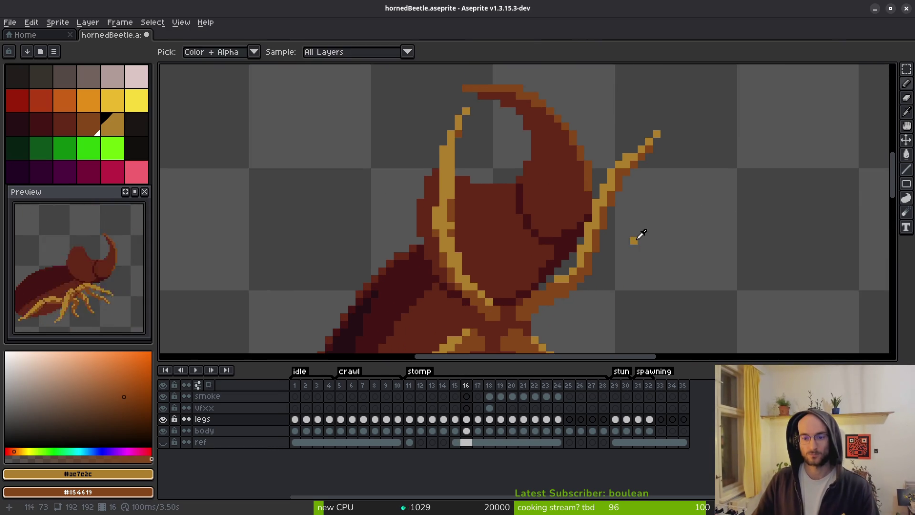
pyautogui.press('.')
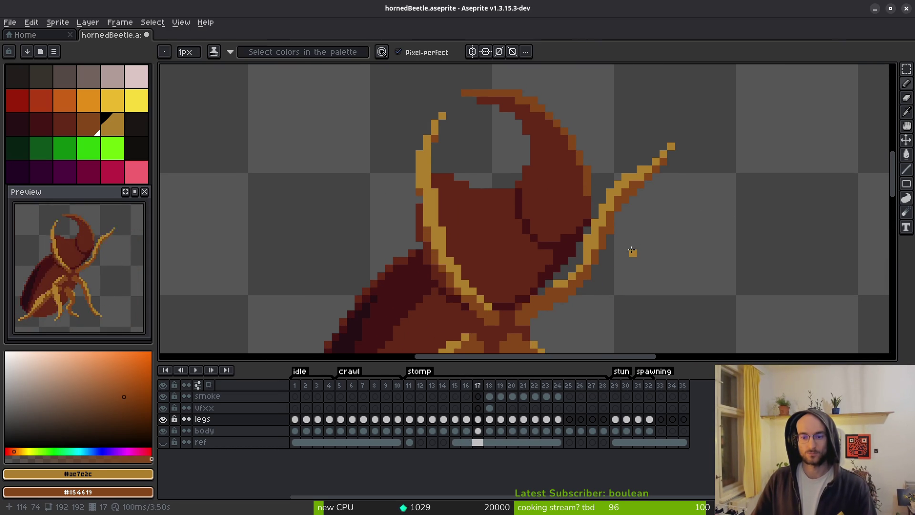
# Select the legs cels on frames 16 and 17 and undo frame 17's antenna edit
pyautogui.press(',')
pyautogui.click(467, 419)
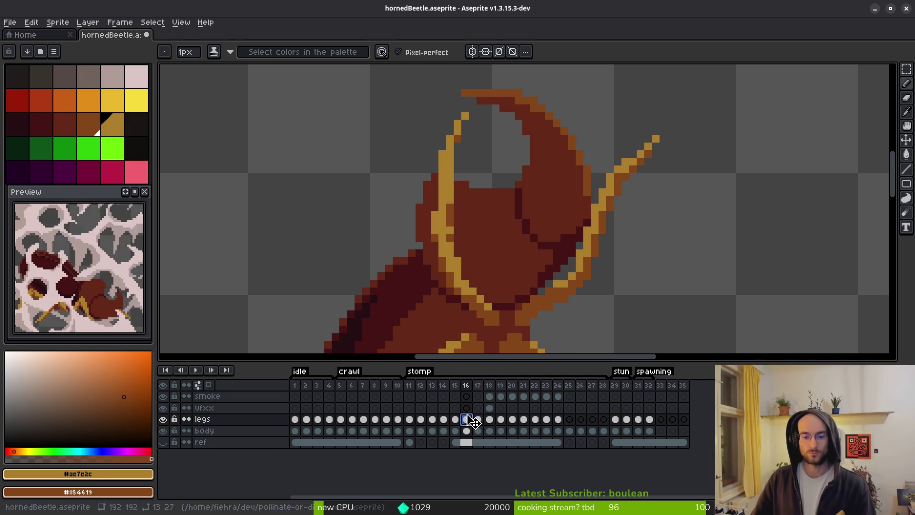
pyautogui.click(476, 420)
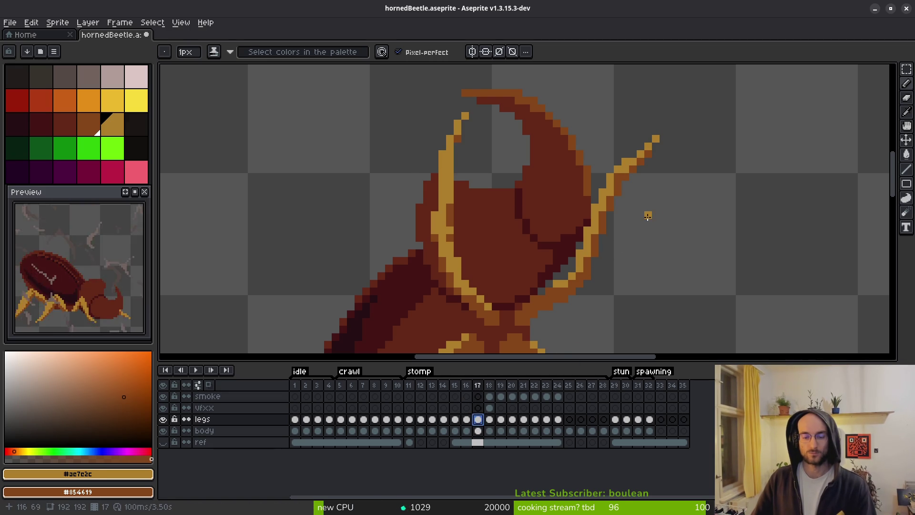
pyautogui.hotkey('ctrl', 'z')
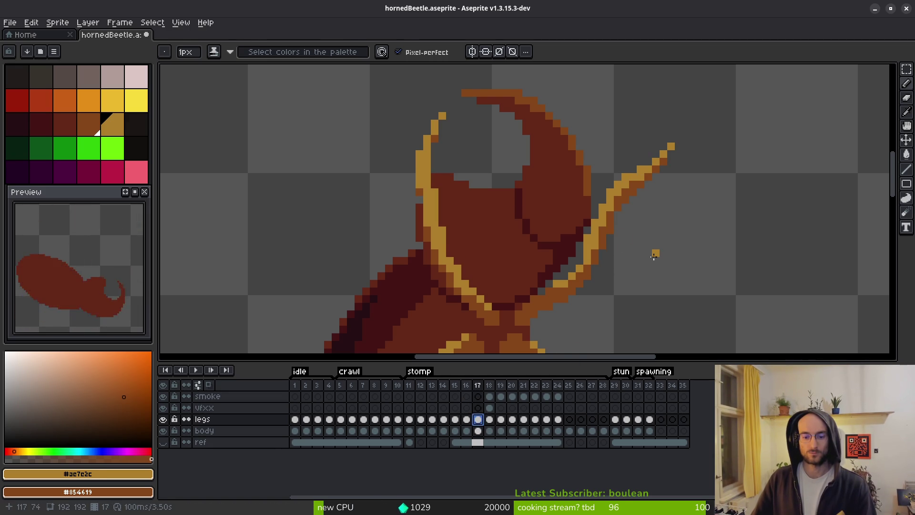
pyautogui.hotkey('alt', 'Left')
pyautogui.hotkey('alt', 'Right')
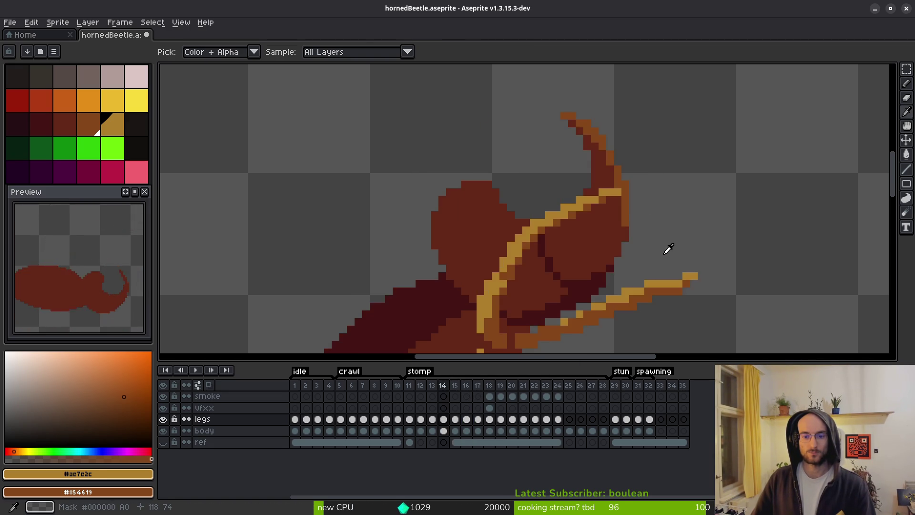
# Flip between frames 16 and 17 to compare the right antenna, ending on frame 16
pyautogui.hotkey('alt', 'Left')
pyautogui.hotkey('alt', 'Right')
pyautogui.press('Left')
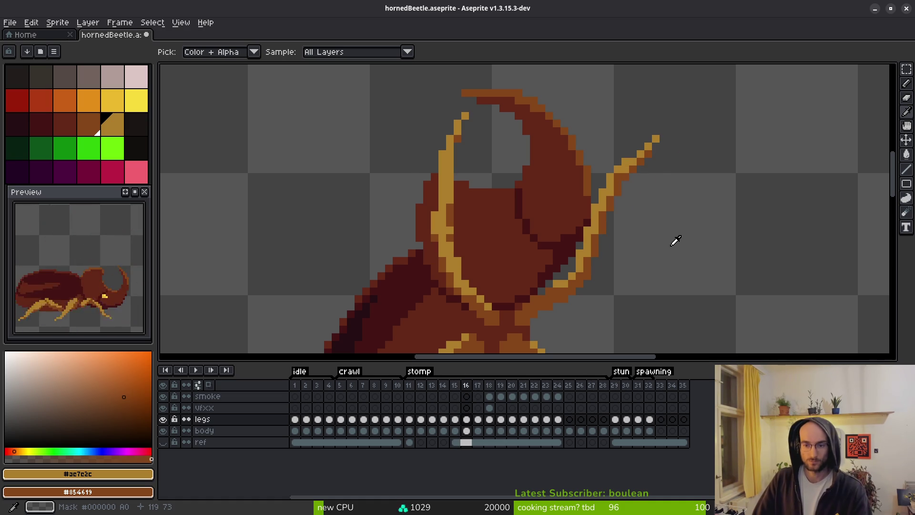
pyautogui.press('Right')
pyautogui.press('Left')
pyautogui.press('Right')
pyautogui.press('Left')
# Lasso-copy frame 16's right antenna and paste it onto frame 17's legs cel
pyautogui.press('q')
pyautogui.moveTo(686, 97)
pyautogui.mouseDown()
pyautogui.moveTo(585, 149)
pyautogui.moveTo(593, 321)
pyautogui.moveTo(699, 96)
pyautogui.mouseUp()
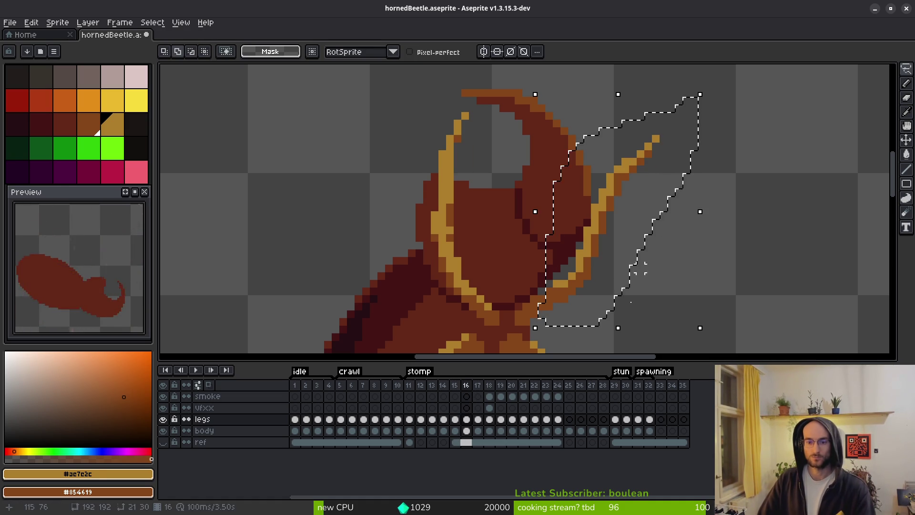
pyautogui.click(478, 420)
pyautogui.hotkey('ctrl', 'v')
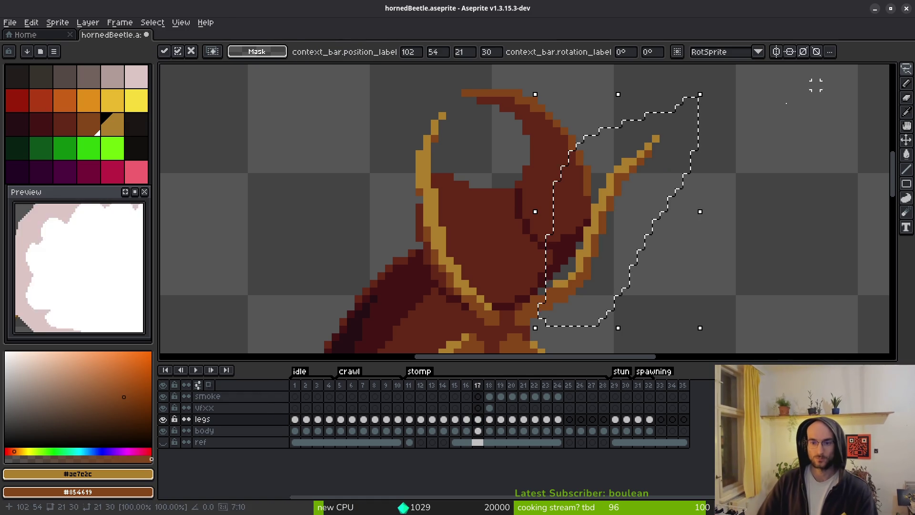
pyautogui.press('i')
# Shift the pasted antenna on frame 17 one pixel left
pyautogui.press('m')
pyautogui.scroll(2, 625, 217)
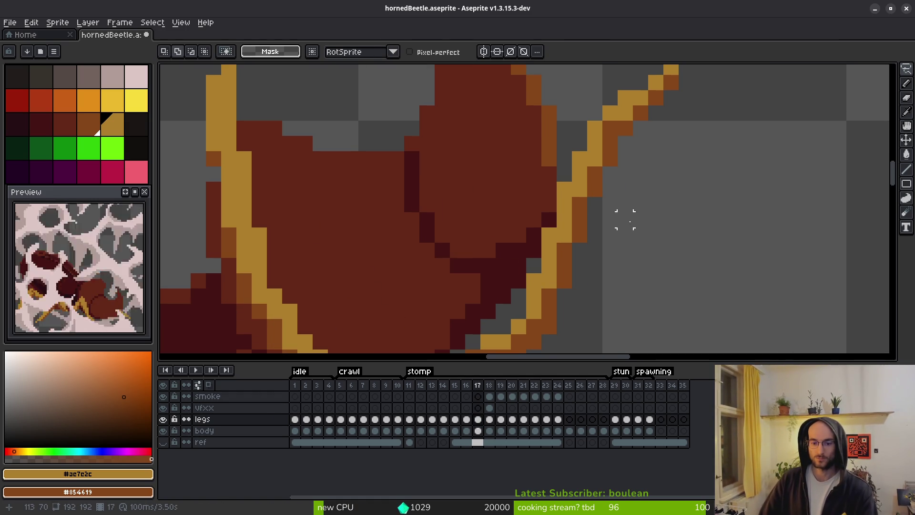
pyautogui.scroll(-1, 615, 217)
pyautogui.moveTo(591, 90); pyautogui.dragTo(686, 244)
pyautogui.press('Left')
pyautogui.press('Return')
pyautogui.press('f')
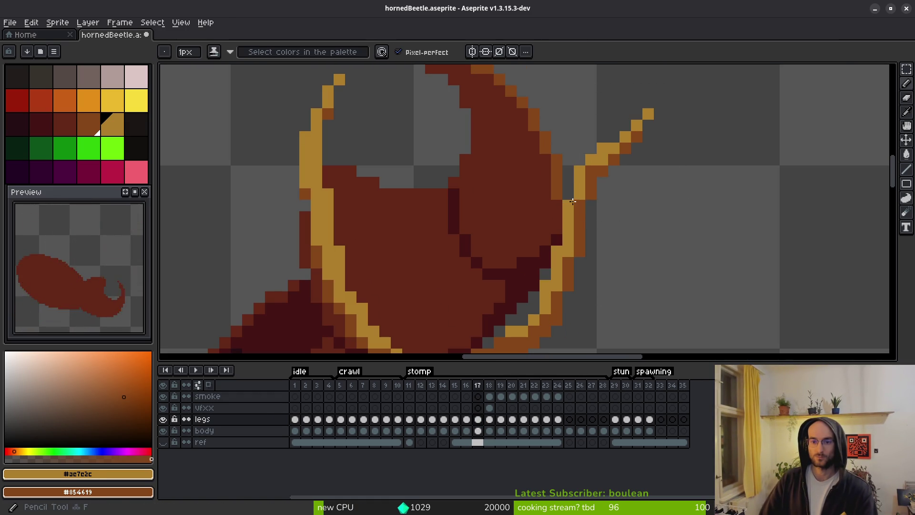
pyautogui.scroll(-6, 624, 250)
# Undo the antenna's branching pixels and redraw it as a straight diagonal line
pyautogui.press('i')
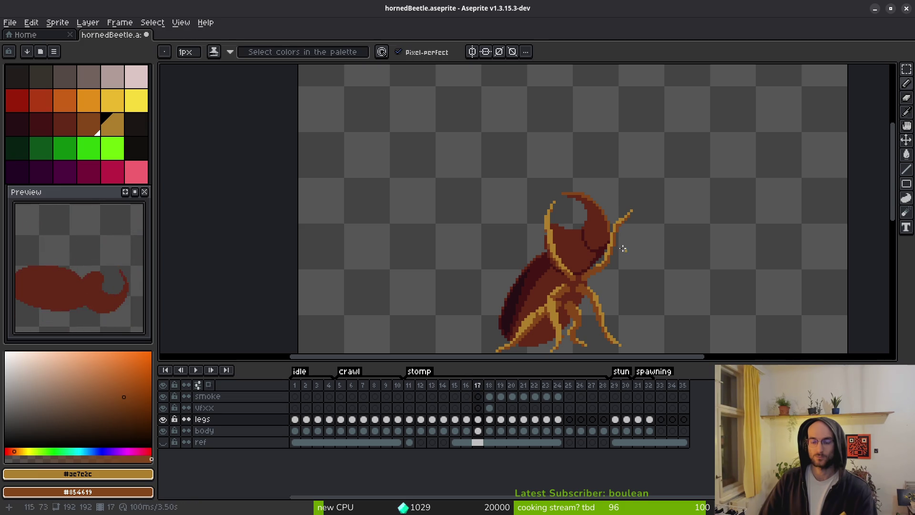
pyautogui.press('b')
pyautogui.scroll(4, 634, 224)
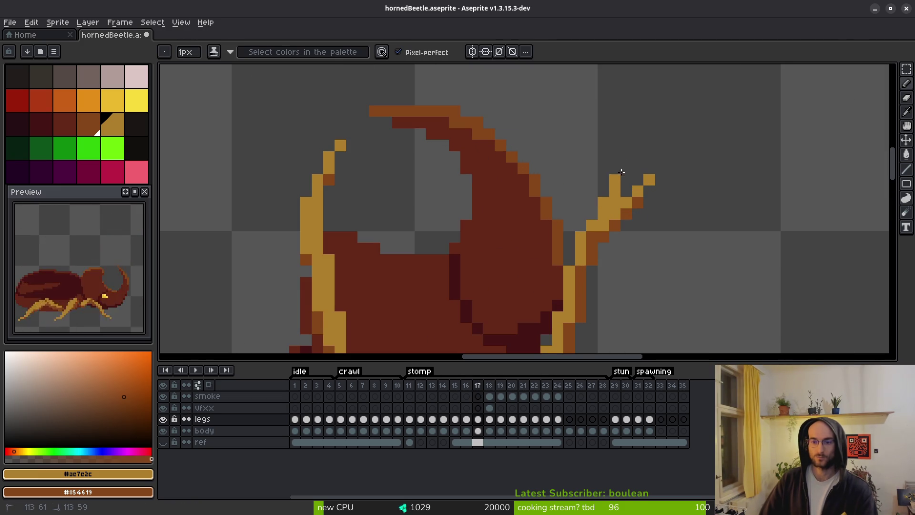
pyautogui.hotkey('ctrl', 'z')
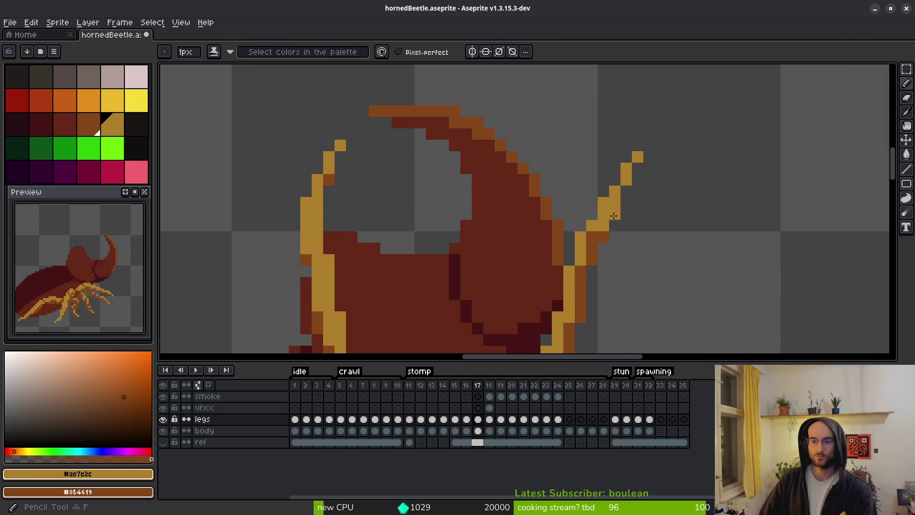
pyautogui.hotkey('ctrl', 'z')
pyautogui.hotkey('ctrl', 'z')
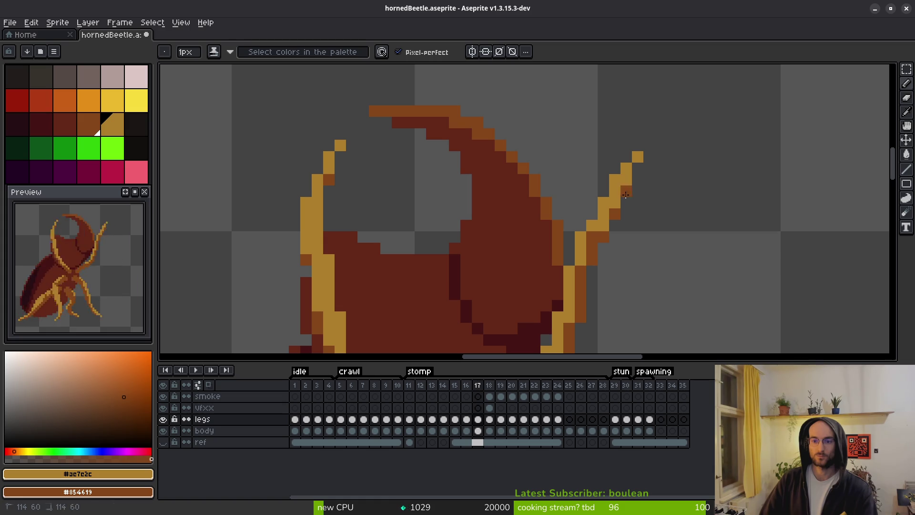
pyautogui.moveTo(598, 238); pyautogui.dragTo(585, 268)
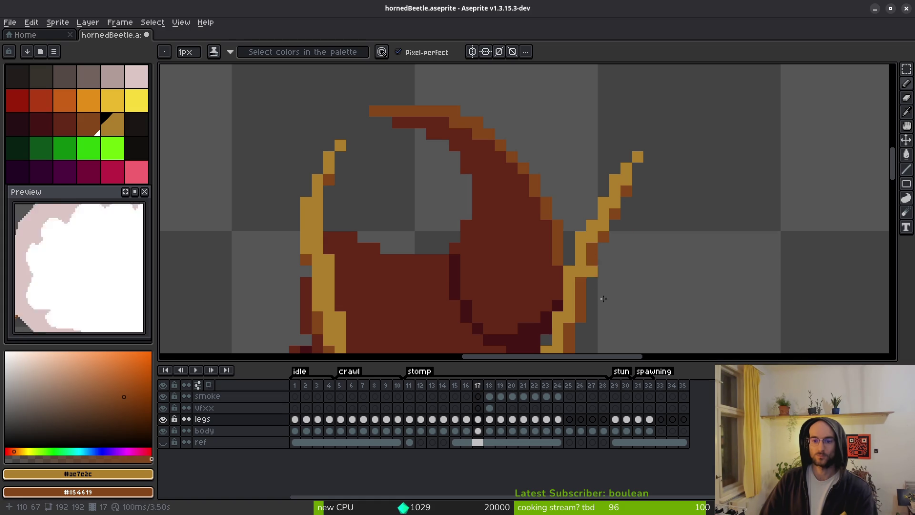
# Compare the redrawn antenna between frames 16 and 17, ending on frame 17
pyautogui.scroll(-3, 594, 285)
pyautogui.scroll(2, 625, 288)
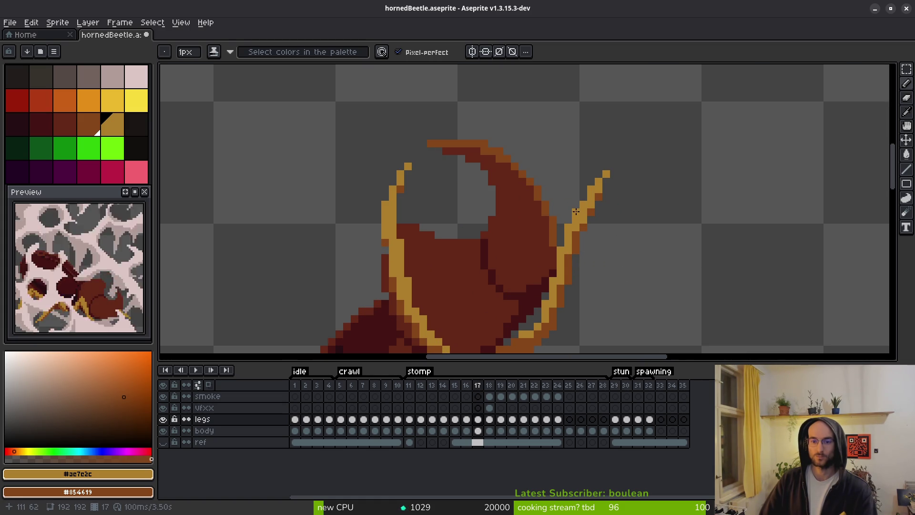
pyautogui.scroll(-3, 615, 238)
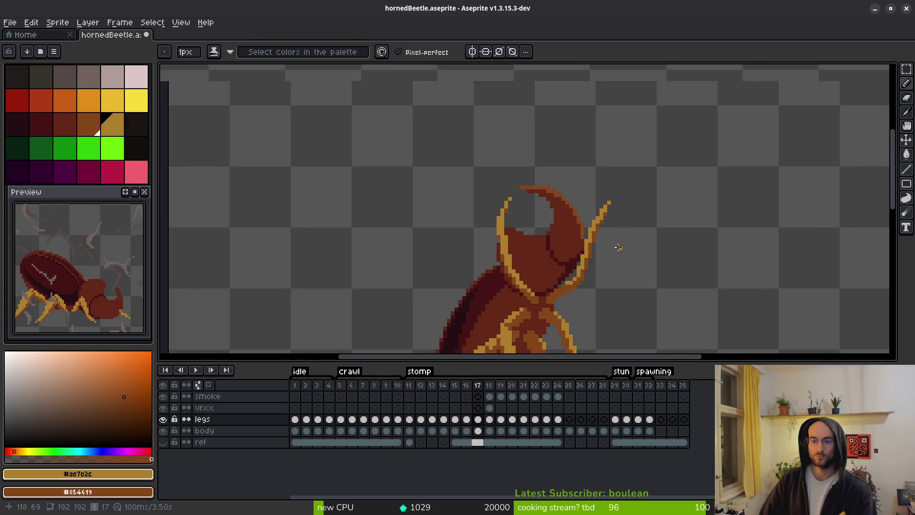
pyautogui.scroll(1, 618, 250)
pyautogui.press('alt')
pyautogui.press('Left')
pyautogui.press('Right')
pyautogui.press('Left')
pyautogui.press('Right')
pyautogui.press('Left')
pyautogui.press('Right')
pyautogui.press('Left')
pyautogui.press('Right')
pyautogui.press('Left')
pyautogui.press('Right')
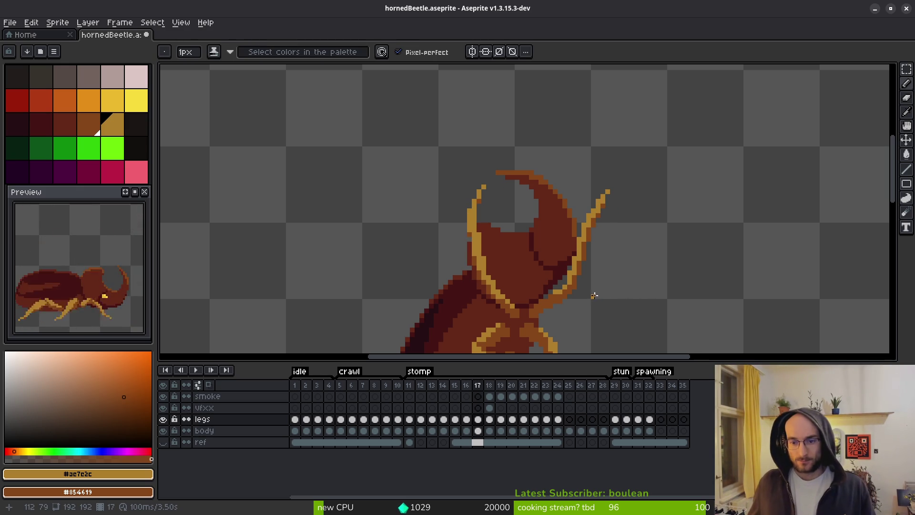
# Replace a stray pixel below the antenna tip with an orange pixel beside the antenna
pyautogui.scroll(2, 605, 251)
pyautogui.click(581, 281)
pyautogui.scroll(1, 579, 277)
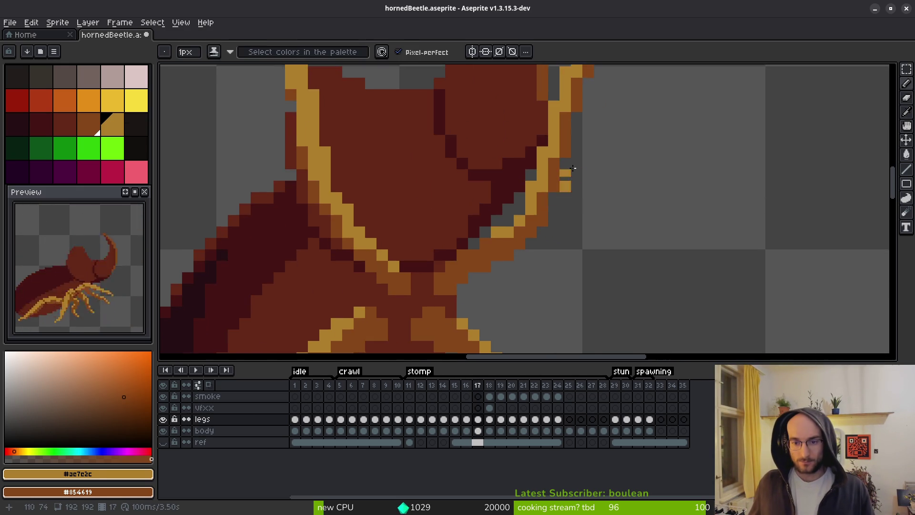
pyautogui.hotkey('ctrl', 'z')
pyautogui.click(587, 216)
pyautogui.scroll(-4, 599, 205)
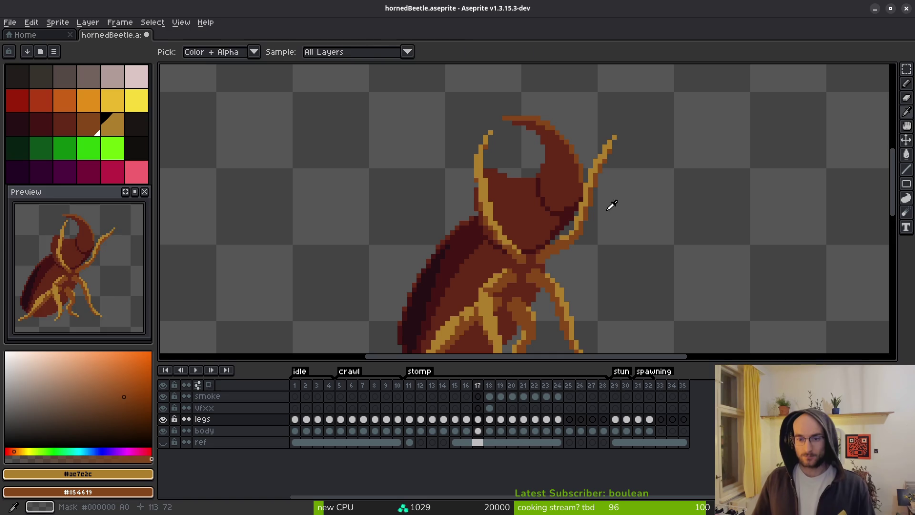
pyautogui.scroll(-1, 620, 229)
# Play the stomp animation to review it and recentre the beetle
pyautogui.press('alt')
pyautogui.press('Return')
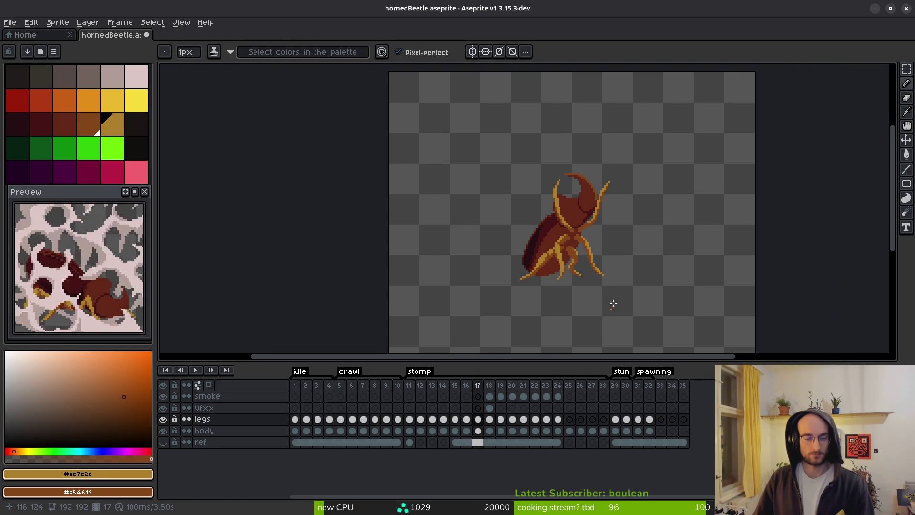
pyautogui.moveTo(612, 274); pyautogui.dragTo(609, 284)
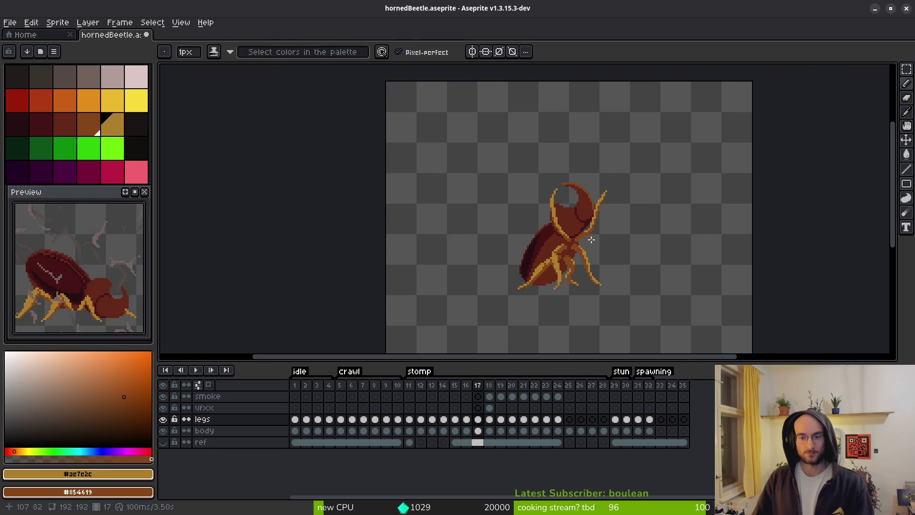
# Bring the legs into view and switch between the body and legs layers on frames 16–17
pyautogui.press('alt')
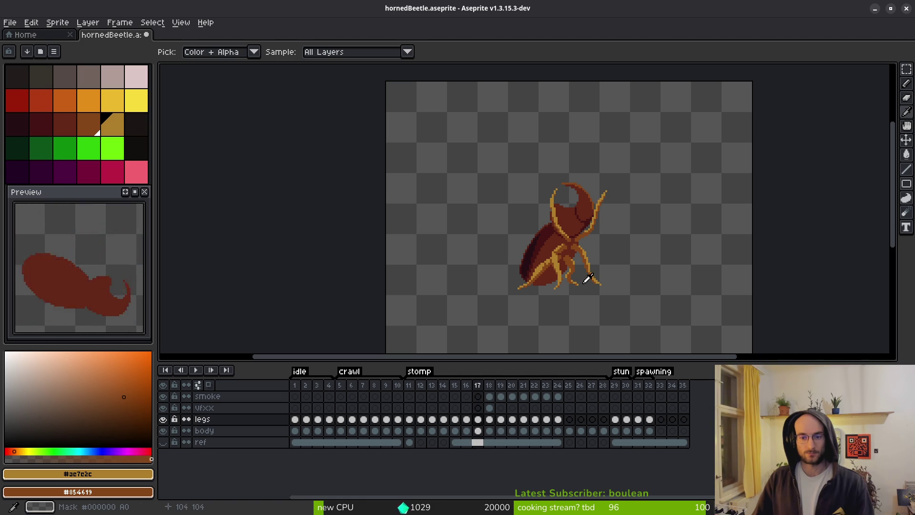
pyautogui.scroll(4, 558, 256)
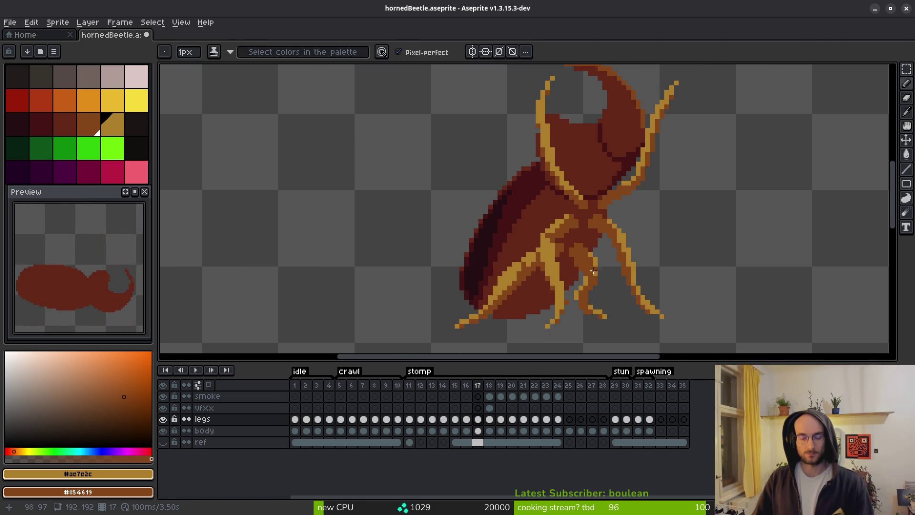
pyautogui.click(478, 430)
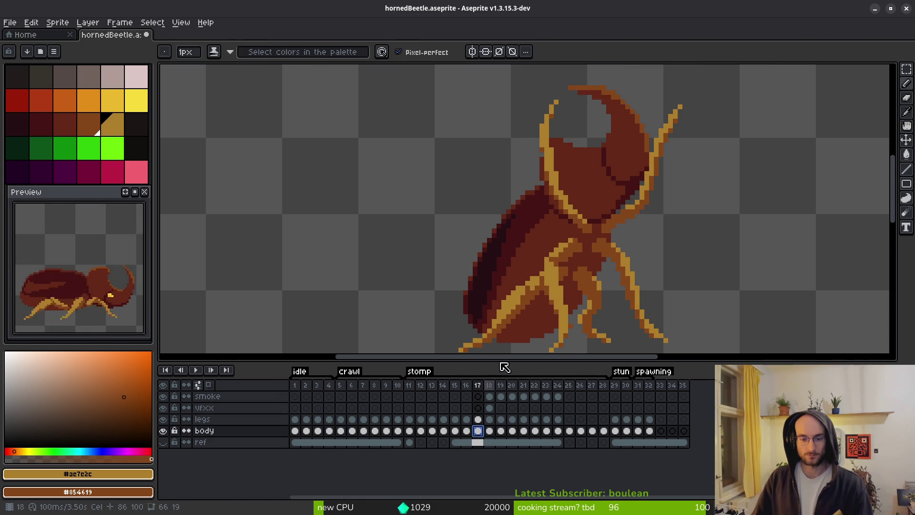
pyautogui.moveTo(518, 296); pyautogui.dragTo(530, 251)
pyautogui.scroll(1, 552, 220)
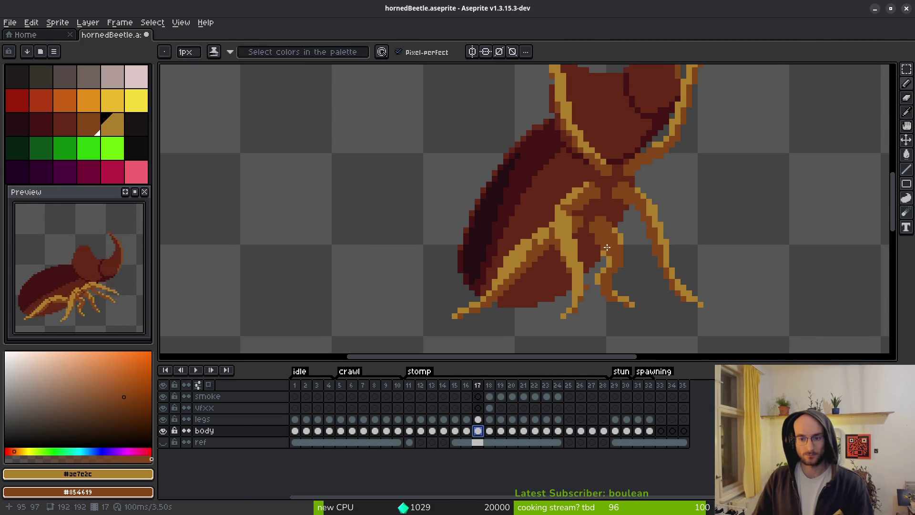
pyautogui.press('e')
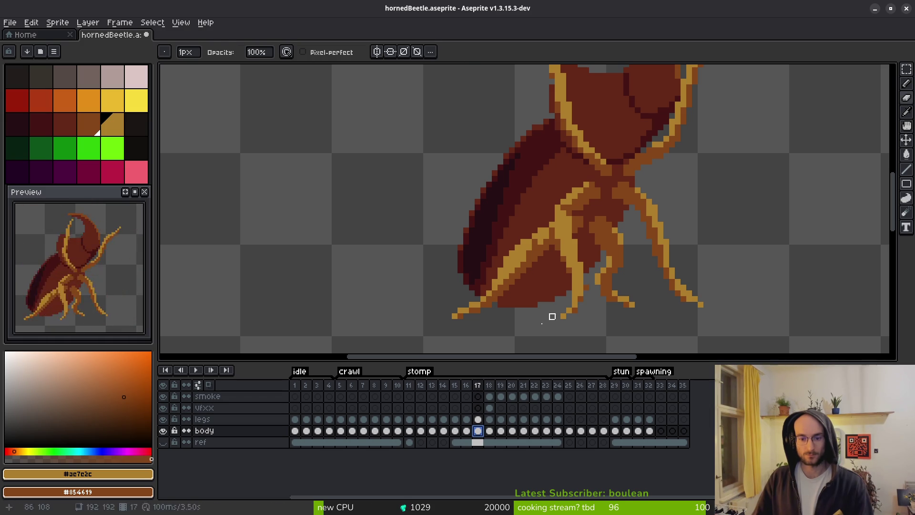
pyautogui.press('Up')
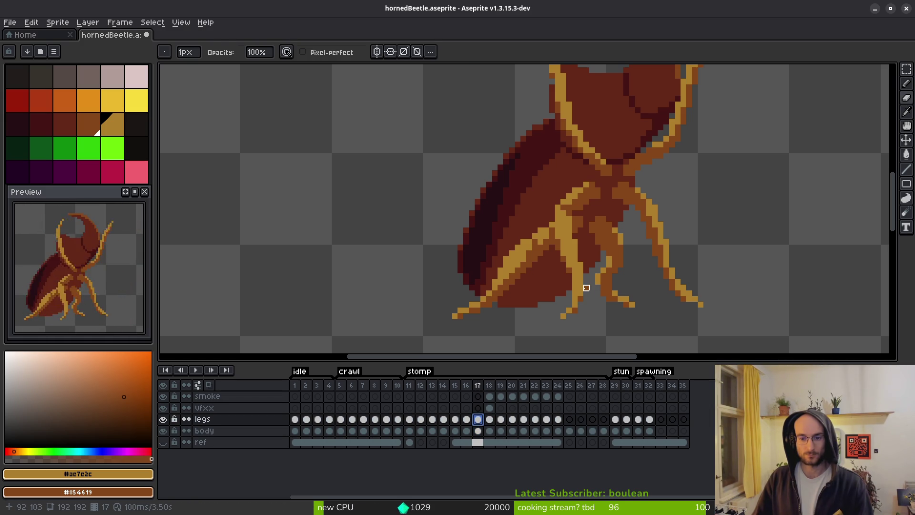
pyautogui.press('Left')
pyautogui.press('Down')
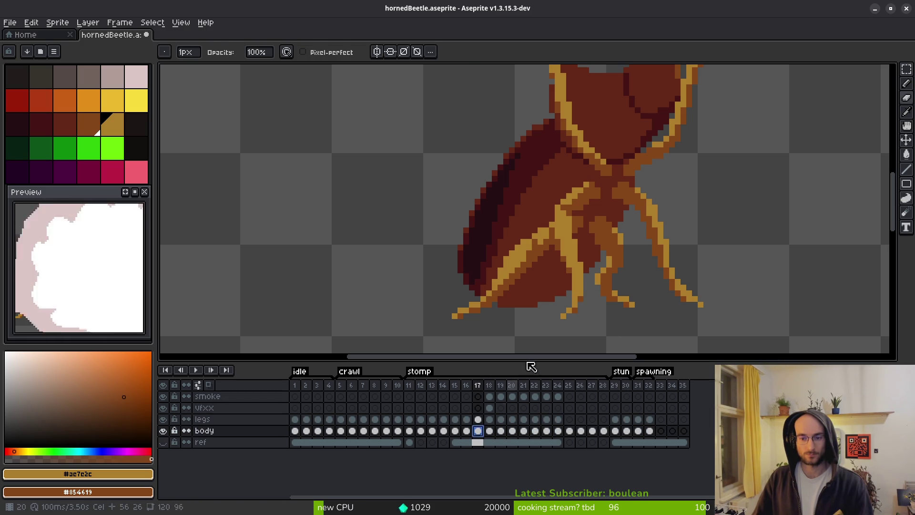
pyautogui.press('Up')
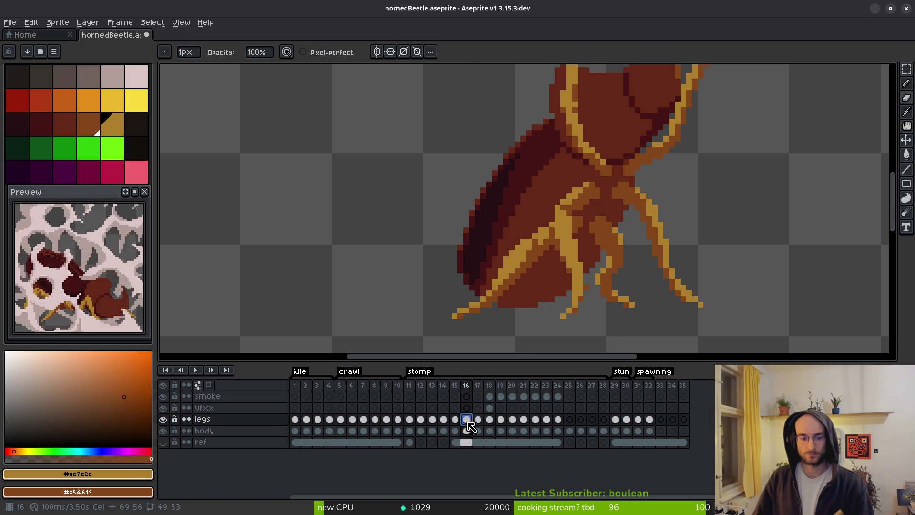
# Compare the legs across stomp frames 15–17, then open frame 16's body layer
pyautogui.press('Left')
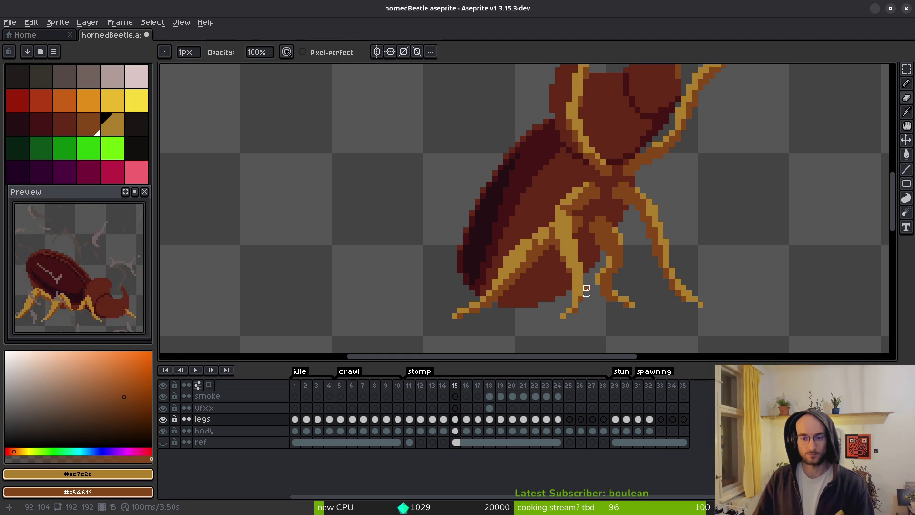
pyautogui.press('i')
pyautogui.press('Right')
pyautogui.press('Right')
pyautogui.press('Right')
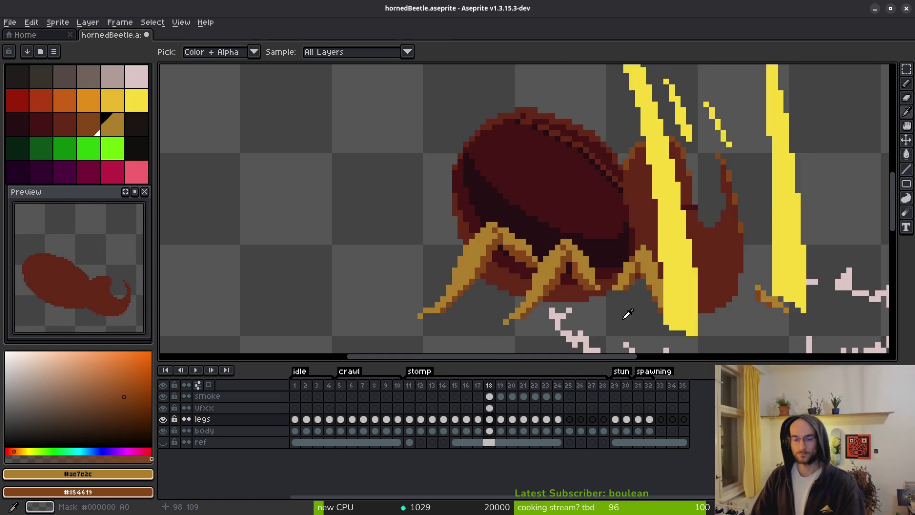
pyautogui.press('Left')
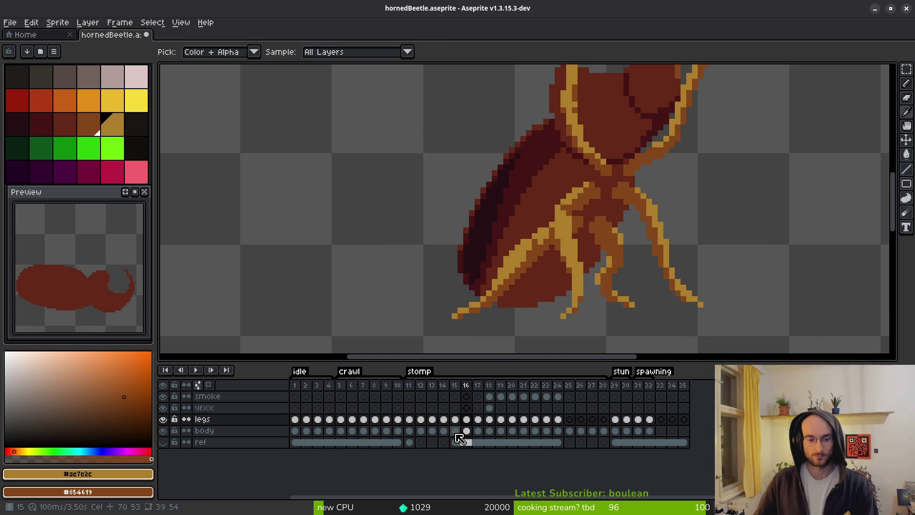
pyautogui.press('Down')
pyautogui.press('Left')
pyautogui.press('Left')
pyautogui.press('Left')
pyautogui.click(467, 431)
# Repaint the beetle's lower body pixels on frame 16 with the Pencil
pyautogui.press('b')
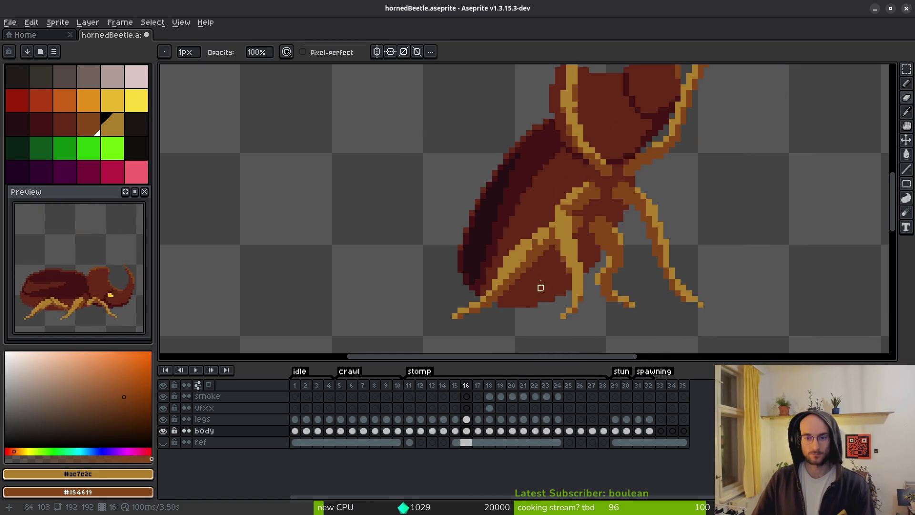
pyautogui.moveTo(542, 293); pyautogui.dragTo(555, 296)
pyautogui.hotkey('shift', 'w')
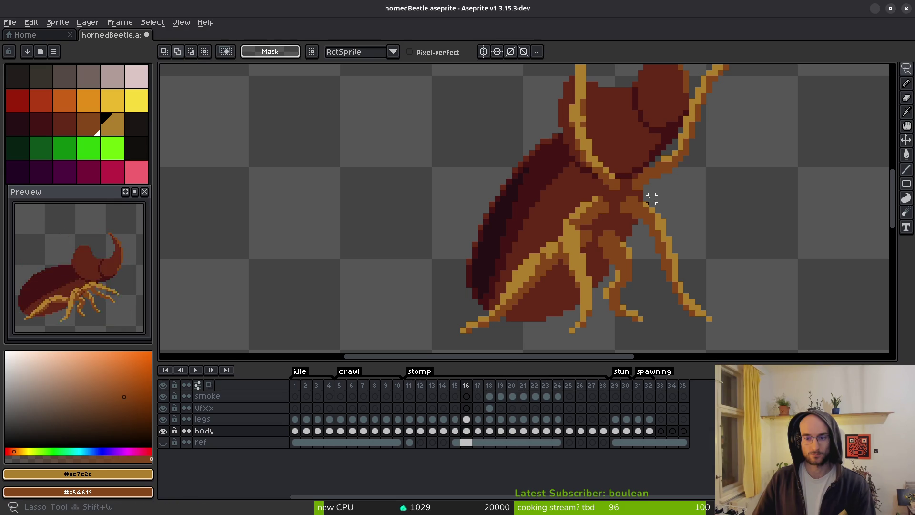
# Lasso the beetle body on frame 16, rotate it -5° and shift it one pixel left
pyautogui.moveTo(638, 199)
pyautogui.mouseDown()
pyautogui.moveTo(445, 204)
pyautogui.moveTo(674, 214)
pyautogui.moveTo(687, 147)
pyautogui.mouseUp()
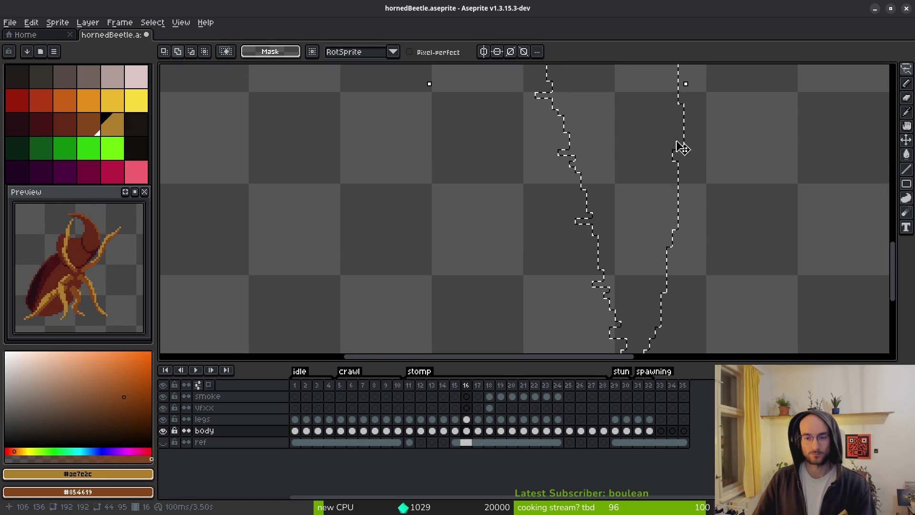
pyautogui.moveTo(603, 147)
pyautogui.mouseDown()
pyautogui.moveTo(576, 241)
pyautogui.moveTo(574, 302)
pyautogui.mouseUp()
pyautogui.hotkey('ctrl', 'd')
pyautogui.moveTo(653, 193)
pyautogui.mouseDown()
pyautogui.moveTo(496, 151)
pyautogui.moveTo(606, 286)
pyautogui.moveTo(653, 196)
pyautogui.mouseUp()
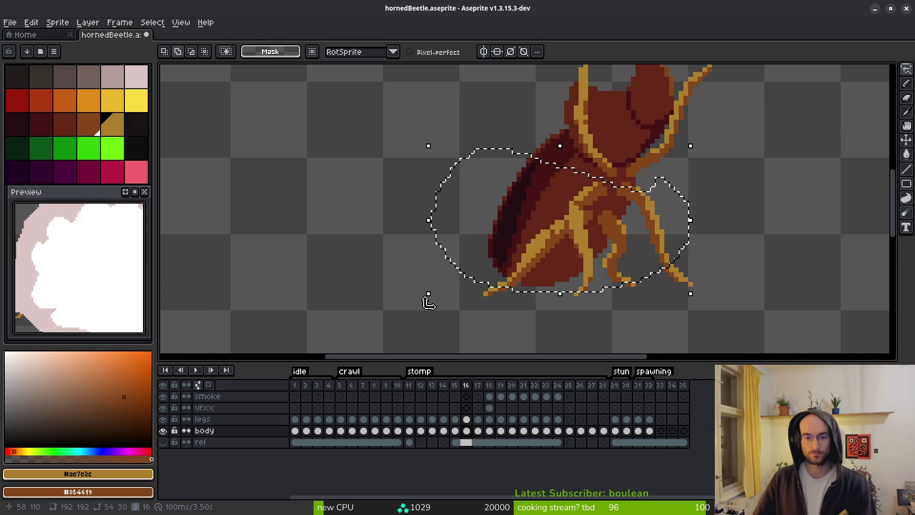
pyautogui.click(433, 309)
pyautogui.moveTo(427, 302); pyautogui.dragTo(408, 296)
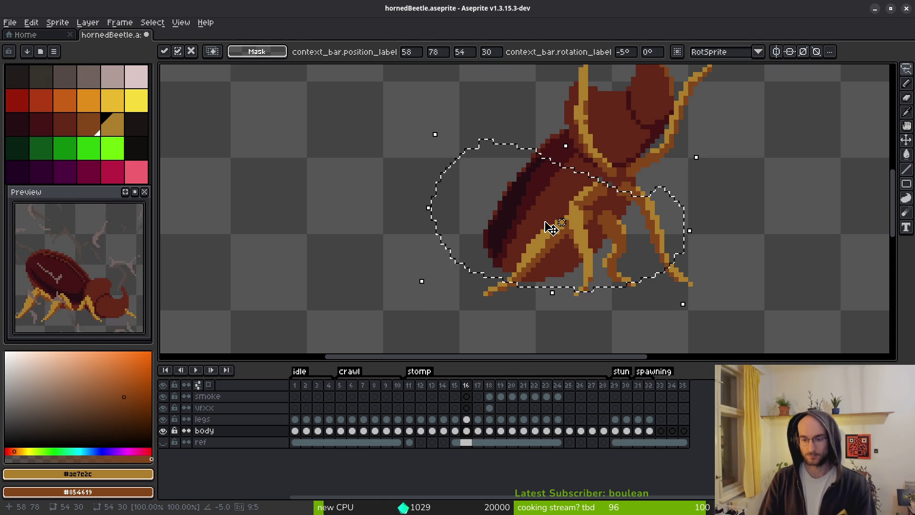
pyautogui.press('Left')
pyautogui.hotkey('ctrl', 'd')
# Compare the tilted body against the next stomp frame, then return to frame 16
pyautogui.press('i')
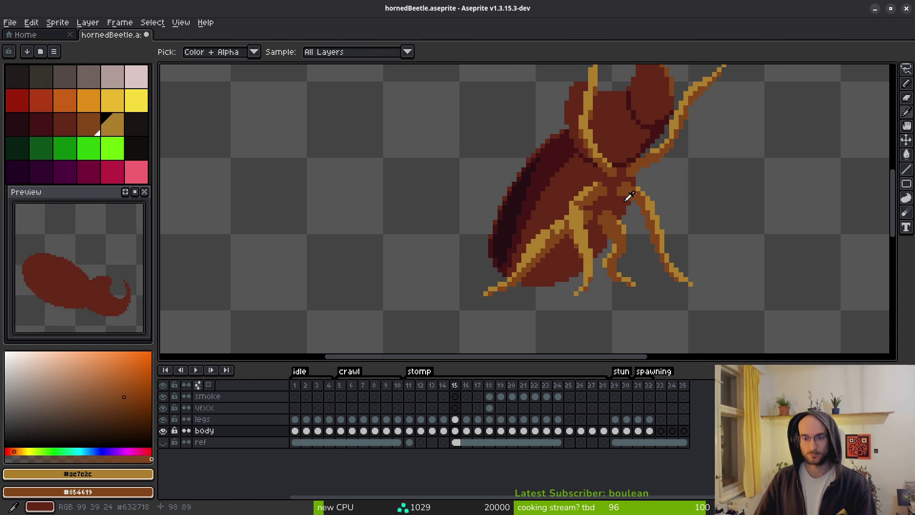
pyautogui.press('m')
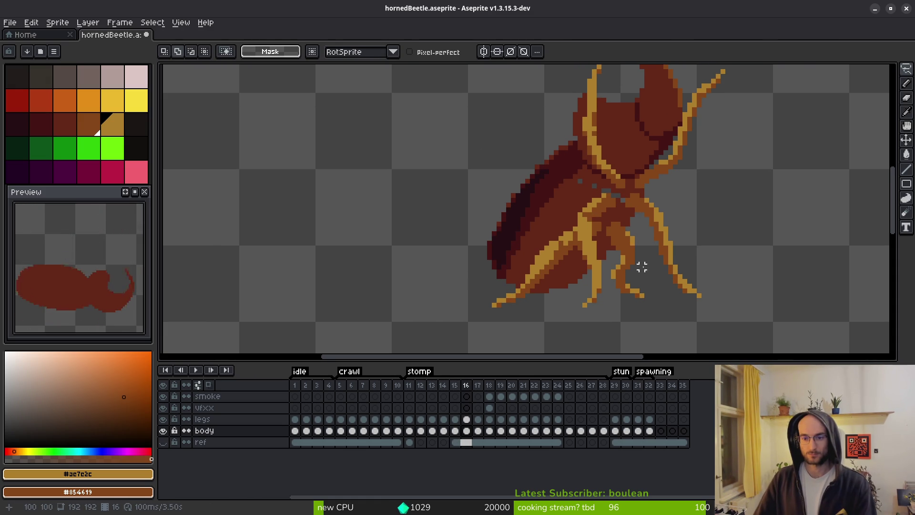
pyautogui.press('Right')
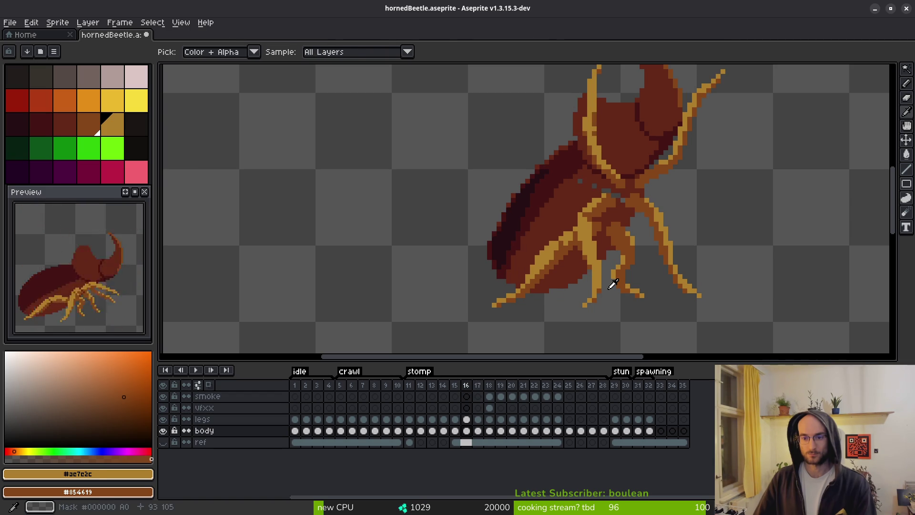
pyautogui.press('Left')
pyautogui.press('w')
pyautogui.scroll(1, 604, 191)
pyautogui.scroll(3, 604, 191)
# On the legs layer, shift a patch of leg pixels and paint a brown pixel onto the leg
pyautogui.press('m')
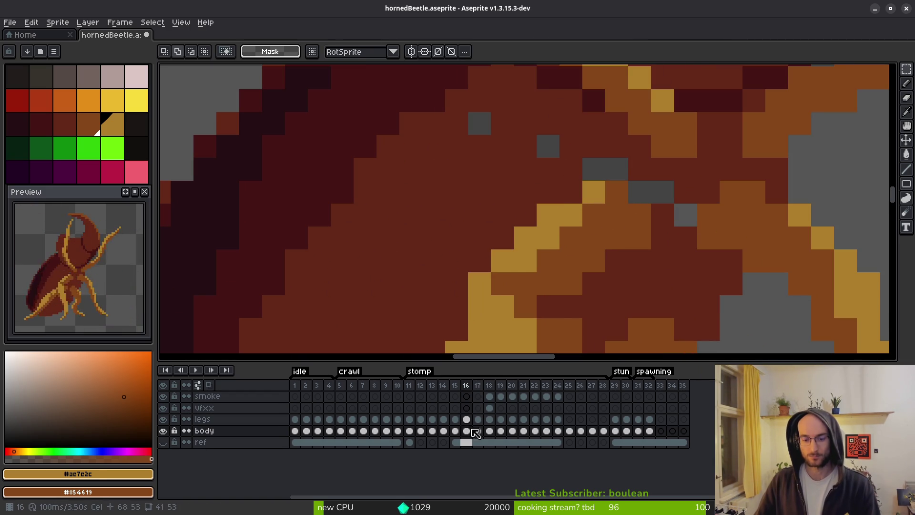
pyautogui.click(471, 421)
pyautogui.moveTo(628, 182)
pyautogui.mouseDown()
pyautogui.moveTo(556, 272)
pyautogui.moveTo(538, 317)
pyautogui.moveTo(633, 194)
pyautogui.moveTo(567, 286)
pyautogui.moveTo(562, 249)
pyautogui.moveTo(574, 273)
pyautogui.moveTo(596, 216)
pyautogui.mouseUp()
pyautogui.hotkey('ctrl', 'd')
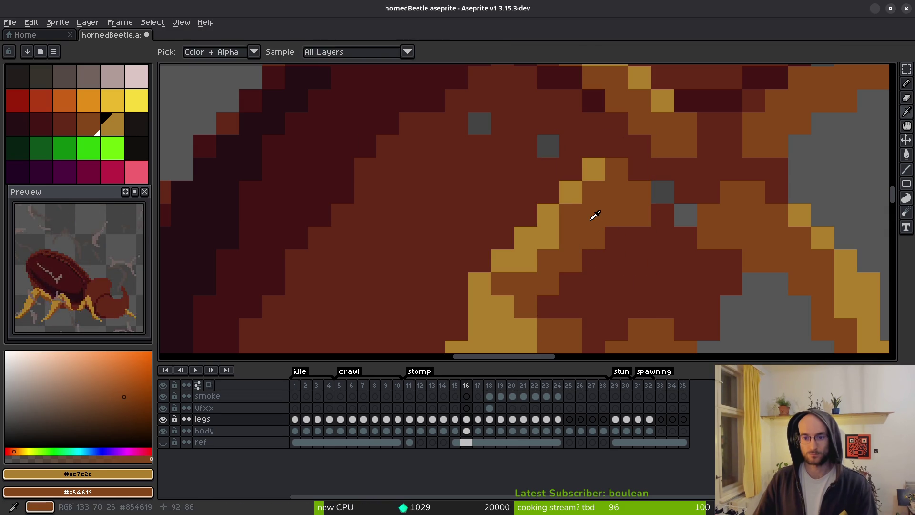
pyautogui.keyDown('alt'); pyautogui.click(596, 216); pyautogui.keyUp('alt')
pyautogui.click(606, 238)
# Outline the misplaced leg freehand and erase its pixels
pyautogui.scroll(-5, 605, 238)
pyautogui.scroll(5, 657, 253)
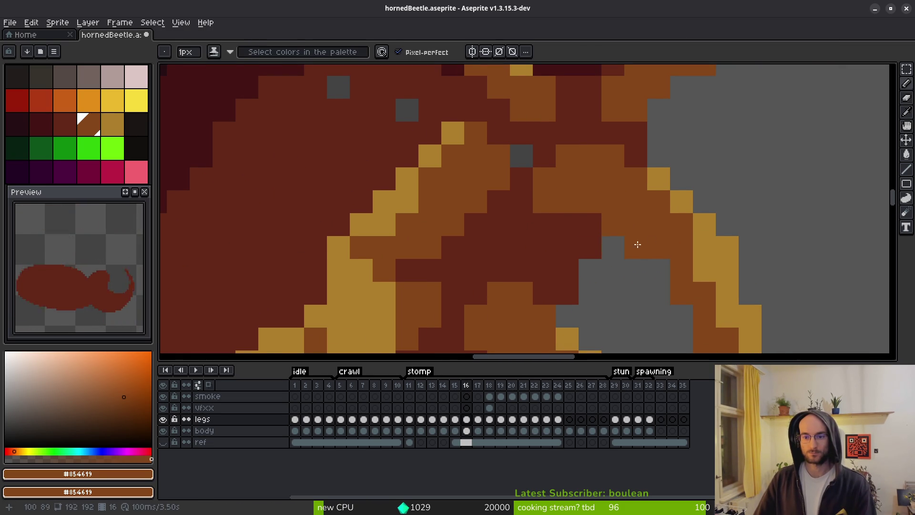
pyautogui.scroll(-3, 631, 244)
pyautogui.scroll(3, 570, 169)
pyautogui.scroll(-5, 625, 229)
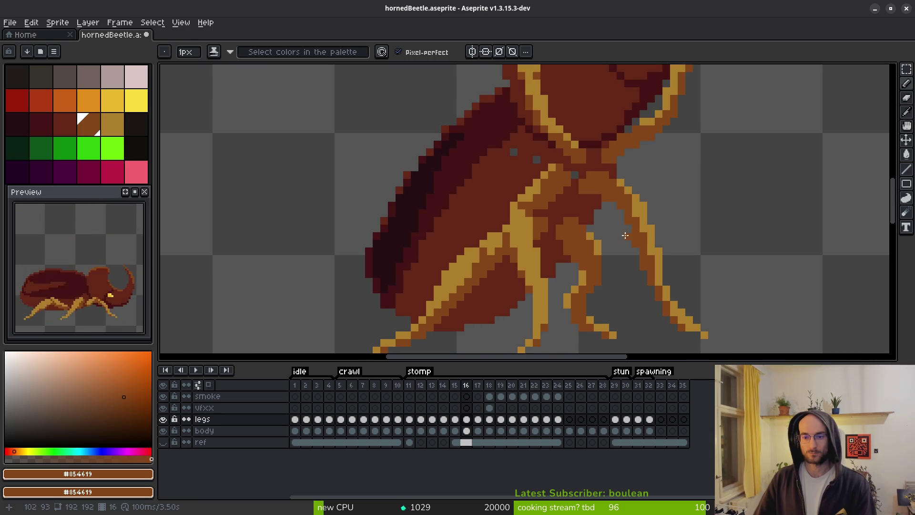
pyautogui.hotkey('shift', 'w')
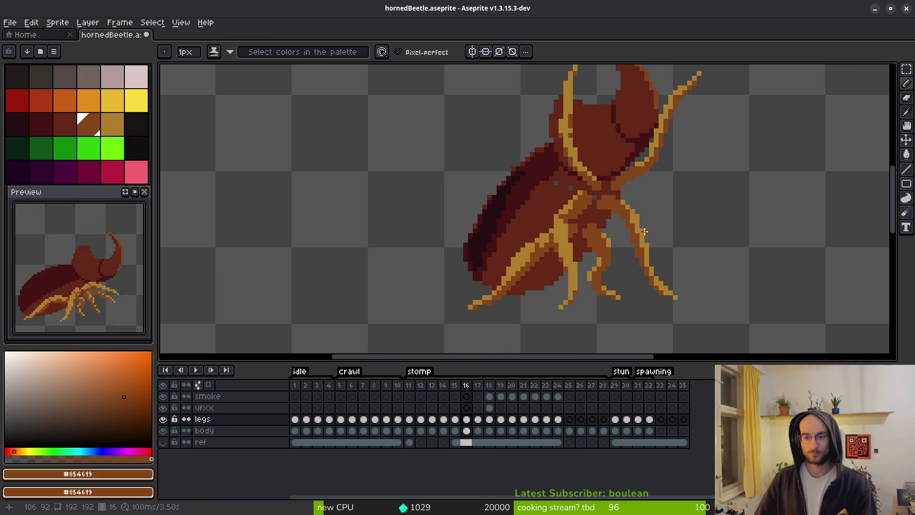
pyautogui.scroll(3, 651, 194)
pyautogui.moveTo(614, 99)
pyautogui.mouseDown()
pyautogui.moveTo(563, 281)
pyautogui.moveTo(667, 205)
pyautogui.moveTo(628, 117)
pyautogui.mouseUp()
pyautogui.press('Delete')
pyautogui.hotkey('ctrl', 'd')
# Pick the gold leg colour and redraw the leg edge pixels in brown
pyautogui.press('f')
pyautogui.keyDown('alt'); pyautogui.click(570, 198); pyautogui.keyUp('alt')
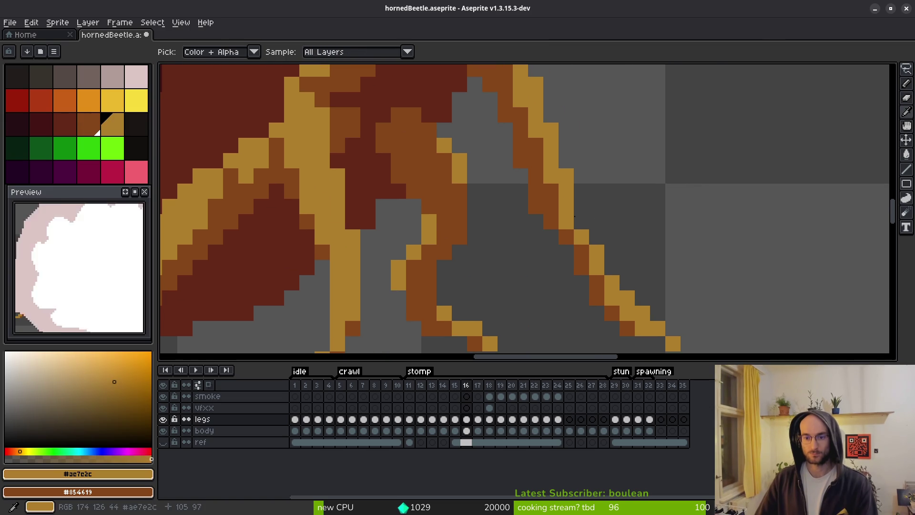
pyautogui.hotkey('ctrl', 'z')
pyautogui.moveTo(565, 227); pyautogui.dragTo(566, 252)
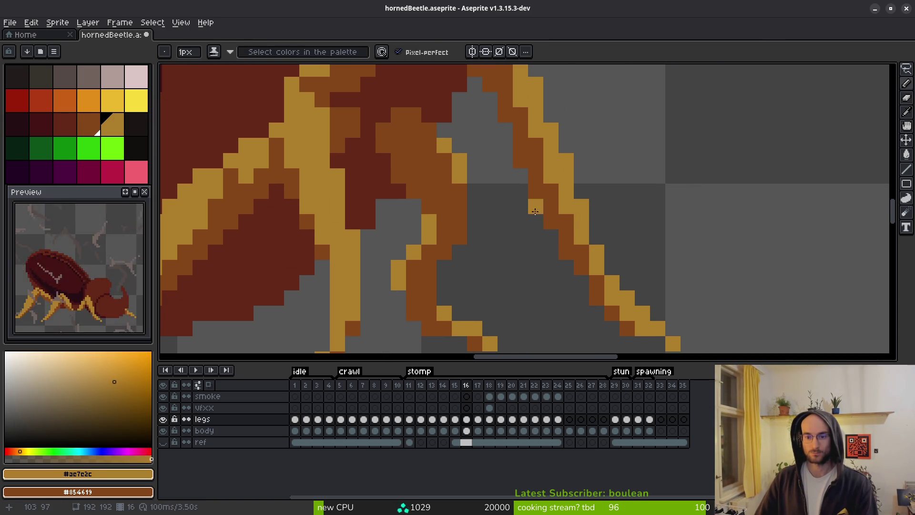
pyautogui.scroll(-4, 537, 212)
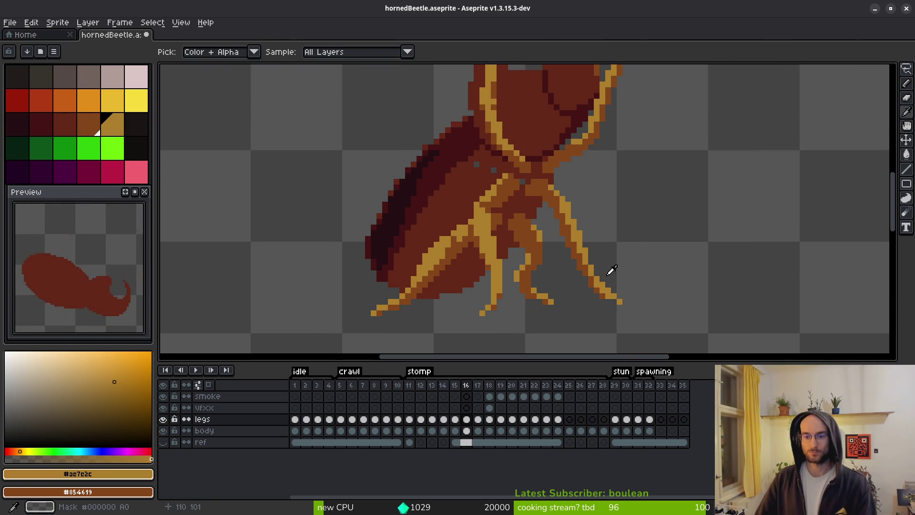
# Compare with the previous stomp frame, then try a gold pixel on the leg edge and undo it
pyautogui.press('Left')
pyautogui.scroll(-2, 593, 229)
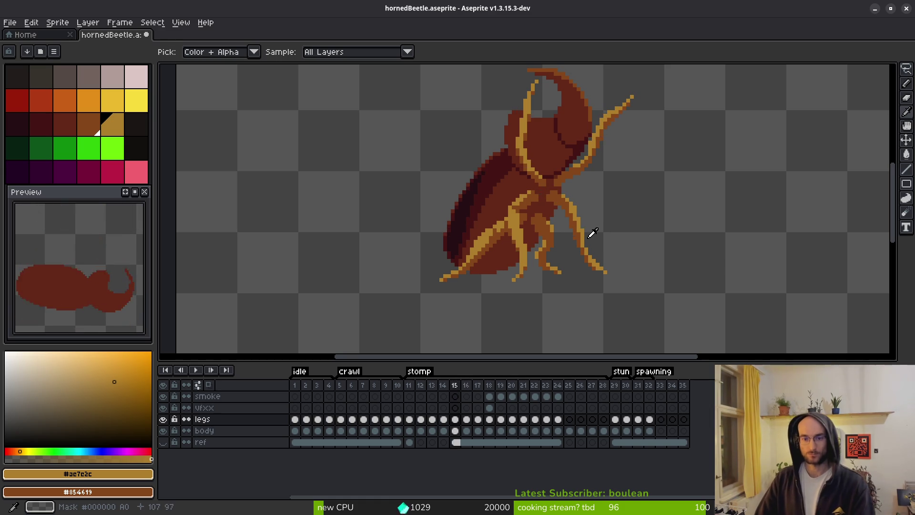
pyautogui.press('Right')
pyautogui.press('f')
pyautogui.scroll(5, 533, 205)
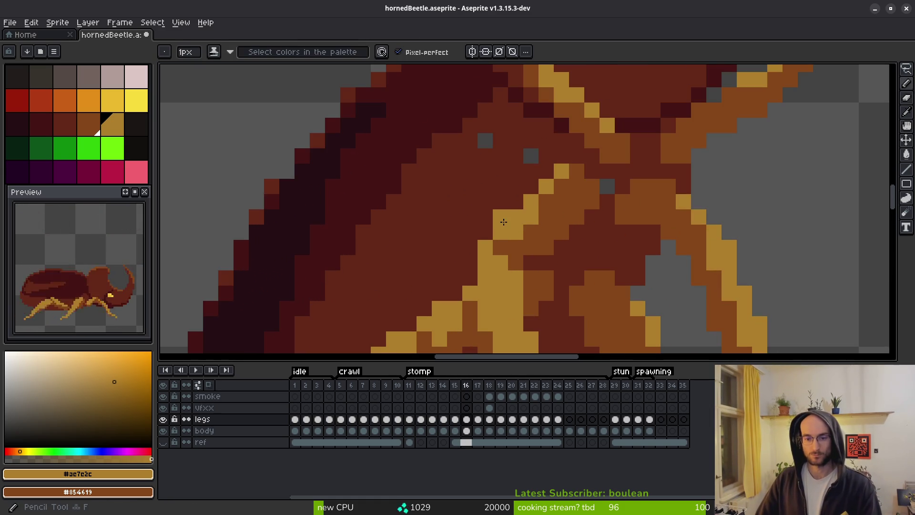
pyautogui.click(516, 202)
pyautogui.hotkey('ctrl', 'z')
pyautogui.scroll(-4, 668, 248)
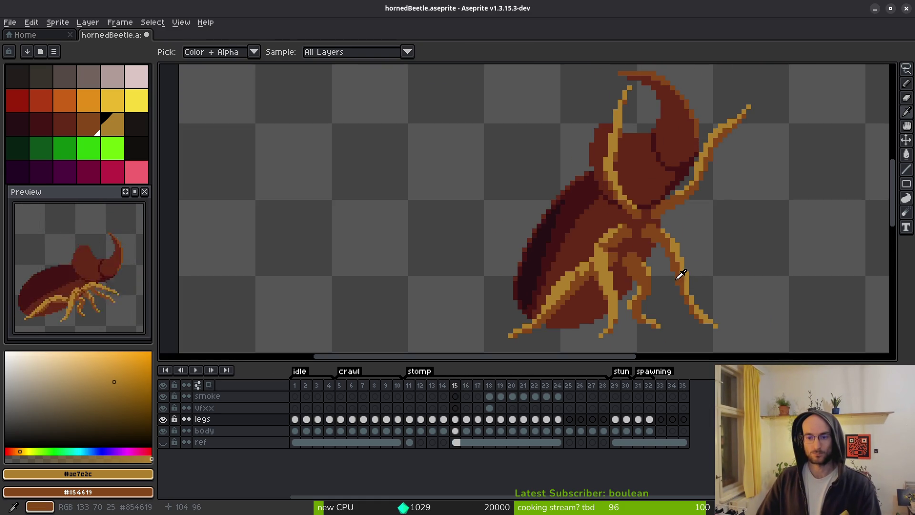
pyautogui.scroll(4, 629, 275)
pyautogui.scroll(-4, 537, 259)
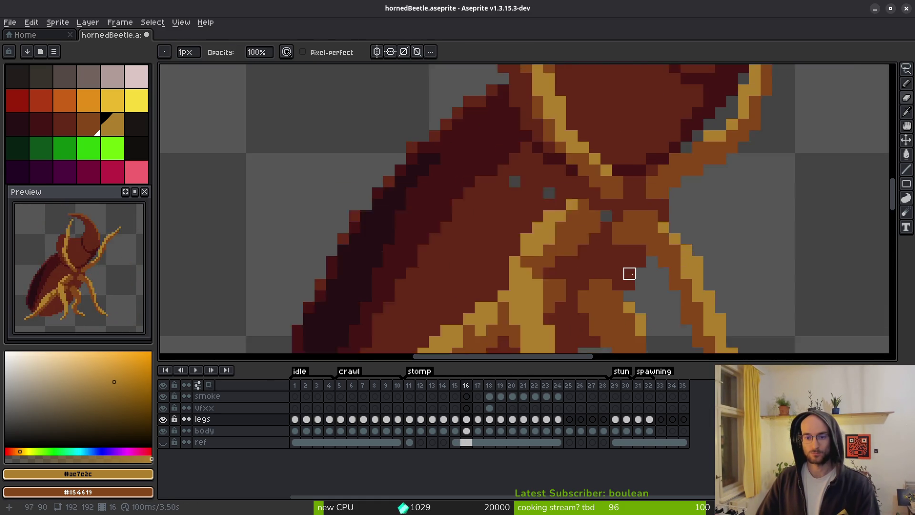
# Flip repeatedly between frame 16 and the previous stomp frame to compare the legs
pyautogui.press('i')
pyautogui.press('Left')
pyautogui.press('Right')
pyautogui.press('Left')
pyautogui.press('b')
pyautogui.press('Right')
pyautogui.scroll(3, 643, 255)
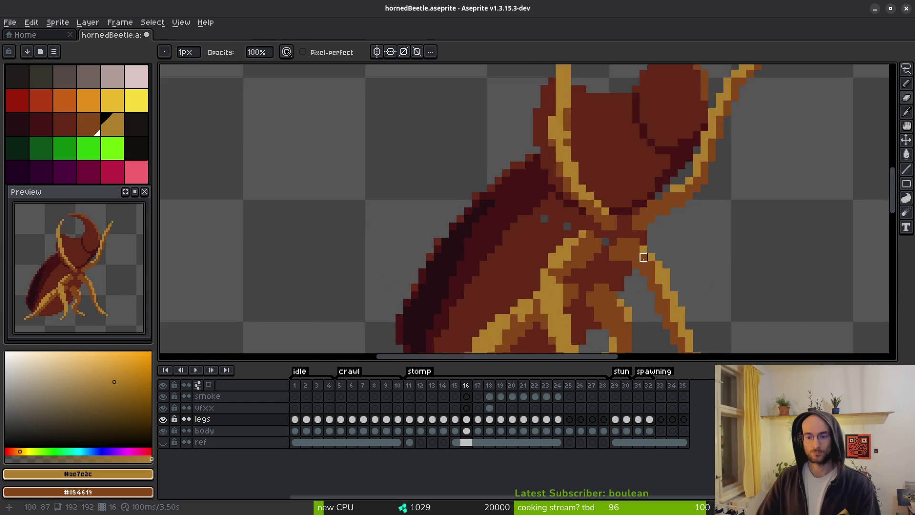
pyautogui.scroll(-4, 620, 278)
pyautogui.press('i')
pyautogui.press('Left')
pyautogui.press('Right')
pyautogui.press('Left')
pyautogui.scroll(3, 614, 281)
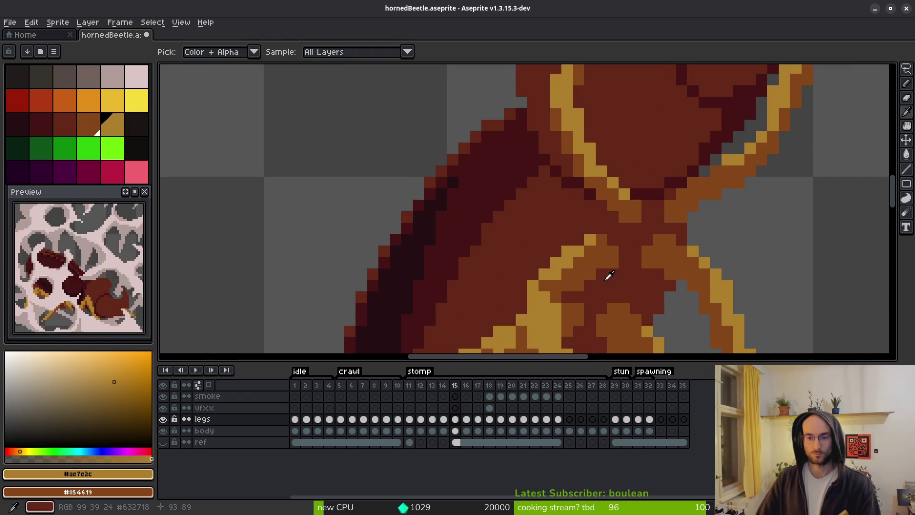
pyautogui.press('Right')
pyautogui.press('b')
pyautogui.scroll(1, 578, 262)
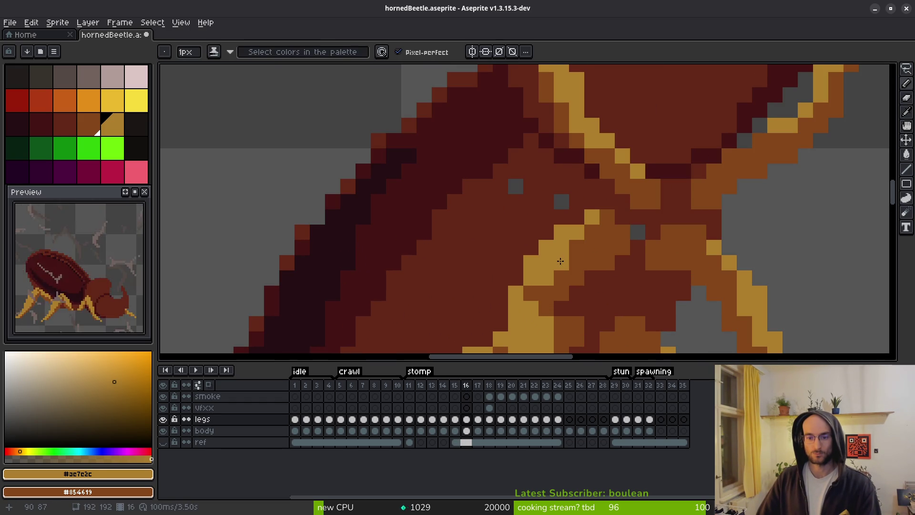
pyautogui.scroll(-4, 572, 266)
pyautogui.press('i')
pyautogui.press('Left')
pyautogui.press('Right')
pyautogui.press('Left')
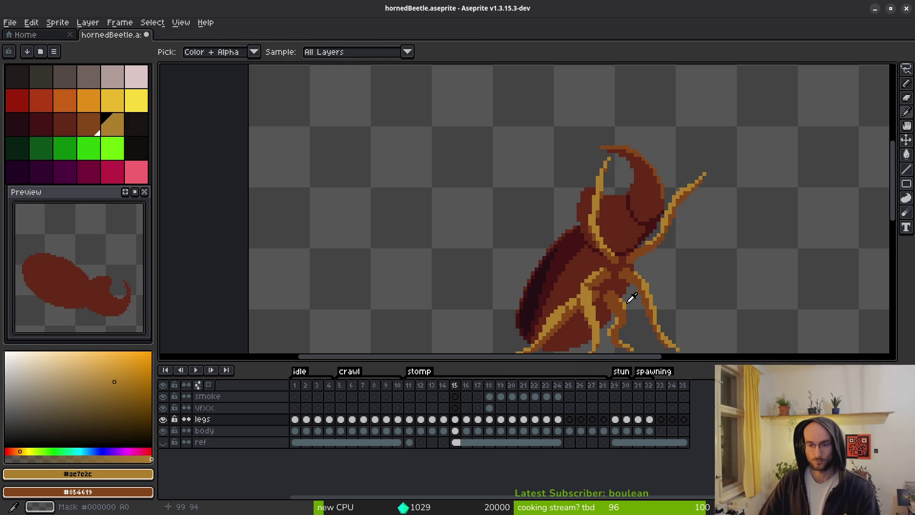
pyautogui.moveTo(627, 300); pyautogui.dragTo(556, 207)
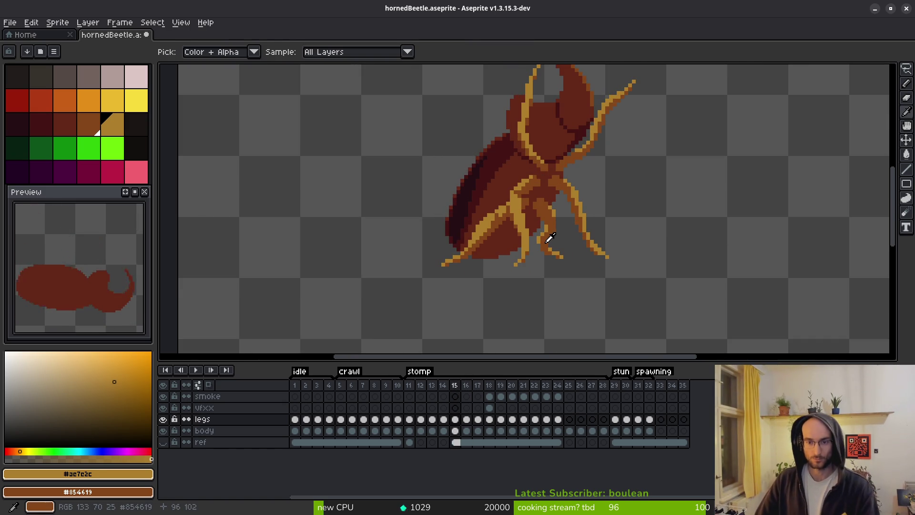
pyautogui.press('Right')
# Repaint two gold leg pixels brown and add two gold highlight pixels to the leg
pyautogui.scroll(-3, 551, 242)
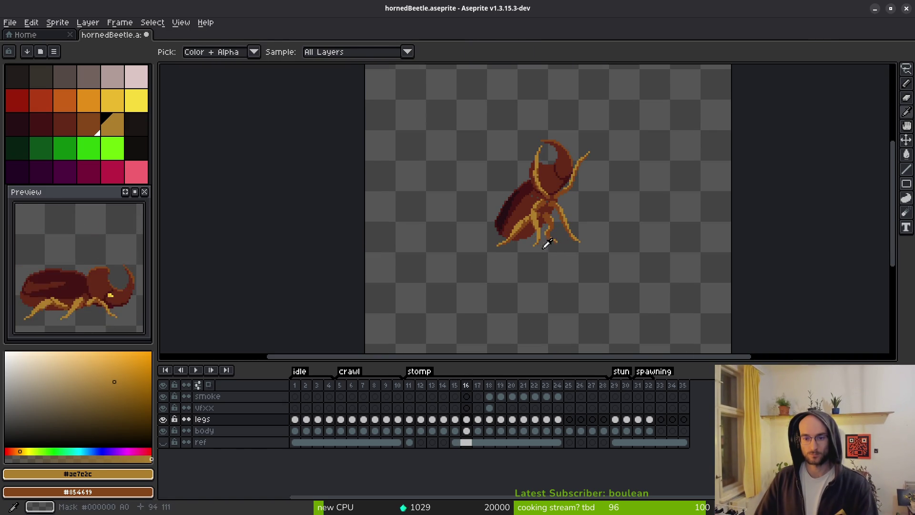
pyautogui.press('b')
pyautogui.scroll(8, 548, 219)
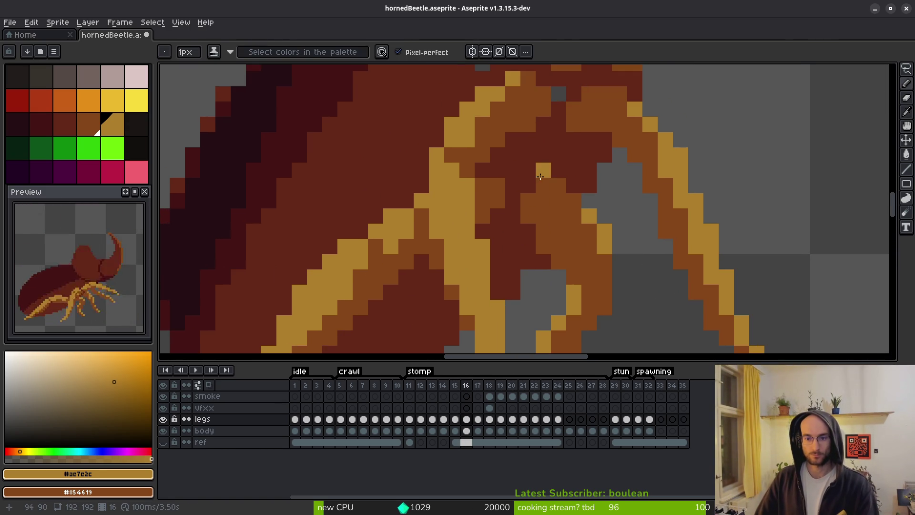
pyautogui.scroll(-2, 567, 236)
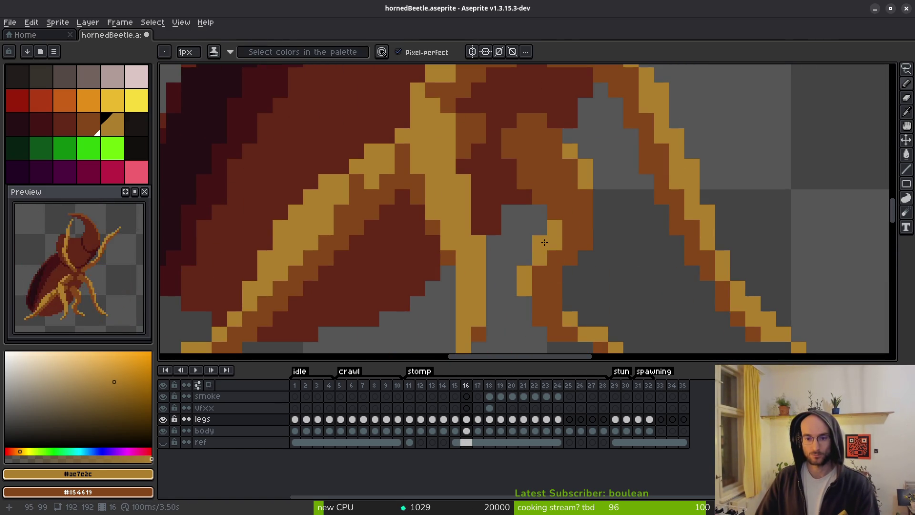
pyautogui.moveTo(557, 242); pyautogui.dragTo(551, 204)
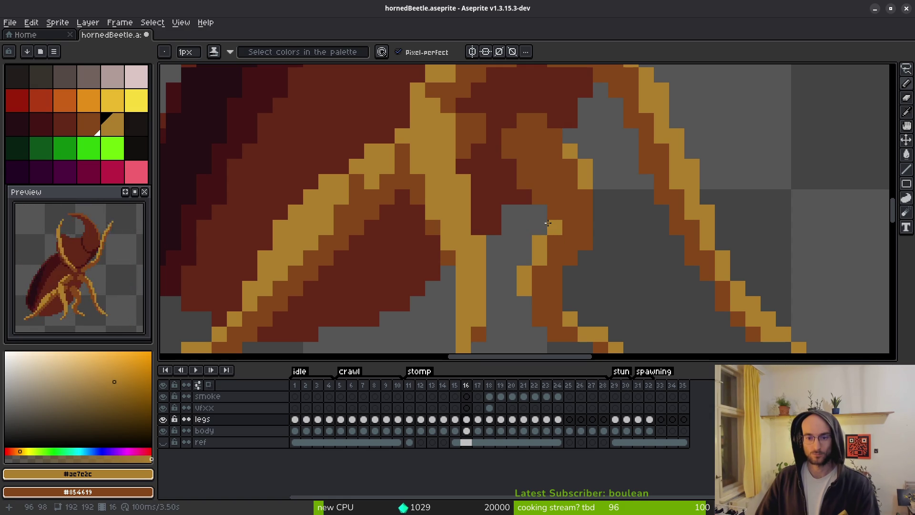
pyautogui.scroll(1, 549, 201)
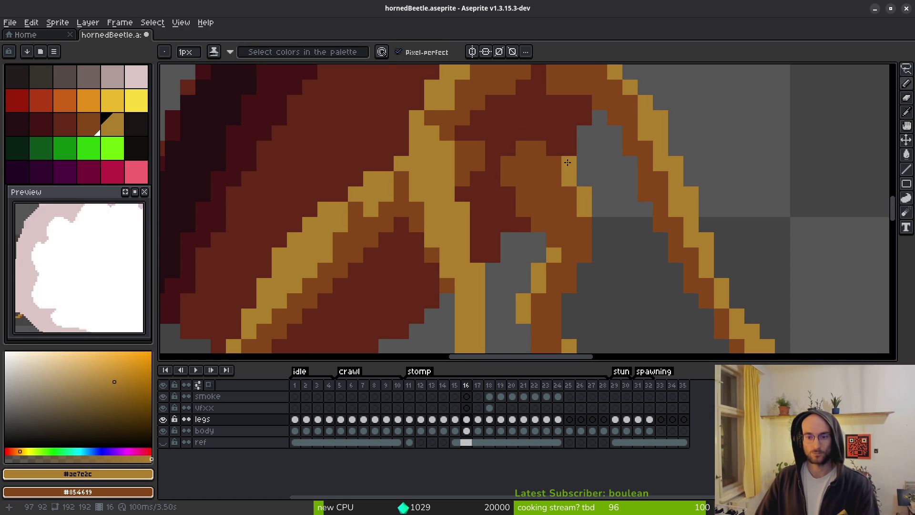
pyautogui.click(578, 177)
pyautogui.click(545, 149)
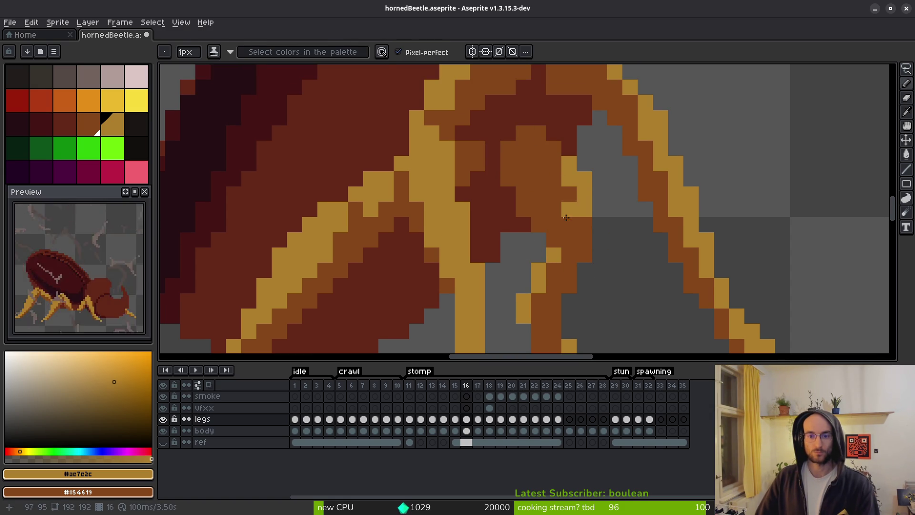
# Recolour a gold leg pixel and the pixels below it brown
pyautogui.press('e')
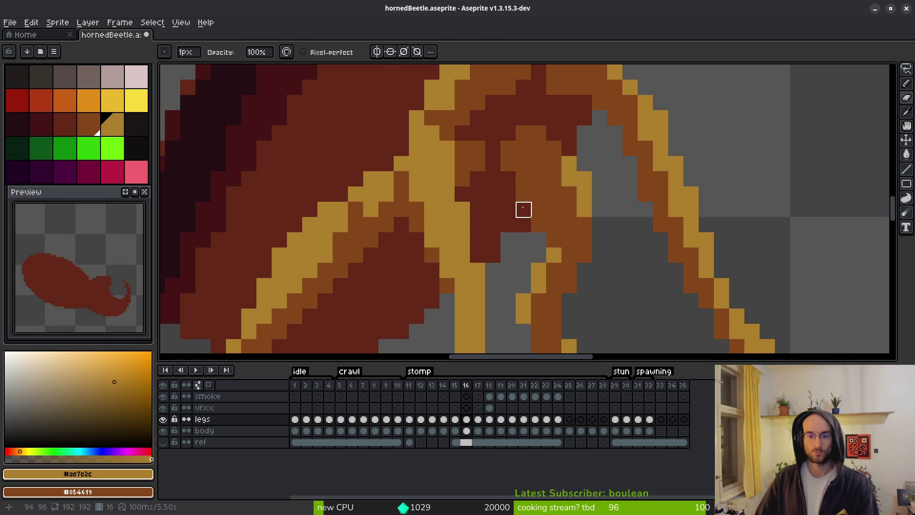
pyautogui.press('f')
pyautogui.rightClick(500, 147)
pyautogui.press('e')
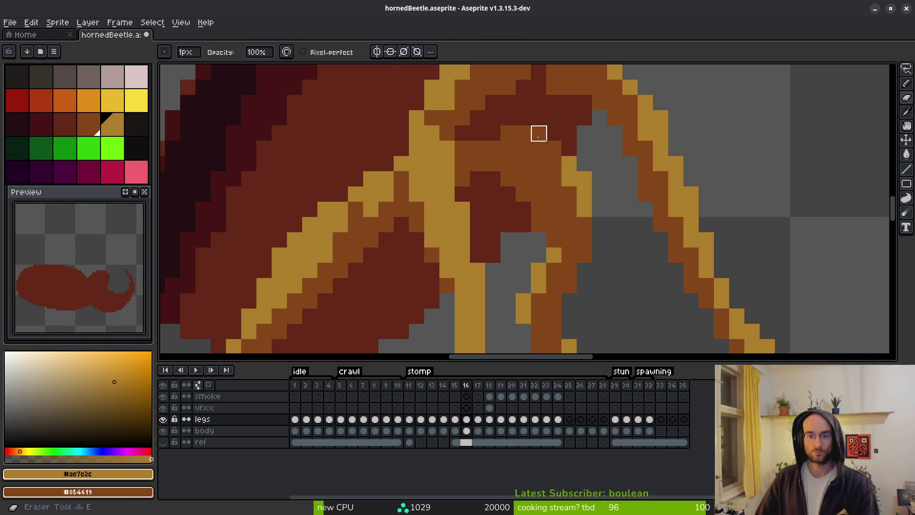
pyautogui.press('i')
pyautogui.scroll(-4, 591, 246)
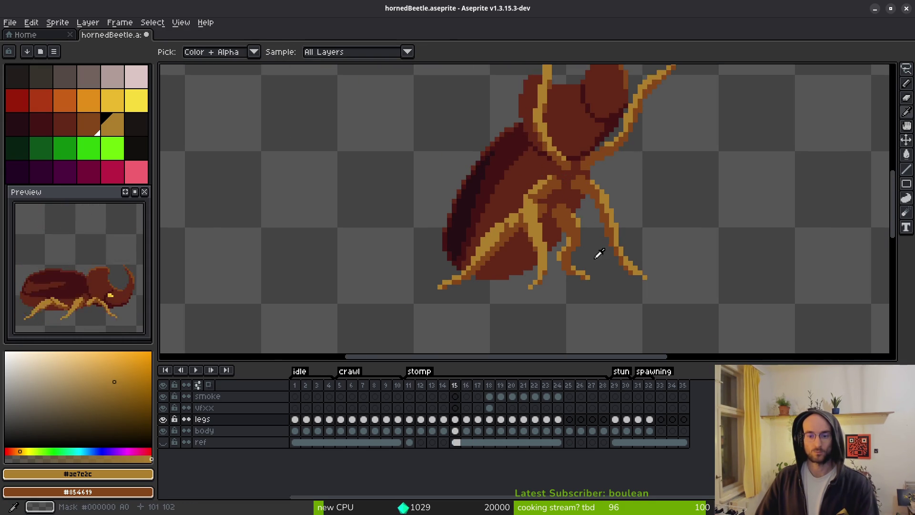
pyautogui.press('f')
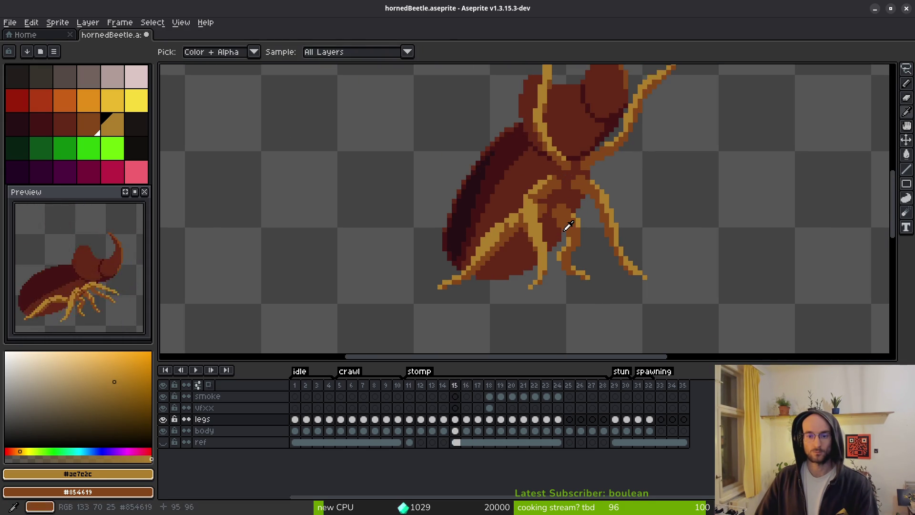
pyautogui.scroll(3, 555, 221)
pyautogui.press('f')
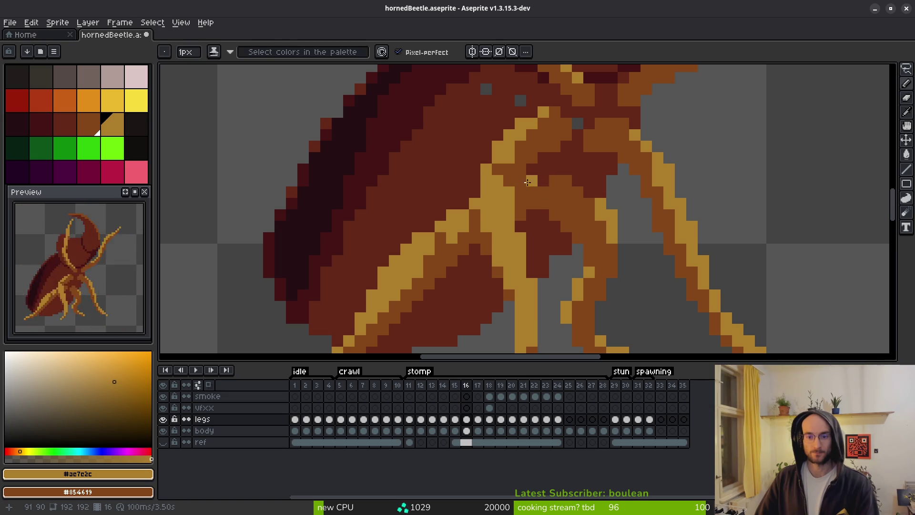
pyautogui.press('e')
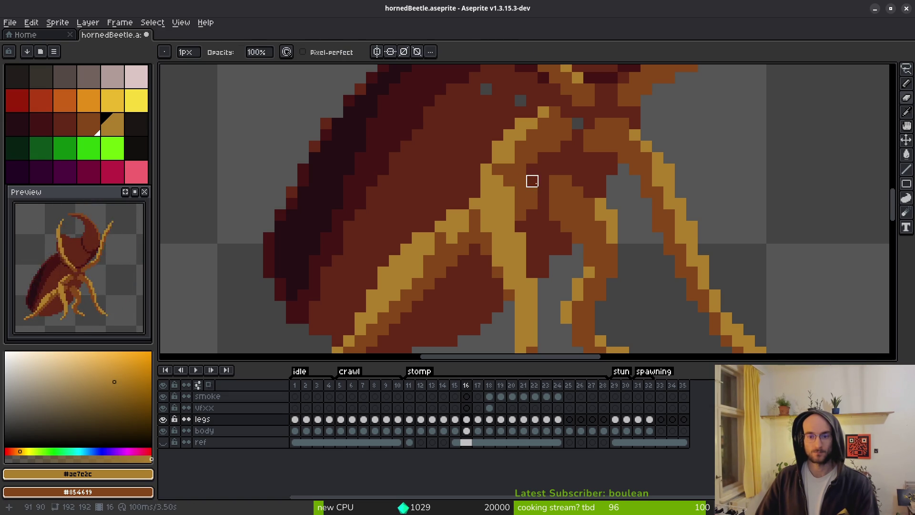
pyautogui.press('f')
pyautogui.scroll(-4, 572, 200)
pyautogui.press('i')
pyautogui.scroll(2, 580, 212)
pyautogui.press('f')
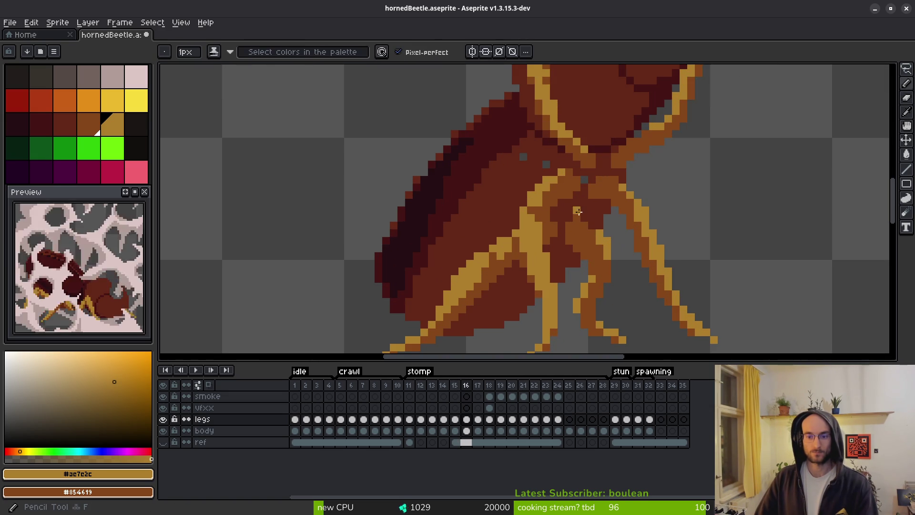
pyautogui.scroll(-3, 601, 237)
pyautogui.press('i')
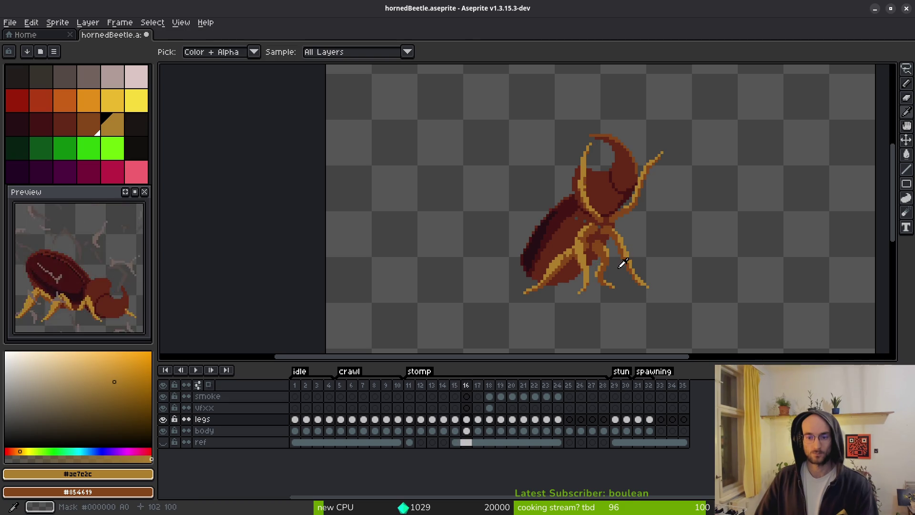
pyautogui.scroll(1, 593, 248)
pyautogui.press('f')
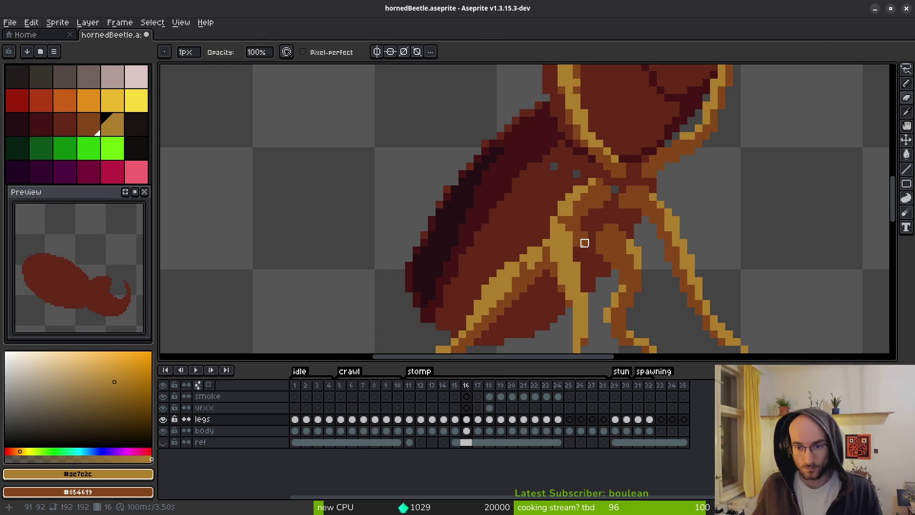
pyautogui.press('b')
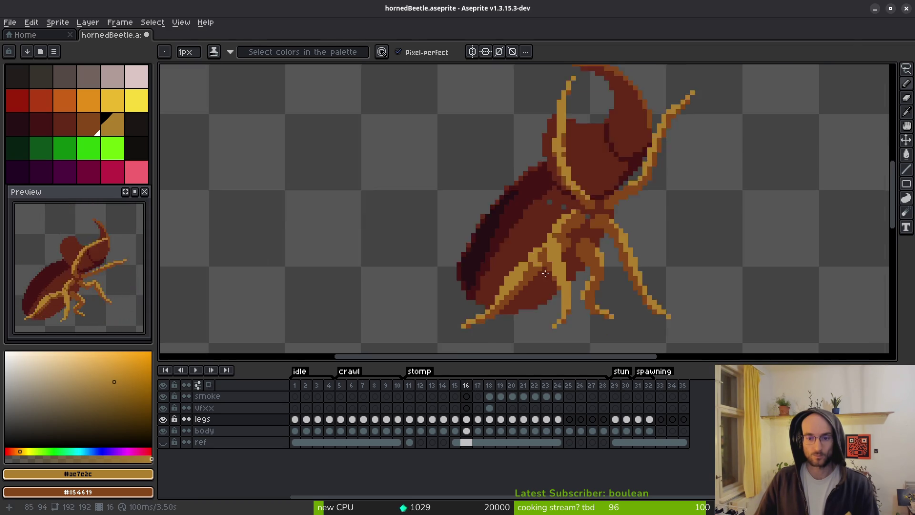
pyautogui.scroll(-3, 534, 254)
# Compare leg poses between frames 16 and 17, then hide the legs layer
pyautogui.press('alt')
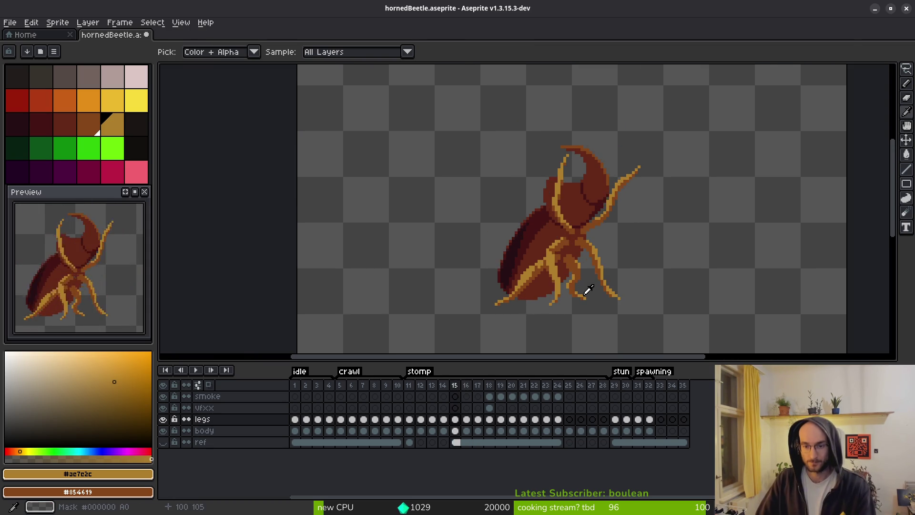
pyautogui.press('Right')
pyautogui.press('Left')
pyautogui.press('Right')
pyautogui.press('Left')
pyautogui.press('Right')
pyautogui.press('Left')
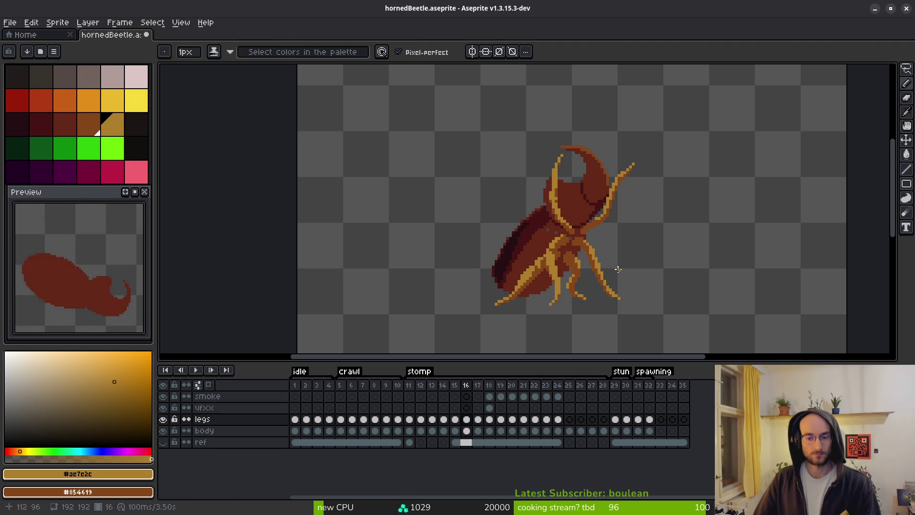
pyautogui.scroll(2, 572, 286)
pyautogui.click(467, 430)
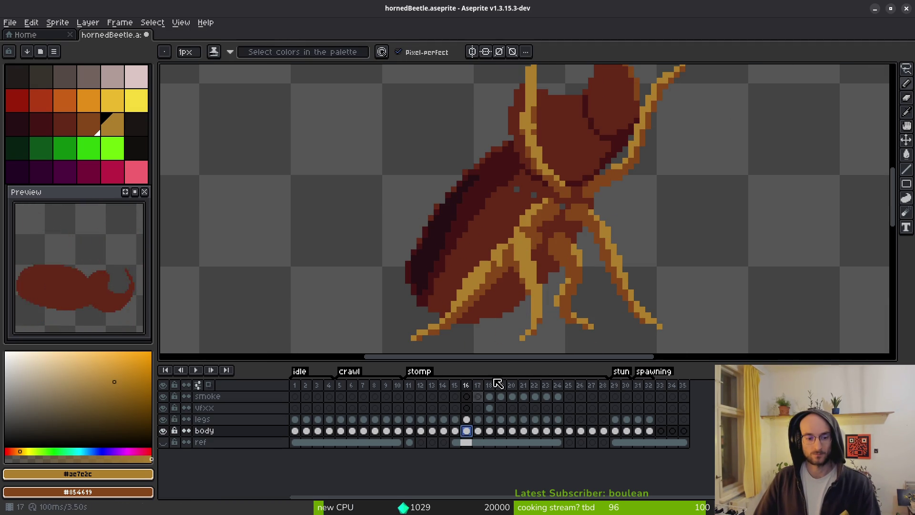
# On the body cel of frame 16, paint the grey gaps with red #632718
pyautogui.scroll(1, 532, 212)
pyautogui.click(163, 419)
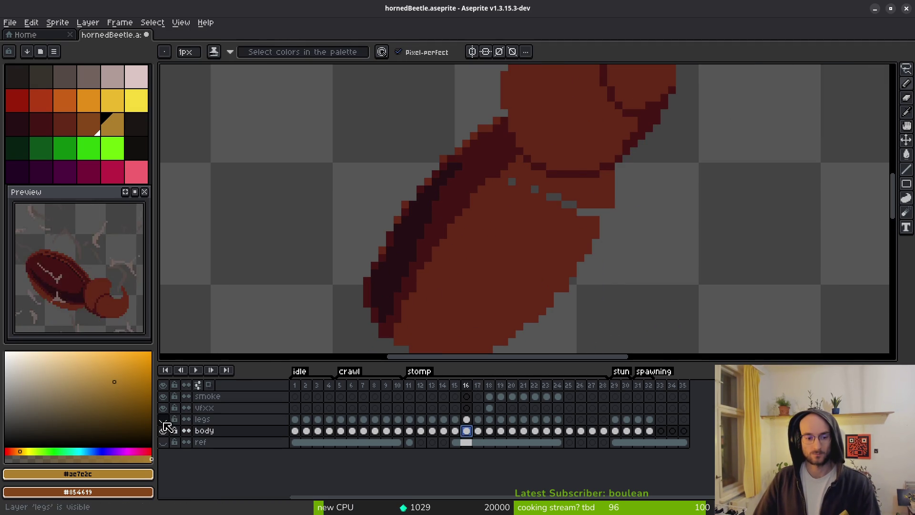
pyautogui.keyDown('alt'); pyautogui.click(574, 218); pyautogui.keyUp('alt')
pyautogui.scroll(1, 598, 221)
pyautogui.moveTo(588, 211)
pyautogui.mouseDown()
pyautogui.moveTo(506, 179)
pyautogui.moveTo(482, 184)
pyautogui.mouseUp()
pyautogui.scroll(-4, 495, 196)
pyautogui.scroll(3, 509, 229)
# Smooth the body's lower edge in red and erase the stray red pixel
pyautogui.moveTo(511, 254); pyautogui.dragTo(515, 238)
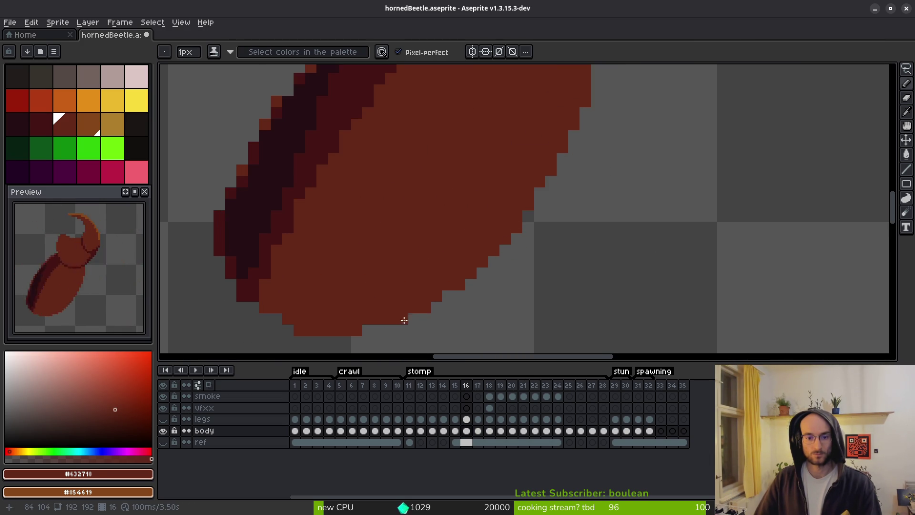
pyautogui.scroll(-5, 465, 237)
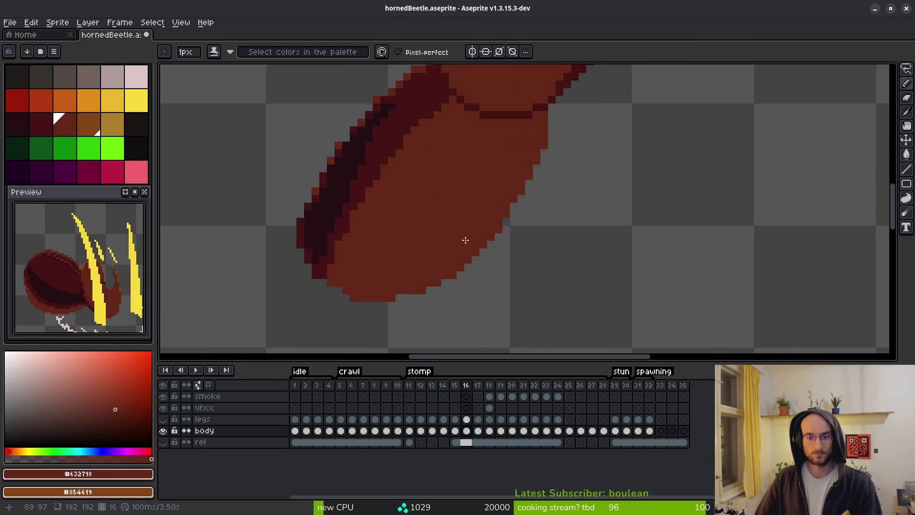
pyautogui.scroll(3, 484, 258)
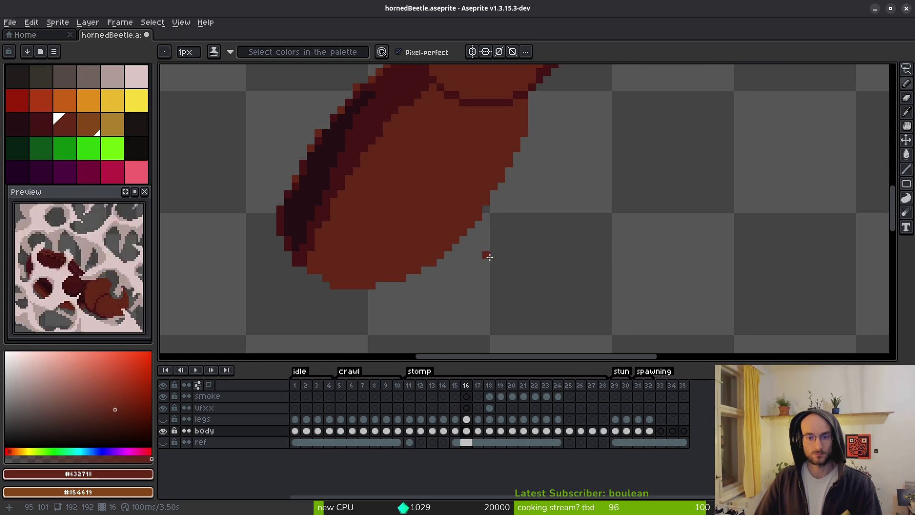
pyautogui.click(524, 232)
pyautogui.press('e')
pyautogui.click(520, 233)
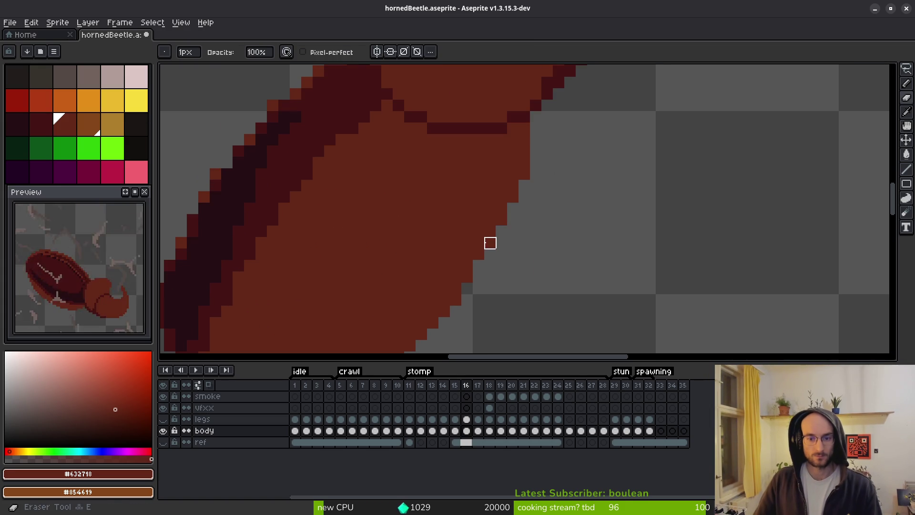
pyautogui.scroll(-3, 524, 209)
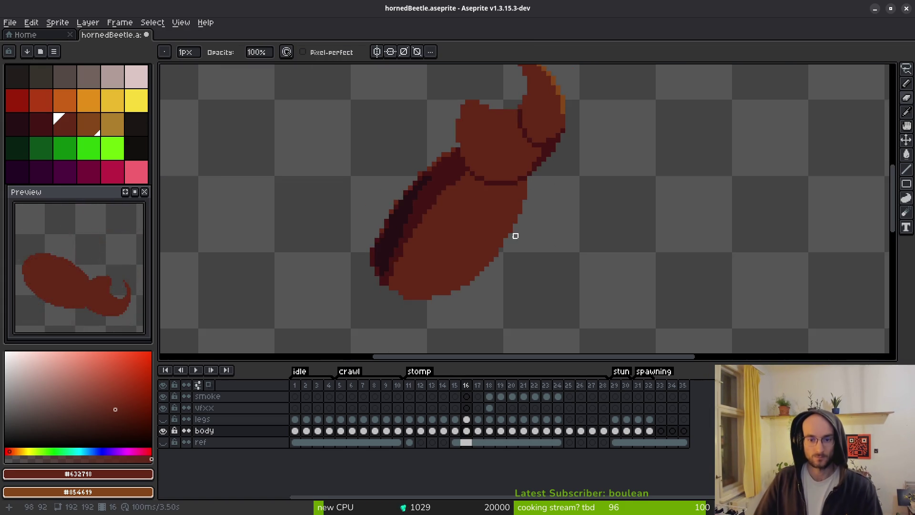
pyautogui.scroll(2, 516, 235)
pyautogui.press('b')
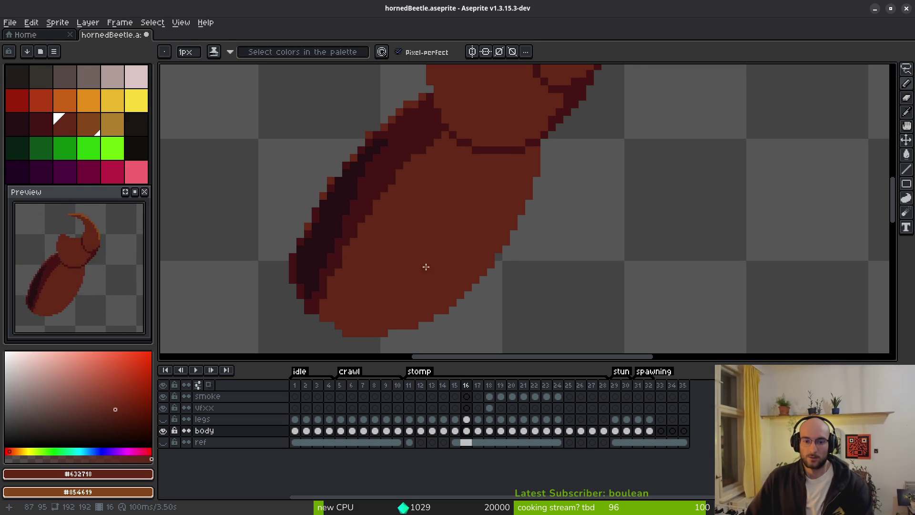
# Darken the beetle body's lower edge with the dark shade #431414
pyautogui.scroll(3, 431, 239)
pyautogui.scroll(-1, 506, 257)
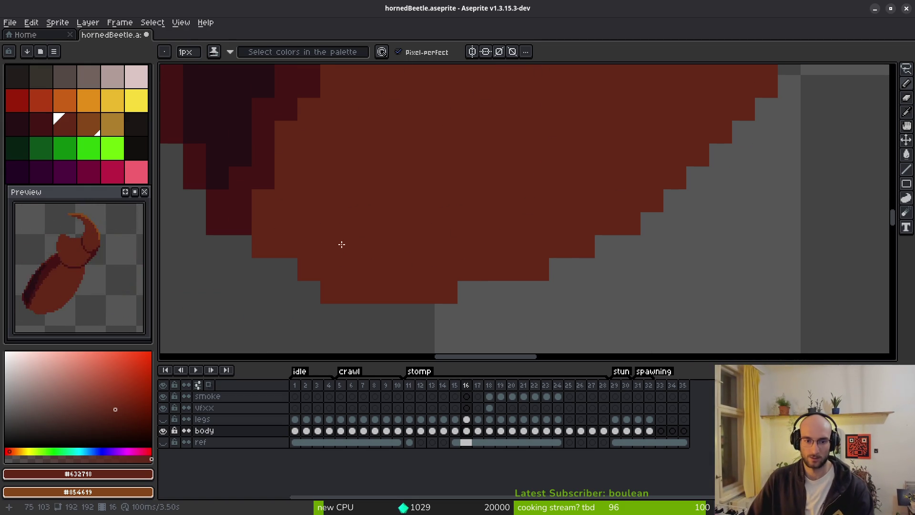
pyautogui.scroll(-2, 409, 225)
pyautogui.scroll(3, 463, 258)
pyautogui.click(414, 265)
pyautogui.keyDown('alt'); pyautogui.click(359, 200); pyautogui.keyUp('alt')
pyautogui.moveTo(367, 240); pyautogui.dragTo(413, 214)
# Add dark red shading pixels along the body's lower-left edge
pyautogui.scroll(-4, 413, 214)
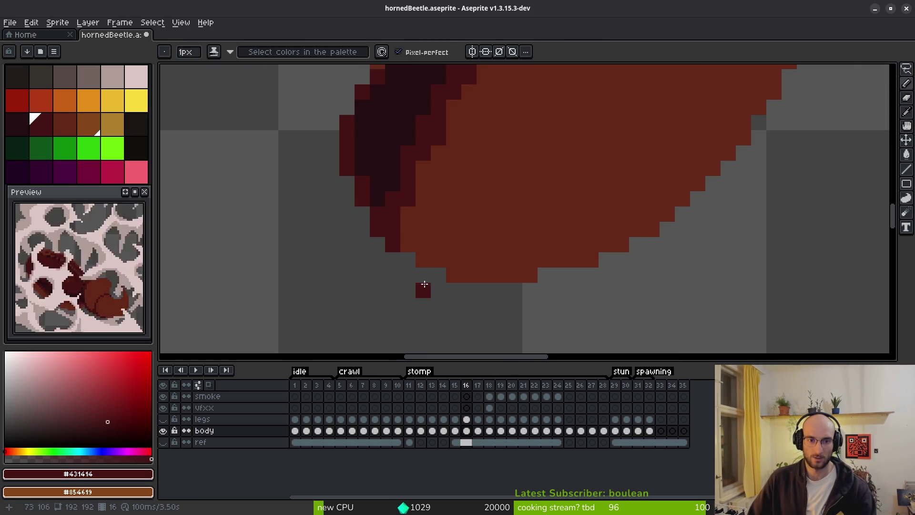
pyautogui.scroll(3, 440, 190)
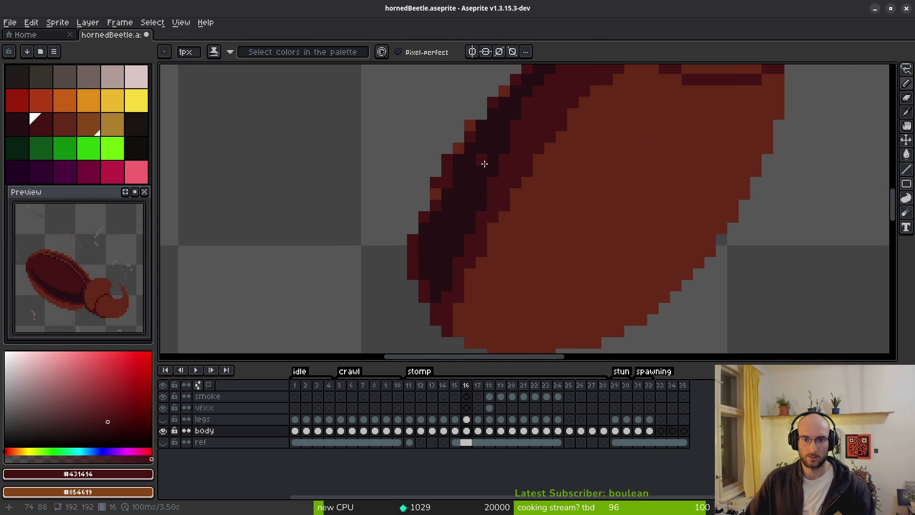
pyautogui.scroll(-3, 489, 172)
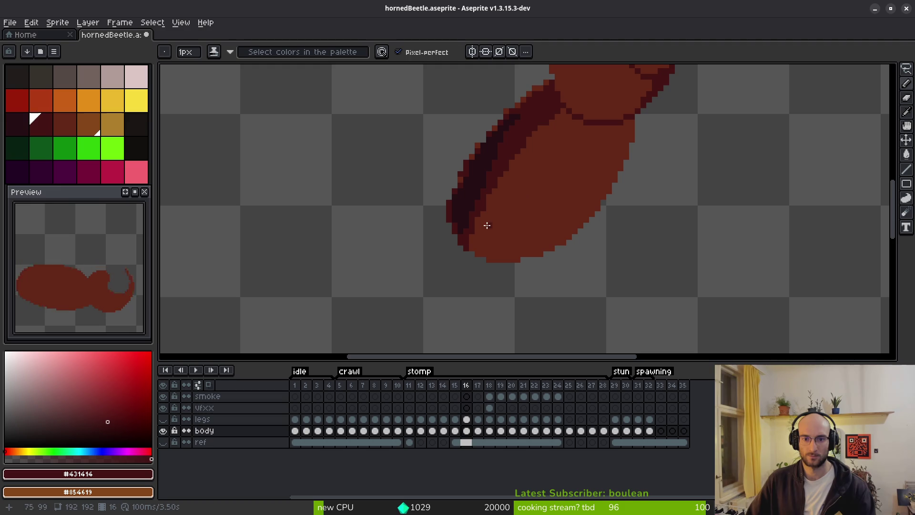
pyautogui.scroll(6, 477, 247)
pyautogui.keyDown('alt'); pyautogui.click(448, 188); pyautogui.keyUp('alt')
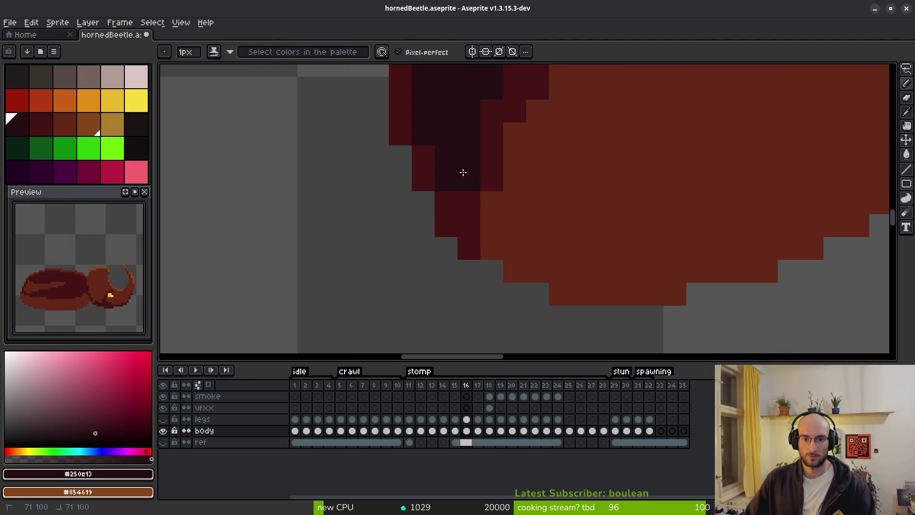
pyautogui.scroll(-4, 473, 185)
pyautogui.scroll(3, 468, 180)
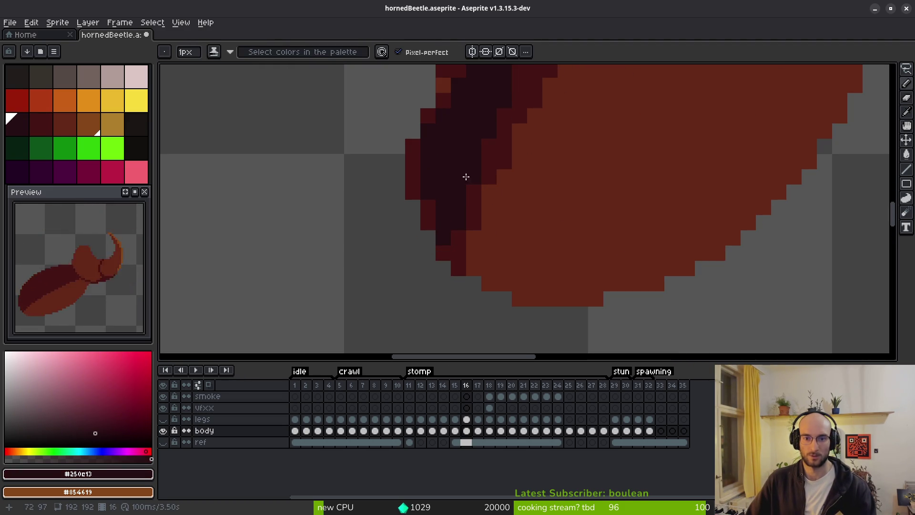
pyautogui.moveTo(483, 141); pyautogui.dragTo(523, 247)
pyautogui.keyDown('alt'); pyautogui.click(523, 248); pyautogui.keyUp('alt')
pyautogui.moveTo(509, 164)
pyautogui.mouseDown()
pyautogui.moveTo(549, 261)
pyautogui.moveTo(523, 240)
pyautogui.mouseUp()
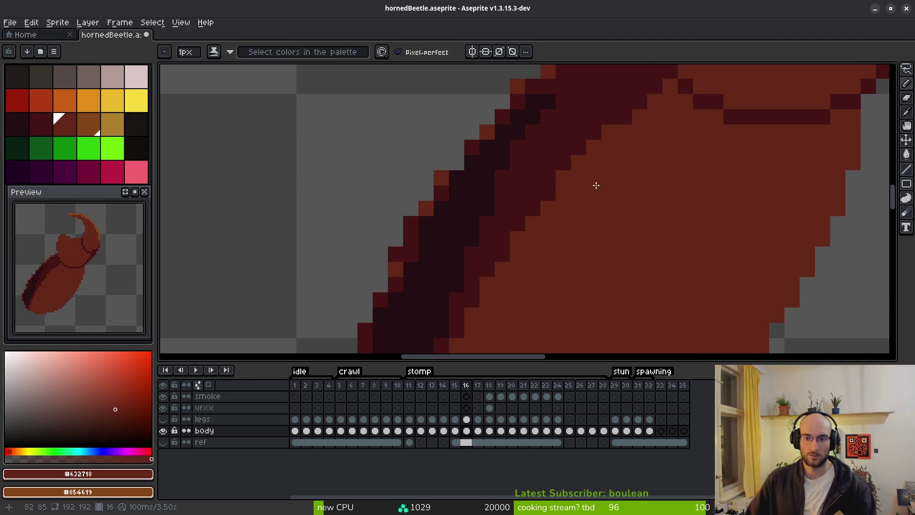
pyautogui.scroll(-4, 574, 182)
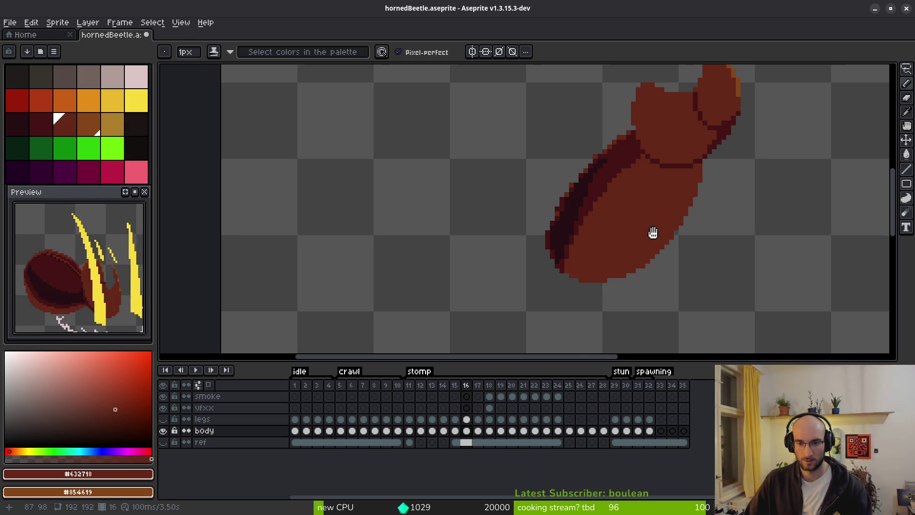
pyautogui.scroll(3, 648, 235)
pyautogui.keyDown('alt'); pyautogui.click(562, 210); pyautogui.keyUp('alt')
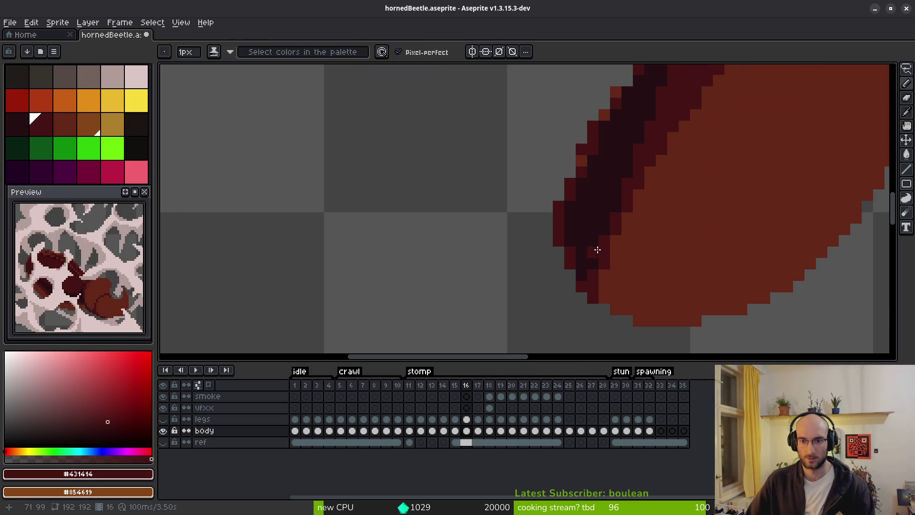
pyautogui.click(570, 275)
pyautogui.click(617, 310)
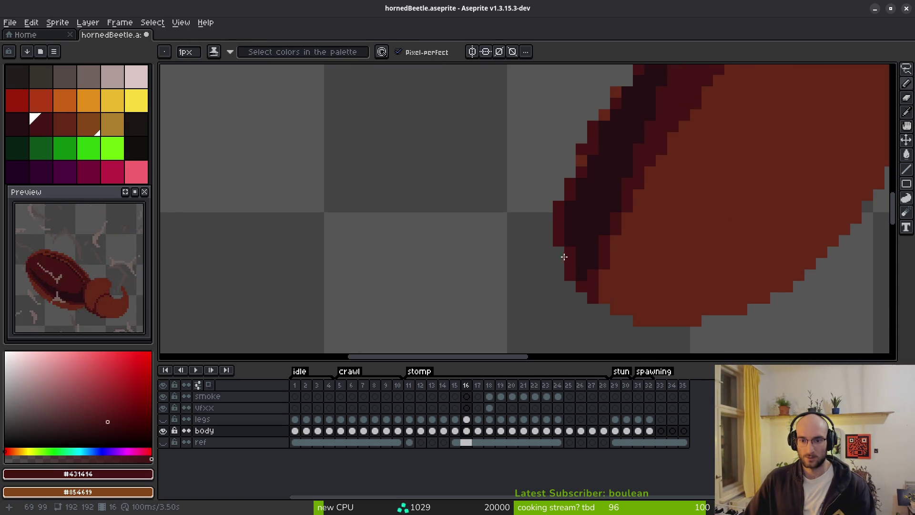
# Fill body-red pixels in along the inside of the dark edge
pyautogui.keyDown('alt'); pyautogui.click(569, 237); pyautogui.keyUp('alt')
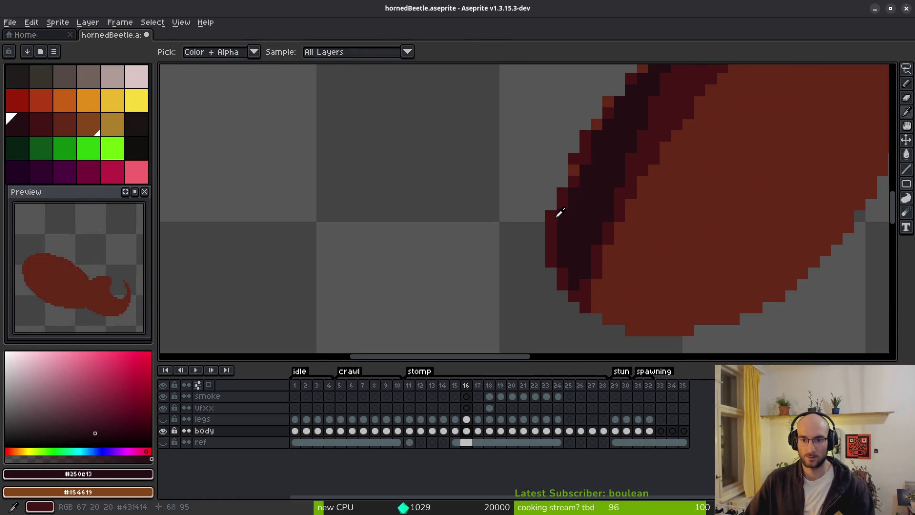
pyautogui.moveTo(597, 217); pyautogui.dragTo(576, 247)
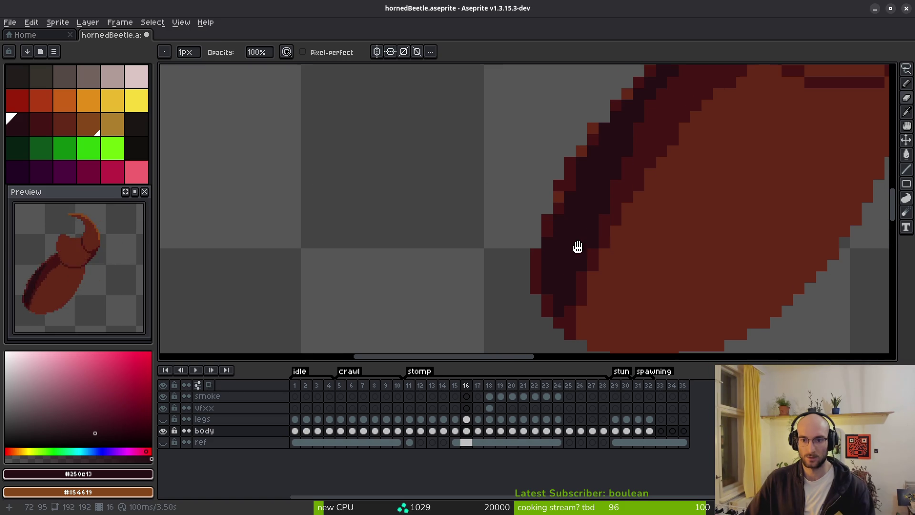
pyautogui.keyDown('alt'); pyautogui.click(561, 189); pyautogui.keyUp('alt')
pyautogui.click(547, 221)
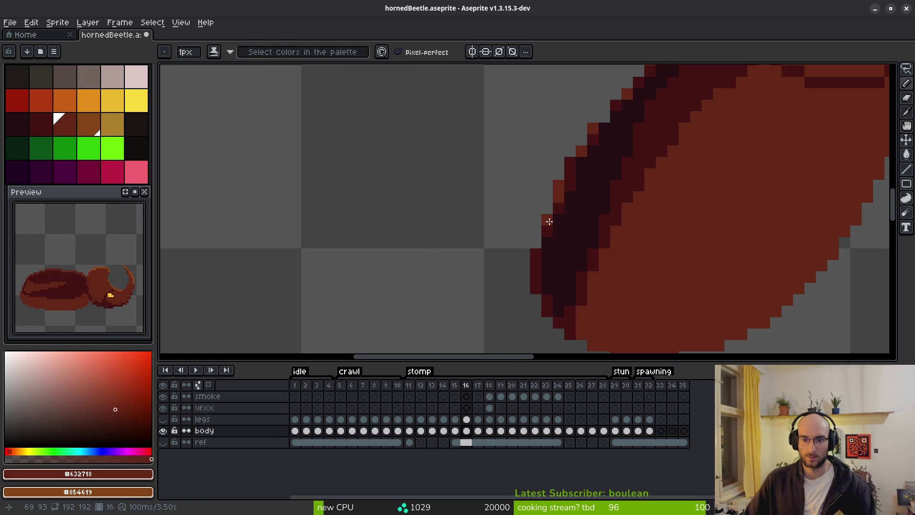
pyautogui.click(536, 266)
# Continue the body-red pixels up the dark outline to the top outline
pyautogui.moveTo(566, 221); pyautogui.dragTo(546, 265)
pyautogui.click(551, 224)
pyautogui.click(551, 207)
pyautogui.click(574, 183)
pyautogui.click(585, 161)
pyautogui.moveTo(600, 166); pyautogui.dragTo(571, 213)
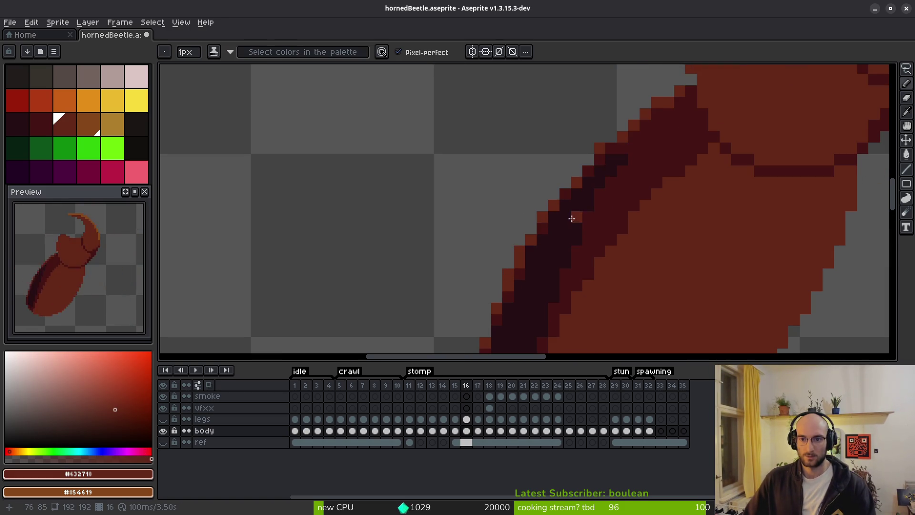
pyautogui.click(599, 161)
pyautogui.click(611, 138)
# Try a dark red pixel inside the body, then undo it
pyautogui.keyDown('alt'); pyautogui.click(627, 144); pyautogui.keyUp('alt')
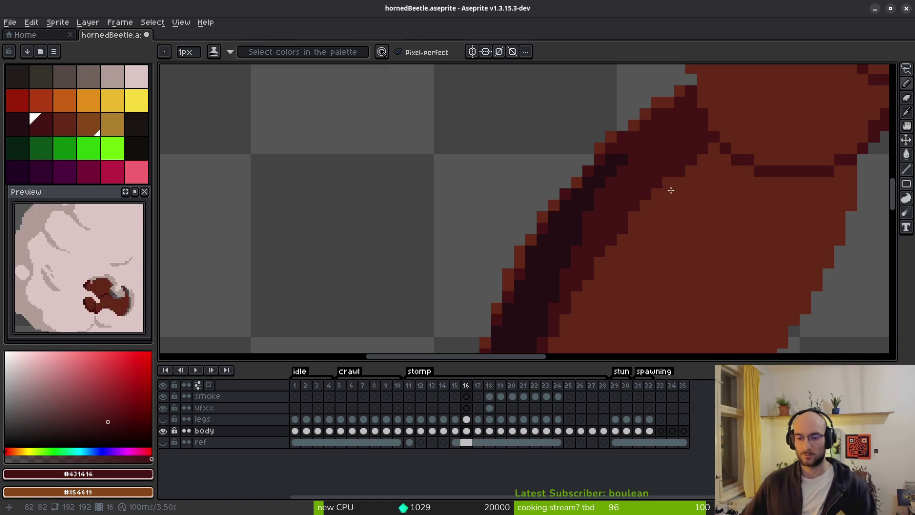
pyautogui.click(657, 239)
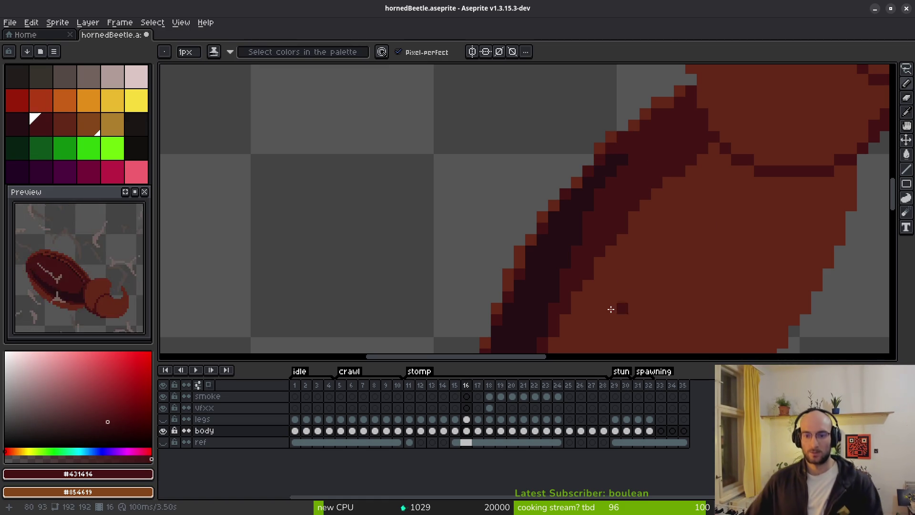
pyautogui.hotkey('ctrl', 'z')
pyautogui.moveTo(612, 280); pyautogui.dragTo(601, 212)
pyautogui.keyDown('alt'); pyautogui.click(515, 200); pyautogui.keyUp('alt')
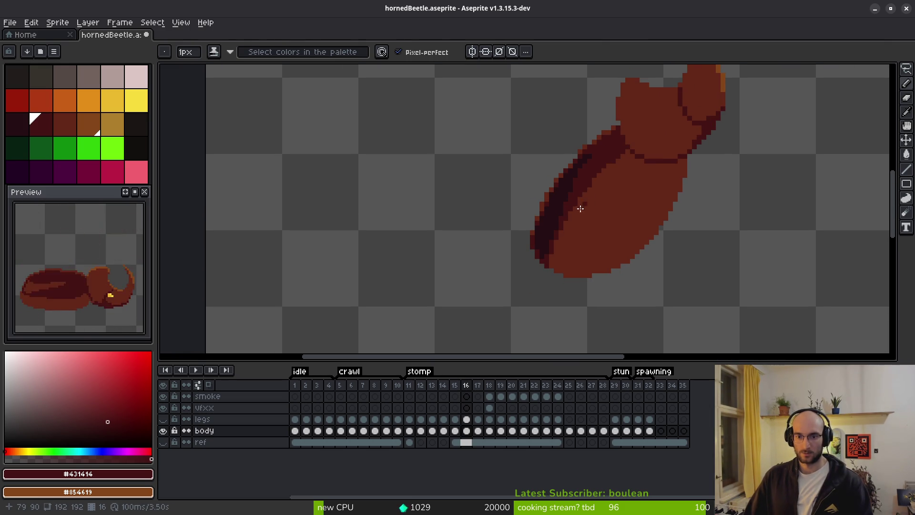
# Test a near-black pixel on the body edge and undo the misplaced one
pyautogui.scroll(4, 562, 221)
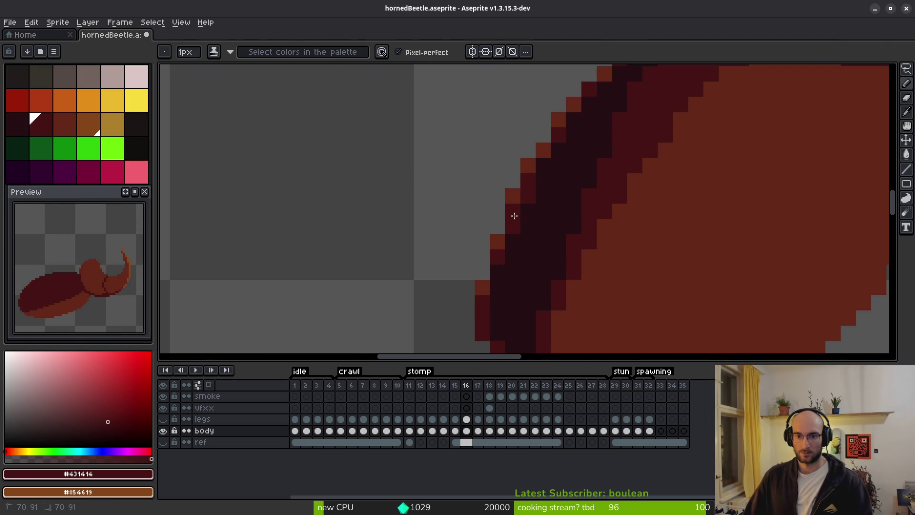
pyautogui.scroll(-3, 548, 243)
pyautogui.scroll(2, 553, 227)
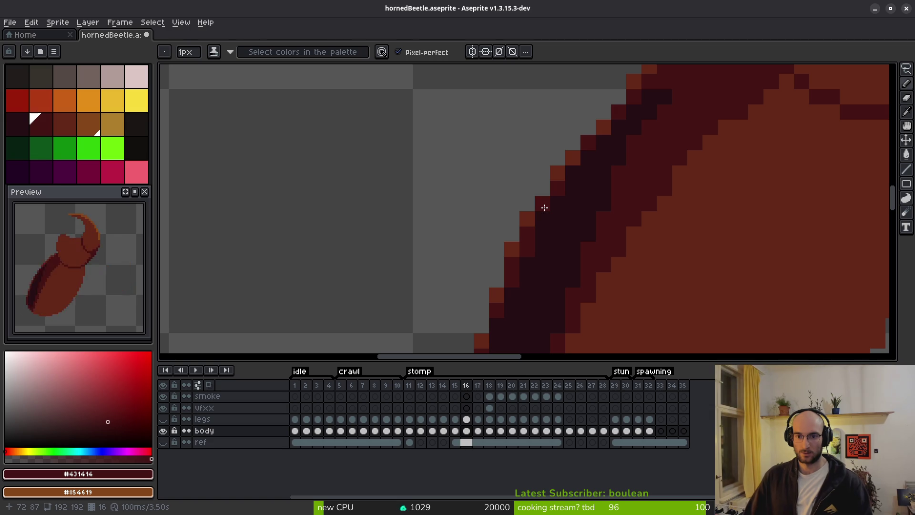
pyautogui.keyDown('alt'); pyautogui.click(552, 177); pyautogui.keyUp('alt')
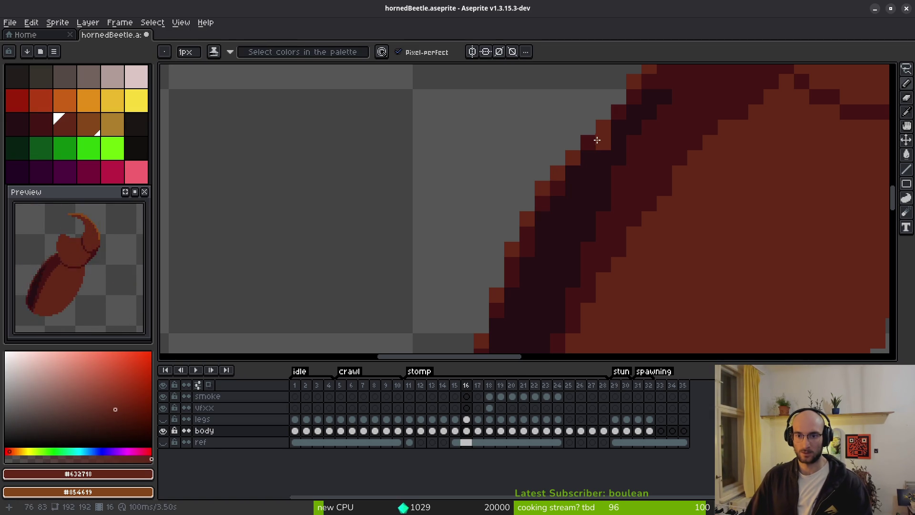
pyautogui.scroll(-2, 620, 190)
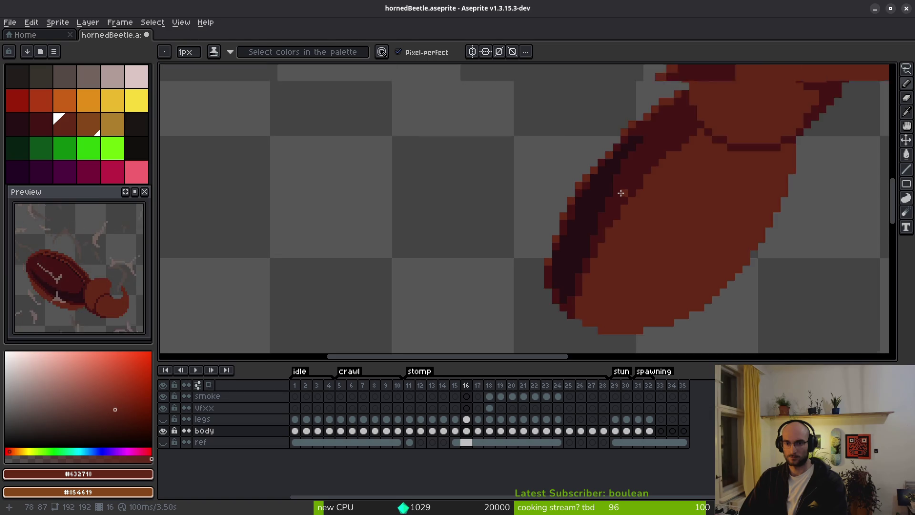
pyautogui.scroll(2, 620, 191)
pyautogui.keyDown('alt'); pyautogui.click(608, 161); pyautogui.keyUp('alt')
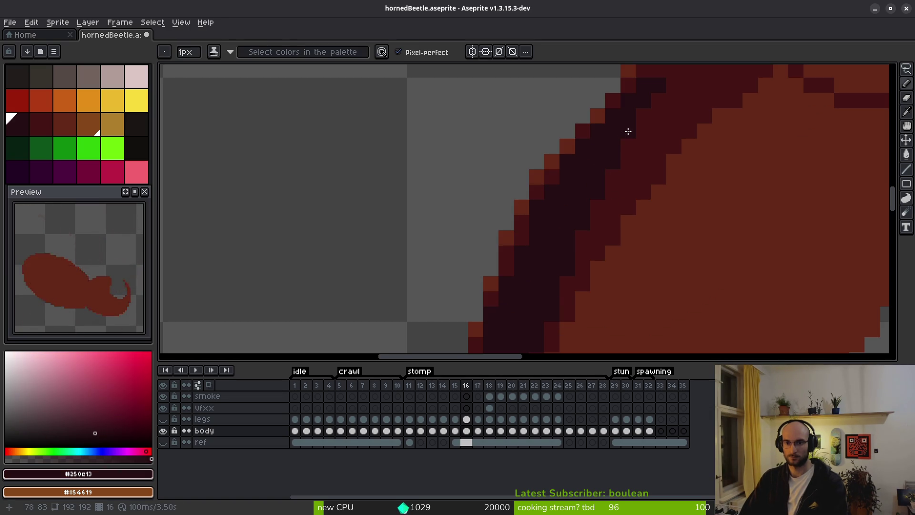
pyautogui.scroll(-3, 644, 143)
pyautogui.click(624, 204)
pyautogui.scroll(3, 622, 206)
pyautogui.hotkey('ctrl', 'z')
pyautogui.scroll(1, 622, 205)
pyautogui.scroll(-1, 638, 241)
# Recolour the dark band's inner-edge pixels in dark red, up to the top pixel
pyautogui.keyDown('alt'); pyautogui.click(660, 153); pyautogui.keyUp('alt')
pyautogui.click(602, 297)
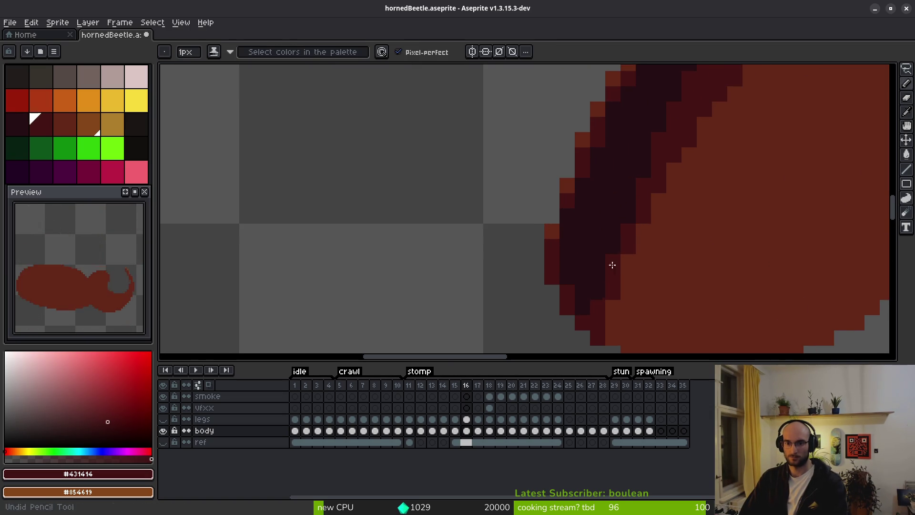
pyautogui.moveTo(675, 139); pyautogui.dragTo(609, 255)
pyautogui.click(607, 216)
pyautogui.click(621, 186)
pyautogui.click(637, 155)
pyautogui.click(653, 126)
pyautogui.click(667, 109)
pyautogui.scroll(-5, 677, 129)
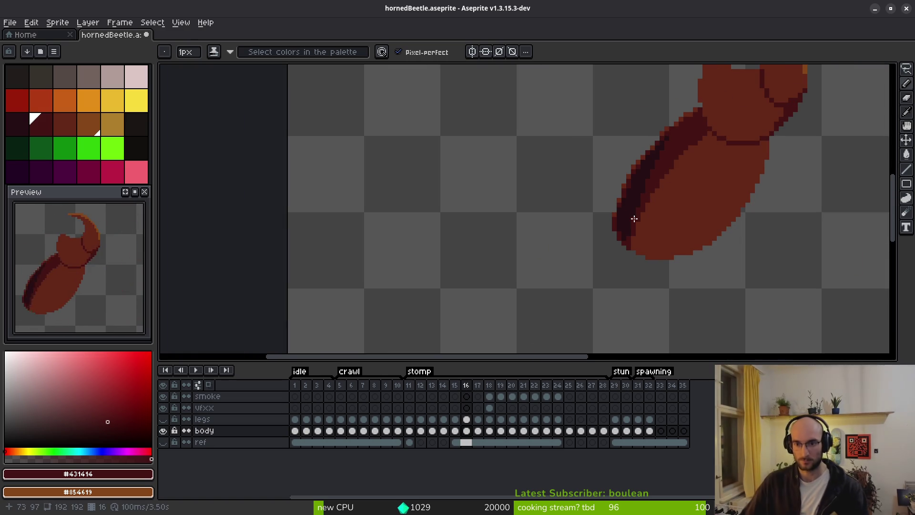
pyautogui.scroll(4, 636, 217)
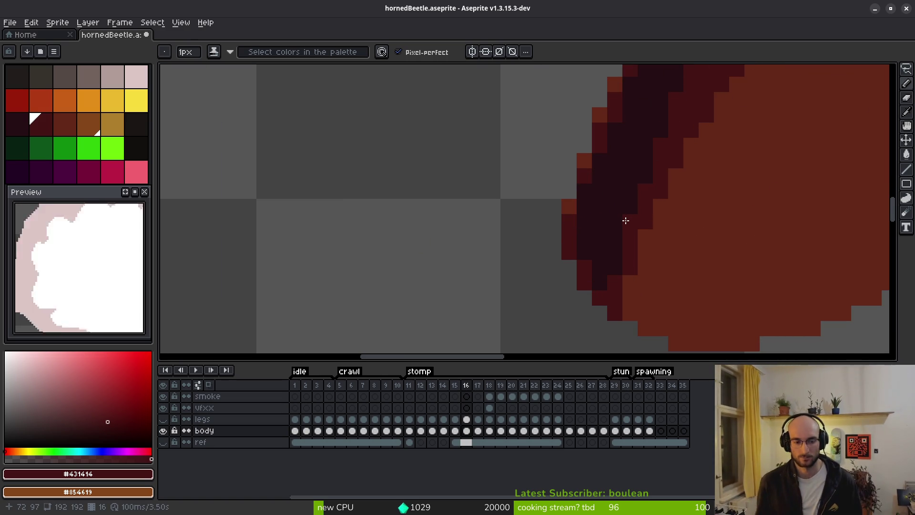